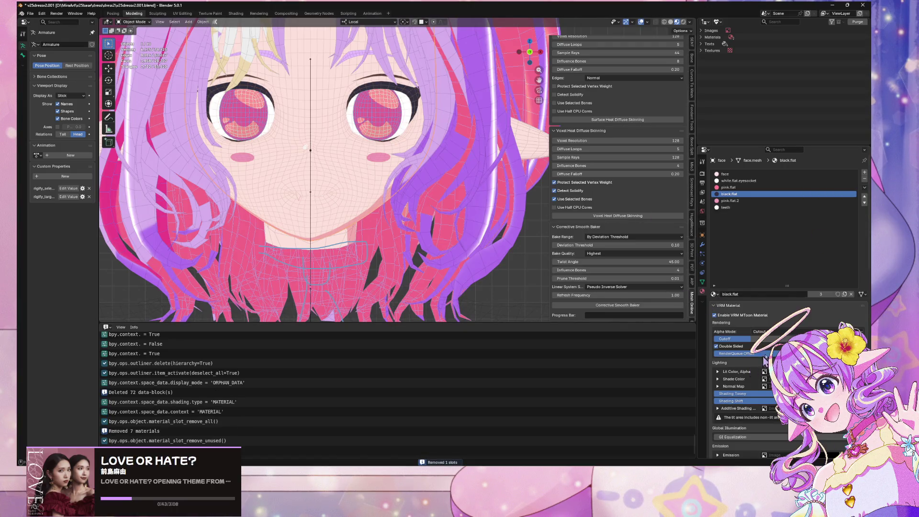
# Step: Turn off VRM MToon on black.flat and review the resulting surface settings
pyautogui.click(714, 315)
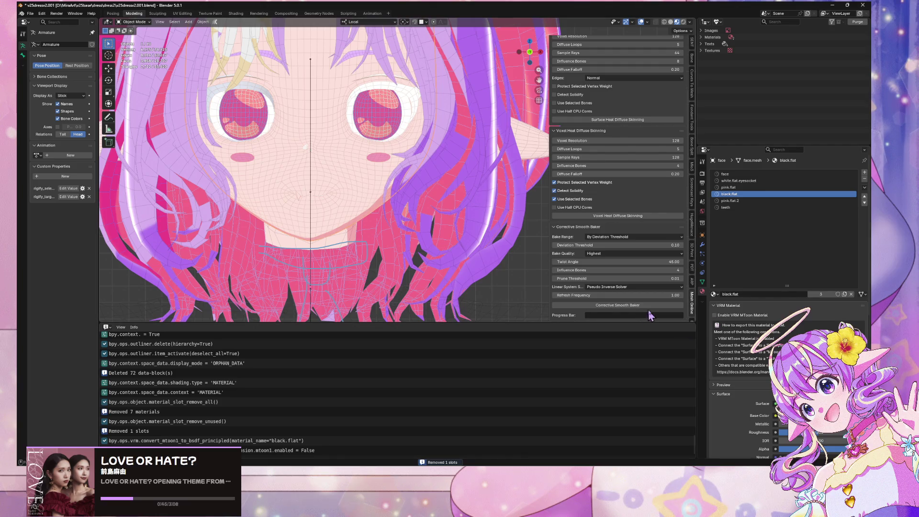
pyautogui.scroll(-2, 766, 335)
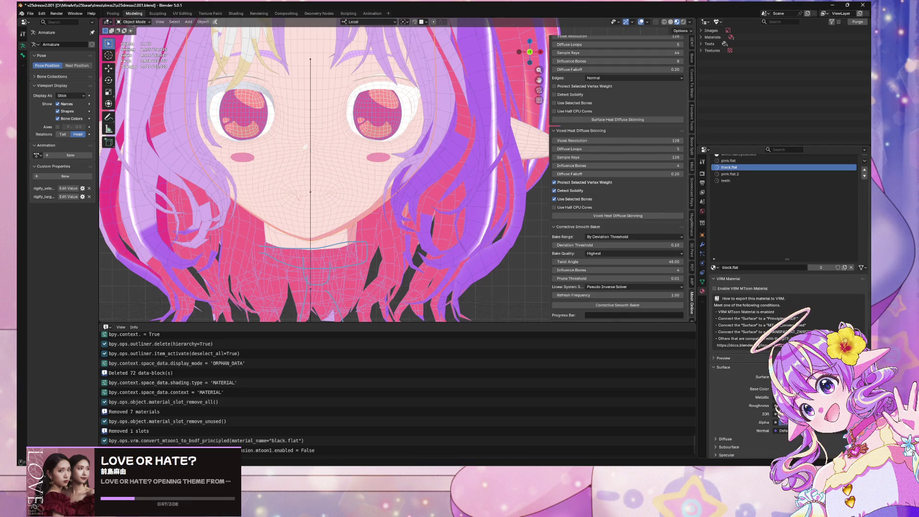
pyautogui.scroll(-3, 796, 334)
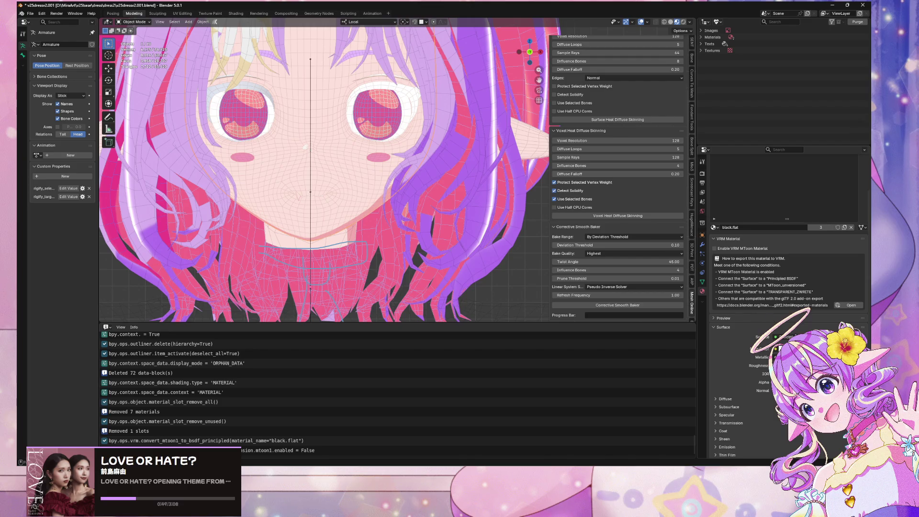
pyautogui.scroll(3, 397, 147)
pyautogui.scroll(-3, 386, 139)
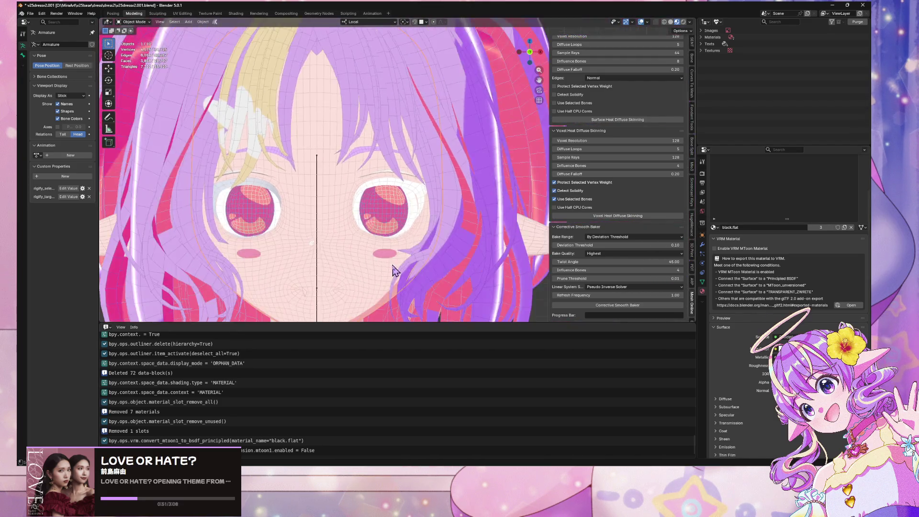
pyautogui.scroll(5, 396, 268)
pyautogui.scroll(-9, 395, 266)
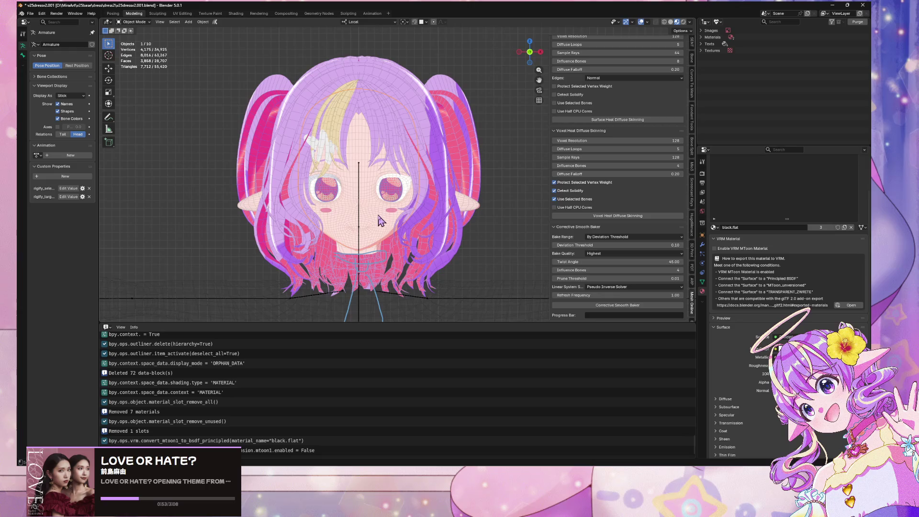
# Step: Undo the change, then disable MToon on black.flat again and bring up the surface shader list
pyautogui.hotkey('ctrl', 'z')
pyautogui.scroll(5, 467, 248)
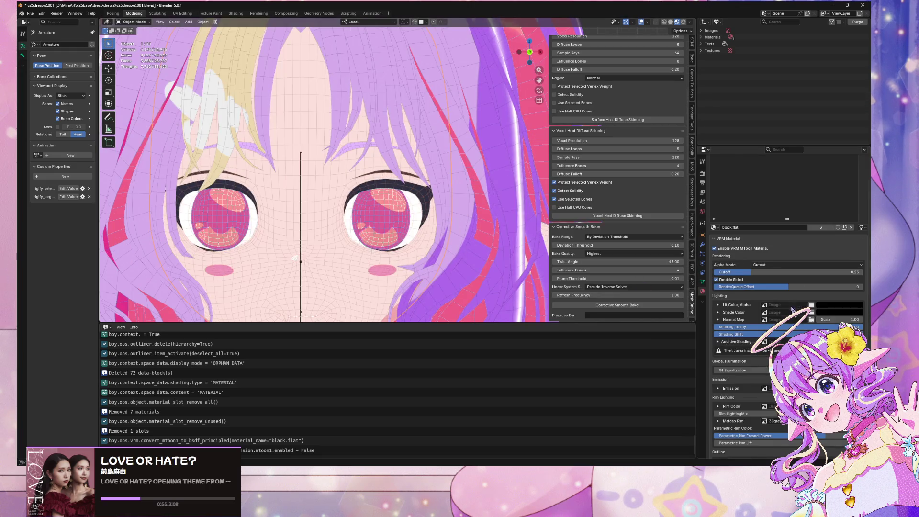
pyautogui.scroll(4, 792, 310)
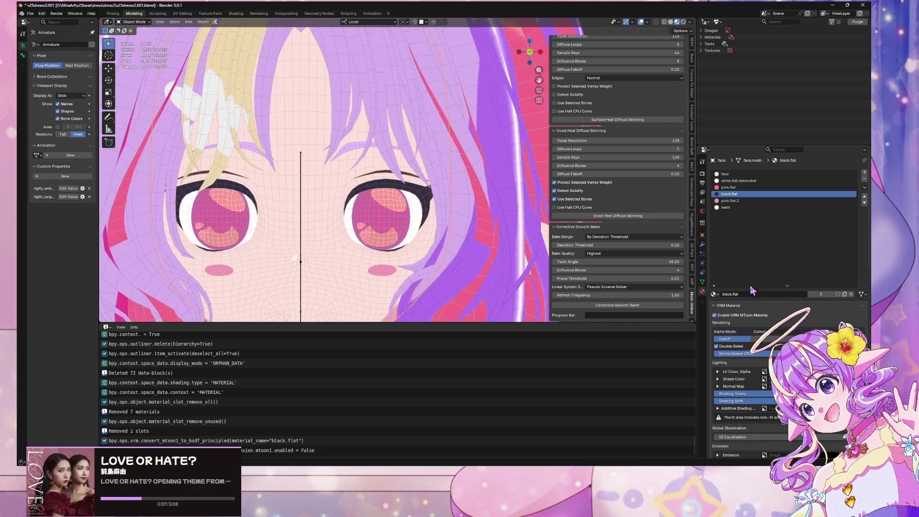
pyautogui.click(714, 315)
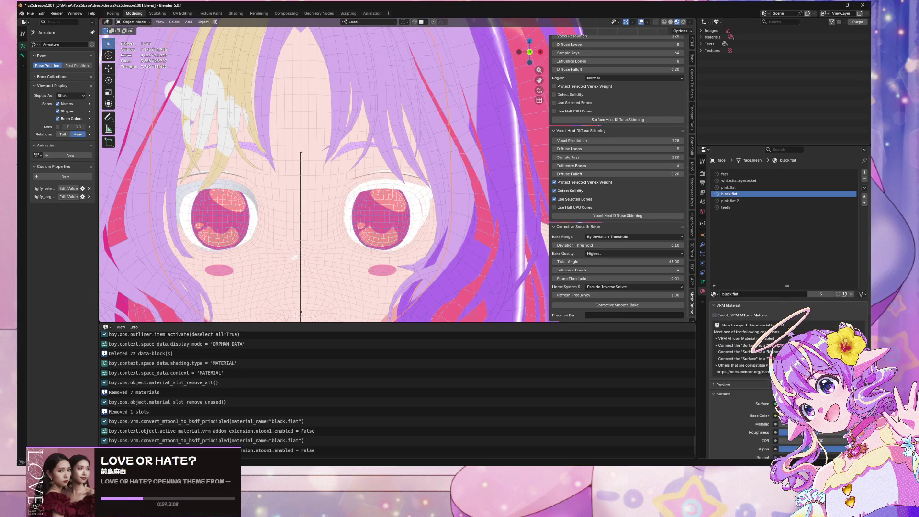
pyautogui.scroll(-4, 746, 320)
pyautogui.click(804, 325)
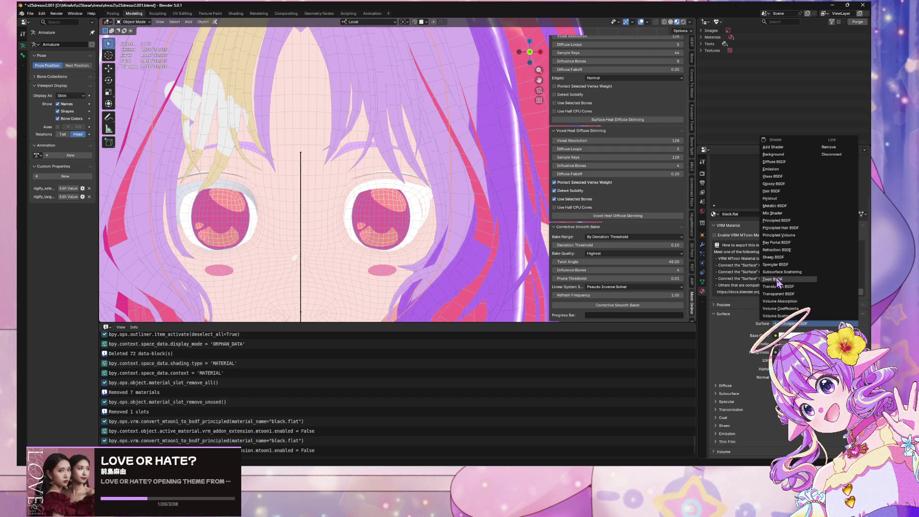
# Step: Give black.flat a Toon BSDF surface with pure black colour (Value 0), then select pink.flat
pyautogui.click(772, 279)
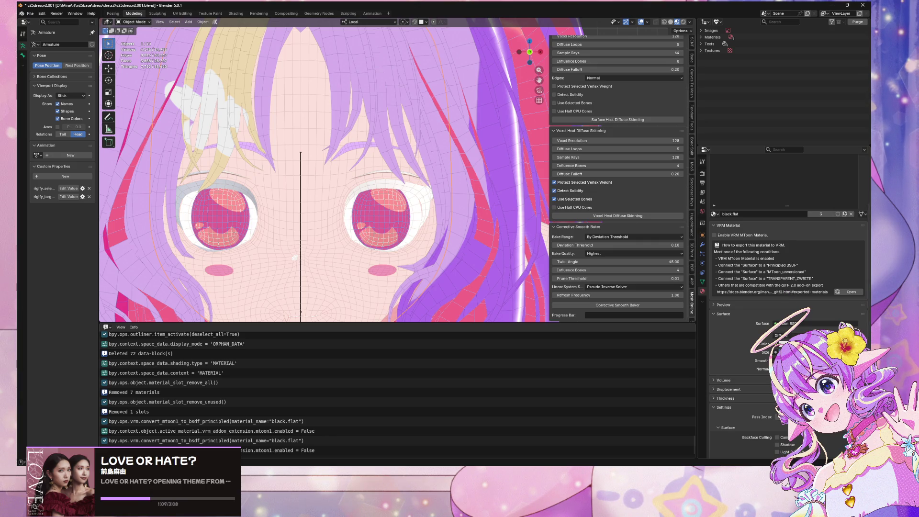
pyautogui.click(814, 343)
pyautogui.click(814, 344)
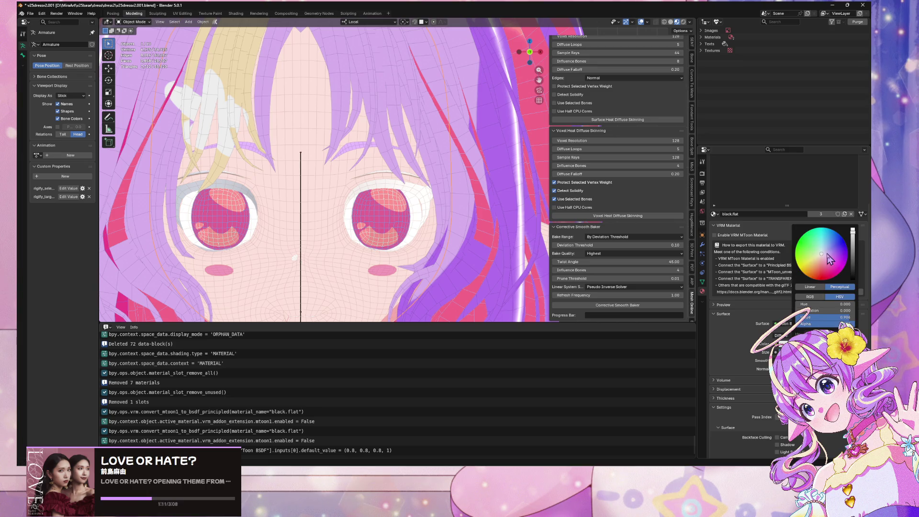
pyautogui.moveTo(855, 267); pyautogui.dragTo(853, 279)
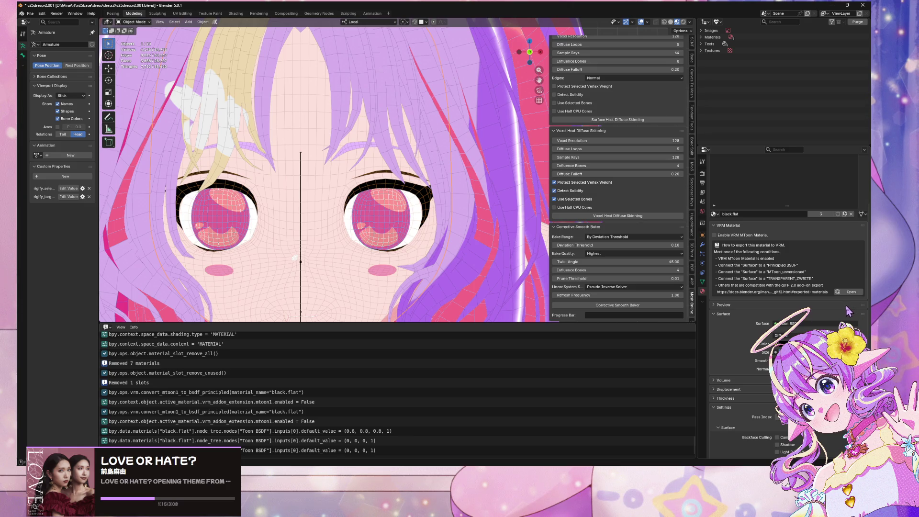
pyautogui.scroll(5, 814, 268)
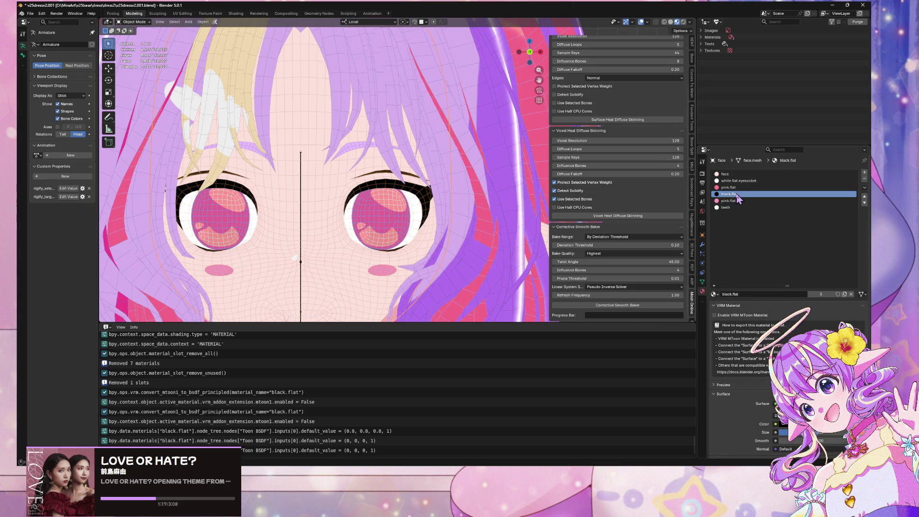
pyautogui.click(732, 187)
# Step: Frame the face higher in the view and switch the viewport to Solid shading
pyautogui.scroll(-4, 414, 272)
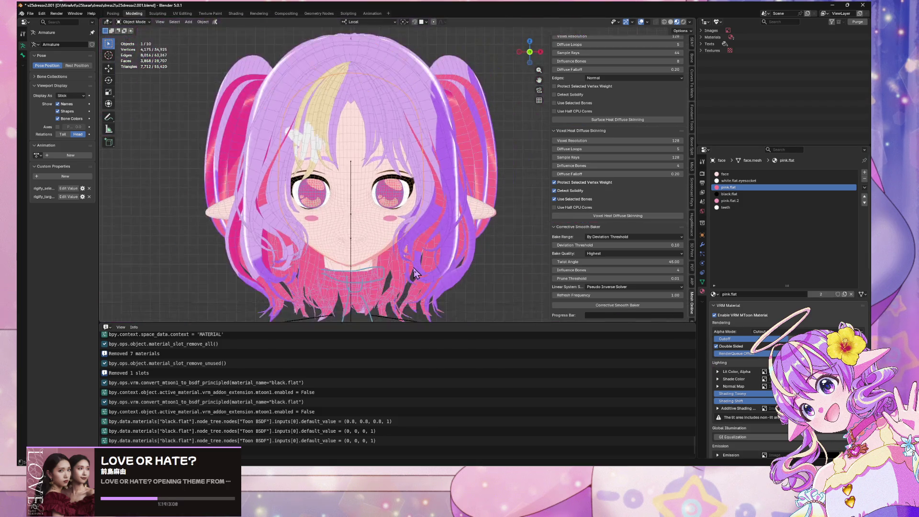
pyautogui.scroll(2, 414, 271)
pyautogui.keyDown('shift'); pyautogui.moveTo(414, 272); pyautogui.dragTo(442, 177, button='middle'); pyautogui.keyUp('shift')
pyautogui.scroll(8, 442, 177)
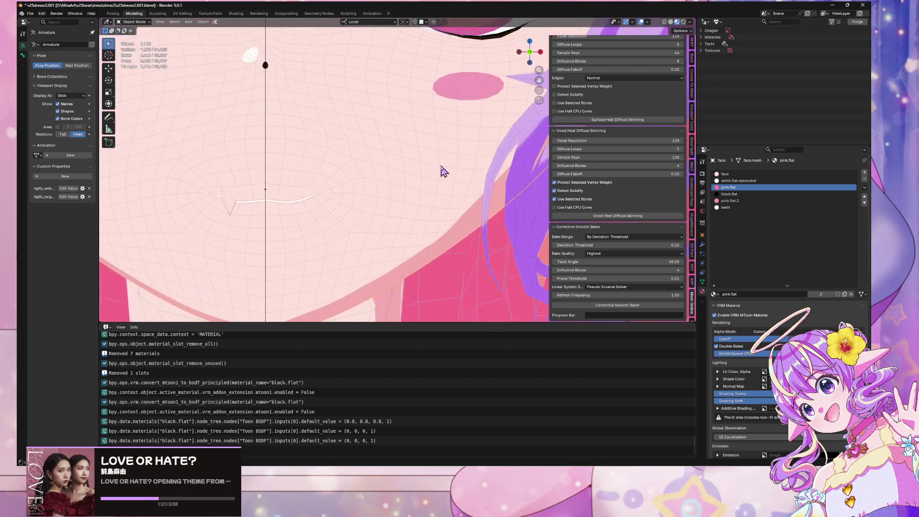
pyautogui.scroll(-3, 454, 179)
pyautogui.scroll(4, 455, 179)
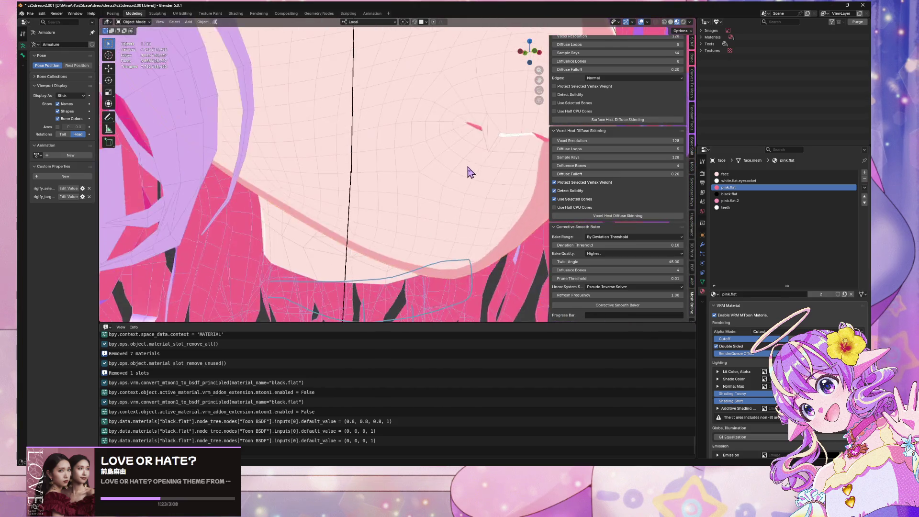
pyautogui.scroll(3, 409, 197)
pyautogui.scroll(-1, 406, 207)
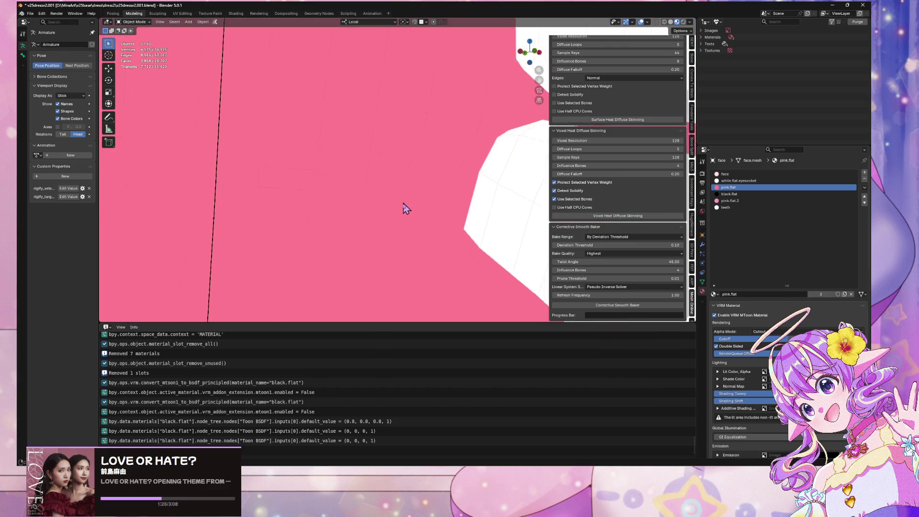
pyautogui.scroll(-4, 373, 168)
pyautogui.scroll(3, 376, 166)
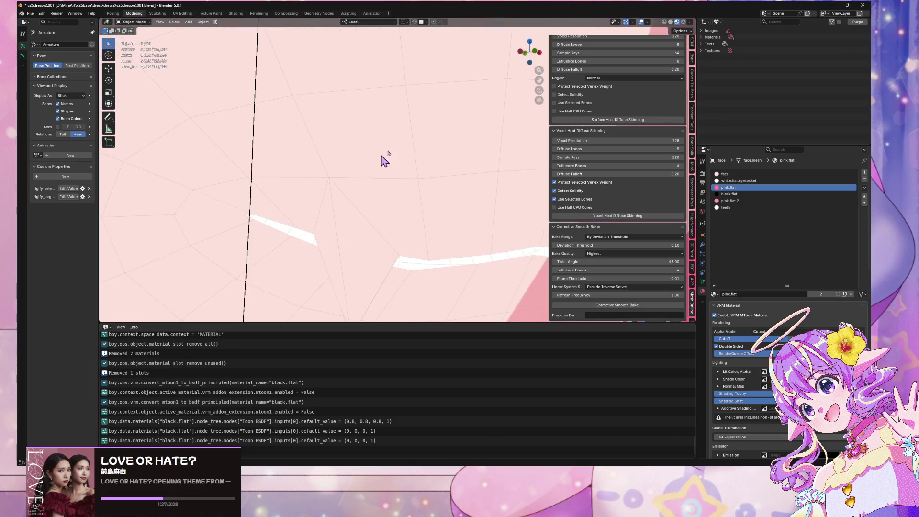
pyautogui.click(672, 23)
# Step: In Edit Mode, select the mouth faces assigned to pink.flat, then return to Object Mode
pyautogui.press('Tab')
pyautogui.scroll(-5, 363, 201)
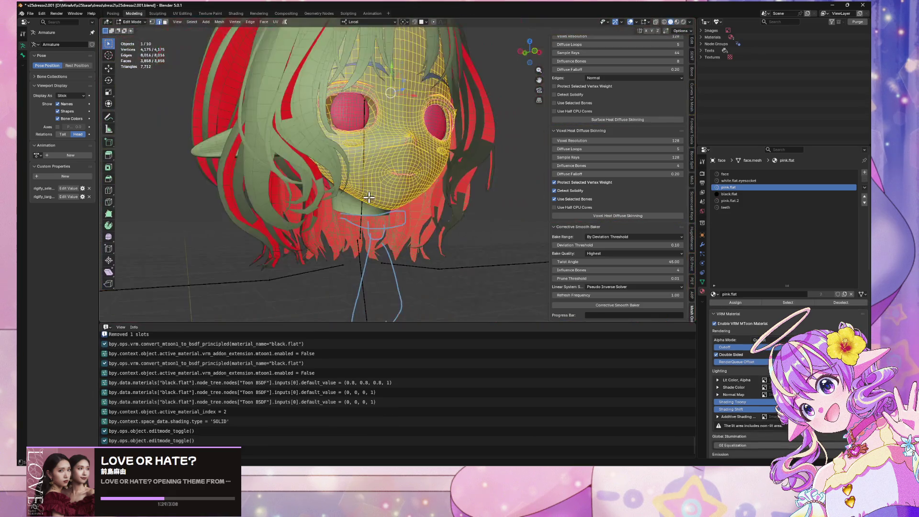
pyautogui.scroll(4, 394, 206)
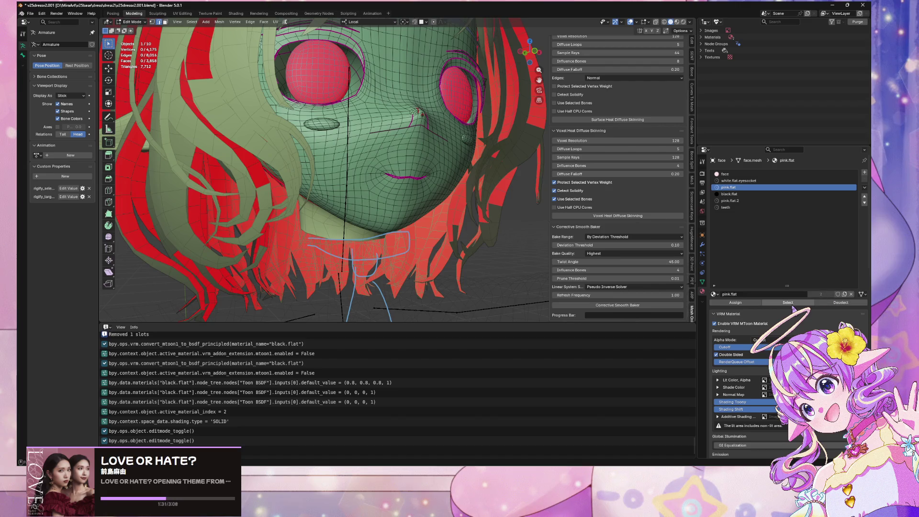
pyautogui.click(789, 303)
pyautogui.scroll(6, 489, 212)
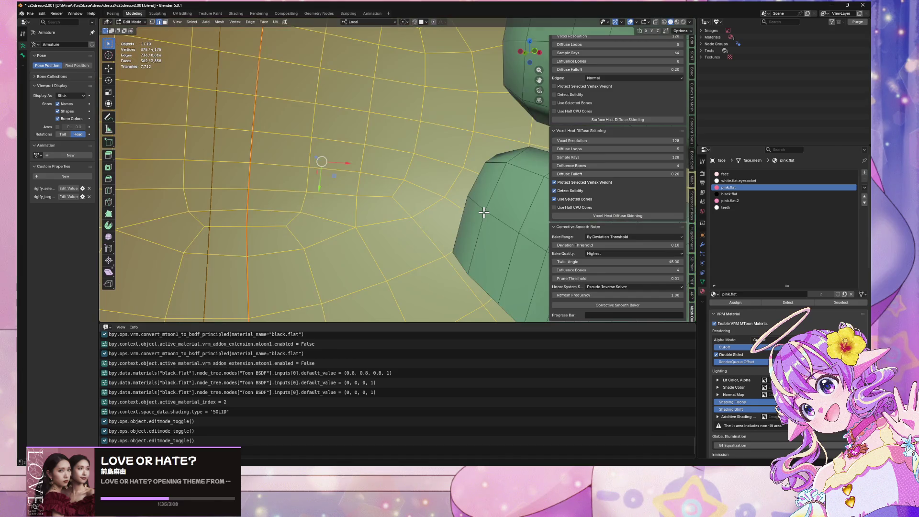
pyautogui.press('Tab')
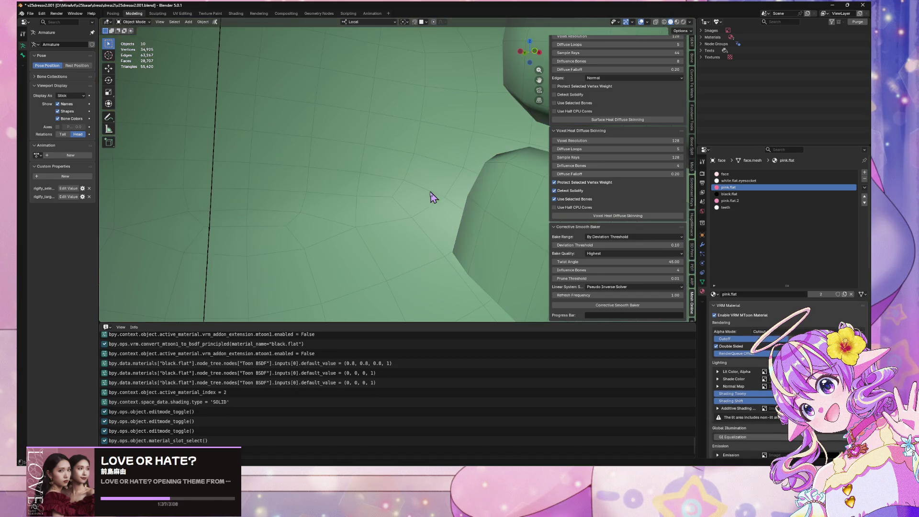
# Step: Toggle VRM MToon on pink.flat off and back on, then switch to Material Preview shading
pyautogui.click(714, 316)
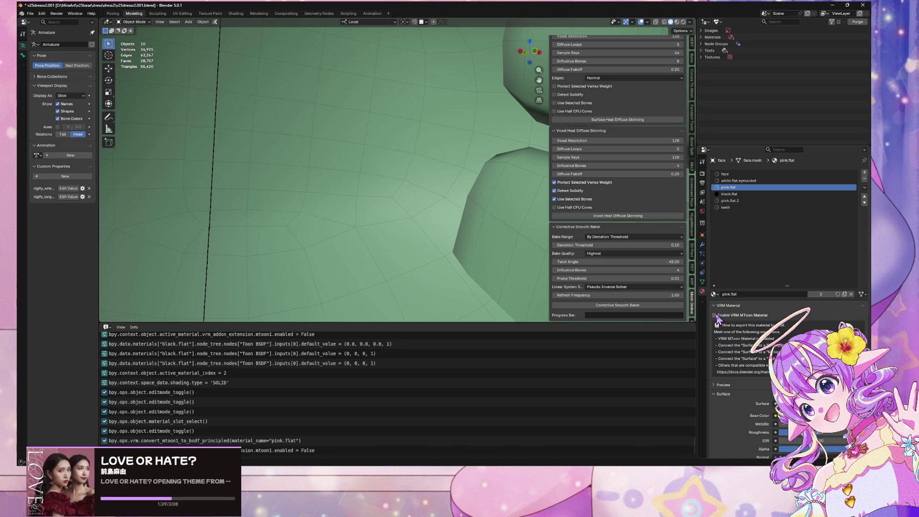
pyautogui.click(715, 316)
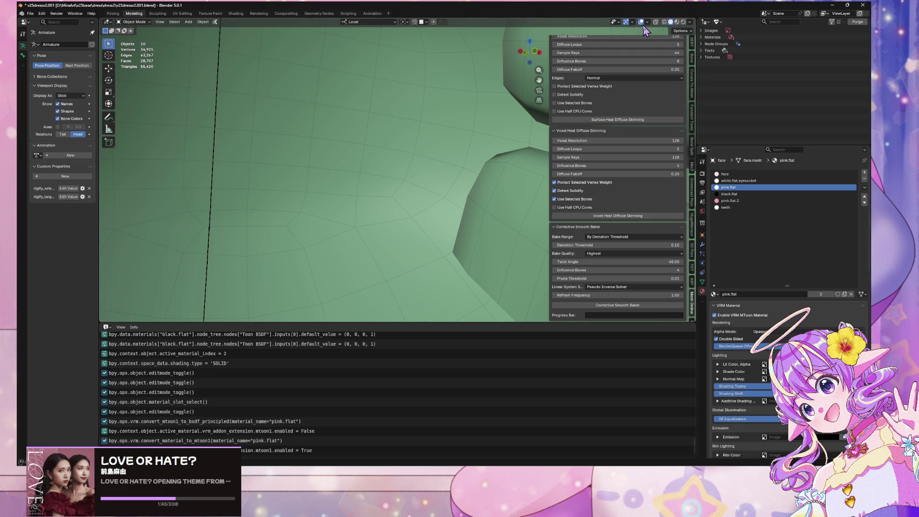
pyautogui.press('z')
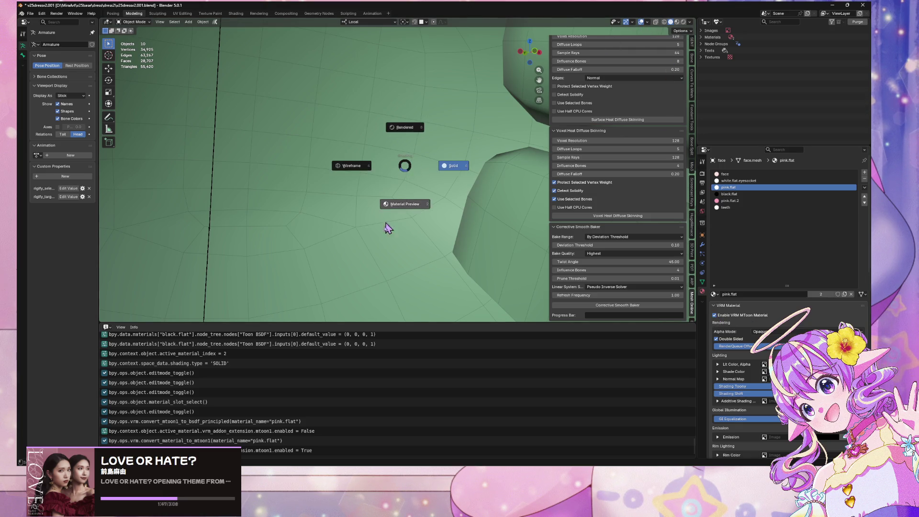
pyautogui.click(398, 214)
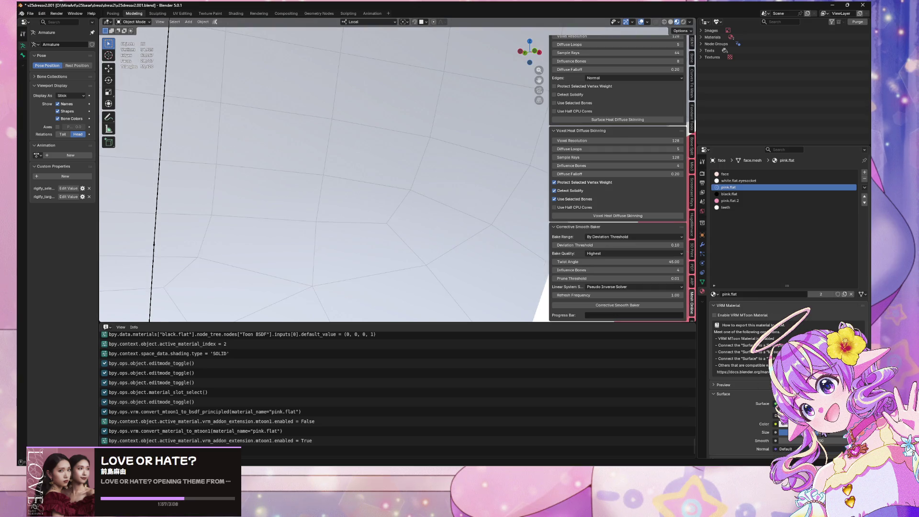
# Step: Set pink.flat's Toon colour to rose red (0.800007, 0.163006, 0.230624)
pyautogui.click(783, 424)
pyautogui.moveTo(814, 318); pyautogui.dragTo(821, 319)
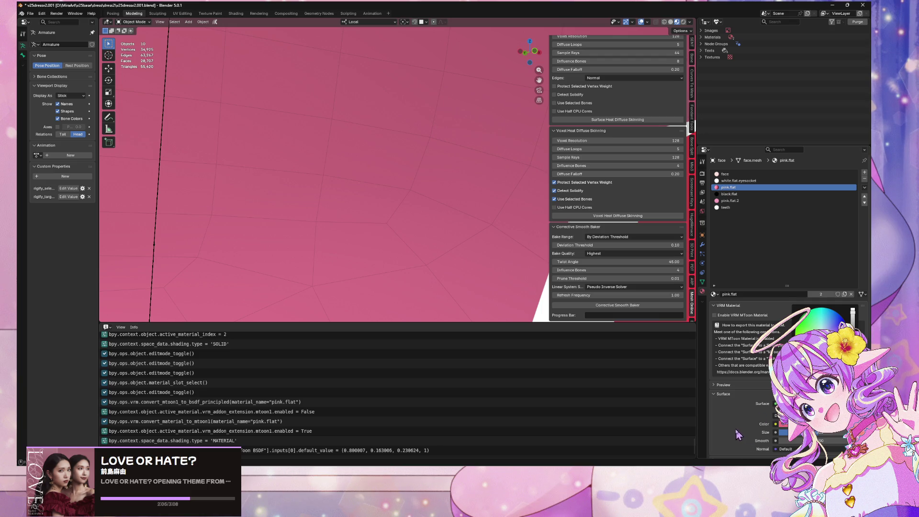
pyautogui.scroll(-8, 449, 191)
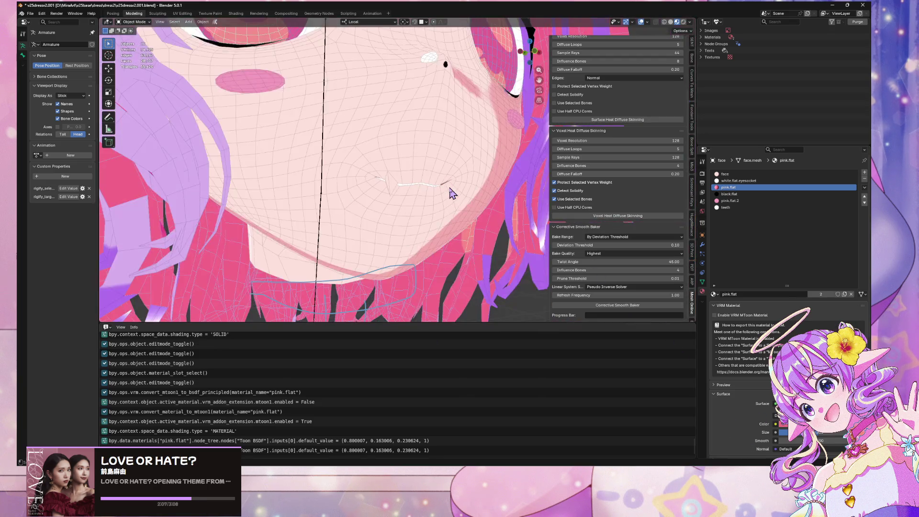
# Step: Turn off the Face Orientation overlay and orbit the close-up around the mouth
pyautogui.click(690, 22)
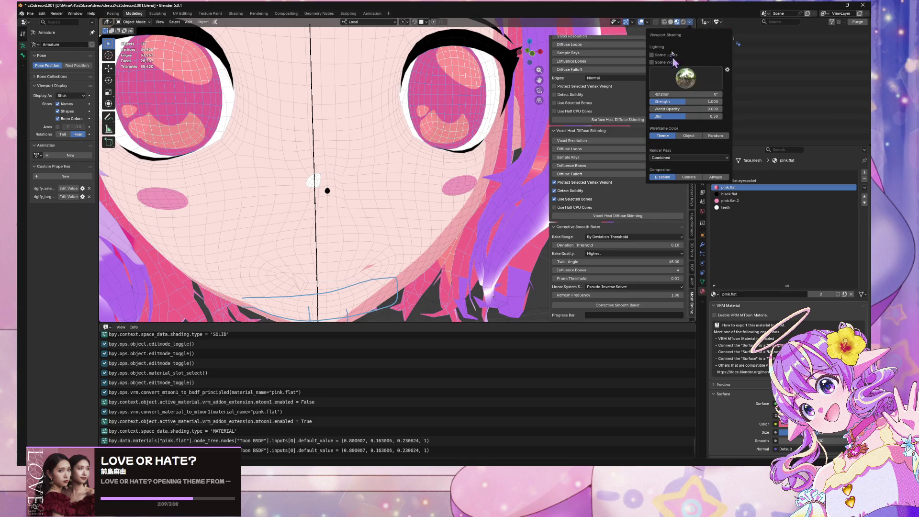
pyautogui.click(647, 23)
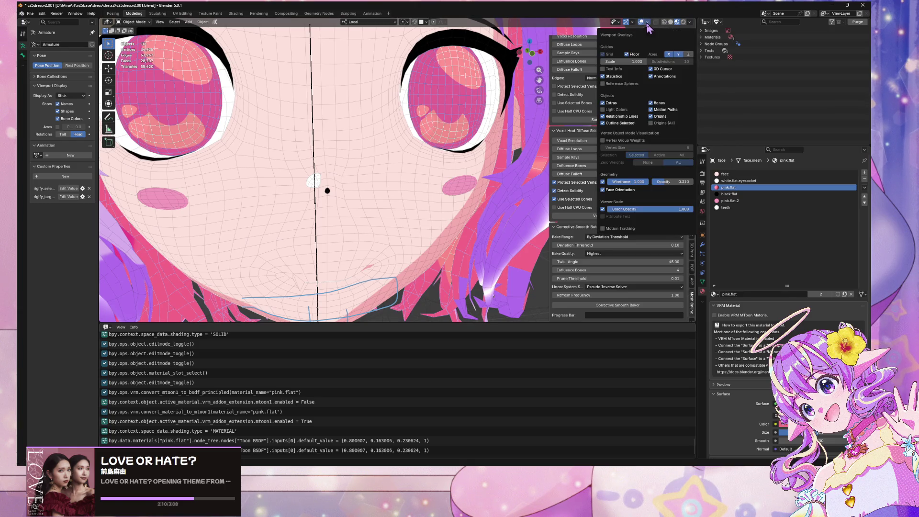
pyautogui.click(604, 190)
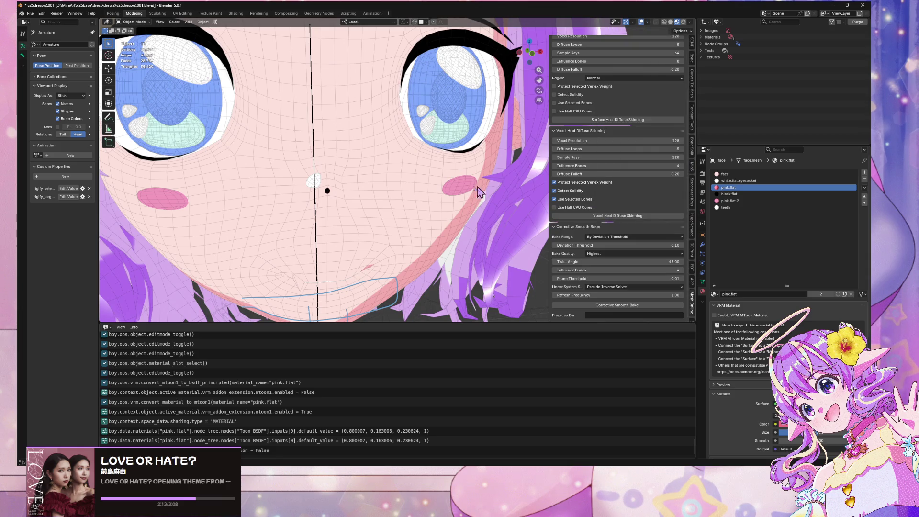
pyautogui.scroll(3, 430, 186)
pyautogui.scroll(5, 430, 185)
pyautogui.scroll(-5, 429, 183)
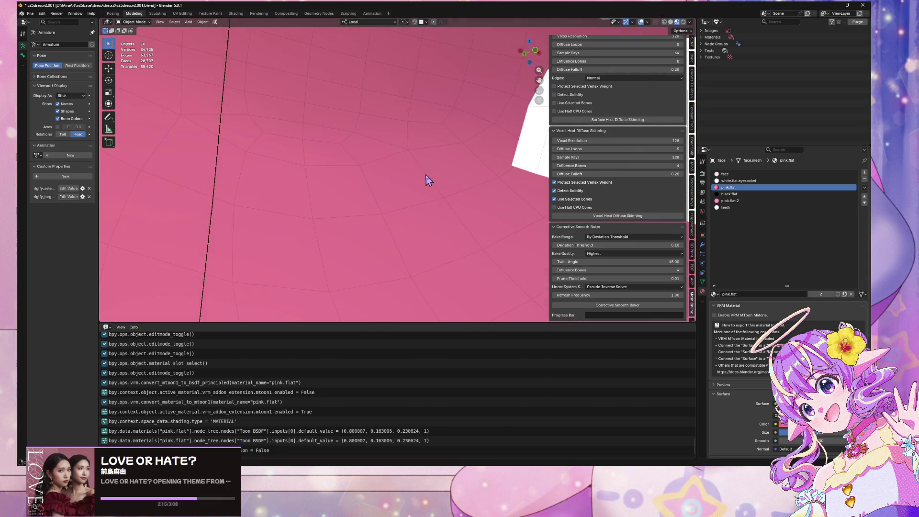
pyautogui.moveTo(426, 181)
pyautogui.mouseDown(button='middle')
pyautogui.moveTo(417, 182)
pyautogui.moveTo(424, 180)
pyautogui.mouseUp(button='middle')
# Step: Make pink.flat a deep crimson (1, 0.290007, 0.373876) with the Diffuse component
pyautogui.click(828, 424)
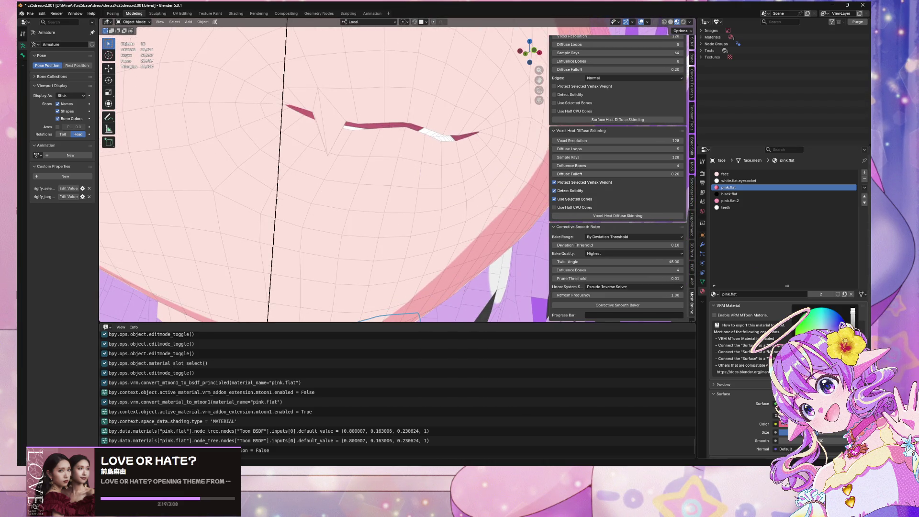
pyautogui.moveTo(832, 334); pyautogui.dragTo(824, 333)
pyautogui.scroll(-2, 734, 376)
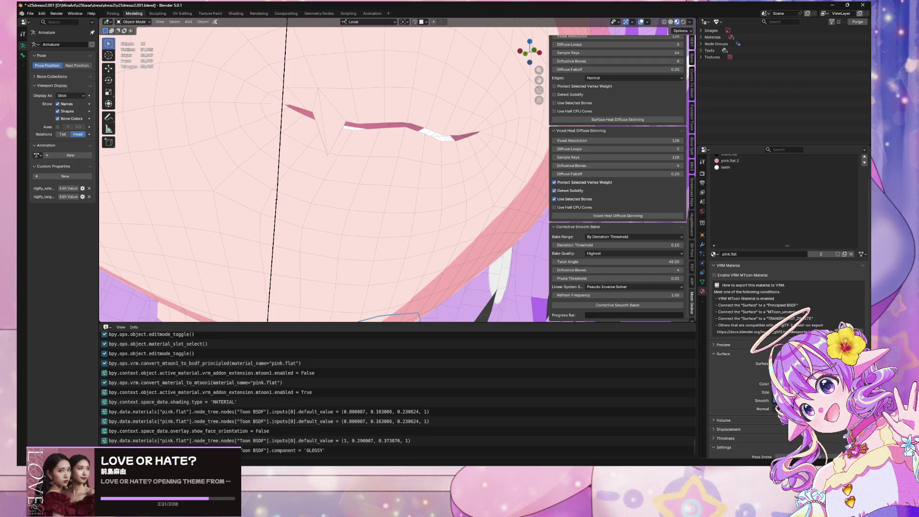
pyautogui.click(804, 363)
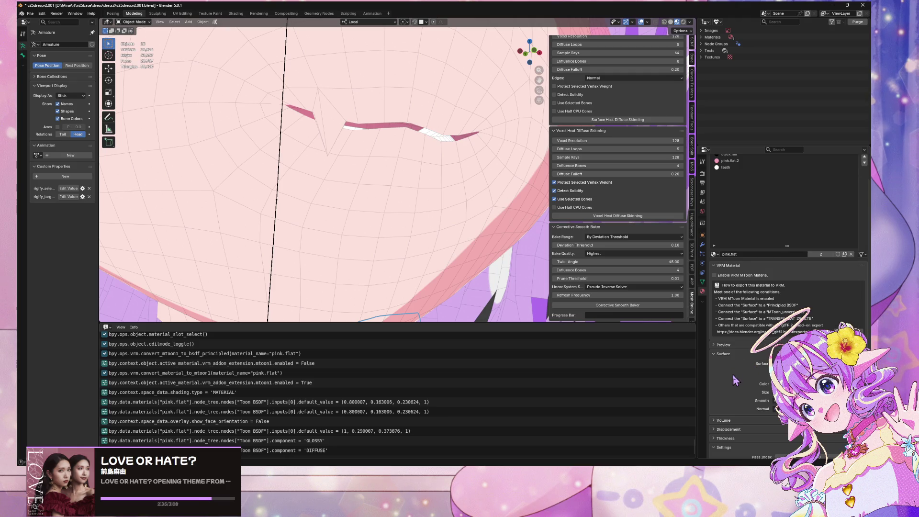
pyautogui.scroll(2, 783, 168)
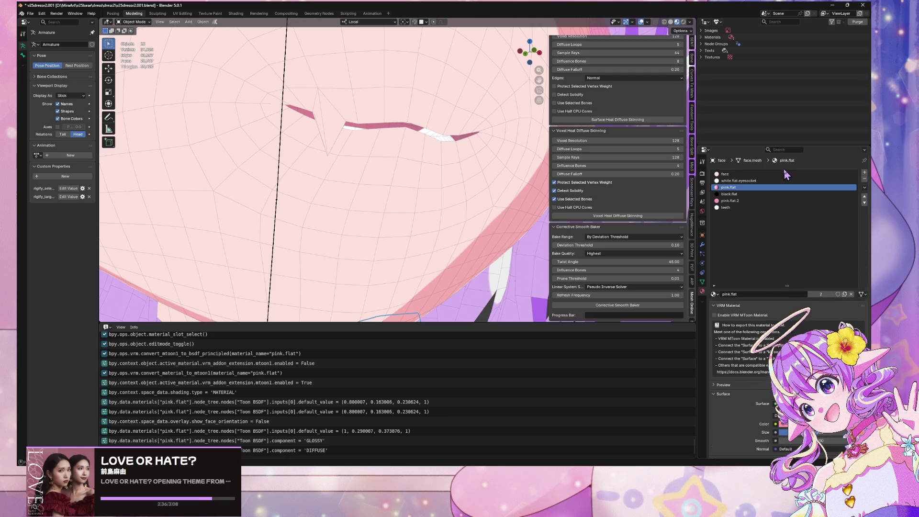
# Step: Show the teeth material's settings and orbit to view the whole head from below
pyautogui.click(738, 209)
pyautogui.scroll(-4, 441, 214)
pyautogui.scroll(3, 441, 214)
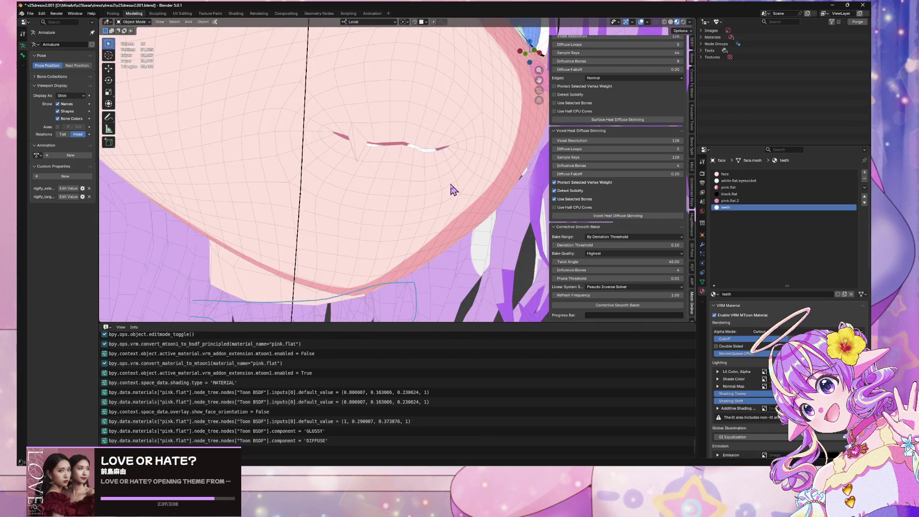
pyautogui.keyDown('ctrl'); pyautogui.scroll(5, 437, 207); pyautogui.keyUp('ctrl')
pyautogui.scroll(-2, 440, 209)
pyautogui.scroll(-5, 439, 210)
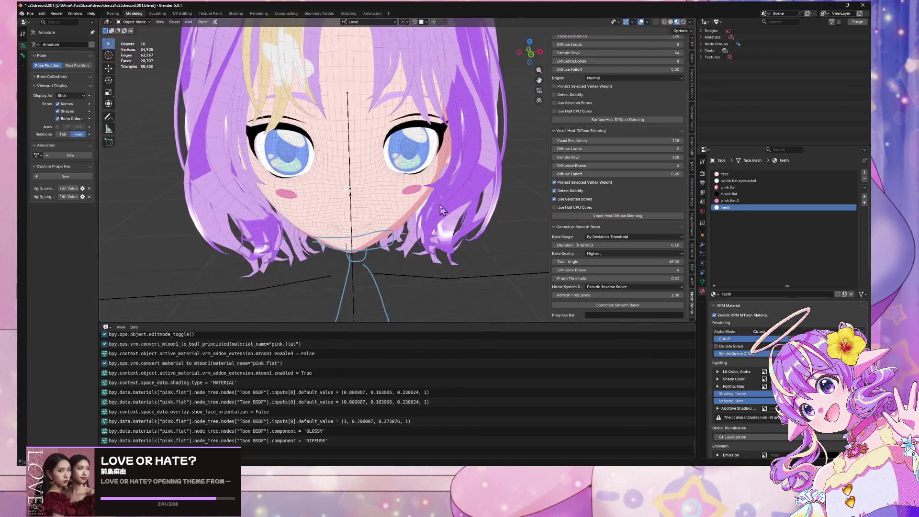
pyautogui.moveTo(439, 209)
pyautogui.mouseDown(button='middle')
pyautogui.moveTo(449, 225)
pyautogui.moveTo(427, 208)
pyautogui.moveTo(459, 196)
pyautogui.moveTo(431, 230)
pyautogui.moveTo(428, 205)
pyautogui.moveTo(418, 213)
pyautogui.moveTo(412, 201)
pyautogui.moveTo(425, 161)
pyautogui.moveTo(373, 190)
pyautogui.mouseUp(button='middle')
# Step: Select the hair object, show its UV maps in Object Data, snap to front view and open UV Editing
pyautogui.click(376, 186)
pyautogui.scroll(6, 391, 165)
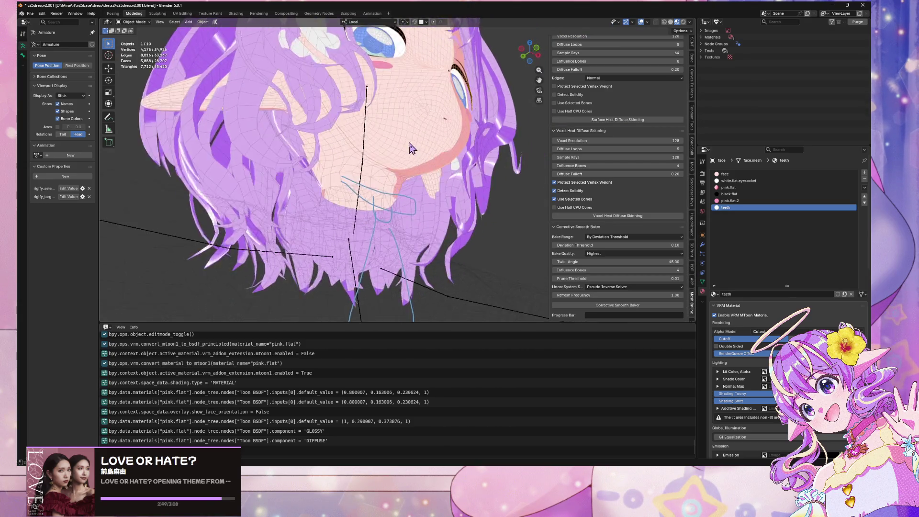
pyautogui.click(386, 201)
pyautogui.click(421, 165)
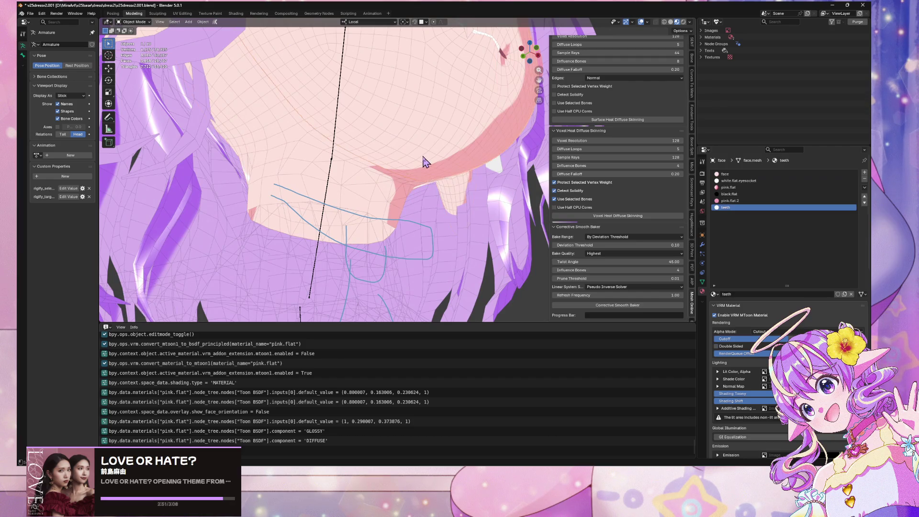
pyautogui.scroll(-5, 406, 251)
pyautogui.scroll(-4, 486, 243)
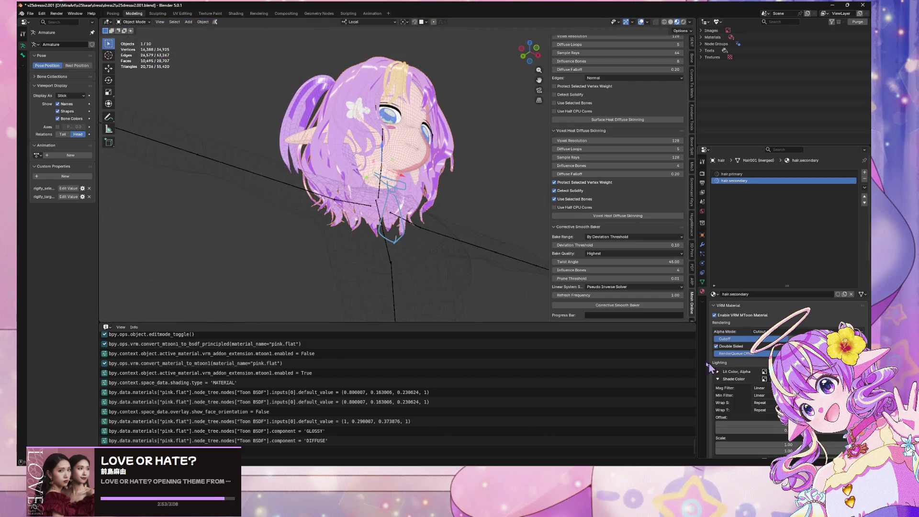
pyautogui.click(701, 282)
pyautogui.press('KP_1')
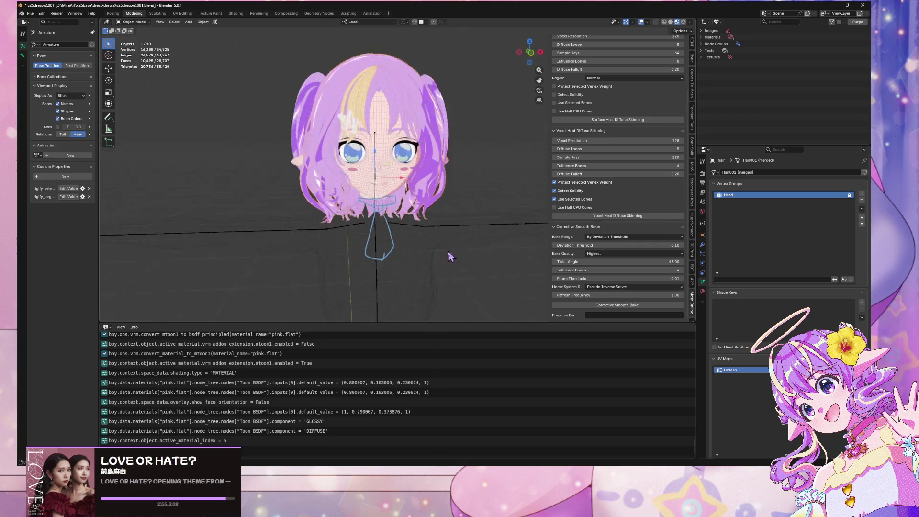
pyautogui.click(183, 13)
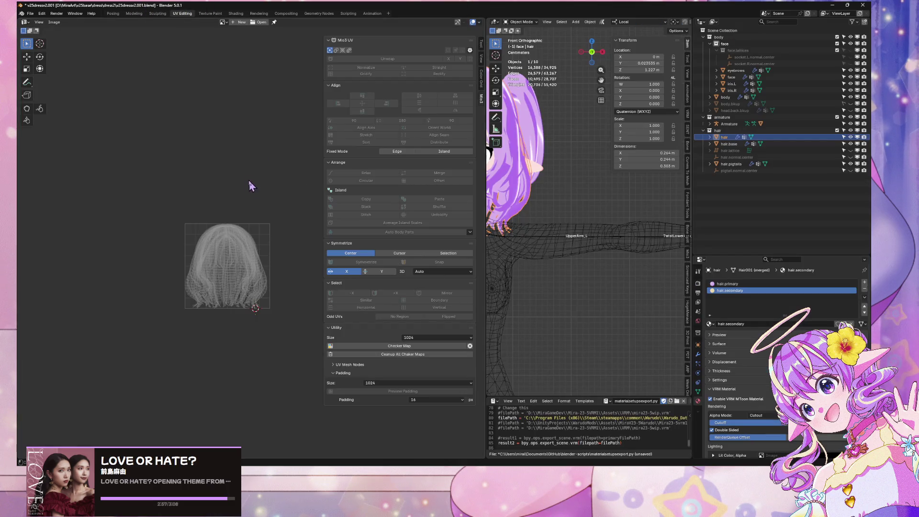
# Step: Select the body mesh and set UVMap as its active UV map
pyautogui.click(542, 269)
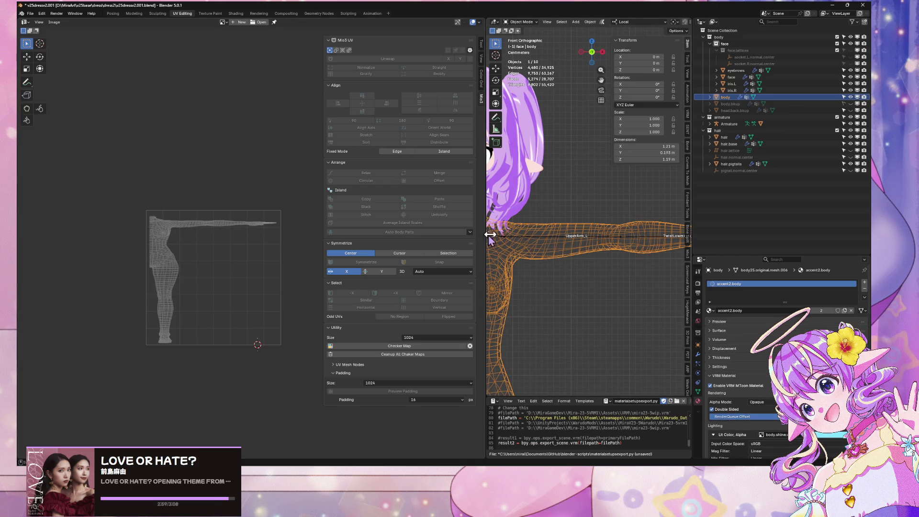
pyautogui.click(697, 391)
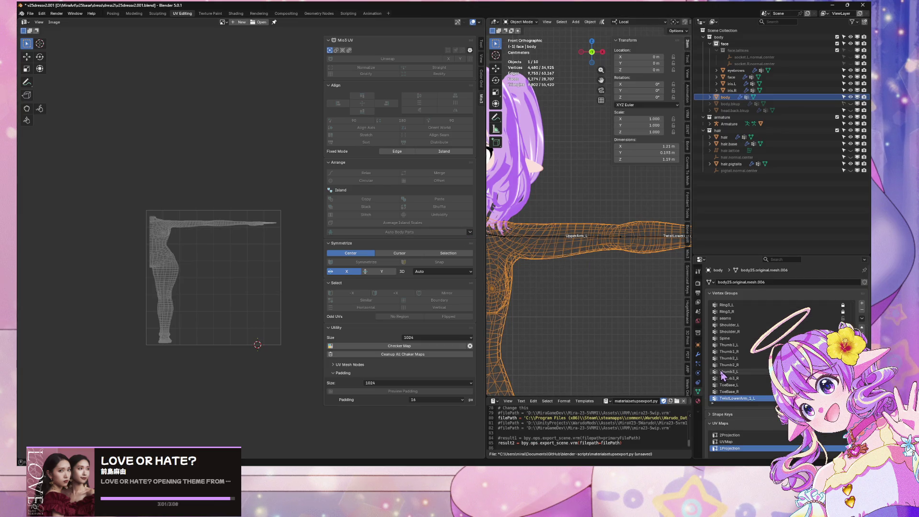
pyautogui.scroll(-5, 723, 376)
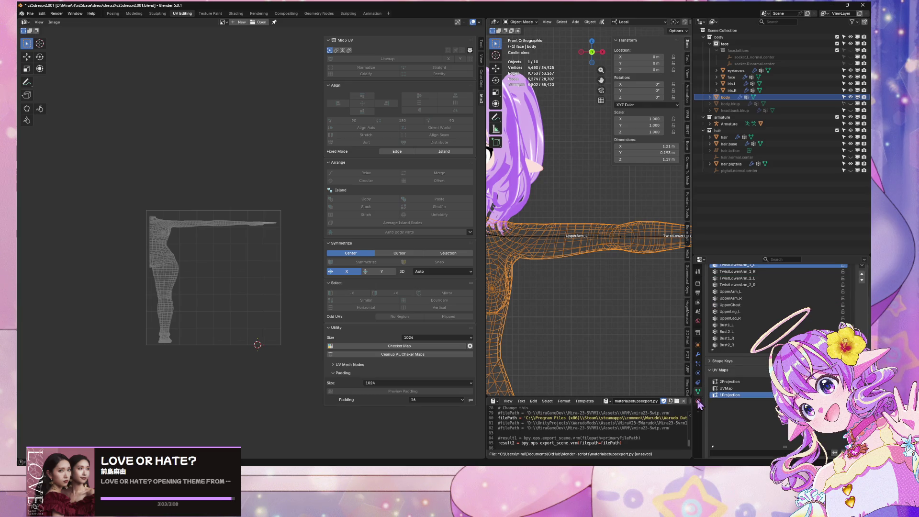
pyautogui.click(741, 389)
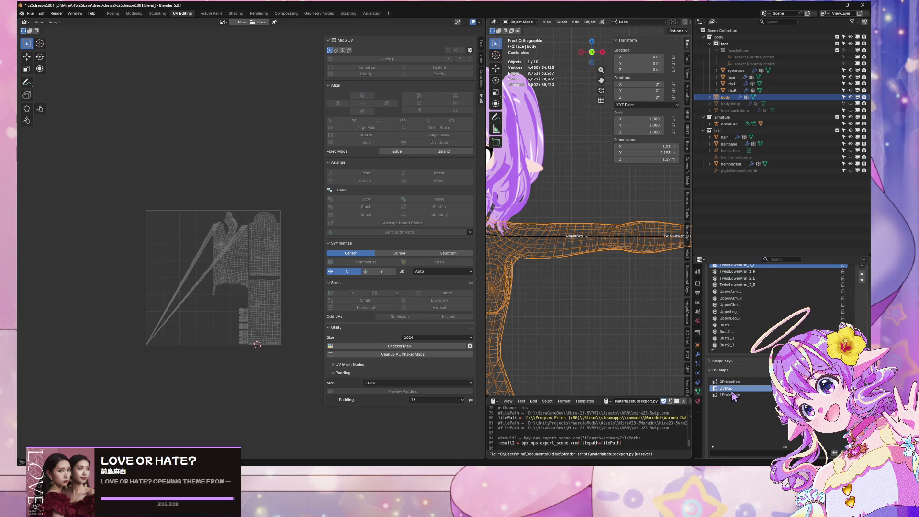
pyautogui.scroll(6, 231, 286)
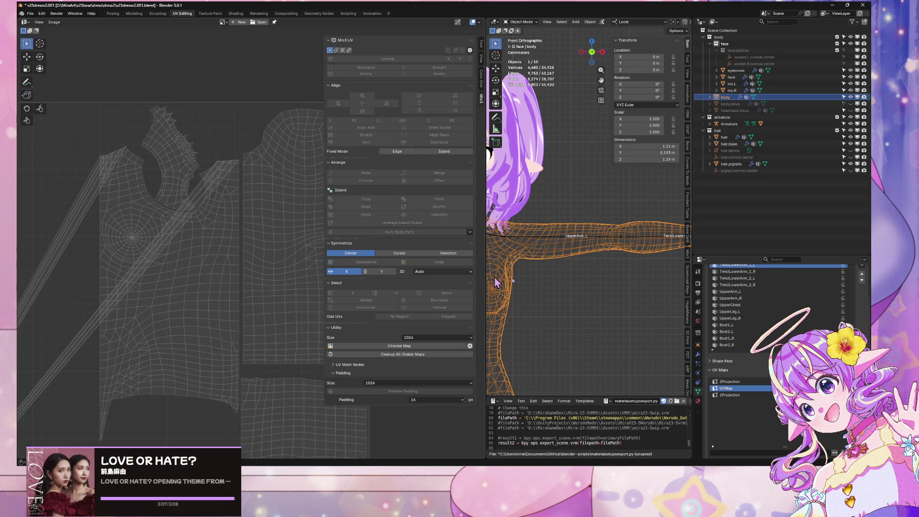
# Step: Frame the isolated body in the 3D view and orbit to see it at a slight angle
pyautogui.press('KP_Decimal')
pyautogui.scroll(3, 663, 208)
pyautogui.scroll(-2, 662, 207)
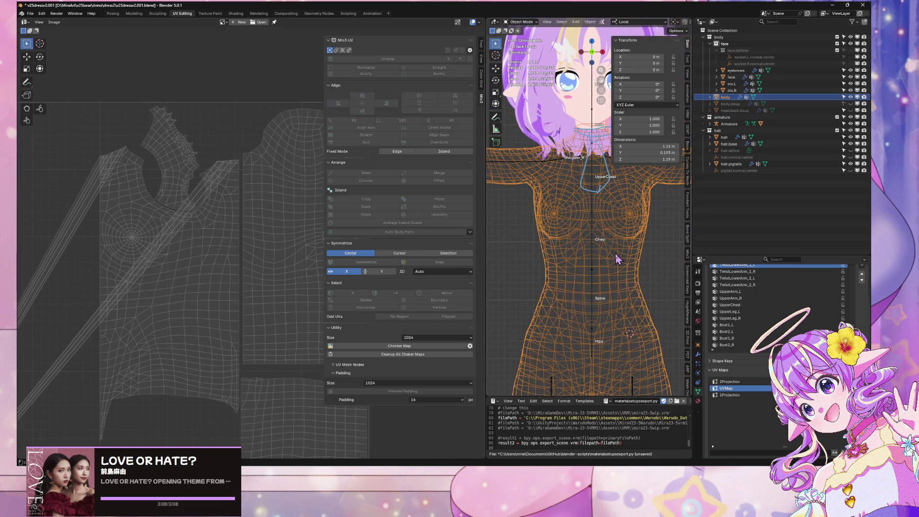
pyautogui.scroll(-4, 616, 257)
pyautogui.scroll(4, 625, 247)
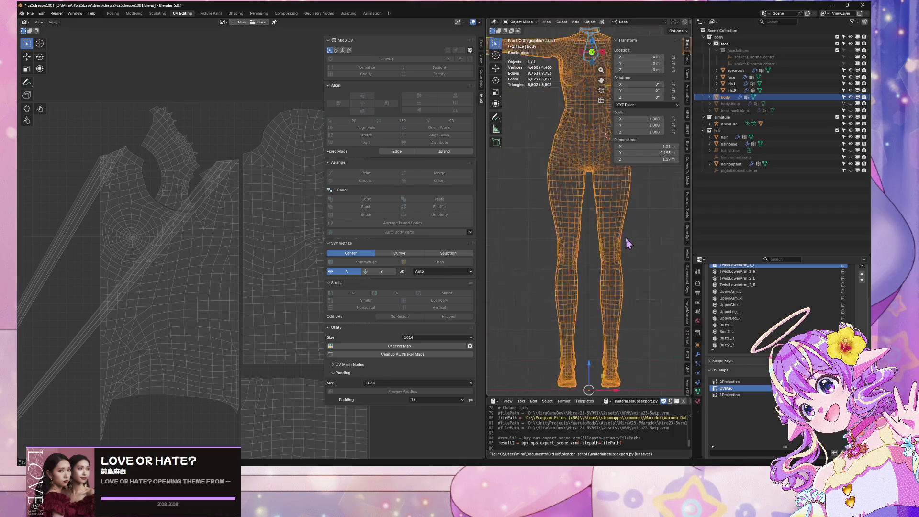
pyautogui.moveTo(605, 300)
pyautogui.mouseDown(button='middle')
pyautogui.moveTo(598, 291)
pyautogui.moveTo(518, 333)
pyautogui.moveTo(589, 329)
pyautogui.mouseUp(button='middle')
pyautogui.click(589, 59)
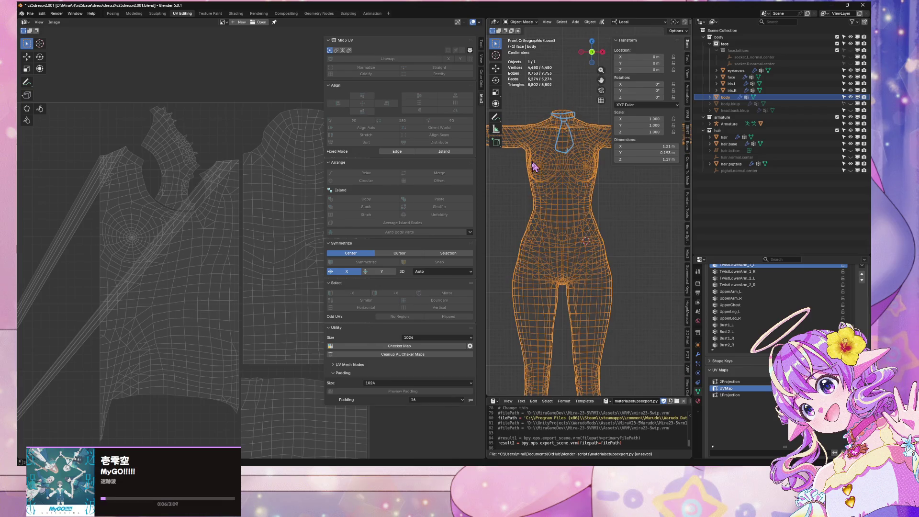
pyautogui.scroll(3, 548, 200)
pyautogui.moveTo(555, 167)
pyautogui.mouseDown(button='middle')
pyautogui.moveTo(595, 249)
pyautogui.moveTo(608, 246)
pyautogui.mouseUp(button='middle')
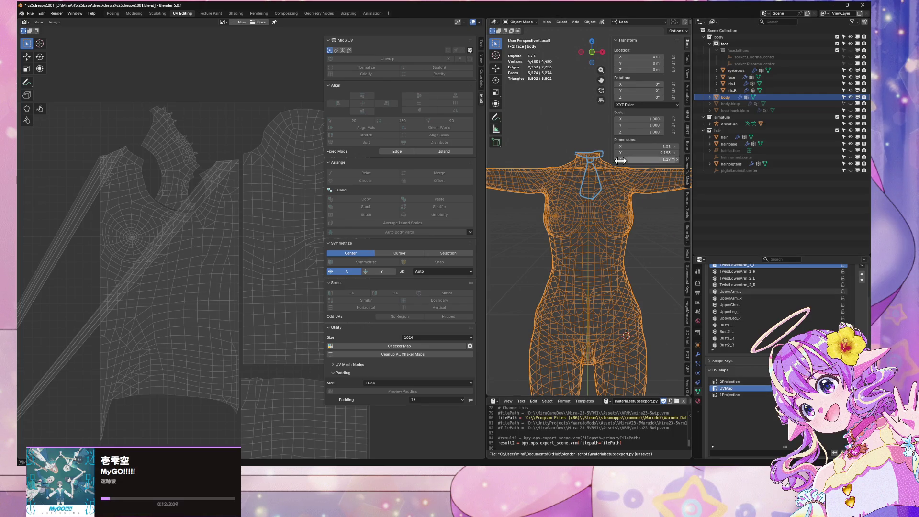
pyautogui.scroll(6, 553, 288)
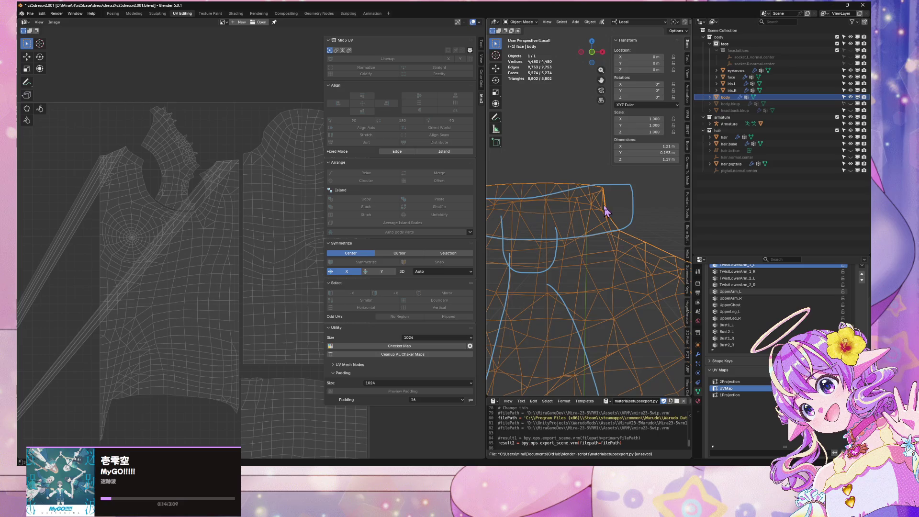
# Step: Enter Edit Mode on the body, select the collar-top edge loop and frame its UVs
pyautogui.press('Tab')
pyautogui.keyDown('alt'); pyautogui.click(570, 198); pyautogui.keyUp('alt')
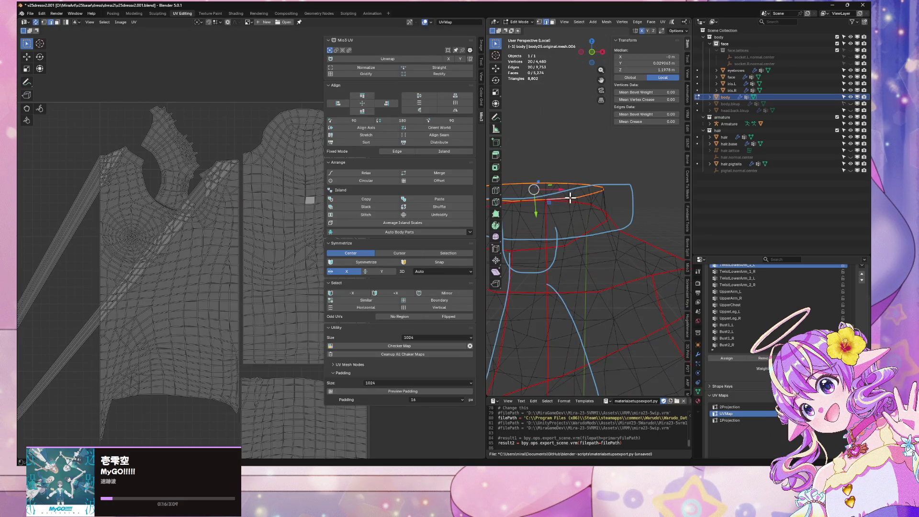
pyautogui.press('Home')
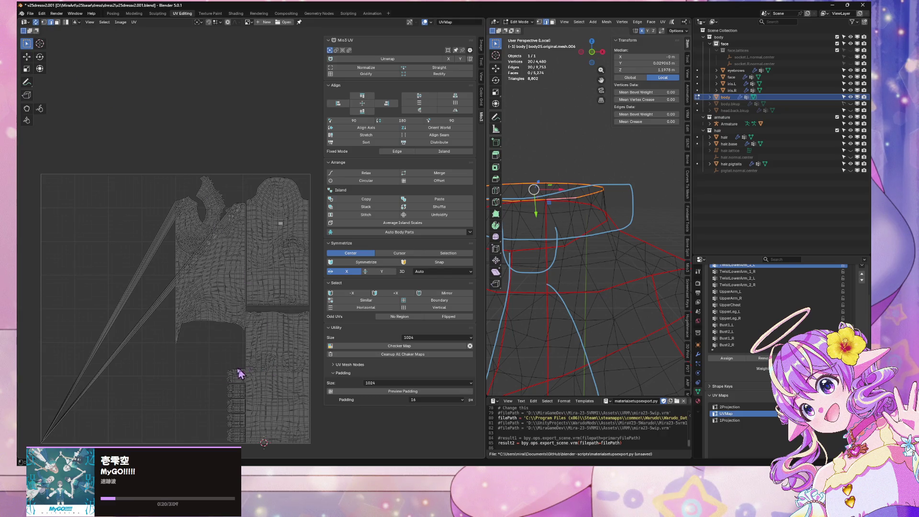
pyautogui.press('g')
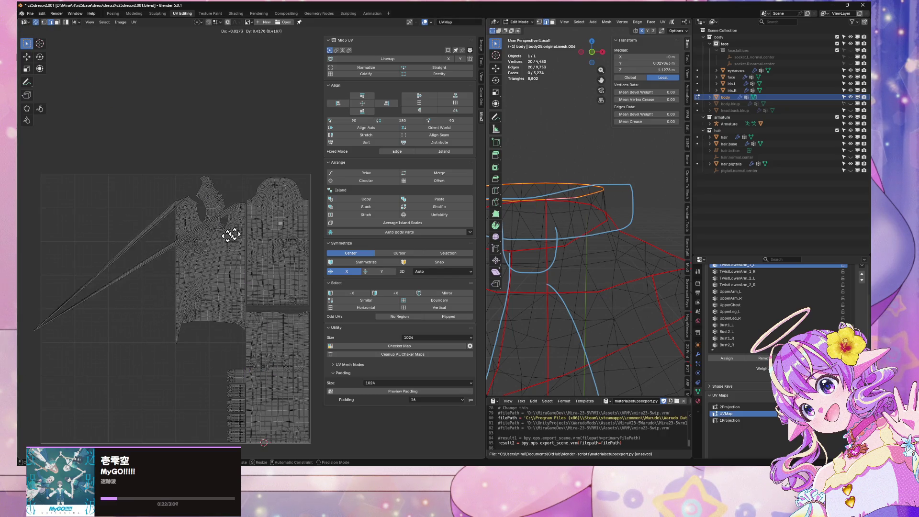
pyautogui.rightClick(286, 288)
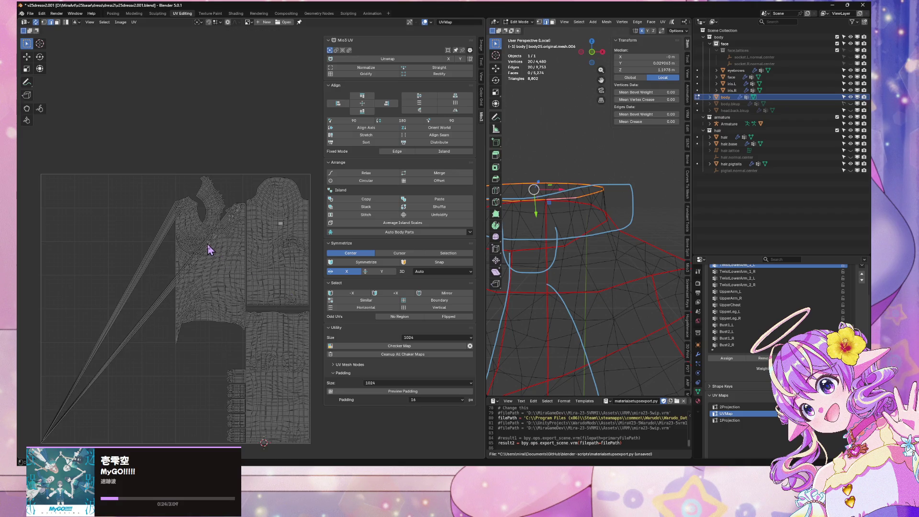
# Step: In face select mode, select the linked collar strip faces at the shirt front
pyautogui.moveTo(585, 173)
pyautogui.mouseDown(button='middle')
pyautogui.moveTo(585, 220)
pyautogui.moveTo(594, 232)
pyautogui.moveTo(557, 179)
pyautogui.mouseUp(button='middle')
pyautogui.scroll(-5, 558, 179)
pyautogui.scroll(5, 644, 186)
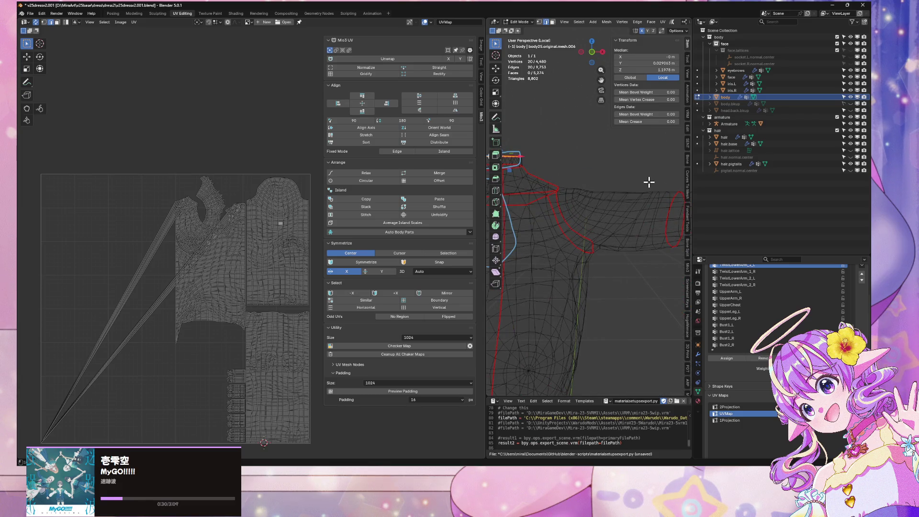
pyautogui.moveTo(546, 123)
pyautogui.mouseDown(button='middle')
pyautogui.moveTo(598, 207)
pyautogui.moveTo(606, 242)
pyautogui.moveTo(643, 209)
pyautogui.moveTo(601, 201)
pyautogui.moveTo(565, 263)
pyautogui.mouseUp(button='middle')
pyautogui.press('3')
pyautogui.keyDown('alt'); pyautogui.click(582, 248); pyautogui.keyUp('alt')
pyautogui.keyDown('alt'); pyautogui.click(565, 263); pyautogui.keyUp('alt')
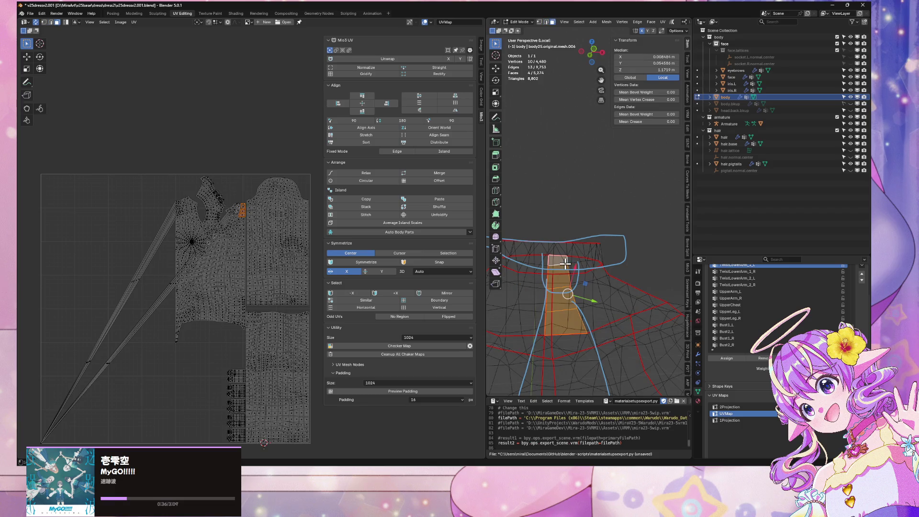
pyautogui.click(585, 253)
pyautogui.hotkey('ctrl', 'l')
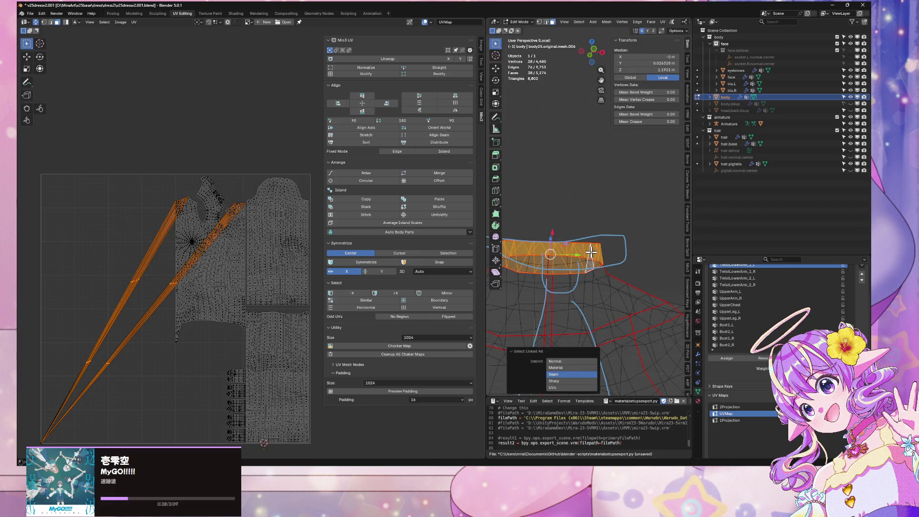
# Step: Mark the selected collar ring edges as seams
pyautogui.moveTo(577, 280)
pyautogui.mouseDown(button='middle')
pyautogui.moveTo(564, 314)
pyautogui.moveTo(673, 290)
pyautogui.moveTo(658, 262)
pyautogui.mouseUp(button='middle')
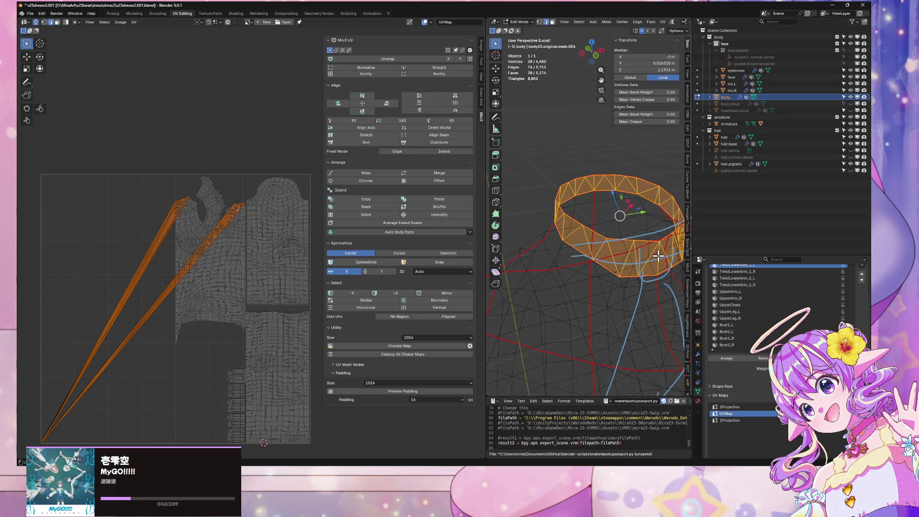
pyautogui.click(658, 262)
pyautogui.keyDown('shift'); pyautogui.click(592, 183); pyautogui.keyUp('shift')
pyautogui.rightClick(593, 185)
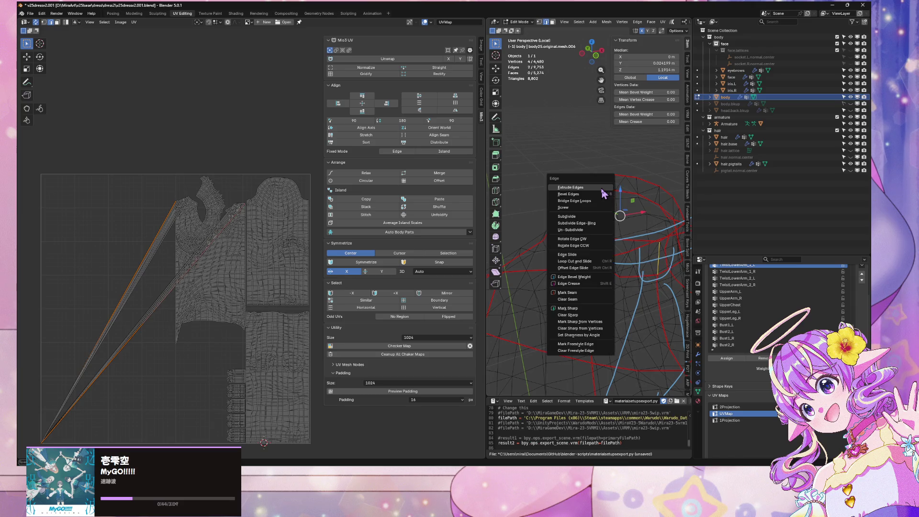
pyautogui.click(606, 295)
# Step: Mark additional edges along the collar top as seams
pyautogui.click(641, 247)
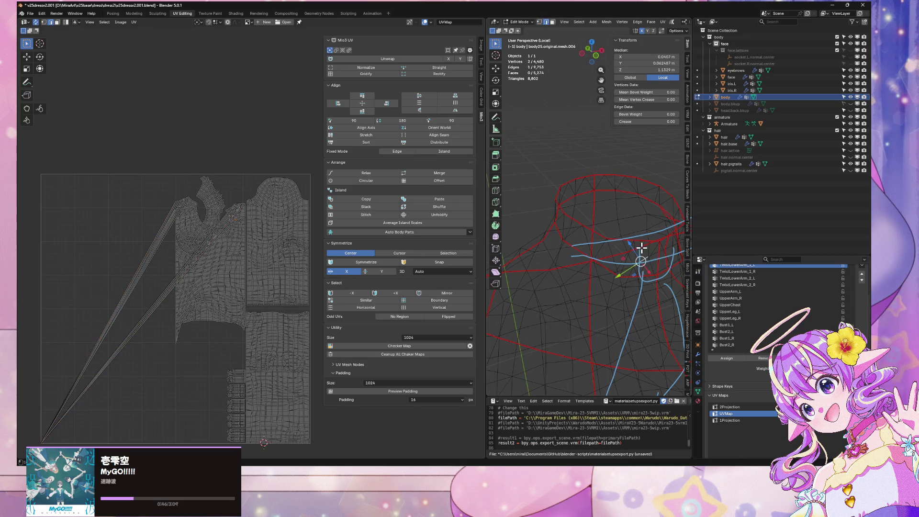
pyautogui.keyDown('shift'); pyautogui.click(603, 184); pyautogui.keyUp('shift')
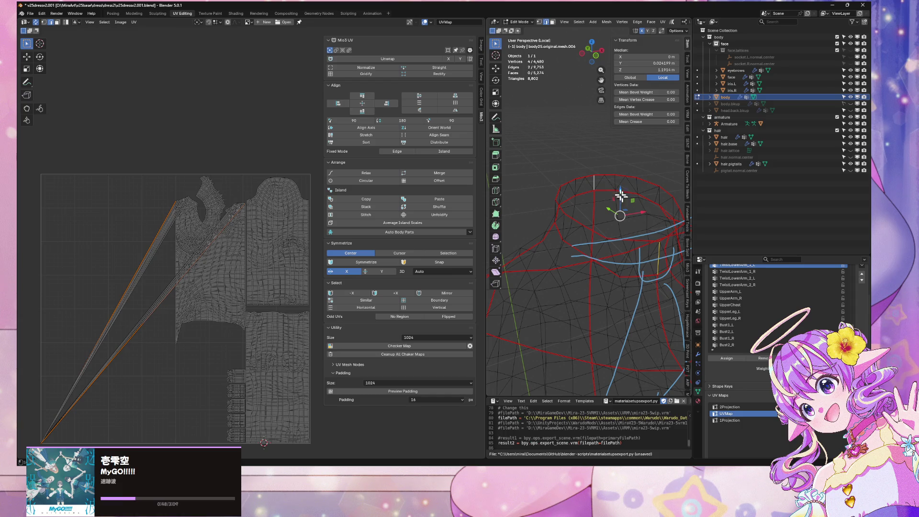
pyautogui.click(596, 182)
pyautogui.rightClick(662, 190)
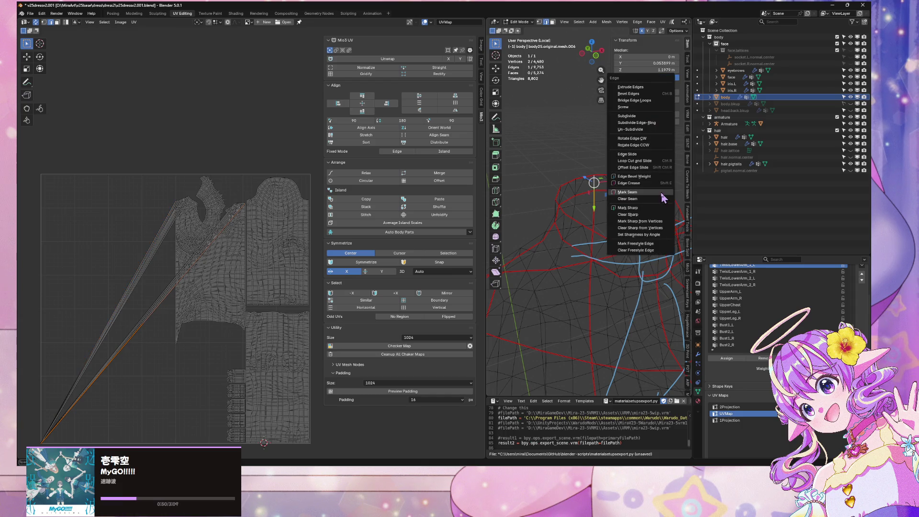
pyautogui.click(617, 180)
# Step: Select the seam-bounded collar ring with Ctrl+L delimited by Seam, and open the UV menu
pyautogui.click(646, 188)
pyautogui.hotkey('ctrl', 'l')
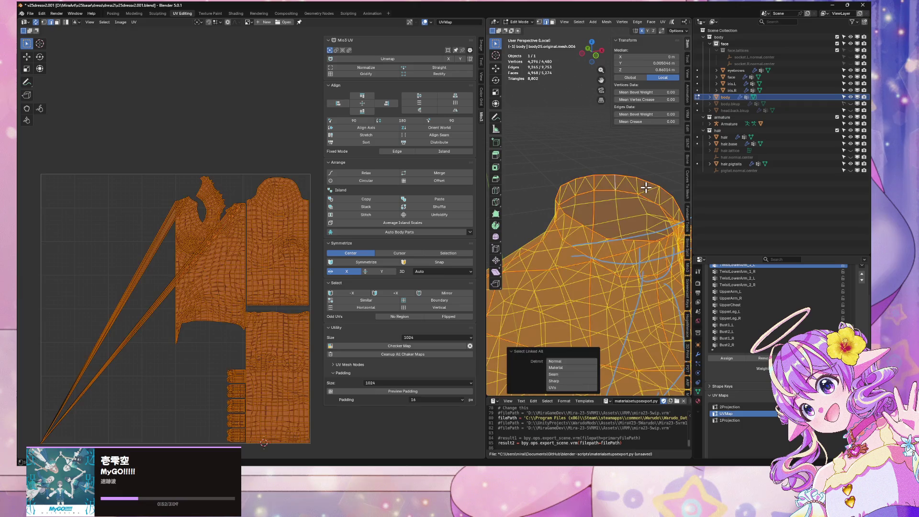
pyautogui.click(567, 374)
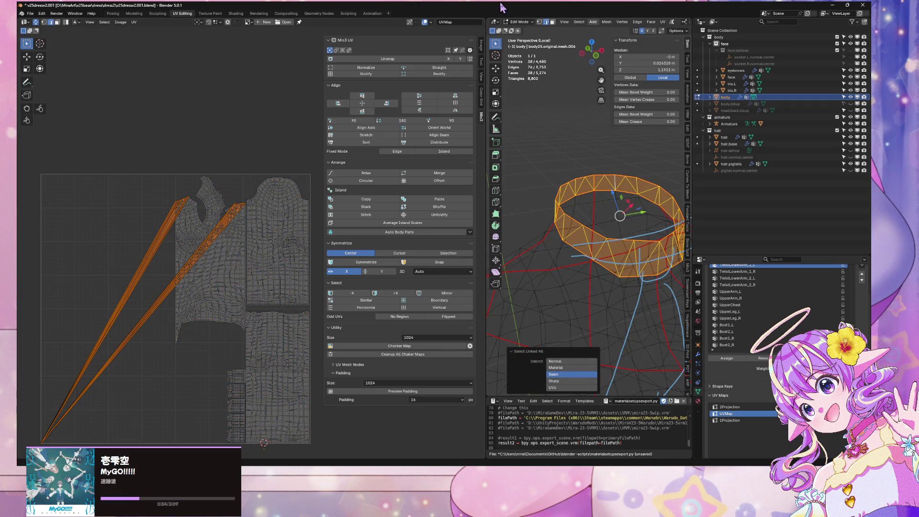
pyautogui.click(662, 22)
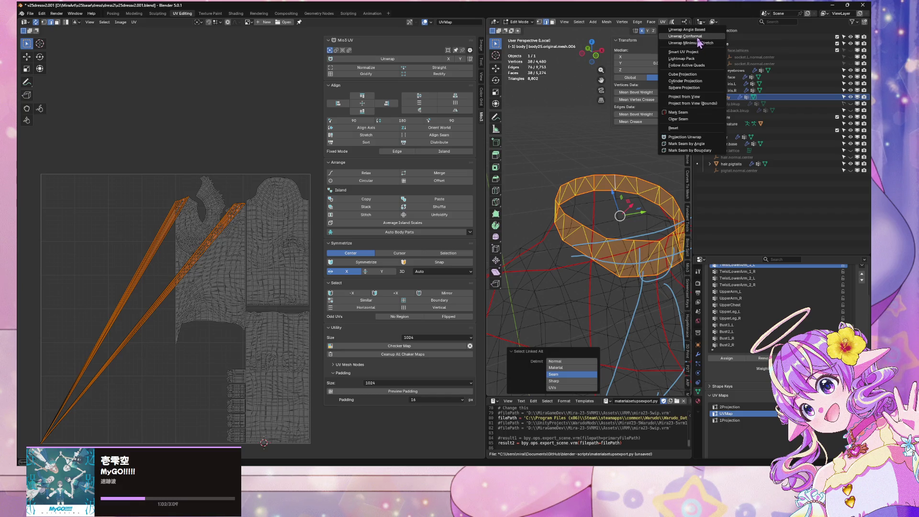
# Step: Unwrap the collar ring using UV > Unwrap with Minimum Stretch
pyautogui.click(691, 43)
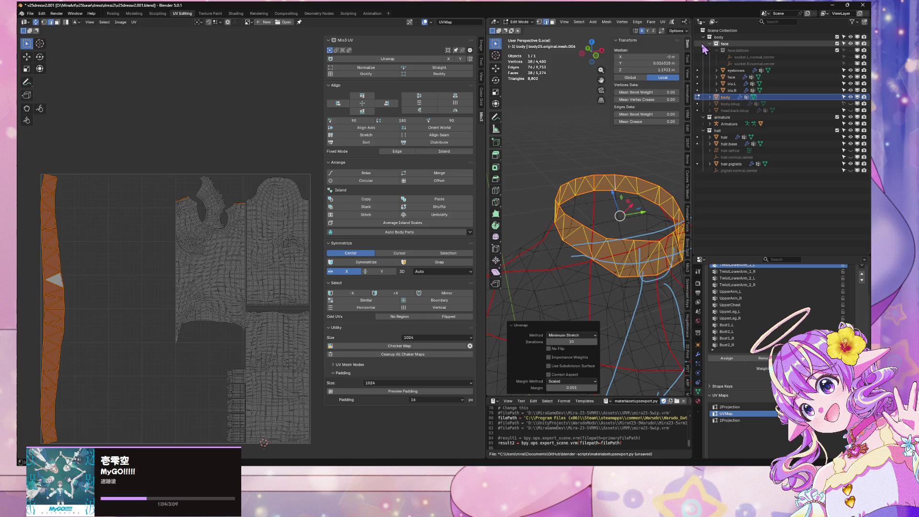
pyautogui.scroll(2, 140, 249)
pyautogui.scroll(-4, 141, 247)
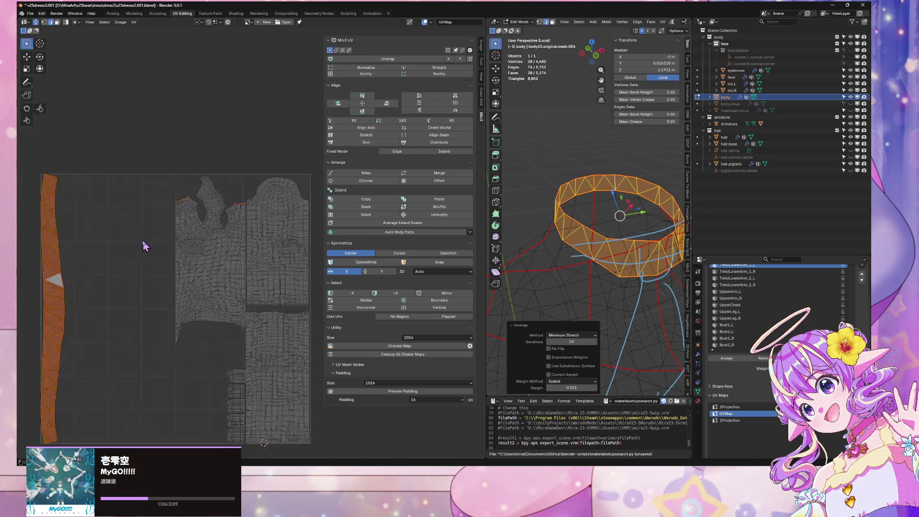
pyautogui.scroll(1, 145, 245)
pyautogui.scroll(1, 145, 245)
pyautogui.scroll(-2, 146, 242)
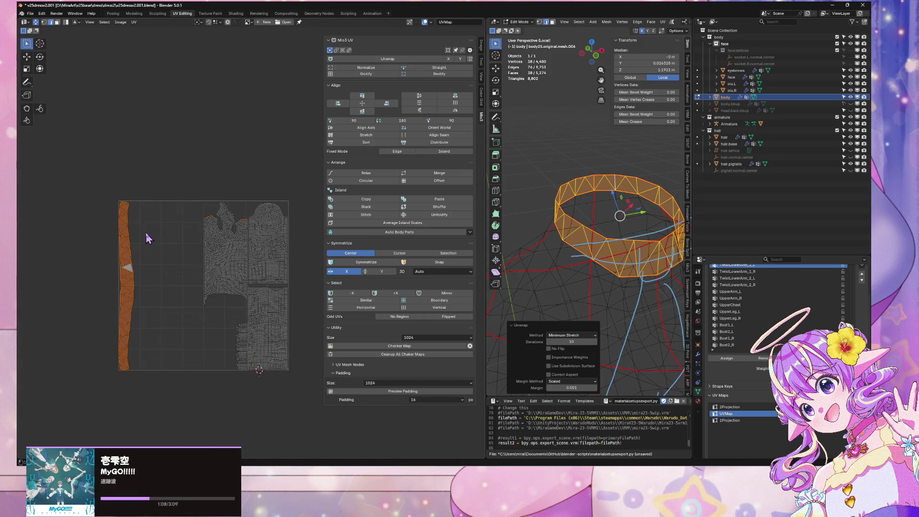
pyautogui.scroll(5, 147, 239)
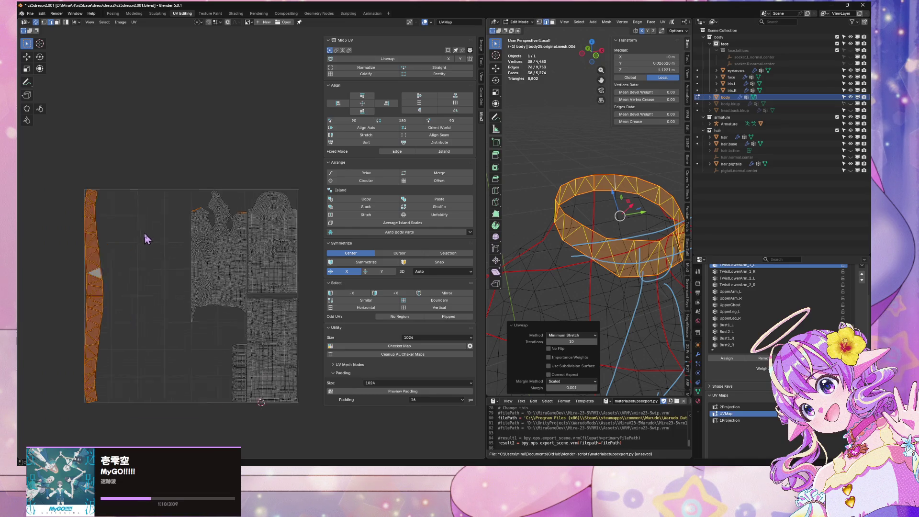
pyautogui.scroll(-5, 163, 222)
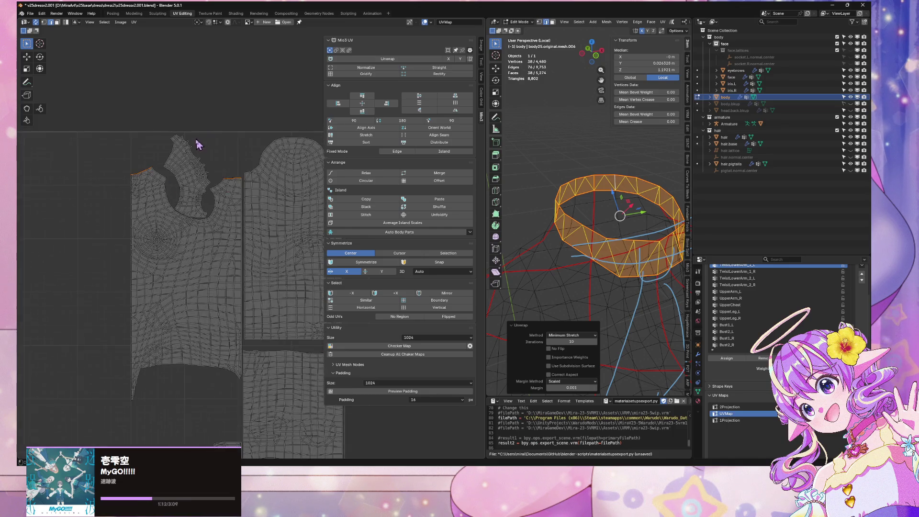
pyautogui.scroll(3, 221, 152)
pyautogui.scroll(-5, 221, 152)
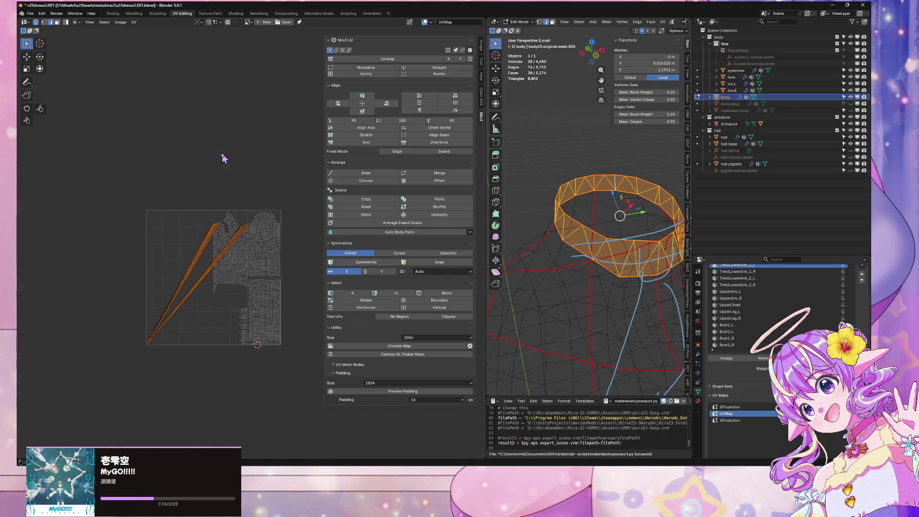
# Step: From a front view of the collar, unwrap it again with Minimum Stretch
pyautogui.moveTo(648, 260)
pyautogui.mouseDown(button='middle')
pyautogui.moveTo(640, 211)
pyautogui.moveTo(595, 193)
pyautogui.mouseUp(button='middle')
pyautogui.scroll(3, 621, 204)
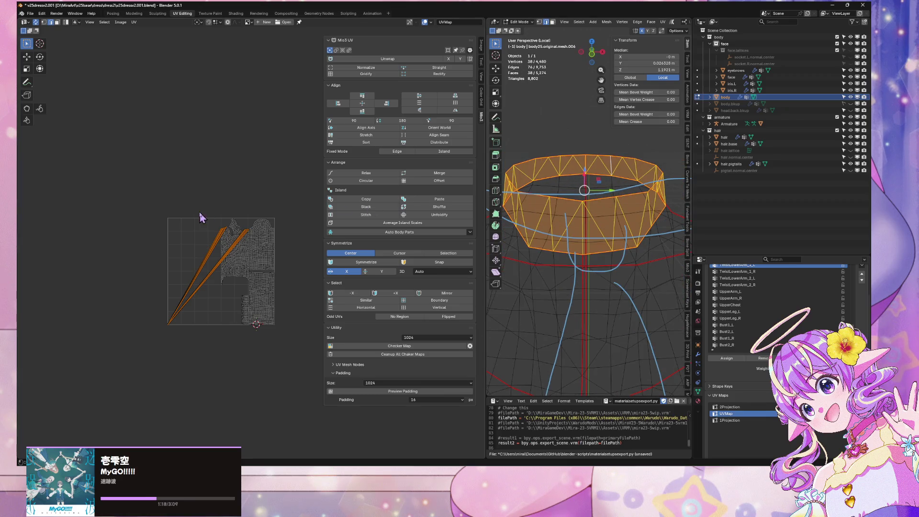
pyautogui.scroll(-8, 618, 184)
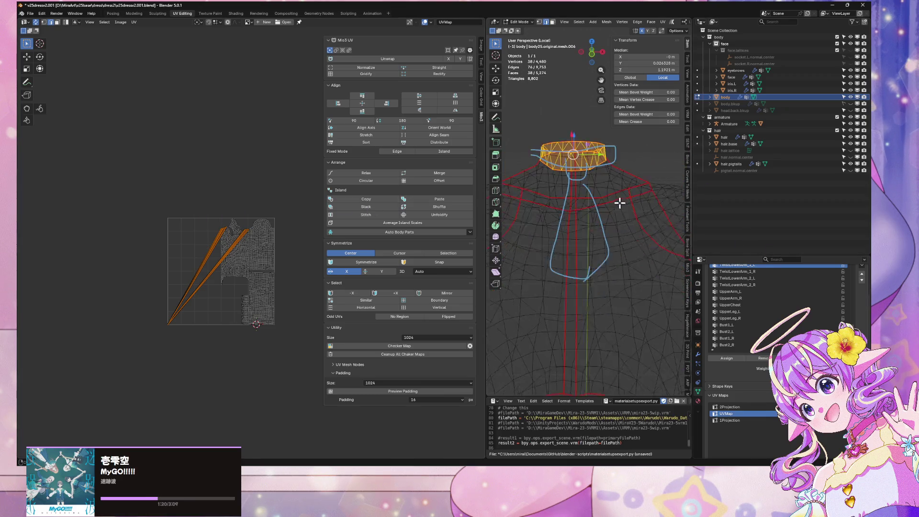
pyautogui.scroll(2, 570, 157)
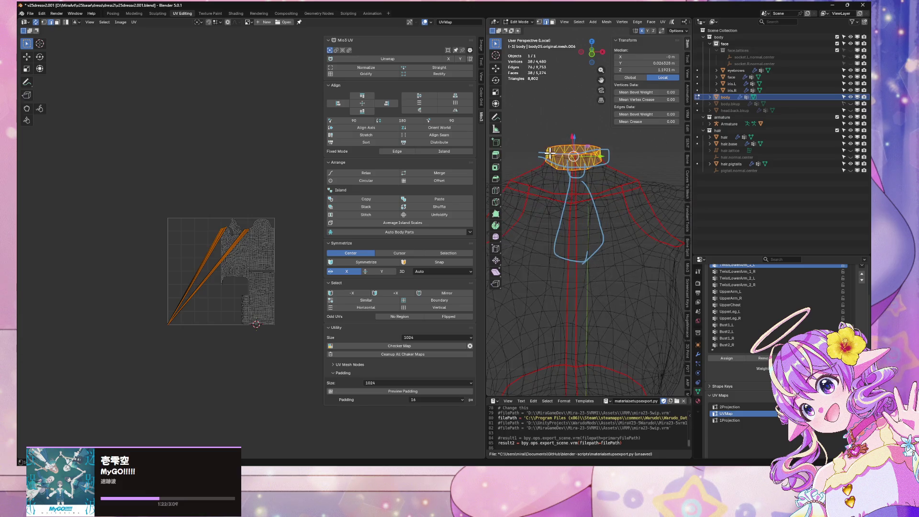
pyautogui.scroll(2, 550, 153)
pyautogui.click(663, 22)
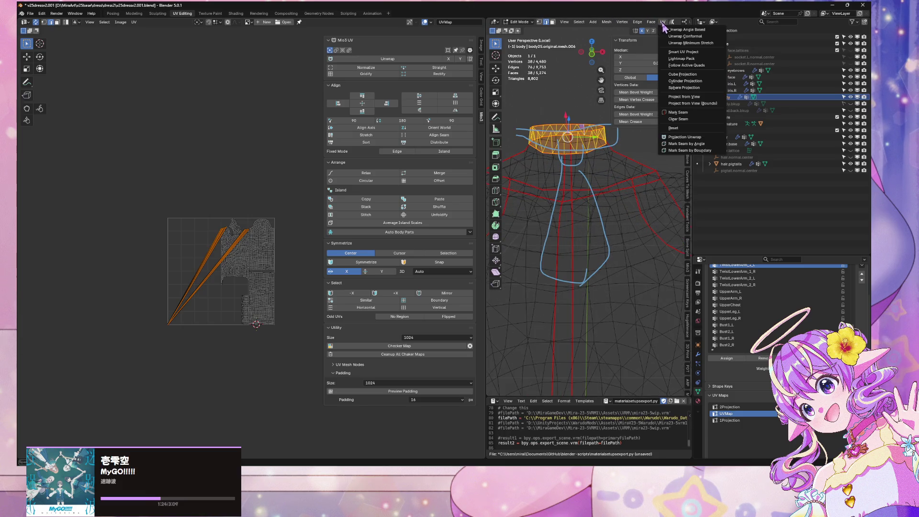
pyautogui.click(707, 43)
pyautogui.scroll(-2, 67, 272)
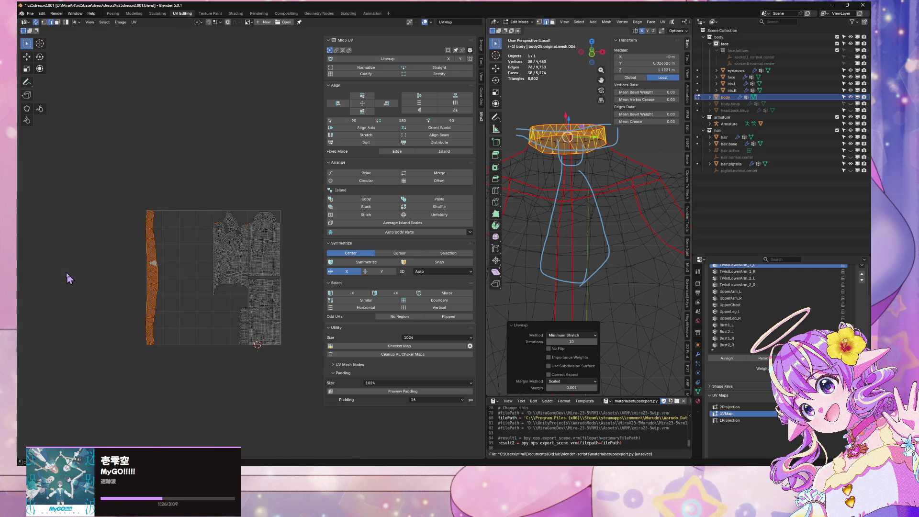
pyautogui.scroll(5, 77, 263)
# Step: Select the collar UV strip with Sync Selection off and scale it to 0.177
pyautogui.press('KP_Decimal')
pyautogui.moveTo(85, 114); pyautogui.dragTo(211, 446)
pyautogui.click(36, 22)
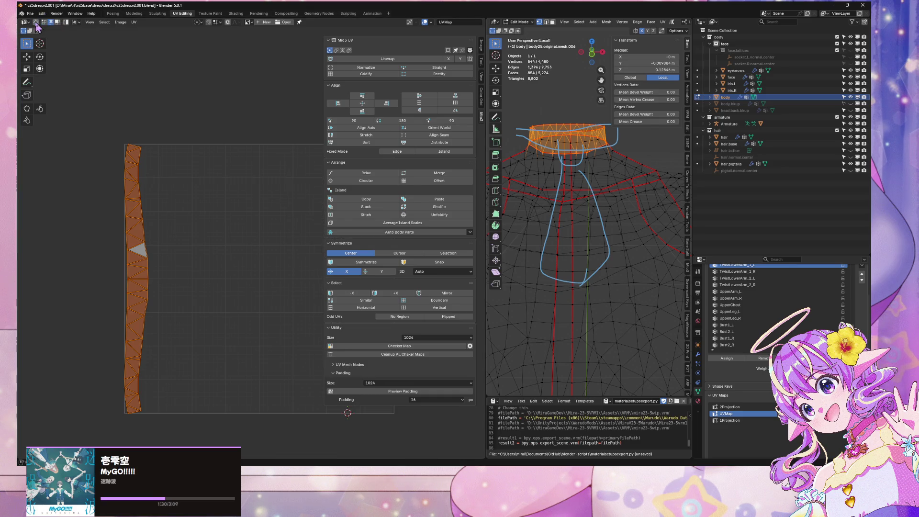
pyautogui.press('s')
pyautogui.click(156, 262)
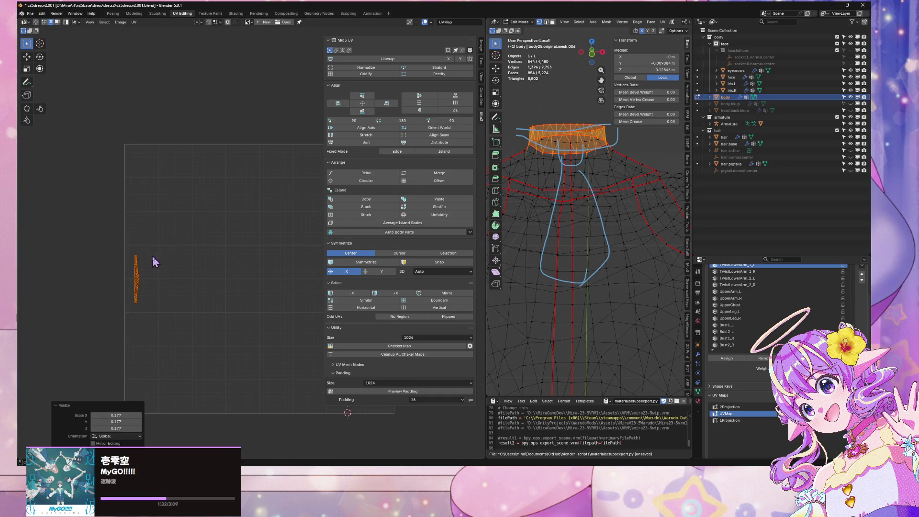
pyautogui.scroll(-5, 642, 334)
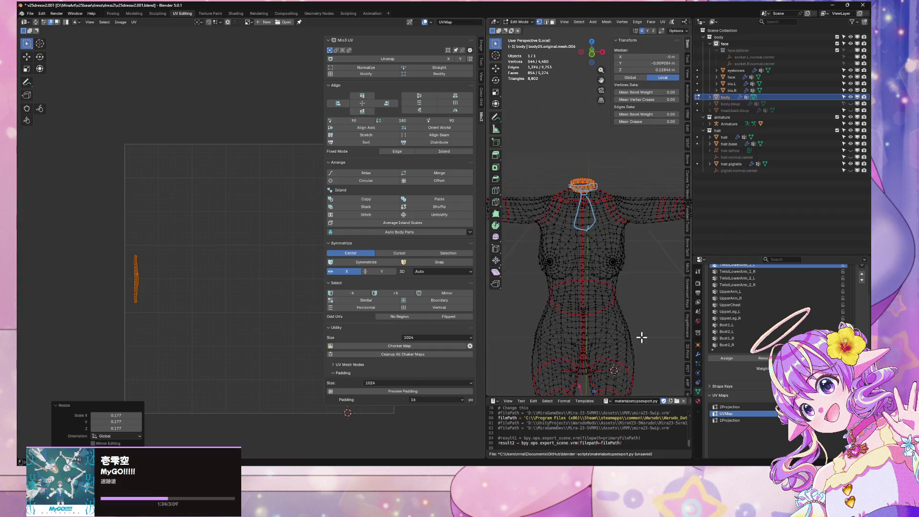
pyautogui.scroll(2, 626, 225)
pyautogui.scroll(-1, 630, 225)
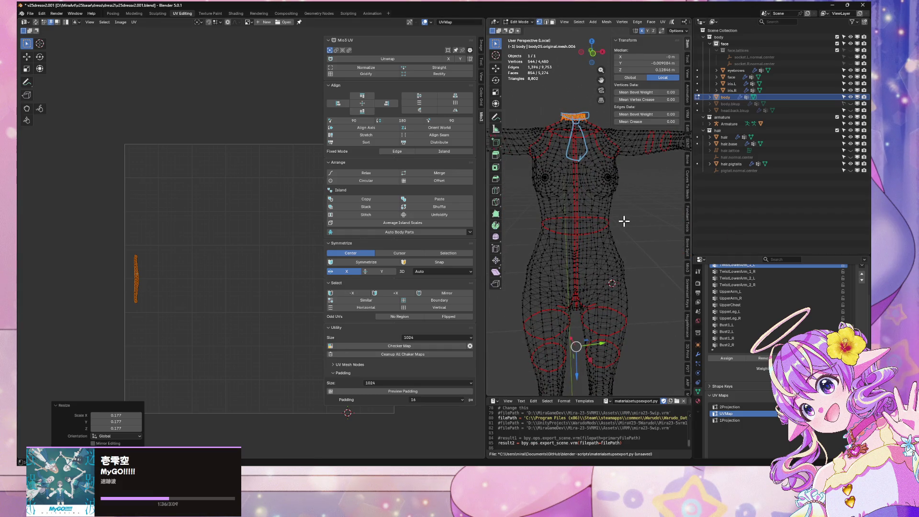
pyautogui.scroll(4, 624, 221)
# Step: In edge mode, select the waist edge loop and mark it as a seam
pyautogui.press('2')
pyautogui.keyDown('alt'); pyautogui.click(577, 275); pyautogui.keyUp('alt')
pyautogui.hotkey('ctrl', 'e')
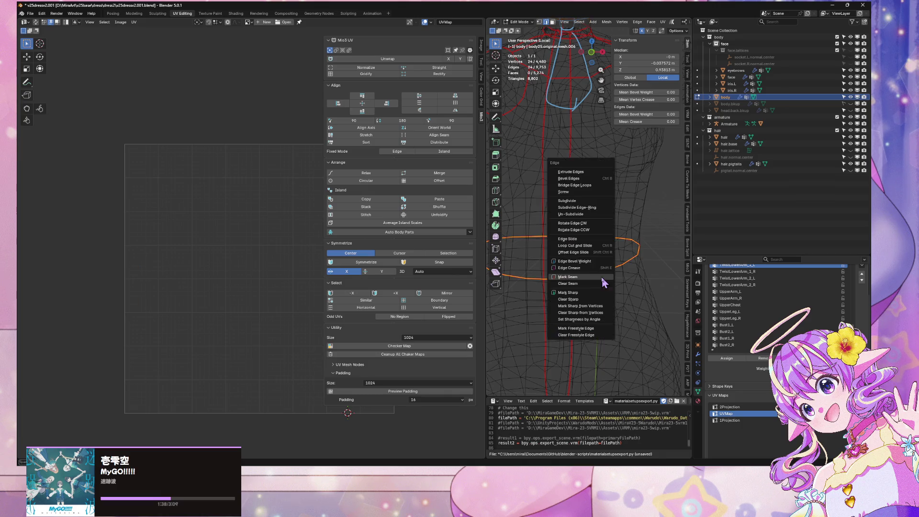
pyautogui.click(601, 278)
pyautogui.scroll(-4, 599, 280)
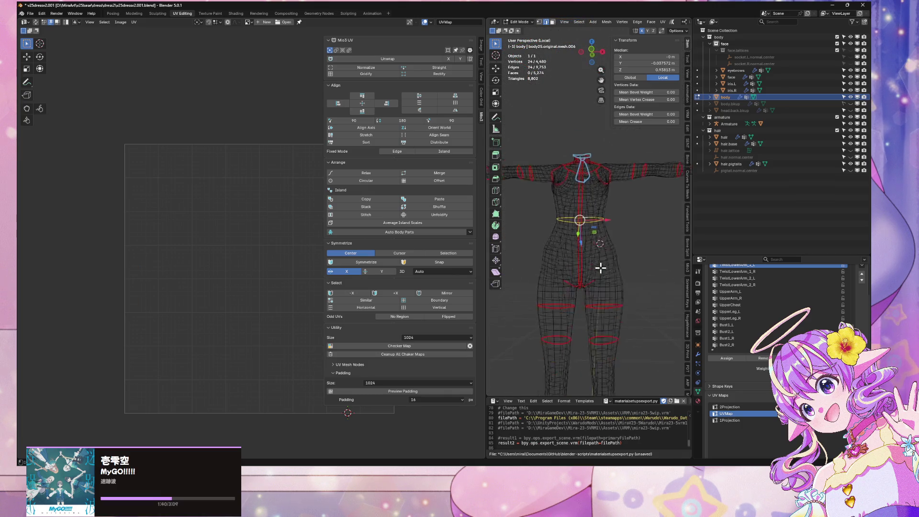
pyautogui.scroll(2, 619, 279)
# Step: Bring the torso and shoulder into view and select a shoulder edge
pyautogui.moveTo(619, 279)
pyautogui.keyDown('shift'); pyautogui.mouseDown(button='middle')
pyautogui.moveTo(625, 242)
pyautogui.moveTo(644, 273)
pyautogui.moveTo(612, 377)
pyautogui.mouseUp(button='middle'); pyautogui.keyUp('shift')
pyautogui.moveTo(632, 312)
pyautogui.keyDown('shift'); pyautogui.mouseDown(button='middle')
pyautogui.moveTo(568, 259)
pyautogui.moveTo(616, 285)
pyautogui.moveTo(615, 318)
pyautogui.moveTo(573, 282)
pyautogui.mouseUp(button='middle'); pyautogui.keyUp('shift')
pyautogui.scroll(4, 562, 268)
pyautogui.click(573, 281)
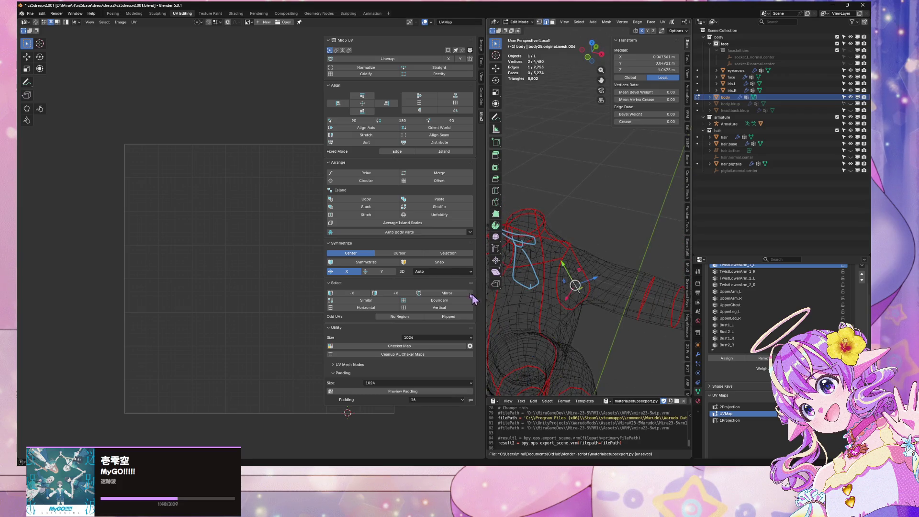
# Step: Turn on UV Sync Selection and select the edges along the island's top boundary
pyautogui.click(35, 22)
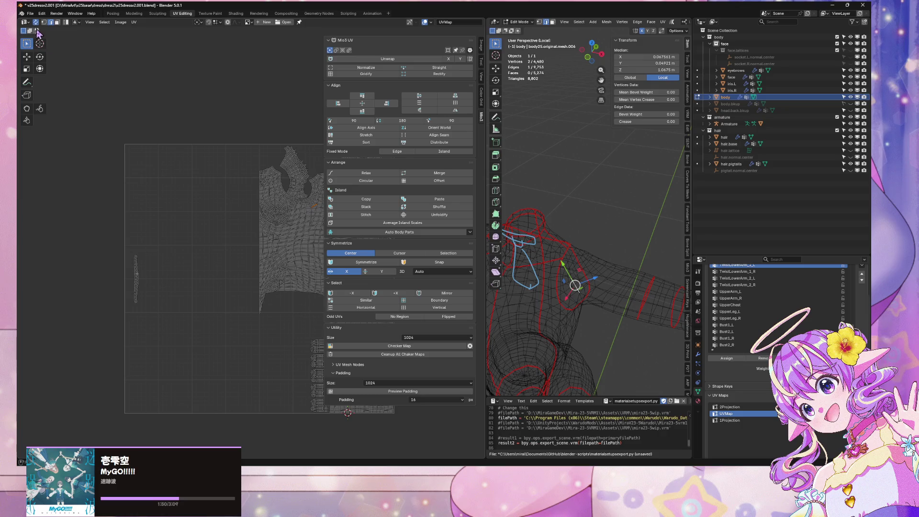
pyautogui.scroll(4, 150, 211)
pyautogui.click(220, 102)
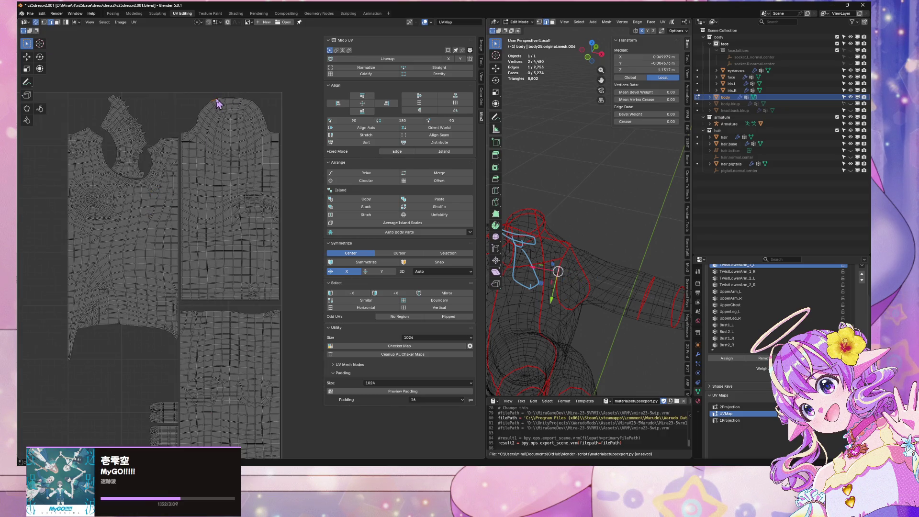
pyautogui.click(227, 102)
pyautogui.click(234, 102)
pyautogui.click(239, 104)
pyautogui.click(244, 101)
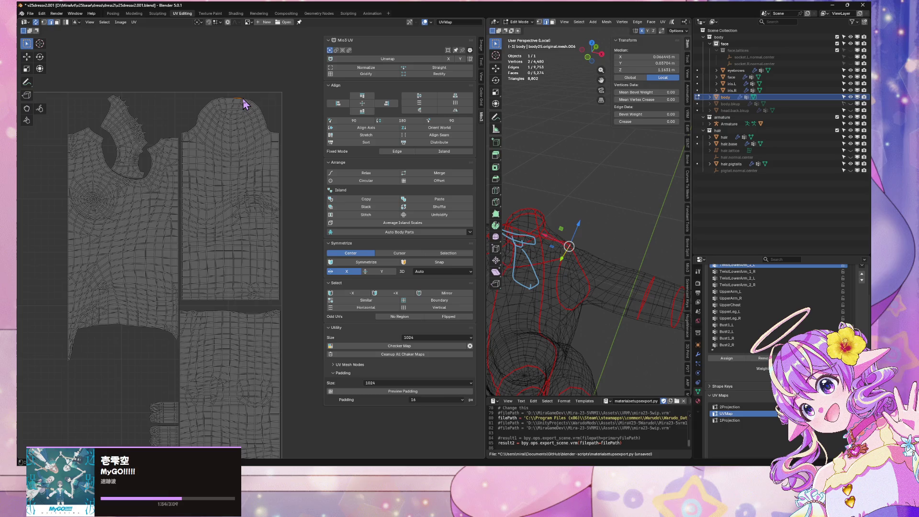
pyautogui.keyDown('alt'); pyautogui.click(203, 116); pyautogui.keyUp('alt')
# Step: Mark the selected top boundary as a seam from a front view of the neck
pyautogui.moveTo(653, 276)
pyautogui.mouseDown(button='middle')
pyautogui.moveTo(648, 230)
pyautogui.moveTo(654, 242)
pyautogui.moveTo(632, 274)
pyautogui.moveTo(631, 237)
pyautogui.moveTo(554, 238)
pyautogui.moveTo(560, 222)
pyautogui.moveTo(605, 238)
pyautogui.moveTo(672, 202)
pyautogui.moveTo(617, 223)
pyautogui.mouseUp(button='middle')
pyautogui.hotkey('ctrl', 'e')
pyautogui.click(631, 265)
# Step: Select an edge loop on the left island and orbit to inspect the arm
pyautogui.keyDown('alt'); pyautogui.click(111, 138); pyautogui.keyUp('alt')
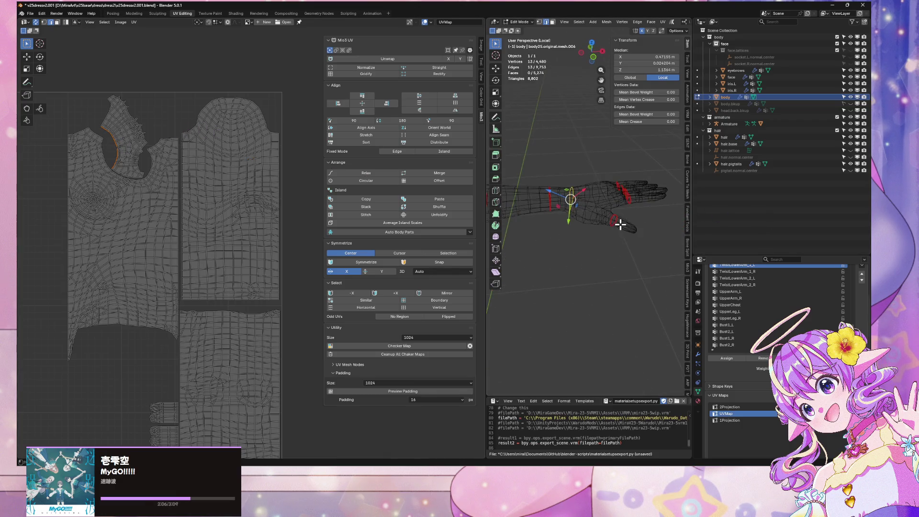
pyautogui.rightClick(608, 218)
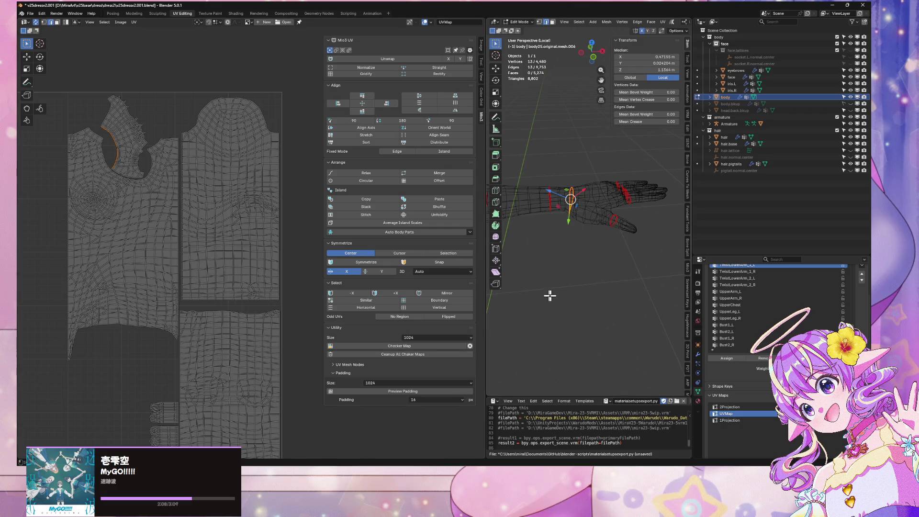
pyautogui.moveTo(547, 293); pyautogui.dragTo(541, 330, button='middle')
pyautogui.scroll(4, 577, 308)
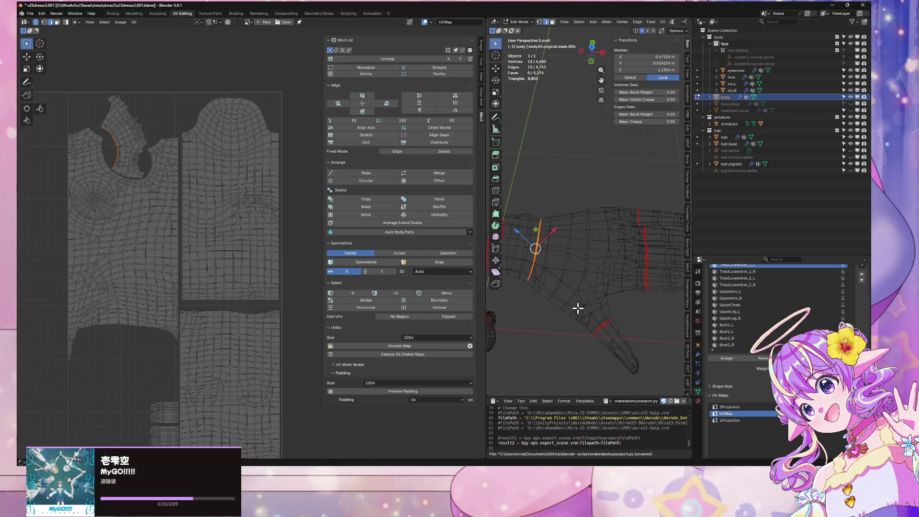
pyautogui.moveTo(596, 362); pyautogui.dragTo(605, 239, button='middle')
pyautogui.moveTo(552, 262)
pyautogui.mouseDown(button='middle')
pyautogui.moveTo(550, 304)
pyautogui.moveTo(578, 269)
pyautogui.mouseUp(button='middle')
# Step: Select the whole body mesh, apply Clear Seam, then pick a single edge
pyautogui.press('a')
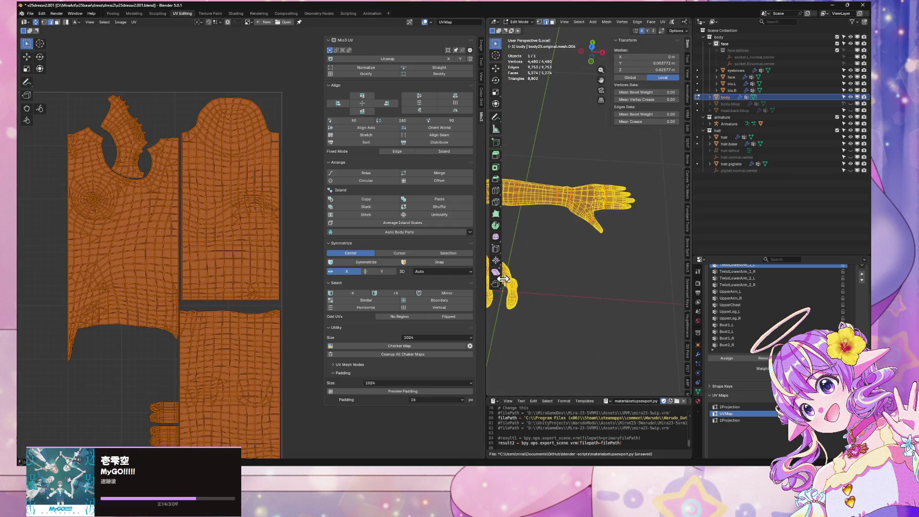
pyautogui.hotkey('ctrl', 'e')
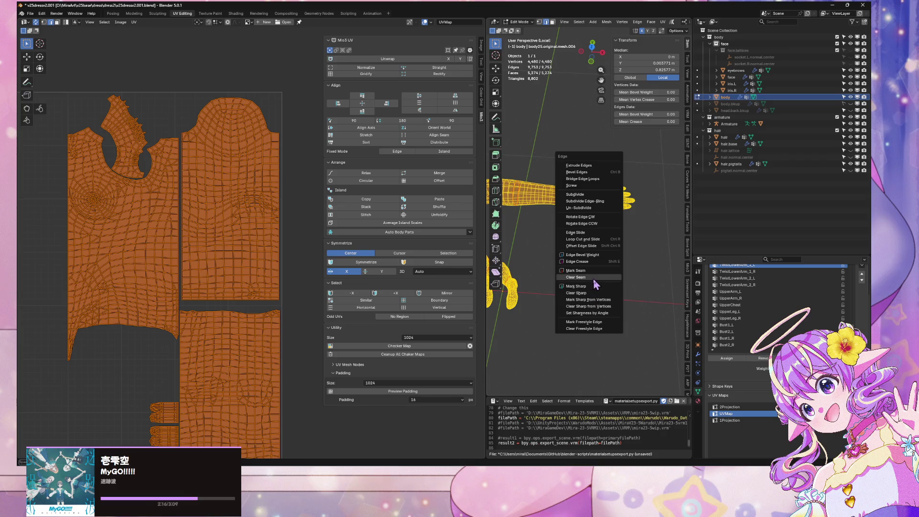
pyautogui.click(594, 278)
pyautogui.moveTo(593, 279)
pyautogui.mouseDown(button='middle')
pyautogui.moveTo(585, 267)
pyautogui.moveTo(578, 293)
pyautogui.moveTo(578, 207)
pyautogui.moveTo(610, 258)
pyautogui.moveTo(614, 221)
pyautogui.moveTo(618, 239)
pyautogui.mouseUp(button='middle')
pyautogui.click(580, 218)
# Step: Select the neckline and shoulder border edge loops of the shirt island
pyautogui.keyDown('alt'); pyautogui.click(76, 134); pyautogui.keyUp('alt')
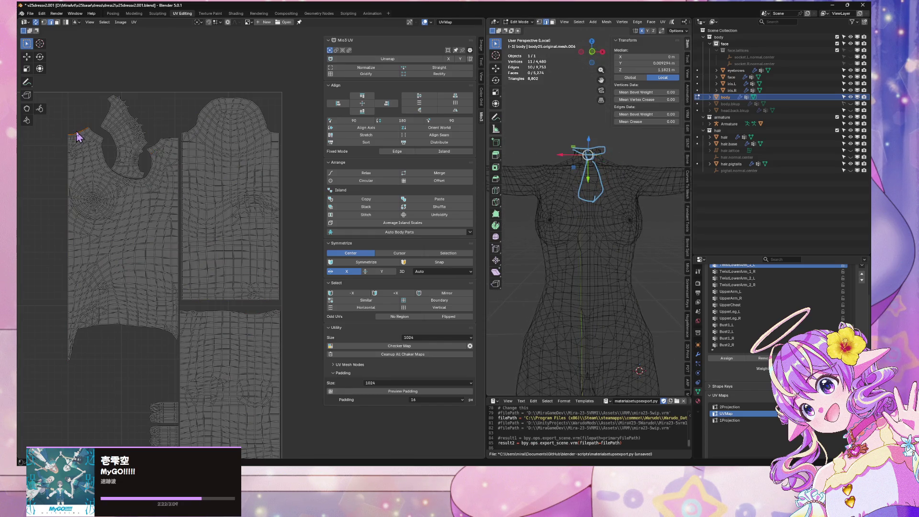
pyautogui.keyDown('alt'); pyautogui.keyDown('shift'); pyautogui.click(102, 139); pyautogui.keyUp('shift'); pyautogui.keyUp('alt')
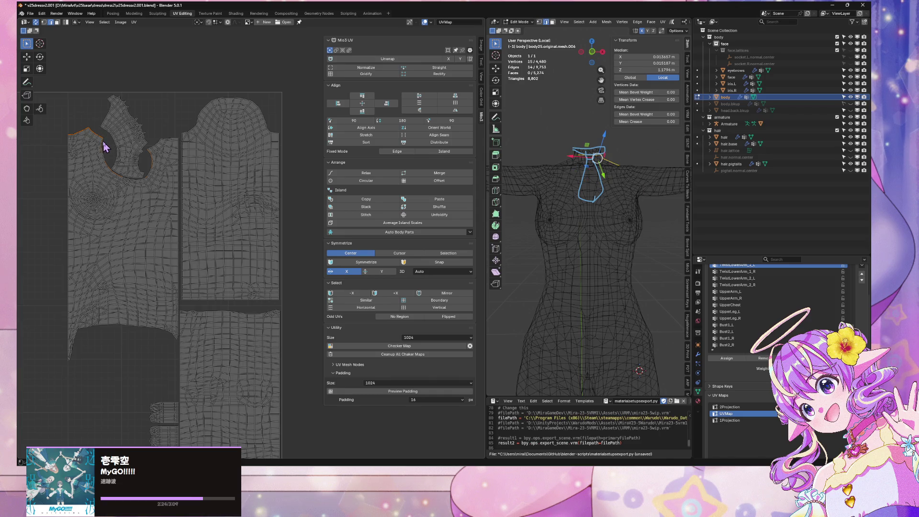
pyautogui.keyDown('alt'); pyautogui.keyDown('shift'); pyautogui.click(103, 142); pyautogui.keyUp('shift'); pyautogui.keyUp('alt')
pyautogui.keyDown('alt'); pyautogui.keyDown('shift'); pyautogui.click(174, 139); pyautogui.keyUp('shift'); pyautogui.keyUp('alt')
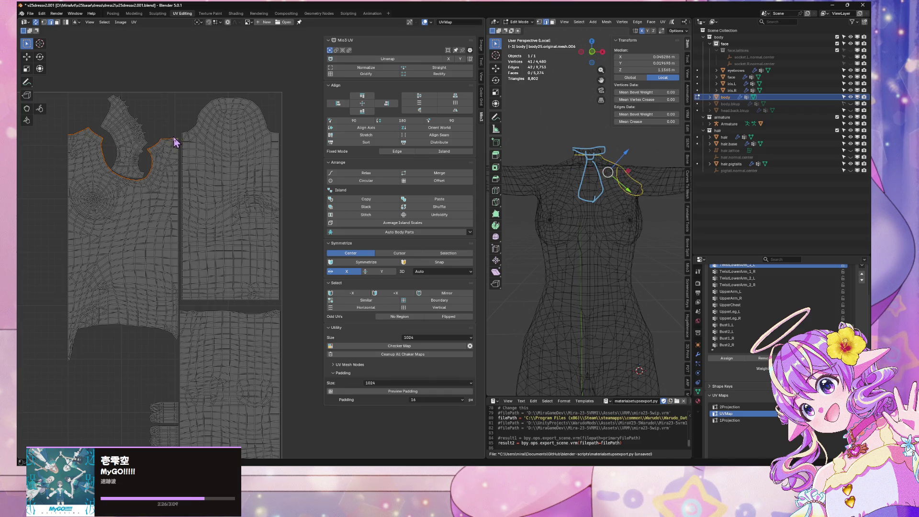
pyautogui.keyDown('alt'); pyautogui.keyDown('shift'); pyautogui.click(179, 154); pyautogui.keyUp('shift'); pyautogui.keyUp('alt')
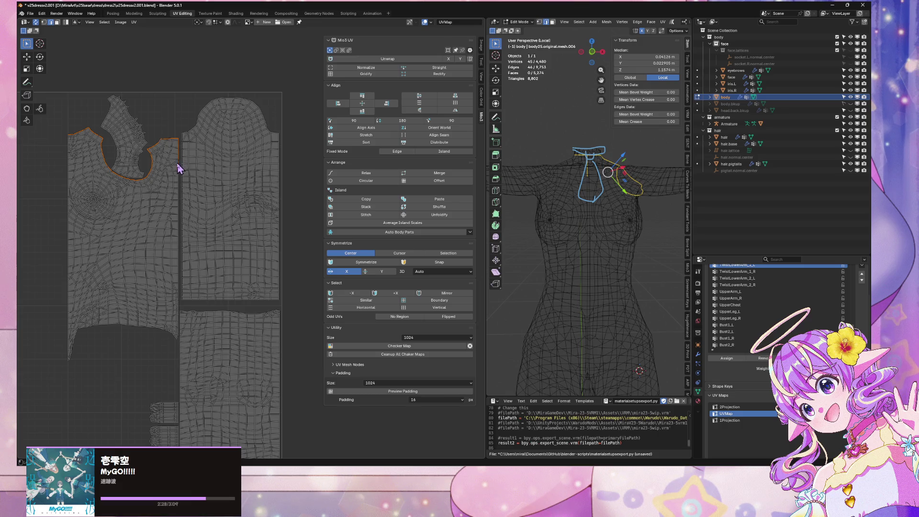
# Step: Add the island's right side, bottom hem and left side edges to the selection
pyautogui.moveTo(612, 211)
pyautogui.mouseDown(button='middle')
pyautogui.moveTo(677, 229)
pyautogui.moveTo(634, 242)
pyautogui.moveTo(617, 225)
pyautogui.mouseUp(button='middle')
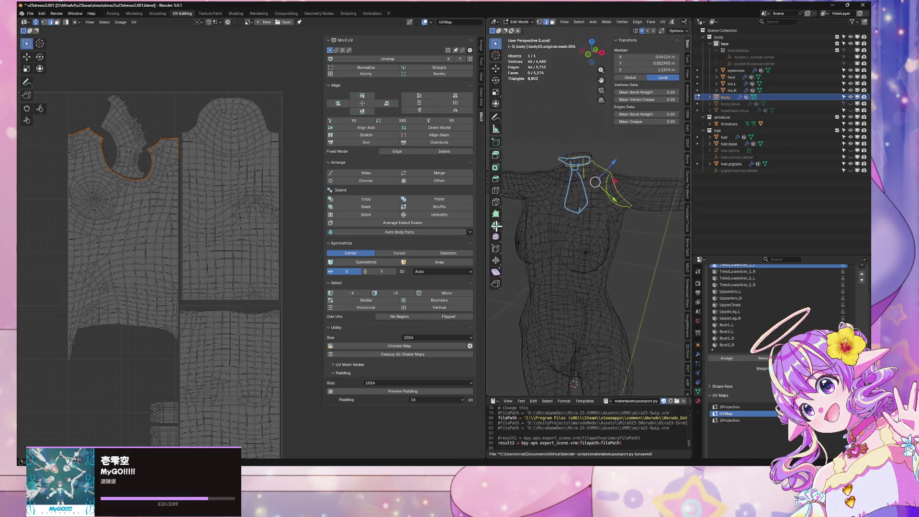
pyautogui.keyDown('alt'); pyautogui.keyDown('shift'); pyautogui.click(180, 186); pyautogui.keyUp('shift'); pyautogui.keyUp('alt')
pyautogui.keyDown('alt'); pyautogui.keyDown('shift'); pyautogui.click(152, 329); pyautogui.keyUp('shift'); pyautogui.keyUp('alt')
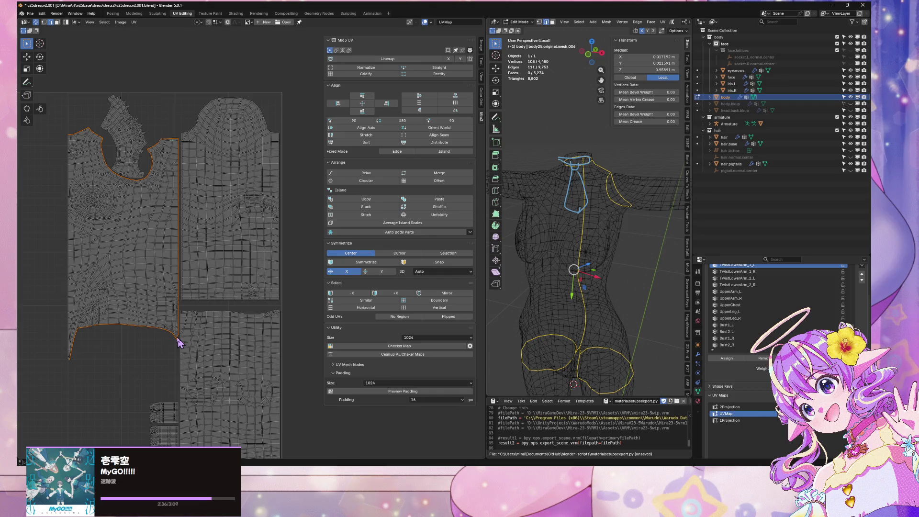
pyautogui.keyDown('alt'); pyautogui.keyDown('shift'); pyautogui.click(65, 333); pyautogui.keyUp('shift'); pyautogui.keyUp('alt')
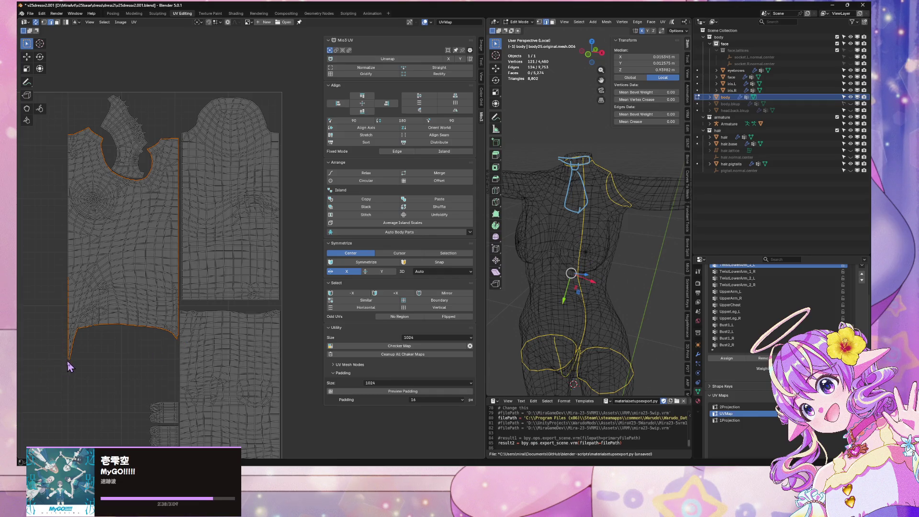
pyautogui.scroll(8, 68, 367)
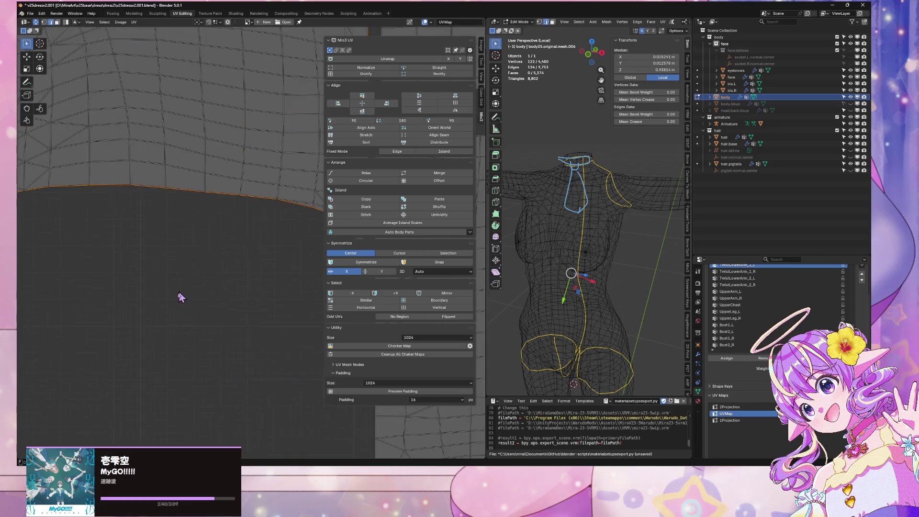
# Step: In vertex mode, deselect stray vertices at the island's bottom tip
pyautogui.press('1')
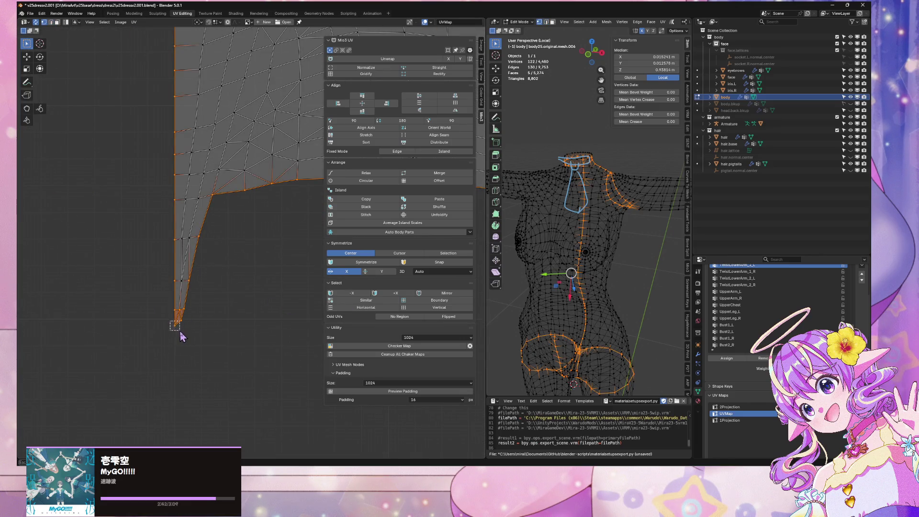
pyautogui.keyDown('shift'); pyautogui.click(181, 318); pyautogui.keyUp('shift')
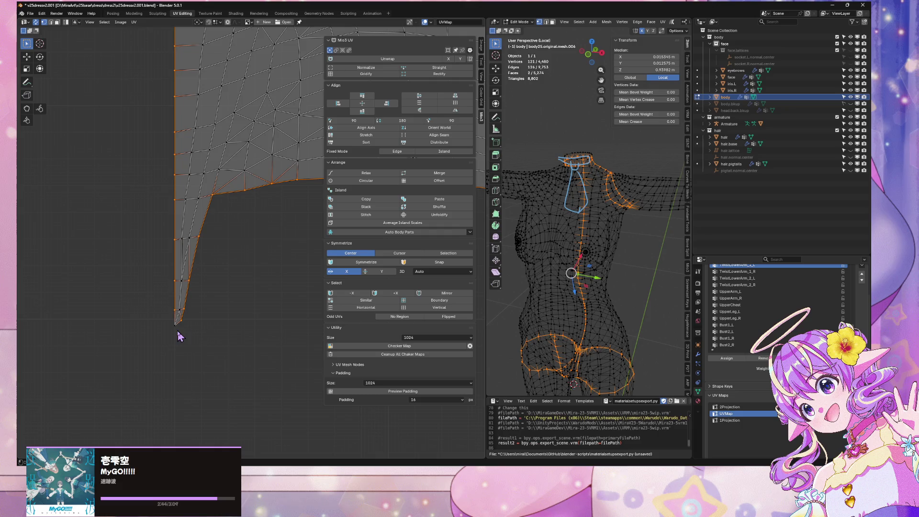
pyautogui.click(179, 332)
pyautogui.scroll(3, 204, 186)
pyautogui.scroll(-5, 204, 187)
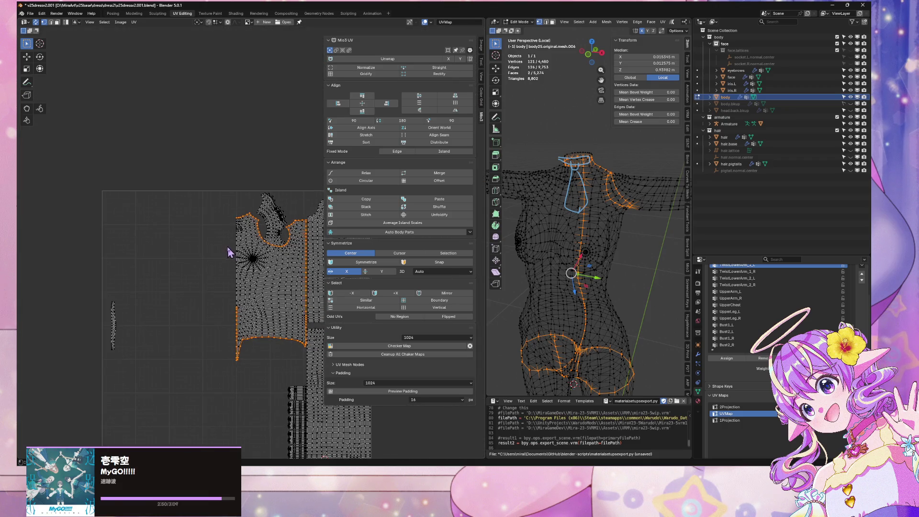
pyautogui.scroll(3, 233, 210)
# Step: Add another edge loop and extend the selection along the neckline
pyautogui.keyDown('alt'); pyautogui.keyDown('shift'); pyautogui.click(221, 303); pyautogui.keyUp('shift'); pyautogui.keyUp('alt')
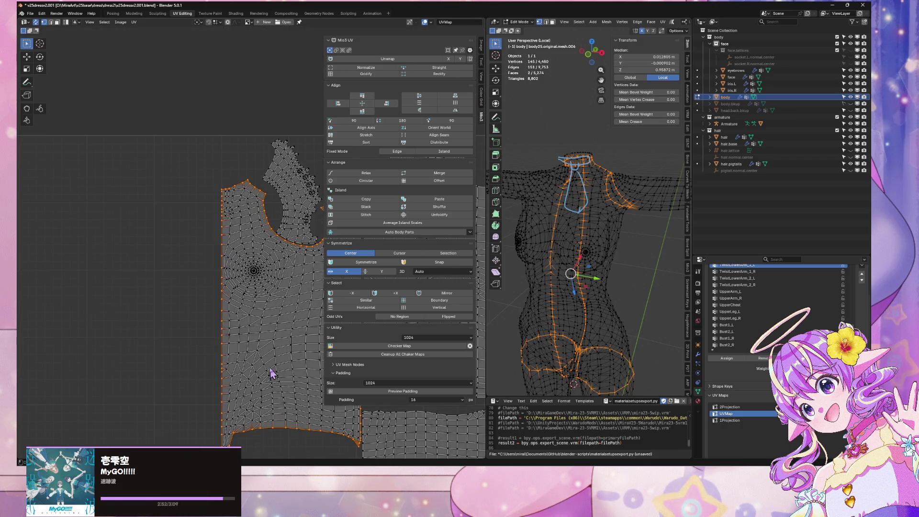
pyautogui.moveTo(268, 341); pyautogui.dragTo(207, 369, button='middle')
pyautogui.scroll(3, 224, 311)
pyautogui.moveTo(583, 276)
pyautogui.mouseDown(button='middle')
pyautogui.moveTo(611, 225)
pyautogui.moveTo(613, 252)
pyautogui.mouseUp(button='middle')
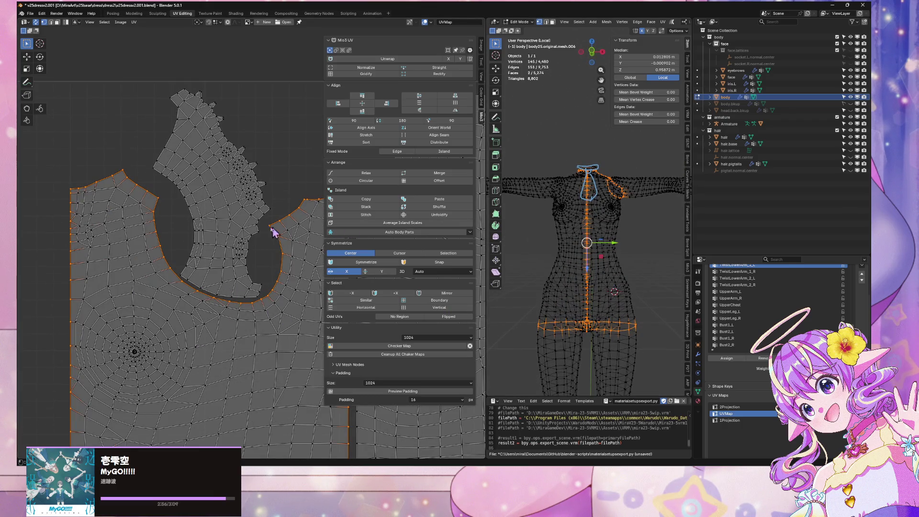
pyautogui.scroll(-3, 259, 229)
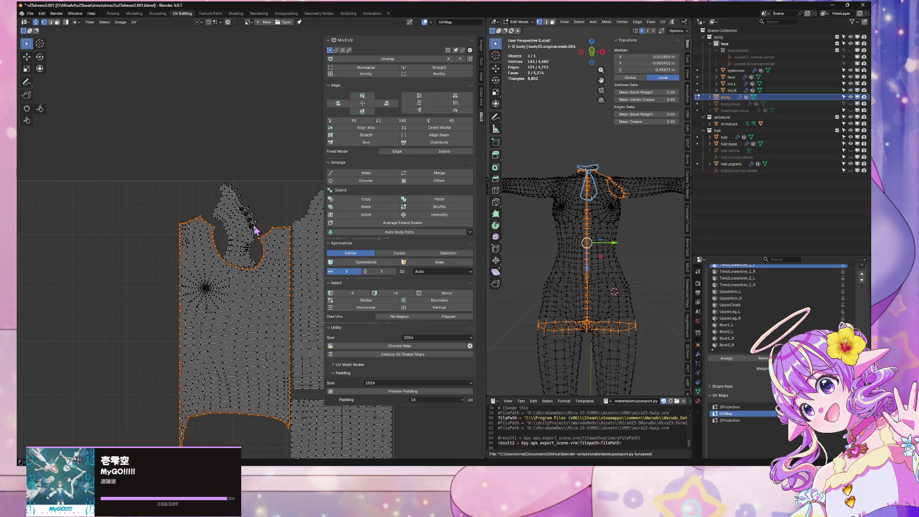
pyautogui.scroll(4, 255, 230)
pyautogui.click(163, 209)
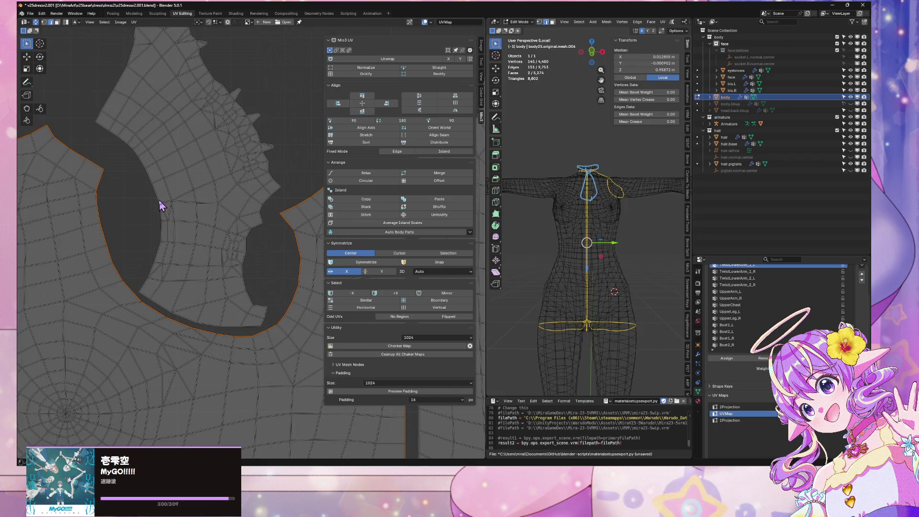
pyautogui.keyDown('alt'); pyautogui.click(196, 299); pyautogui.keyUp('alt')
pyautogui.keyDown('alt'); pyautogui.keyDown('shift'); pyautogui.click(160, 309); pyautogui.keyUp('shift'); pyautogui.keyUp('alt')
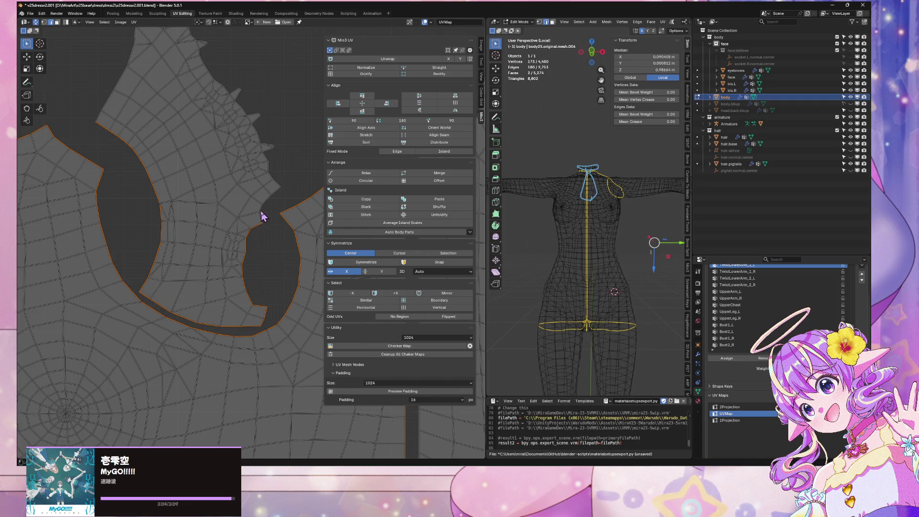
# Step: Extend the selection around the collar edge and tips, and bring up the seam options
pyautogui.keyDown('alt'); pyautogui.keyDown('shift'); pyautogui.click(277, 205); pyautogui.keyUp('shift'); pyautogui.keyUp('alt')
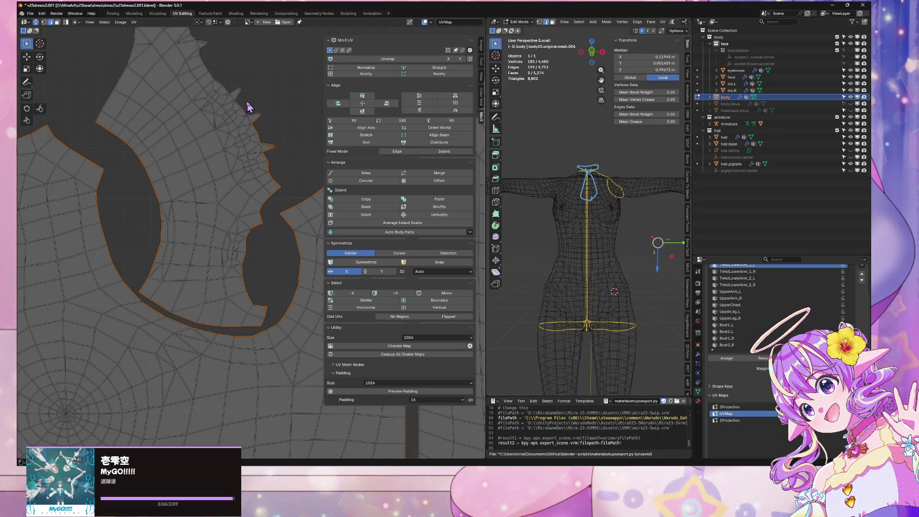
pyautogui.keyDown('alt'); pyautogui.keyDown('shift'); pyautogui.click(254, 116); pyautogui.keyUp('shift'); pyautogui.keyUp('alt')
pyautogui.moveTo(211, 65); pyautogui.dragTo(253, 232, button='middle')
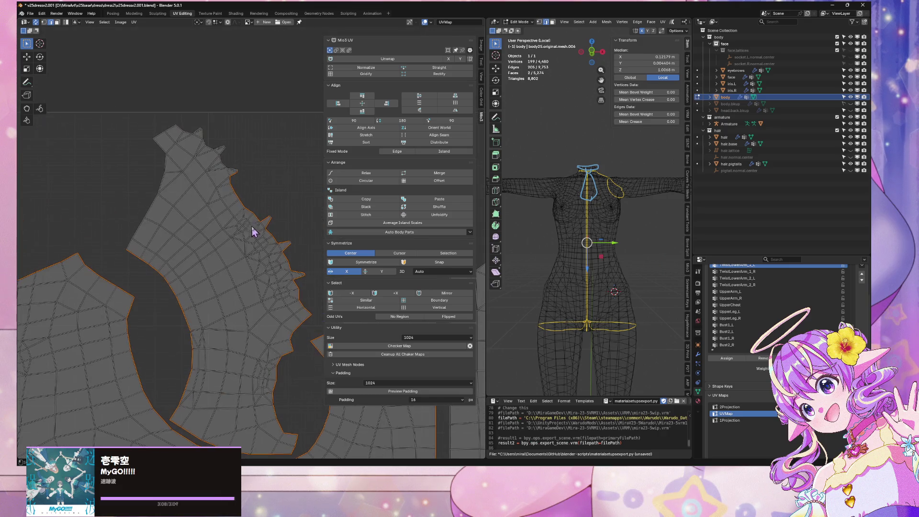
pyautogui.keyDown('alt'); pyautogui.keyDown('shift'); pyautogui.click(216, 147); pyautogui.keyUp('shift'); pyautogui.keyUp('alt')
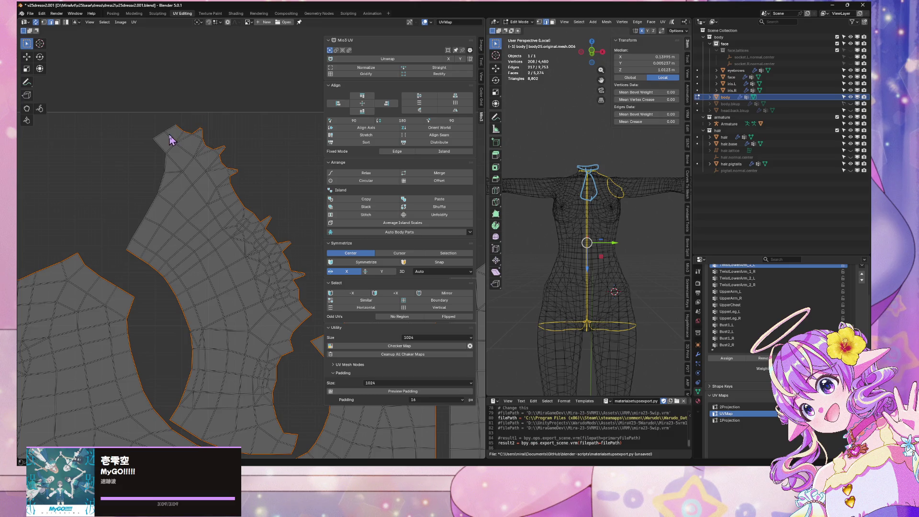
pyautogui.scroll(-5, 183, 307)
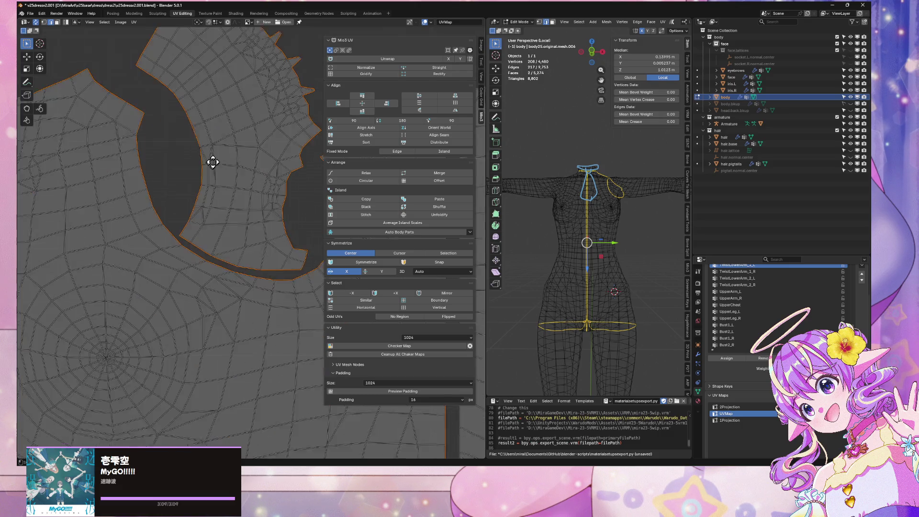
pyautogui.hotkey('ctrl', 'e')
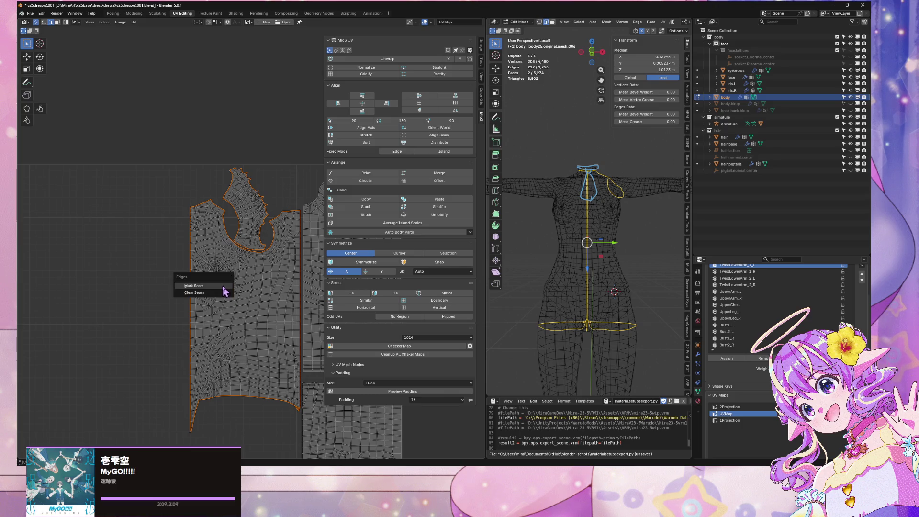
# Step: Apply Mark Seam to the neckline, shoulder, side and hem selection, then inspect the hips
pyautogui.click(222, 287)
pyautogui.keyDown('shift'); pyautogui.scroll(-8, 589, 201); pyautogui.keyUp('shift')
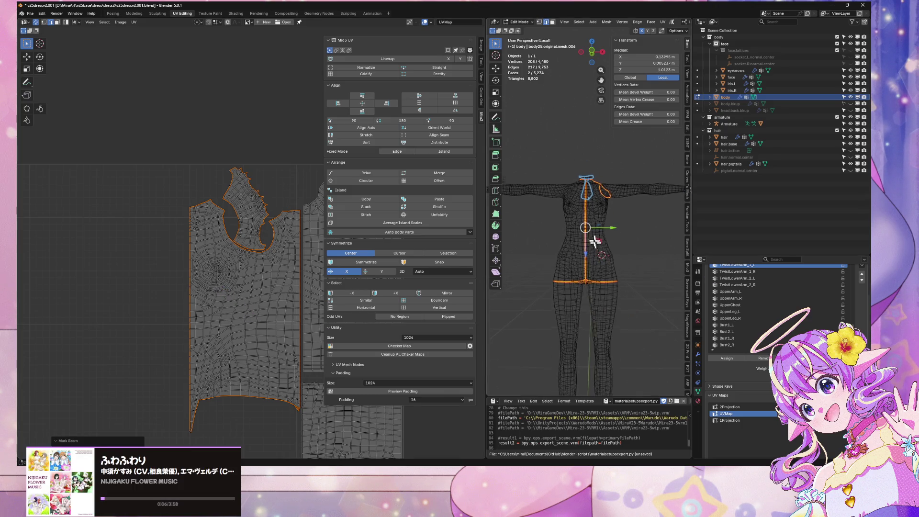
pyautogui.moveTo(582, 203)
pyautogui.mouseDown(button='middle')
pyautogui.moveTo(619, 247)
pyautogui.moveTo(584, 209)
pyautogui.moveTo(605, 227)
pyautogui.moveTo(608, 250)
pyautogui.moveTo(593, 263)
pyautogui.moveTo(607, 303)
pyautogui.moveTo(593, 226)
pyautogui.moveTo(569, 213)
pyautogui.mouseUp(button='middle')
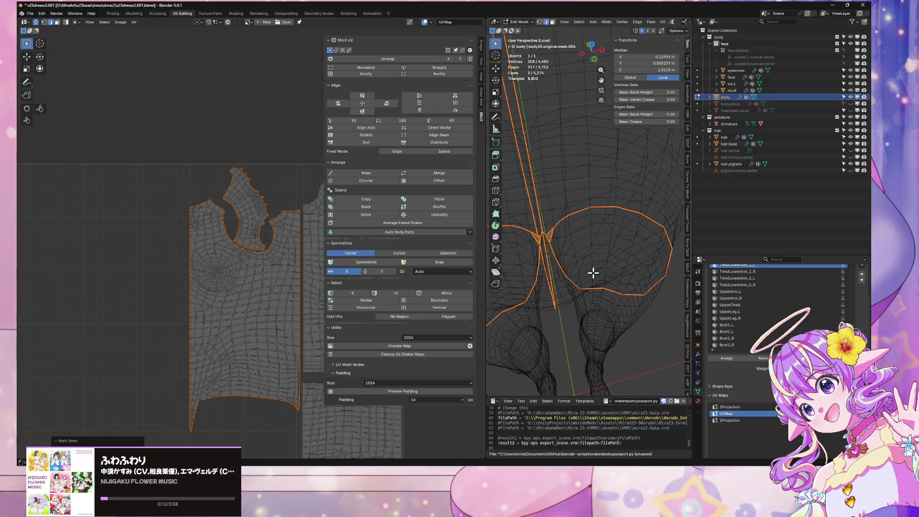
pyautogui.moveTo(286, 407); pyautogui.dragTo(266, 184, button='middle')
pyautogui.scroll(5, 271, 211)
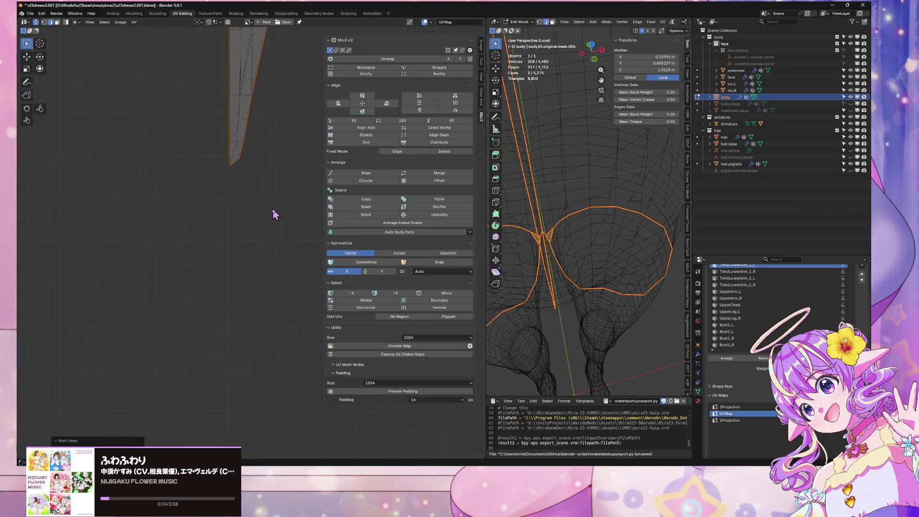
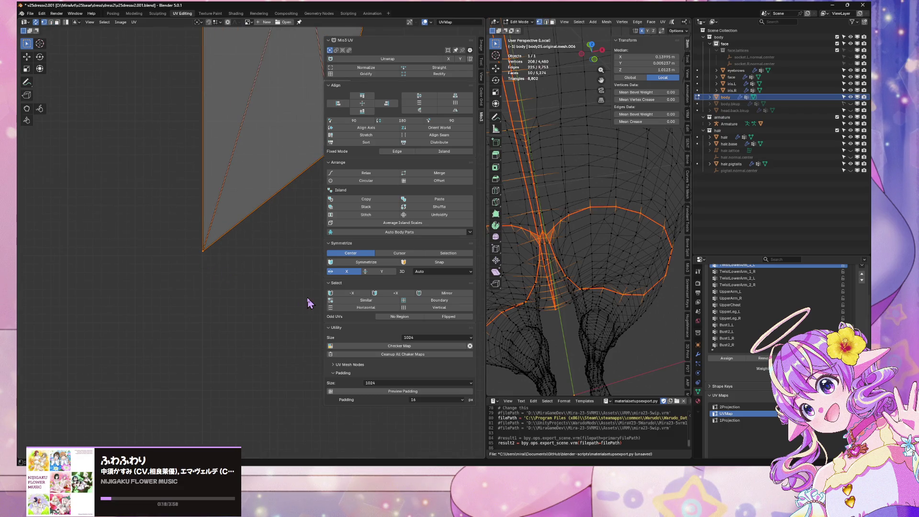
# Step: Mark the currently selected edges as a seam and leave Edit Mode
pyautogui.rightClick(294, 248)
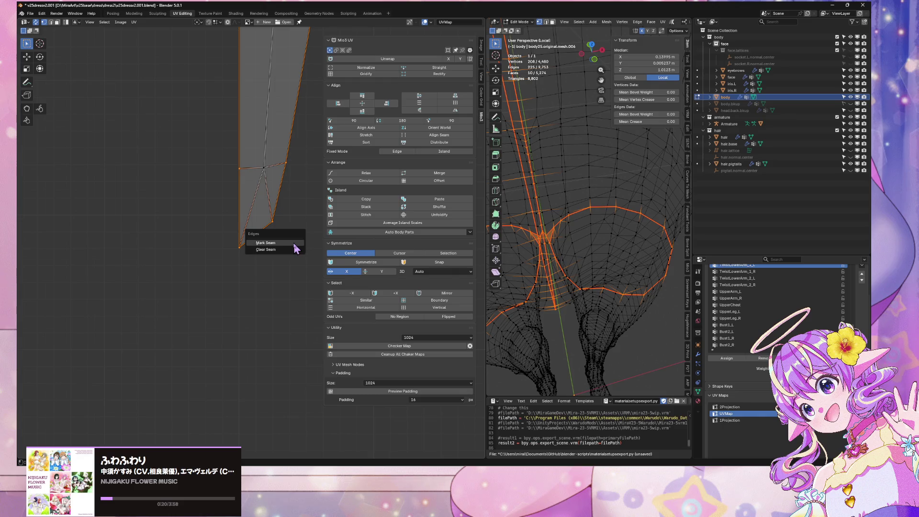
pyautogui.click(295, 249)
pyautogui.rightClick(593, 298)
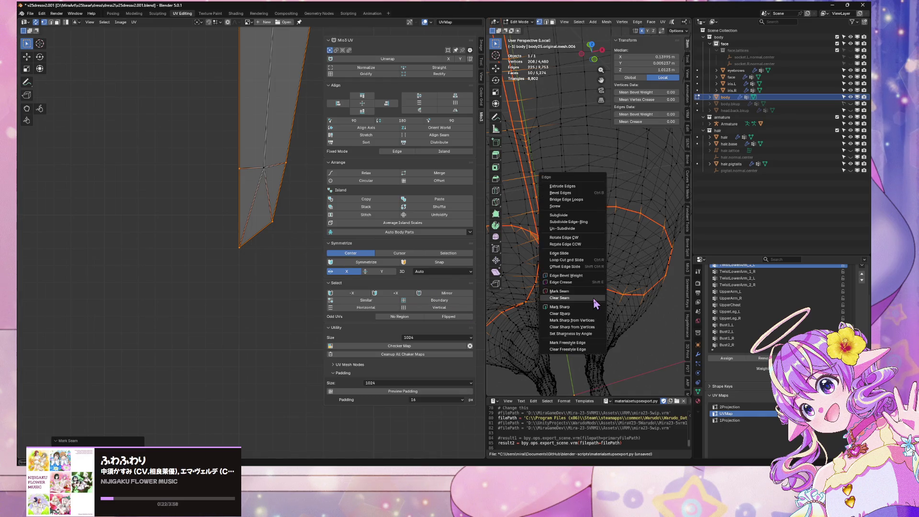
pyautogui.press('Tab')
pyautogui.press('Tab')
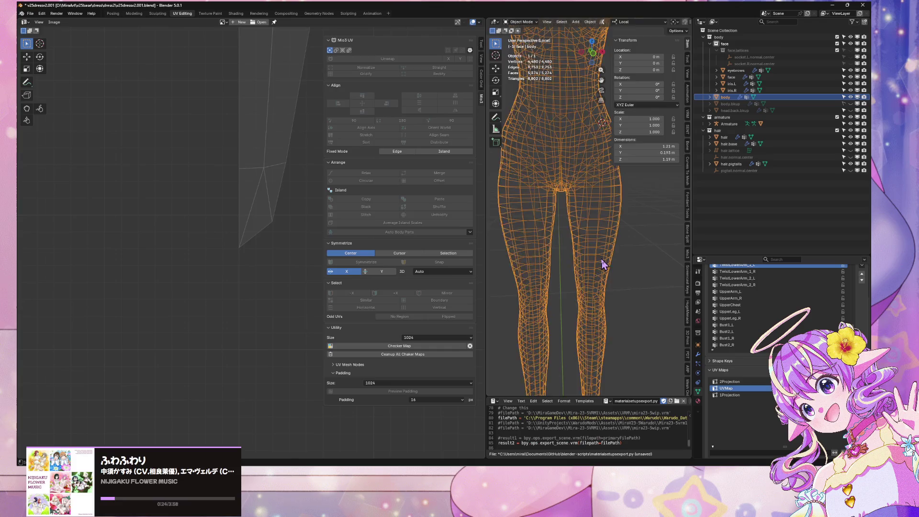
# Step: Frame the right shirt UV island and mark the centre and waist edges as seams
pyautogui.scroll(3, 234, 201)
pyautogui.scroll(-3, 222, 235)
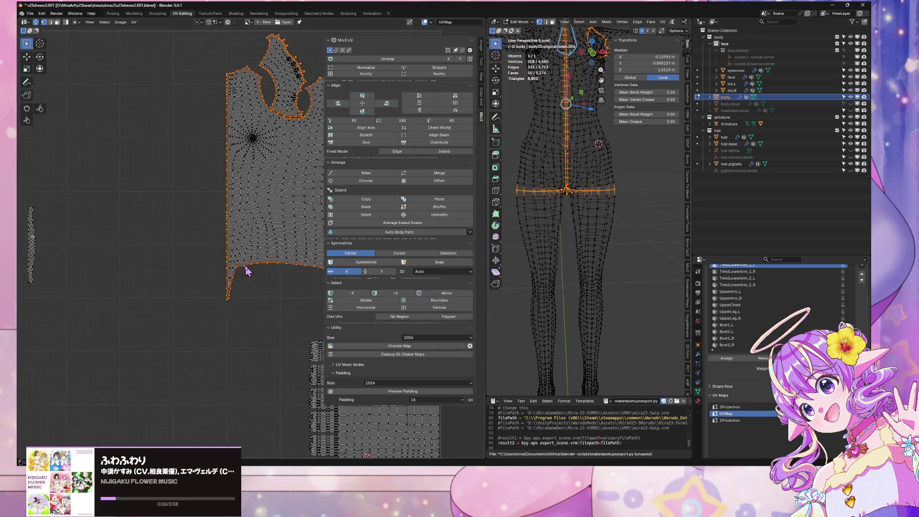
pyautogui.scroll(6, 142, 285)
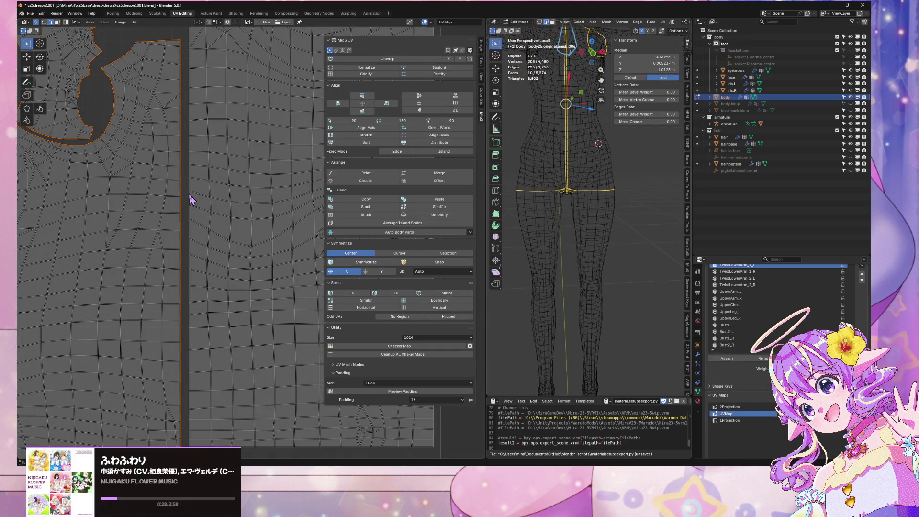
pyautogui.scroll(-2, 224, 273)
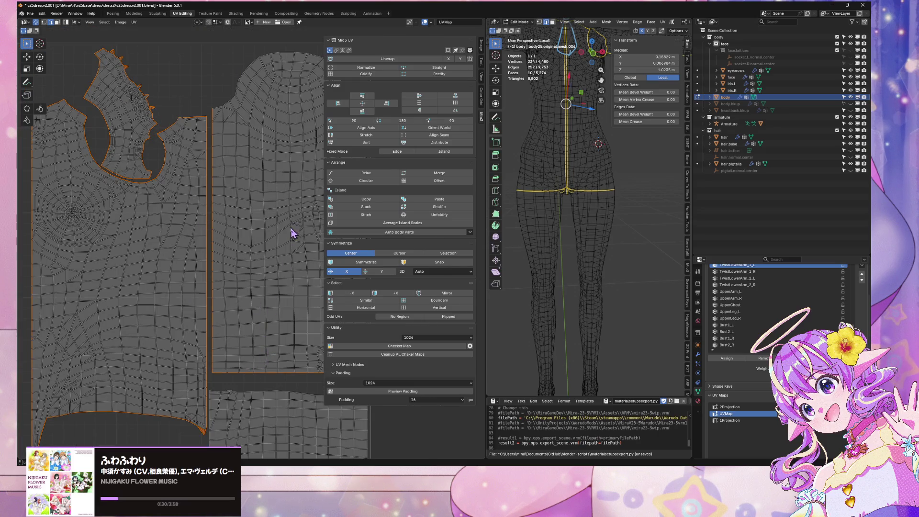
pyautogui.moveTo(292, 233); pyautogui.dragTo(203, 285, button='middle')
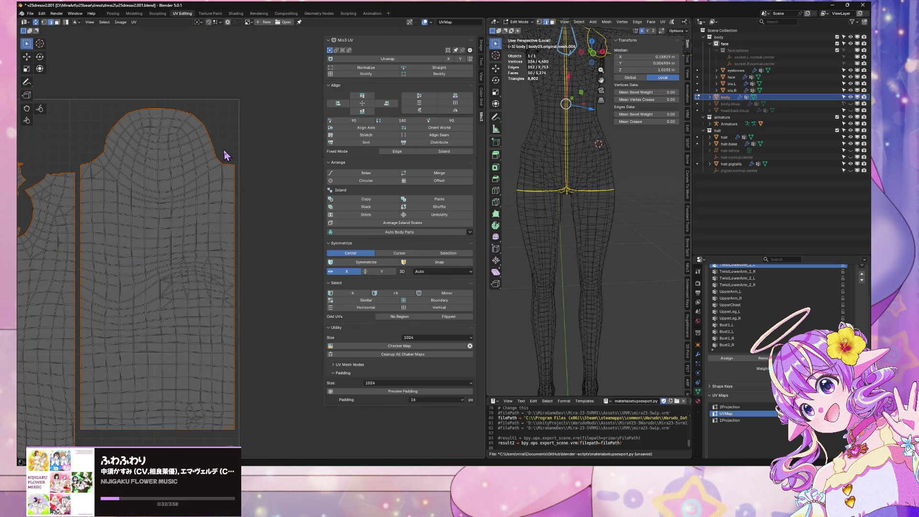
pyautogui.hotkey('ctrl', 'e')
pyautogui.click(555, 209)
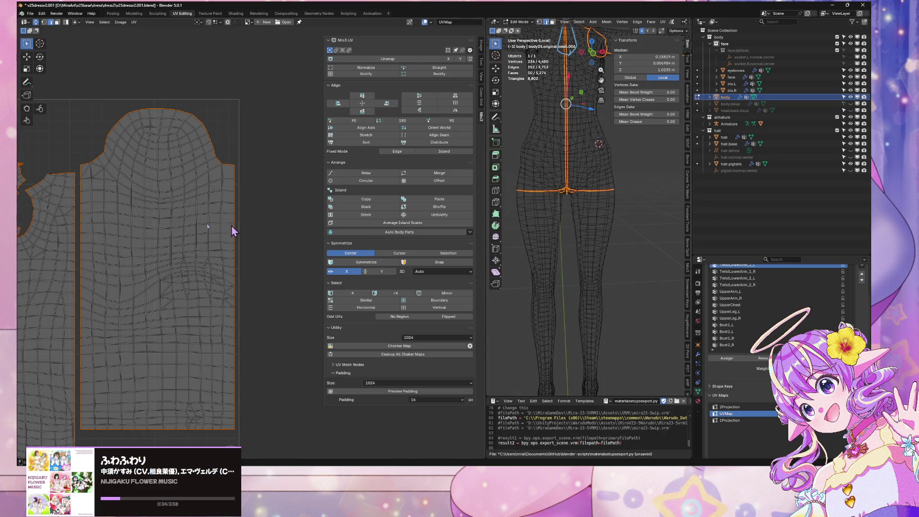
pyautogui.scroll(5, 267, 181)
# Step: Switch to vertex select and mark the selected edges as a seam
pyautogui.press('1')
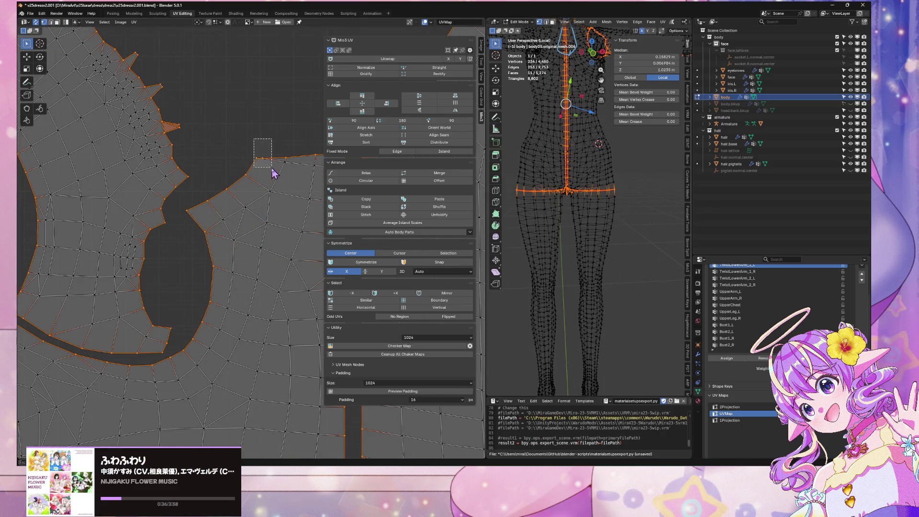
pyautogui.hotkey('ctrl', 'e')
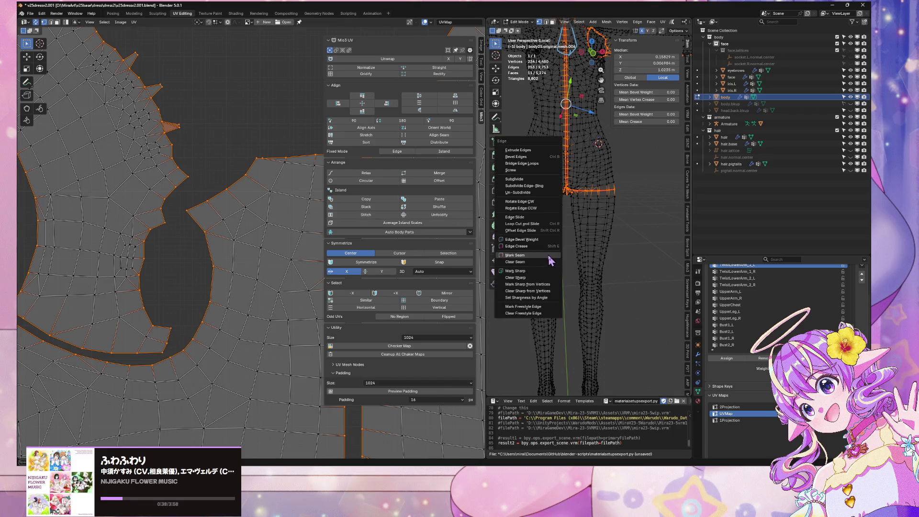
pyautogui.click(549, 256)
pyautogui.scroll(3, 247, 225)
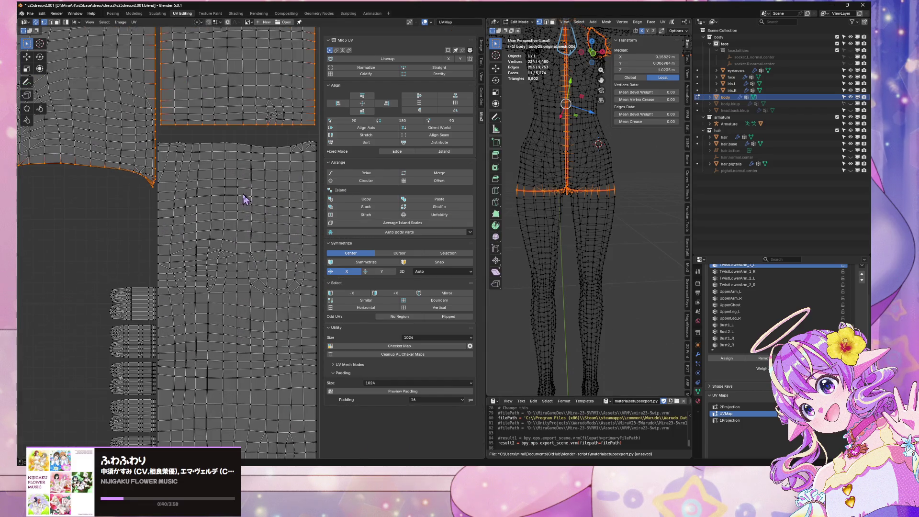
# Step: Select the waist and leg edge loops, then select all UV island borders
pyautogui.keyDown('alt'); pyautogui.click(223, 143); pyautogui.keyUp('alt')
pyautogui.scroll(-3, 235, 182)
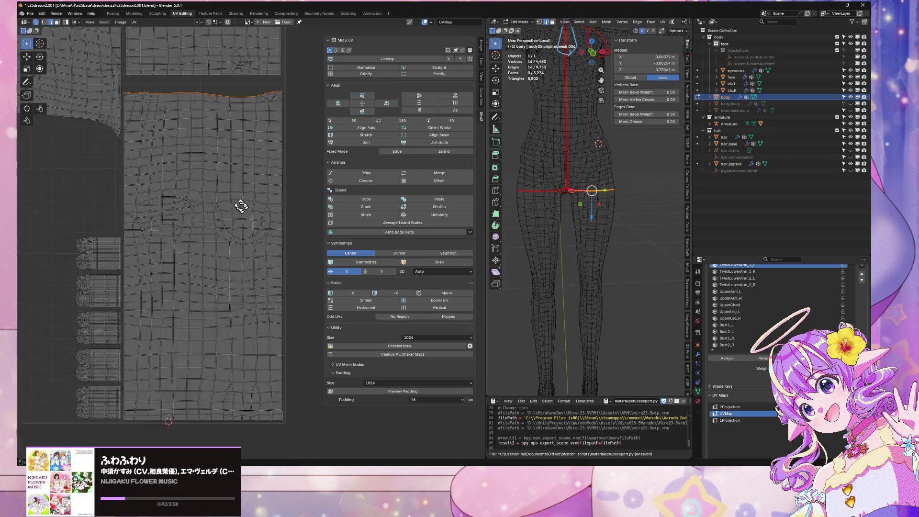
pyautogui.keyDown('alt'); pyautogui.click(268, 305); pyautogui.keyUp('alt')
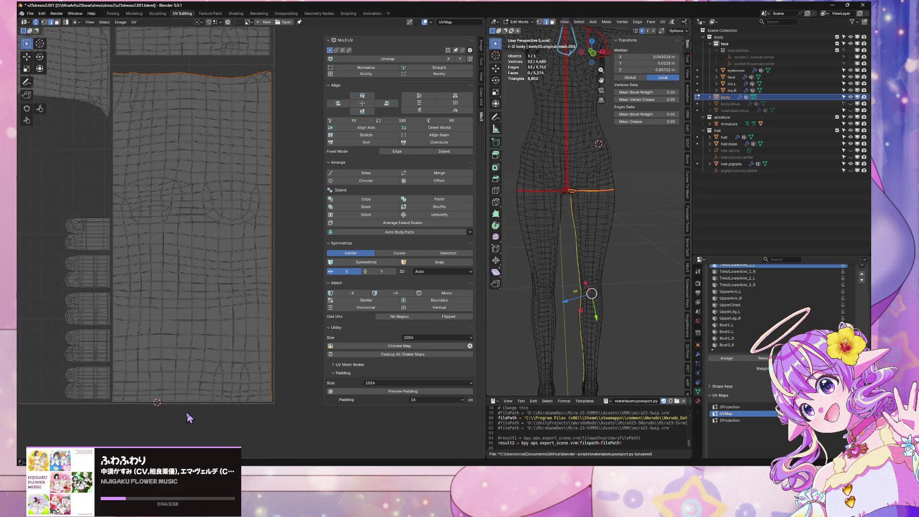
pyautogui.click(434, 300)
# Step: Reposition the UV islands, then zoom and orbit the viewport onto the shoulder and armhole
pyautogui.scroll(-3, 224, 194)
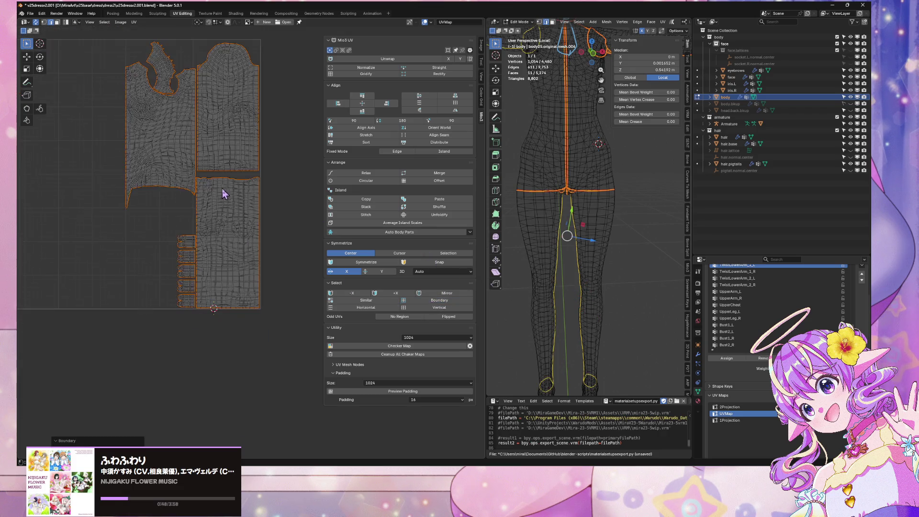
pyautogui.moveTo(154, 128); pyautogui.dragTo(151, 294, button='middle')
pyautogui.rightClick(603, 236)
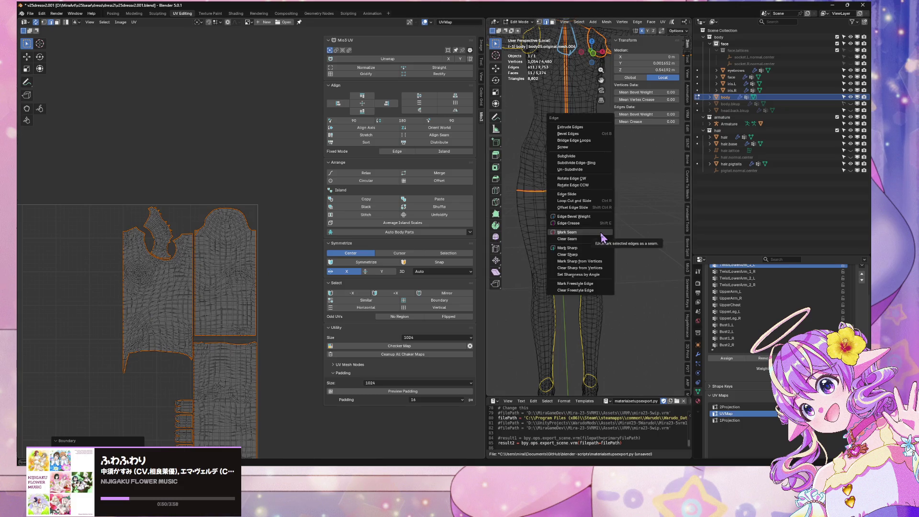
pyautogui.scroll(6, 280, 219)
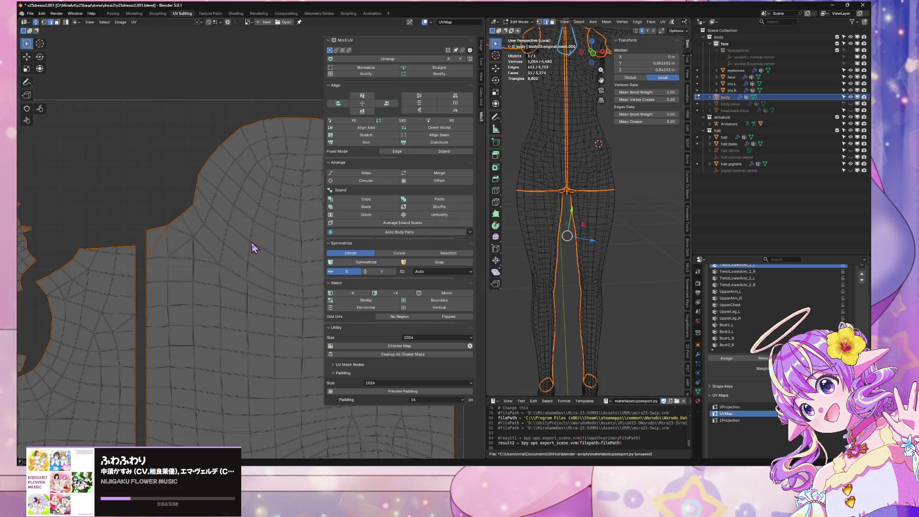
pyautogui.scroll(-8, 252, 247)
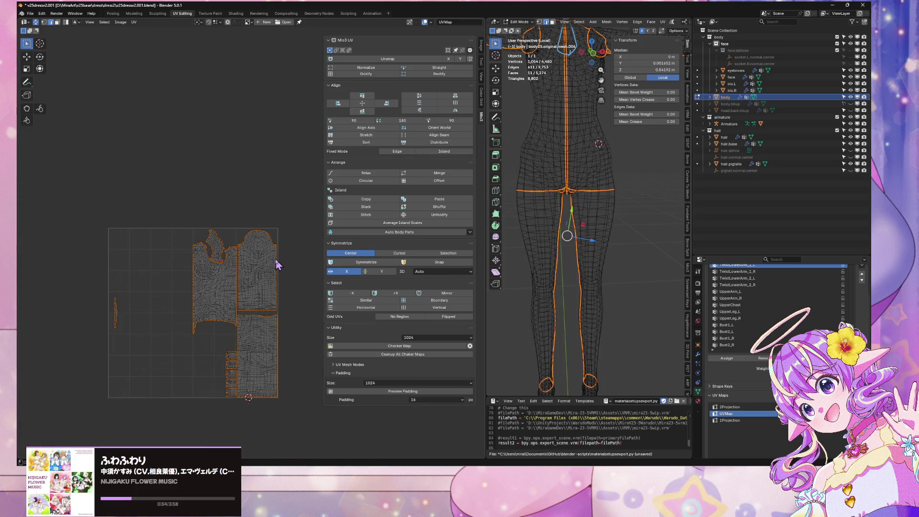
pyautogui.scroll(3, 276, 264)
pyautogui.scroll(8, 609, 301)
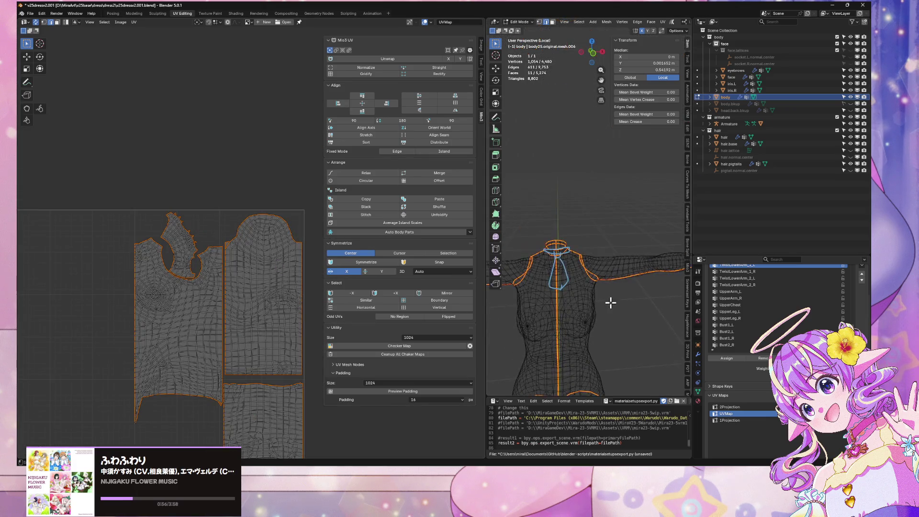
pyautogui.moveTo(611, 282)
pyautogui.mouseDown(button='middle')
pyautogui.moveTo(584, 213)
pyautogui.moveTo(544, 234)
pyautogui.moveTo(545, 268)
pyautogui.moveTo(607, 236)
pyautogui.mouseUp(button='middle')
pyautogui.moveTo(608, 219)
pyautogui.mouseDown(button='middle')
pyautogui.moveTo(602, 195)
pyautogui.moveTo(611, 301)
pyautogui.moveTo(586, 277)
pyautogui.mouseUp(button='middle')
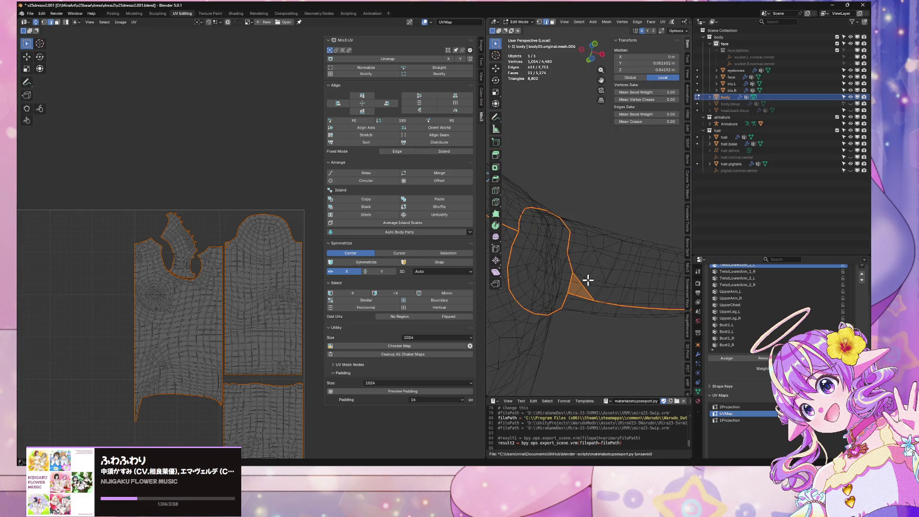
# Step: Clear the seam from the stray edge at the shoulder
pyautogui.keyDown('alt'); pyautogui.click(582, 283); pyautogui.keyUp('alt')
pyautogui.click(584, 288)
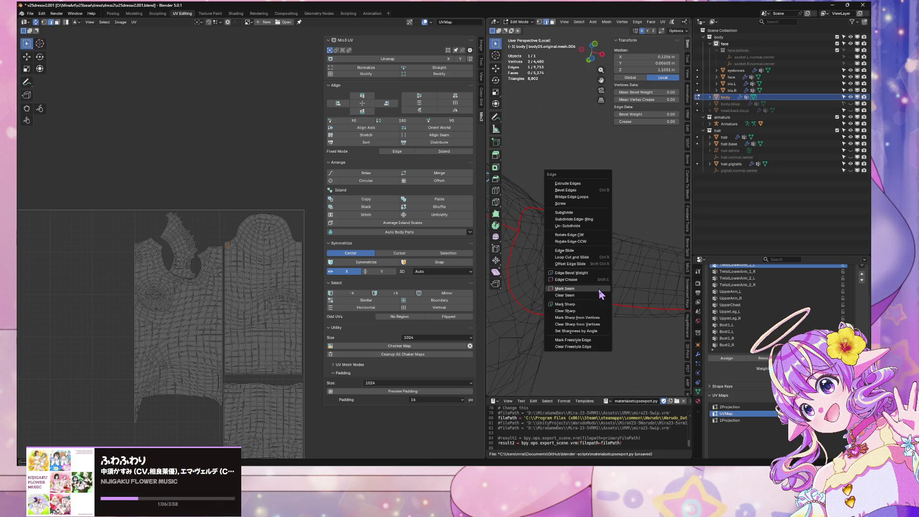
pyautogui.hotkey('ctrl', 'e')
pyautogui.click(595, 295)
# Step: Dissolve the extra edge beside the armhole
pyautogui.moveTo(611, 287); pyautogui.dragTo(609, 273, button='middle')
pyautogui.click(619, 326)
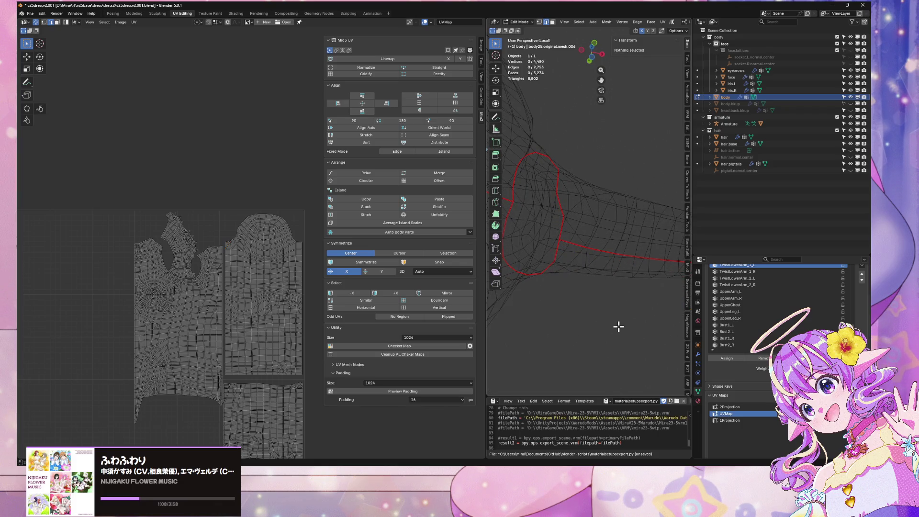
pyautogui.moveTo(620, 324)
pyautogui.keyDown('shift'); pyautogui.mouseDown(button='middle')
pyautogui.moveTo(609, 318)
pyautogui.moveTo(615, 338)
pyautogui.moveTo(618, 301)
pyautogui.mouseUp(button='middle'); pyautogui.keyUp('shift')
pyautogui.click(575, 191)
pyautogui.hotkey('ctrl', 'x')
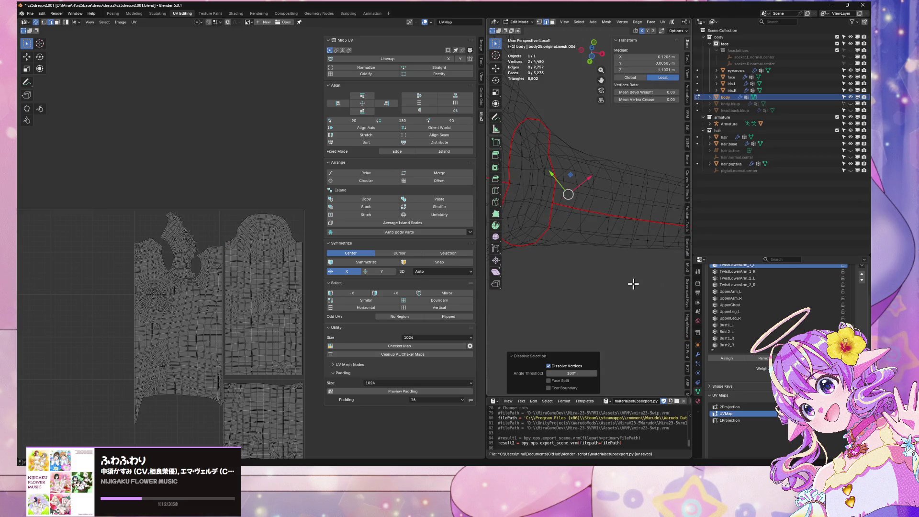
# Step: Frame the whole body and orbit to a front-facing view
pyautogui.press('a')
pyautogui.press('KP_Decimal')
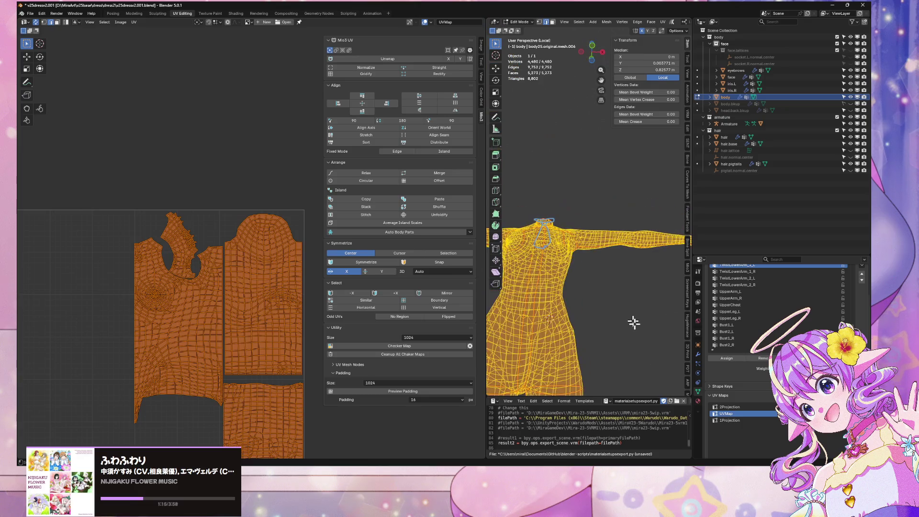
pyautogui.hotkey('alt', 'a')
pyautogui.moveTo(644, 317)
pyautogui.mouseDown(button='middle')
pyautogui.moveTo(632, 386)
pyautogui.moveTo(661, 224)
pyautogui.mouseUp(button='middle')
pyautogui.scroll(-3, 641, 242)
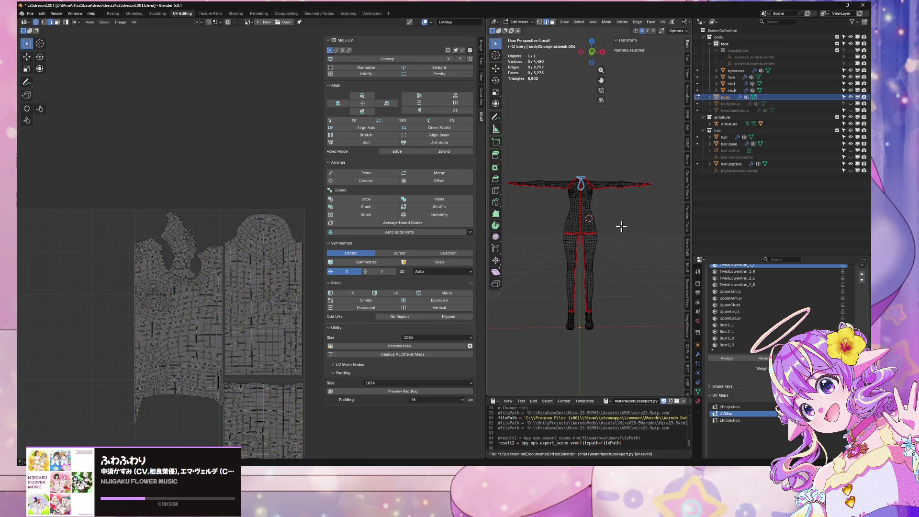
# Step: Orbit above the waist ring and select a run of its edges
pyautogui.moveTo(618, 252)
pyautogui.mouseDown(button='middle')
pyautogui.moveTo(595, 240)
pyautogui.moveTo(502, 246)
pyautogui.moveTo(626, 254)
pyautogui.mouseUp(button='middle')
pyautogui.scroll(8, 626, 247)
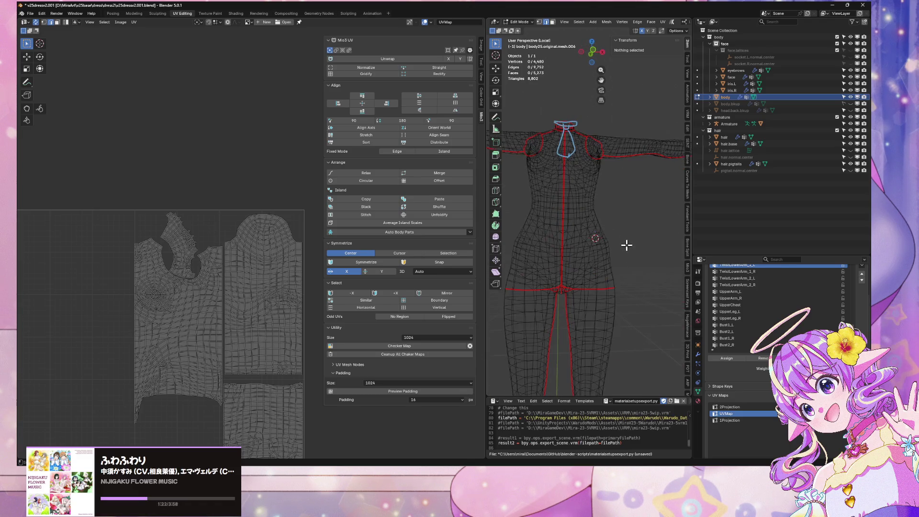
pyautogui.moveTo(556, 188)
pyautogui.mouseDown(button='middle')
pyautogui.moveTo(552, 194)
pyautogui.moveTo(558, 181)
pyautogui.mouseUp(button='middle')
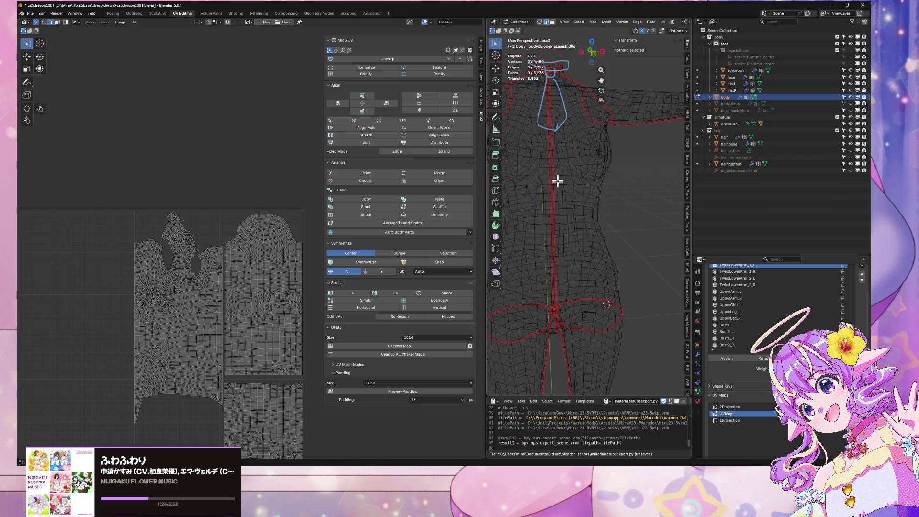
pyautogui.moveTo(579, 137)
pyautogui.mouseDown(button='middle')
pyautogui.moveTo(636, 287)
pyautogui.moveTo(629, 270)
pyautogui.mouseUp(button='middle')
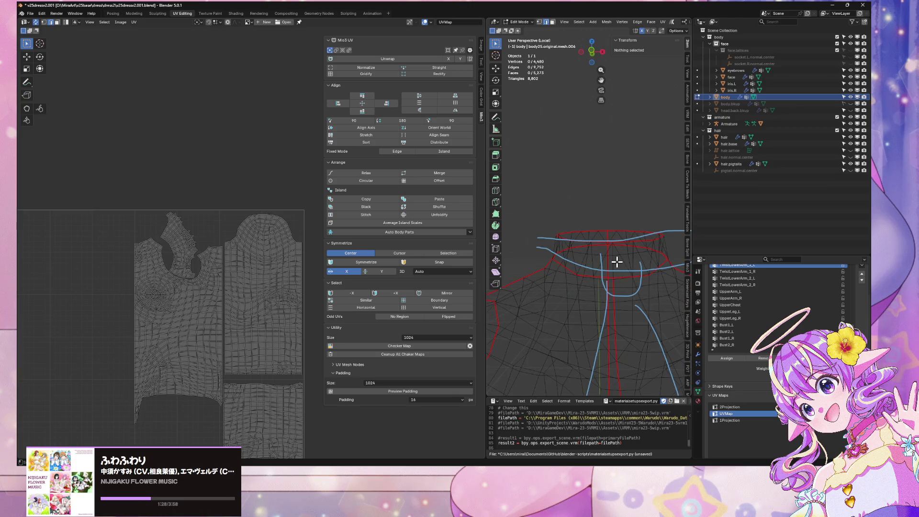
pyautogui.click(617, 261)
pyautogui.rightClick(617, 261)
pyautogui.press('Escape')
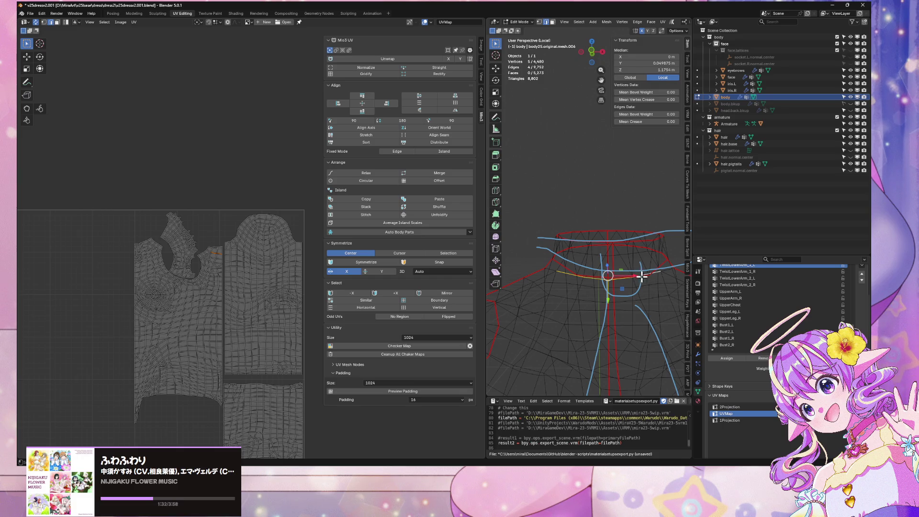
# Step: Select neighbouring waist-ring edges, then widen the 3D viewport beside the UV editor
pyautogui.moveTo(642, 275)
pyautogui.mouseDown(button='middle')
pyautogui.moveTo(595, 248)
pyautogui.moveTo(588, 263)
pyautogui.moveTo(549, 276)
pyautogui.moveTo(621, 252)
pyautogui.mouseUp(button='middle')
pyautogui.click(589, 245)
pyautogui.keyDown('shift'); pyautogui.click(527, 274); pyautogui.keyUp('shift')
pyautogui.scroll(-10, 640, 322)
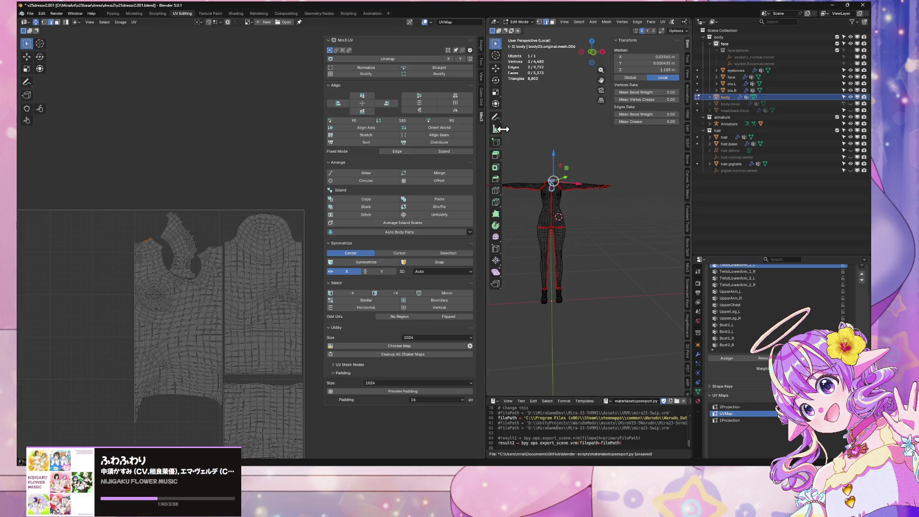
pyautogui.moveTo(485, 128); pyautogui.dragTo(316, 128)
# Step: Switch to Back Orthographic view, frame the body, and use vertex select mode
pyautogui.scroll(3, 476, 205)
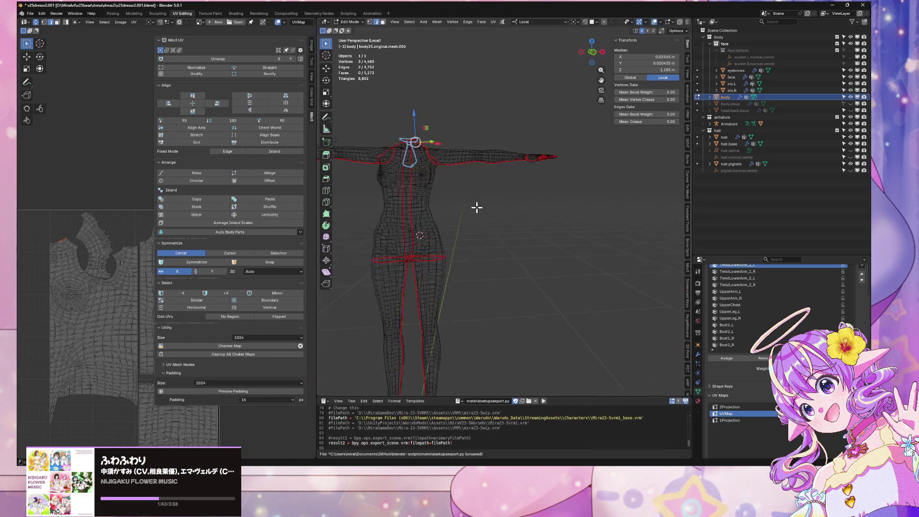
pyautogui.click(594, 52)
pyautogui.scroll(4, 431, 263)
pyautogui.scroll(-5, 425, 271)
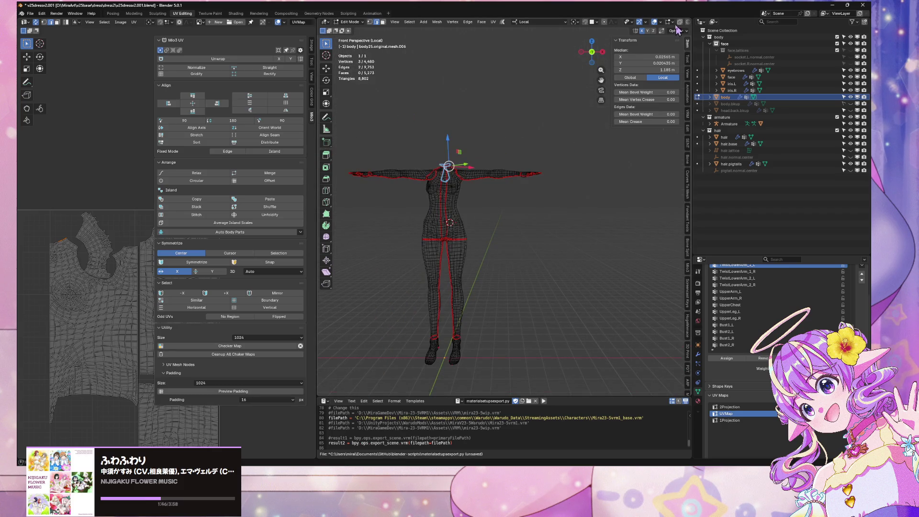
pyautogui.click(592, 53)
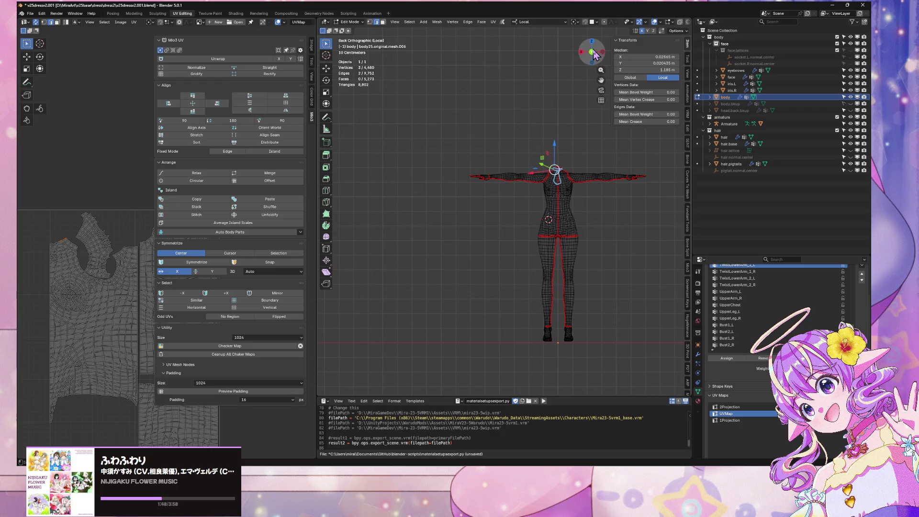
pyautogui.scroll(2, 558, 213)
pyautogui.keyDown('shift'); pyautogui.moveTo(558, 213); pyautogui.dragTo(473, 144, button='middle'); pyautogui.keyUp('shift')
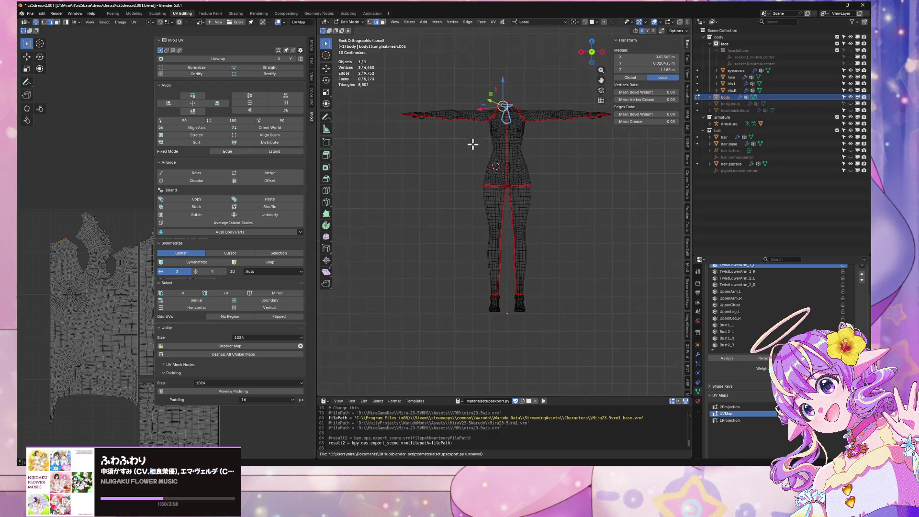
pyautogui.scroll(2, 473, 144)
pyautogui.press('1')
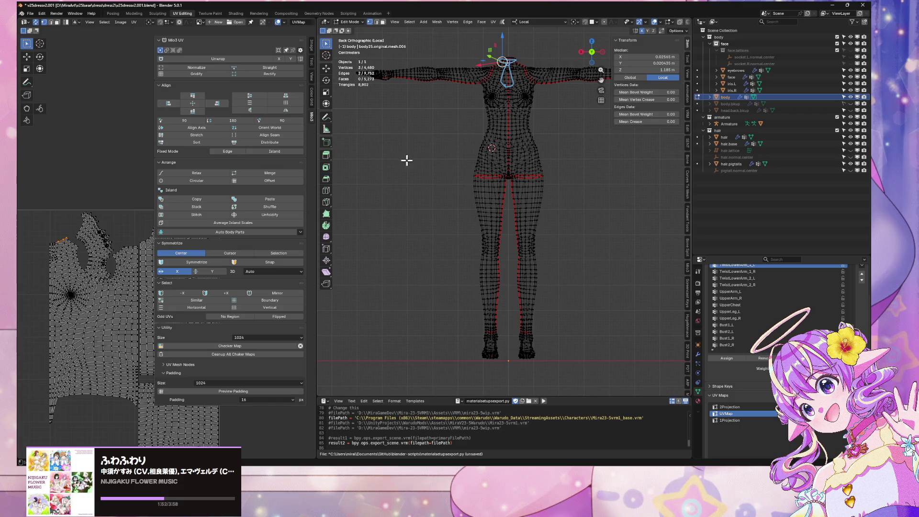
pyautogui.scroll(8, 469, 139)
pyautogui.press('Home')
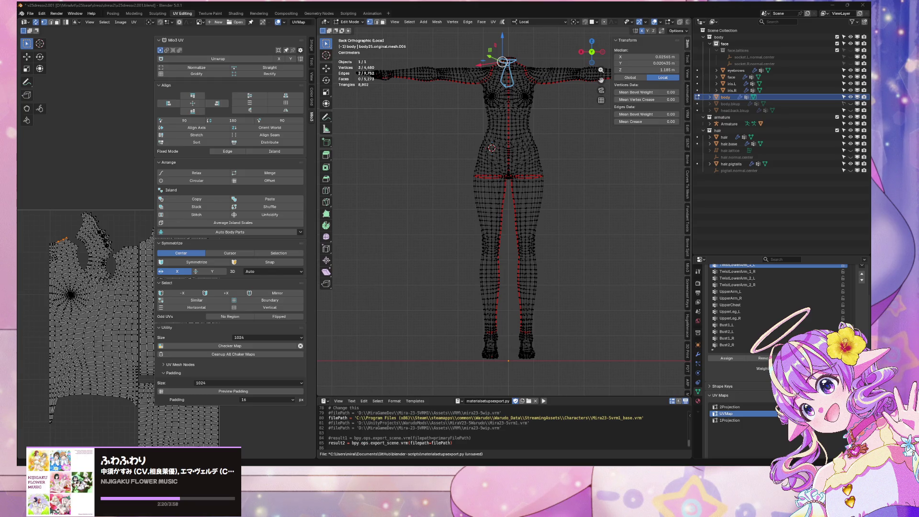
# Step: Minimize the Spotify music player and return to Blender
pyautogui.hotkey('alt', 'Tab')
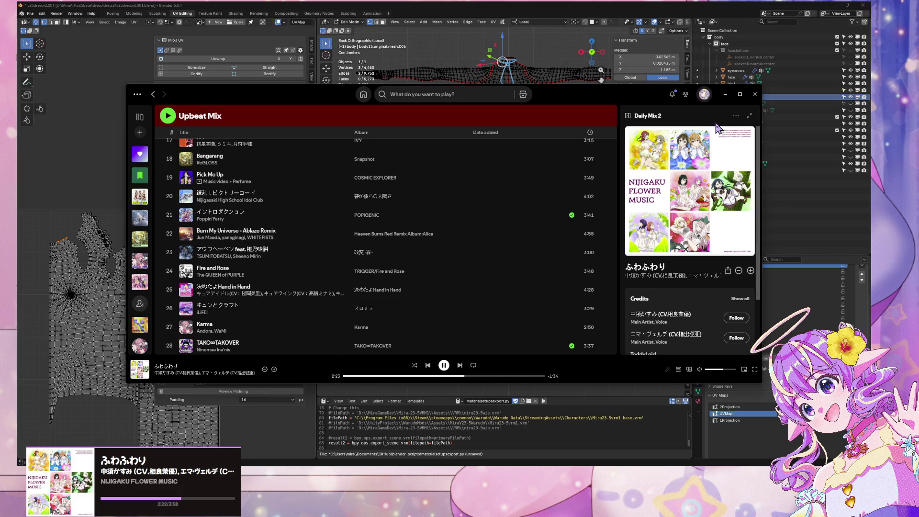
pyautogui.click(726, 98)
pyautogui.scroll(5, 464, 232)
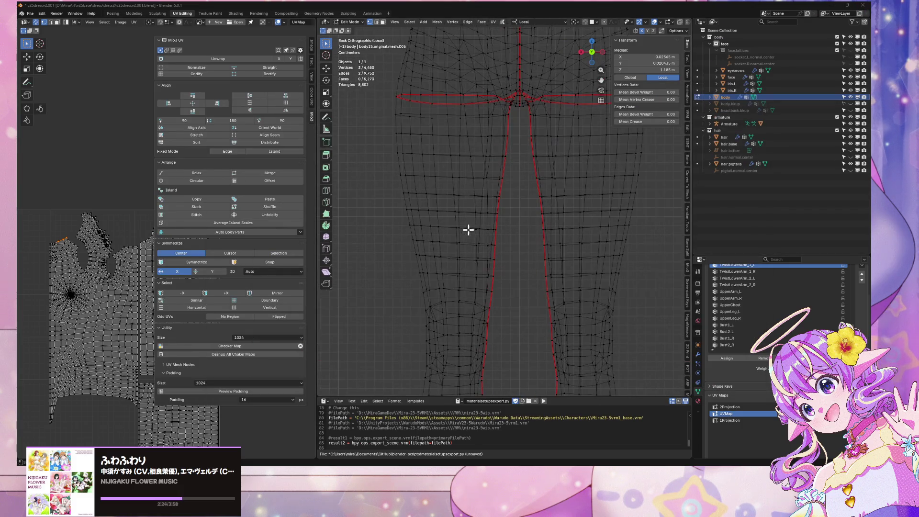
# Step: Box-select the left half of the body, adding a missed hip-seam vertex
pyautogui.scroll(-8, 496, 132)
pyautogui.scroll(3, 499, 126)
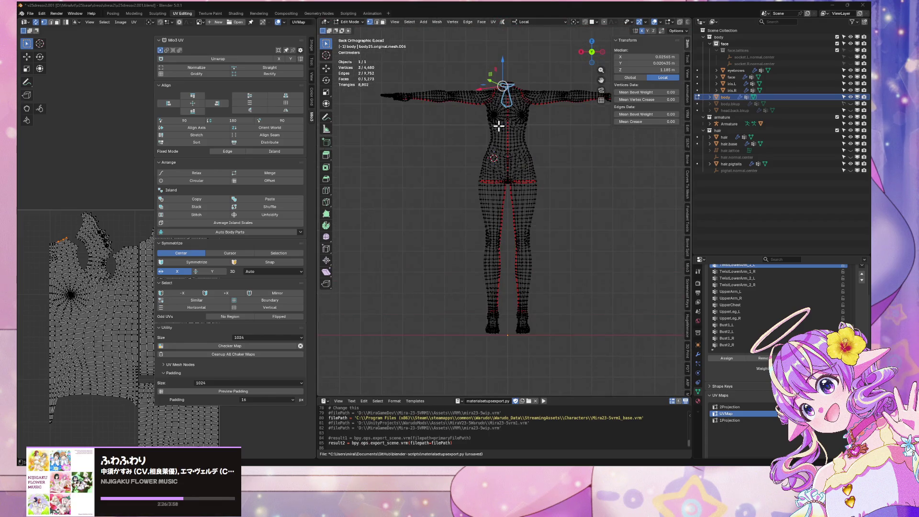
pyautogui.moveTo(370, 53)
pyautogui.mouseDown()
pyautogui.moveTo(519, 322)
pyautogui.moveTo(507, 355)
pyautogui.mouseUp()
pyautogui.scroll(5, 584, 143)
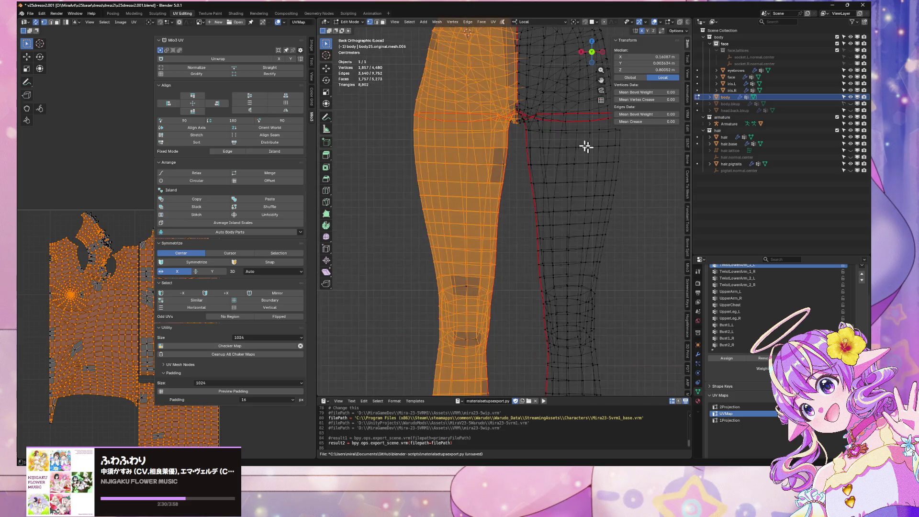
pyautogui.scroll(4, 469, 335)
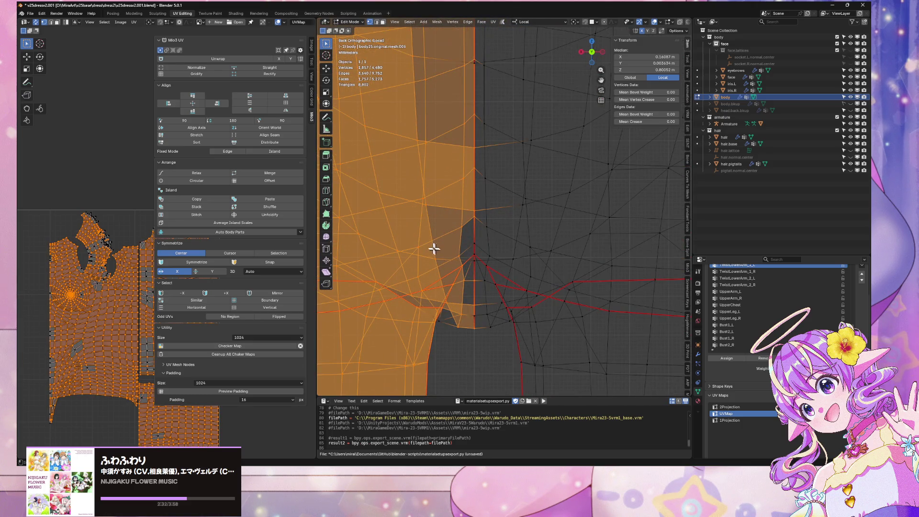
pyautogui.keyDown('shift'); pyautogui.click(437, 318); pyautogui.keyUp('shift')
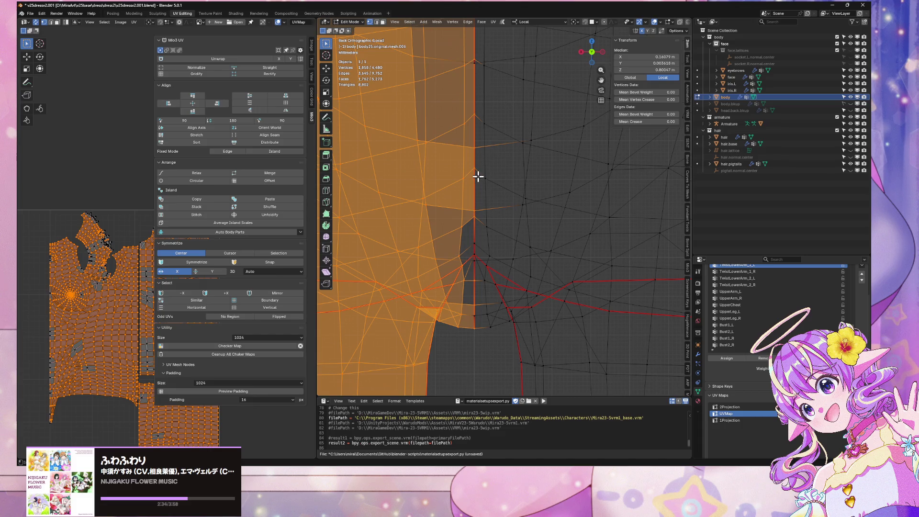
pyautogui.scroll(-3, 492, 248)
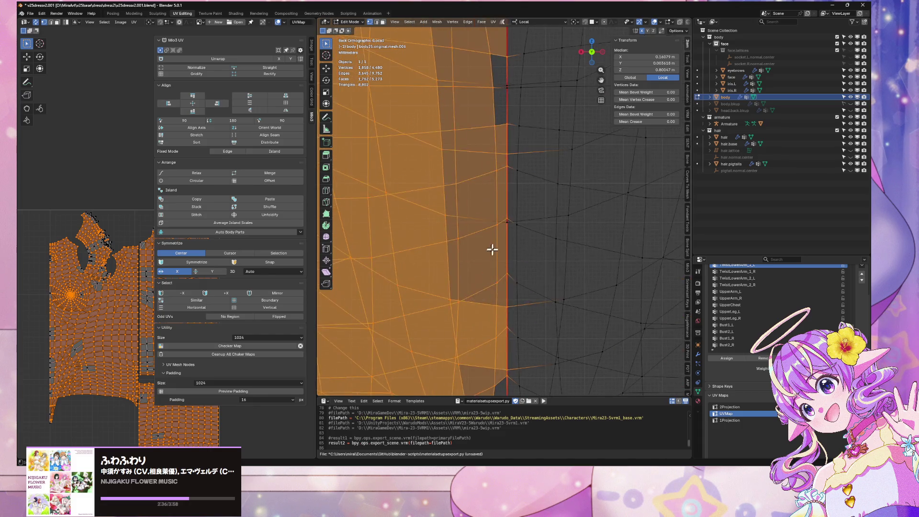
# Step: In face select, add the centre-seam, waist, upper torso, arm and neck faces
pyautogui.press('3')
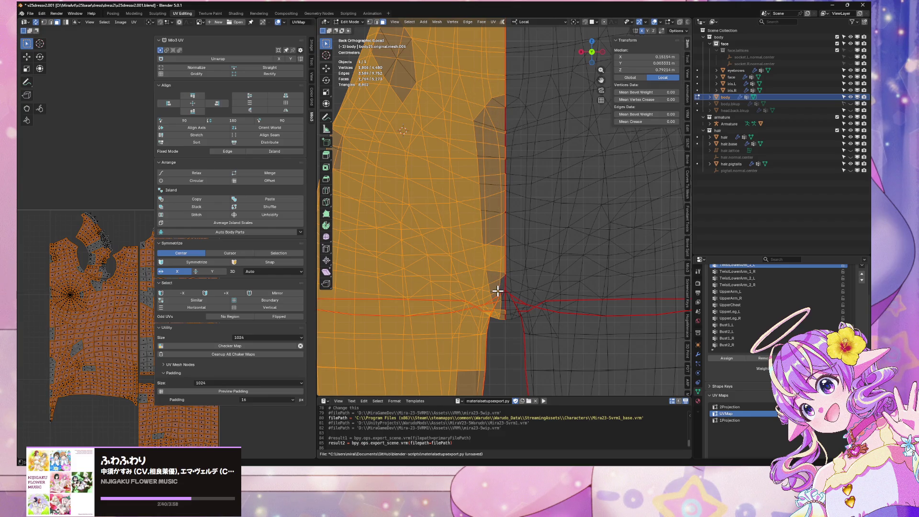
pyautogui.moveTo(464, 66); pyautogui.dragTo(504, 343)
pyautogui.keyDown('shift'); pyautogui.moveTo(495, 56); pyautogui.dragTo(476, 269, button='middle'); pyautogui.keyUp('shift')
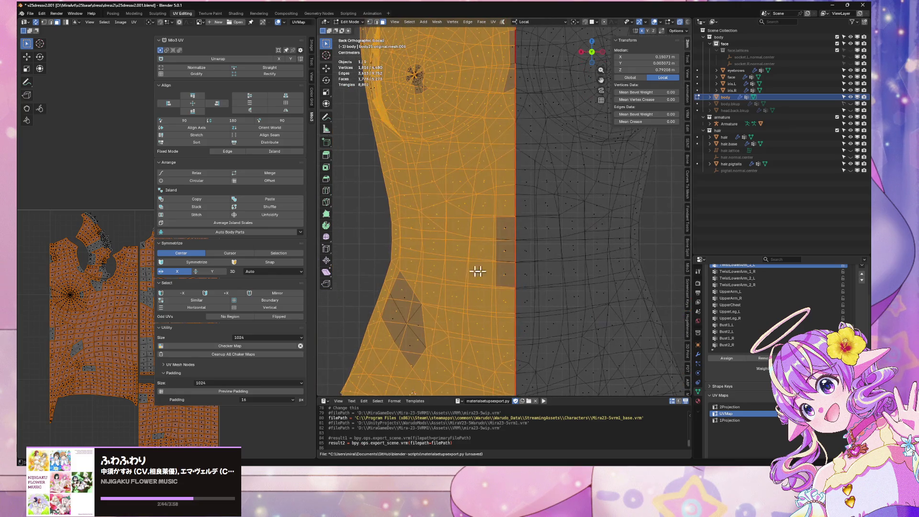
pyautogui.moveTo(372, 181); pyautogui.dragTo(427, 372)
pyautogui.moveTo(494, 214); pyautogui.dragTo(504, 309)
pyautogui.keyDown('shift'); pyautogui.moveTo(455, 132); pyautogui.dragTo(468, 301, button='middle'); pyautogui.keyUp('shift')
pyautogui.scroll(-7, 409, 153)
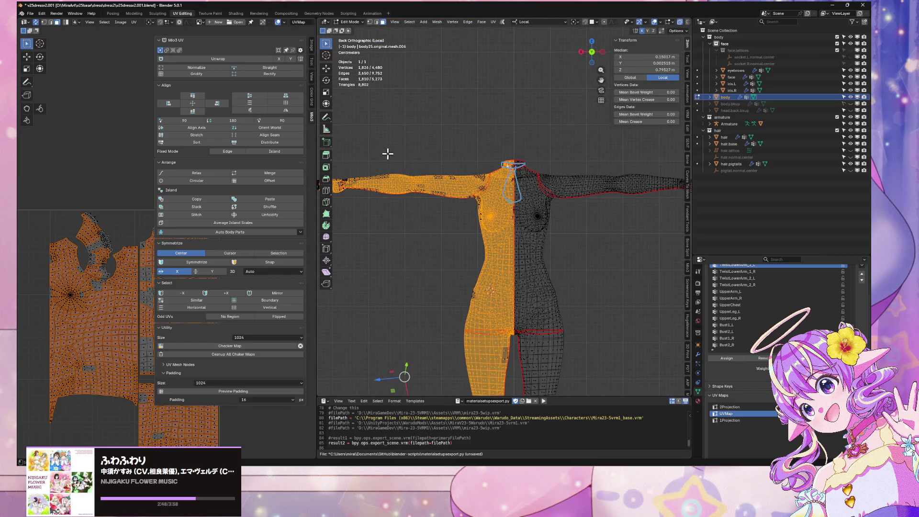
pyautogui.scroll(-3, 387, 153)
pyautogui.moveTo(404, 145)
pyautogui.mouseDown()
pyautogui.moveTo(512, 246)
pyautogui.moveTo(507, 241)
pyautogui.mouseUp()
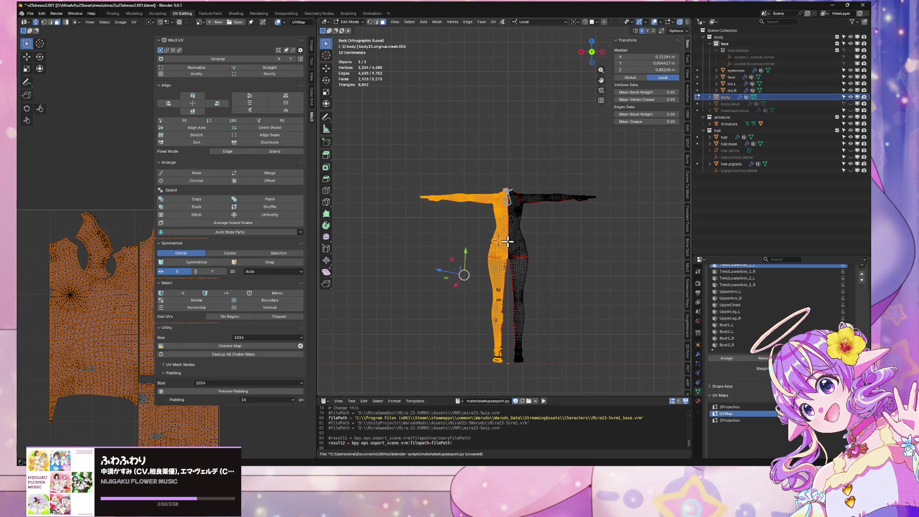
pyautogui.scroll(6, 507, 241)
pyautogui.moveTo(508, 176); pyautogui.dragTo(540, 265)
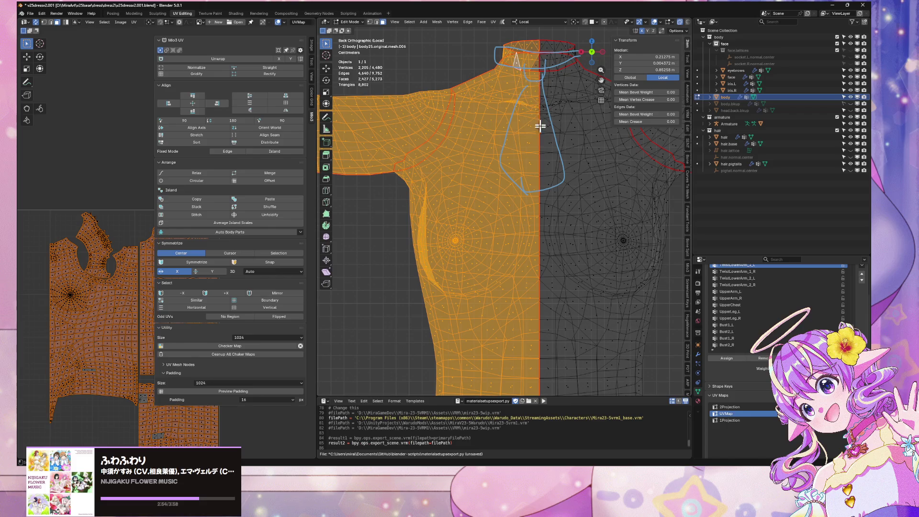
pyautogui.moveTo(525, 30); pyautogui.dragTo(538, 75)
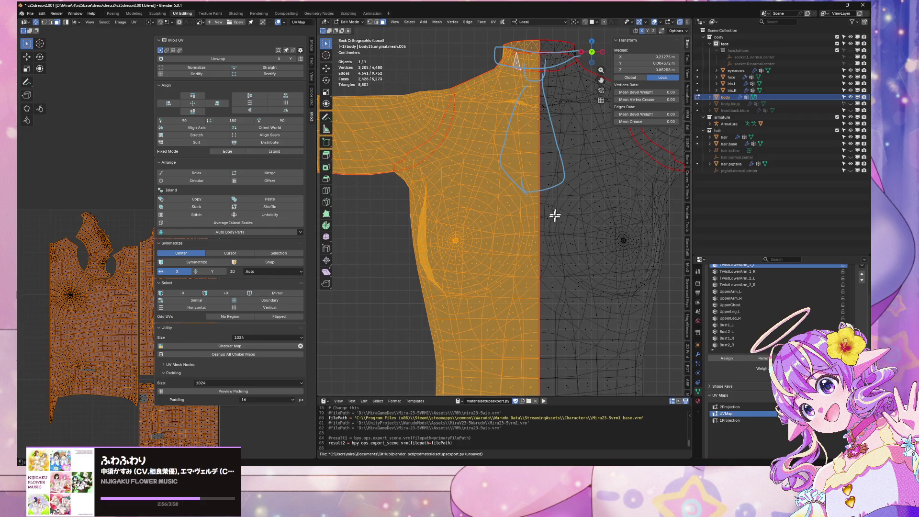
# Step: Add the remaining missed waist and seam faces and the whole leg to the selection
pyautogui.scroll(3, 605, 37)
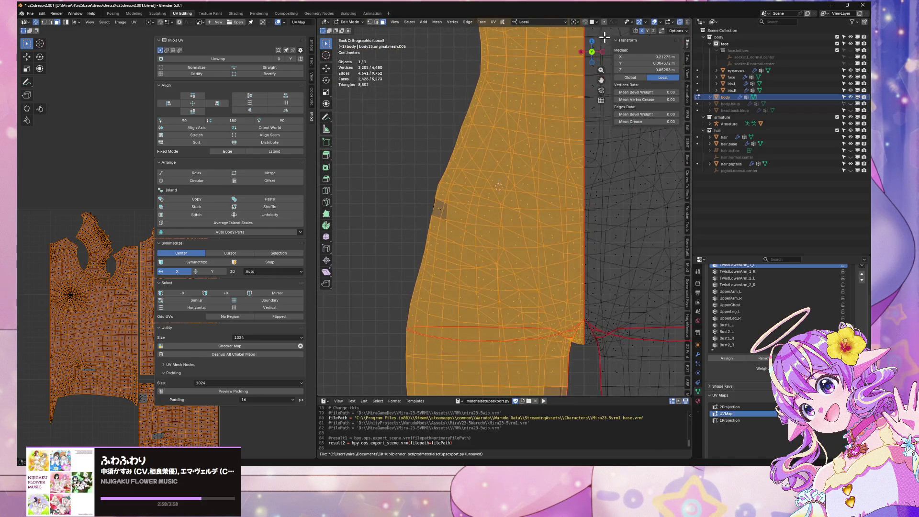
pyautogui.keyDown('shift'); pyautogui.moveTo(377, 125); pyautogui.dragTo(461, 281); pyautogui.keyUp('shift')
pyautogui.keyDown('shift'); pyautogui.moveTo(513, 359); pyautogui.dragTo(472, 105, button='middle'); pyautogui.keyUp('shift')
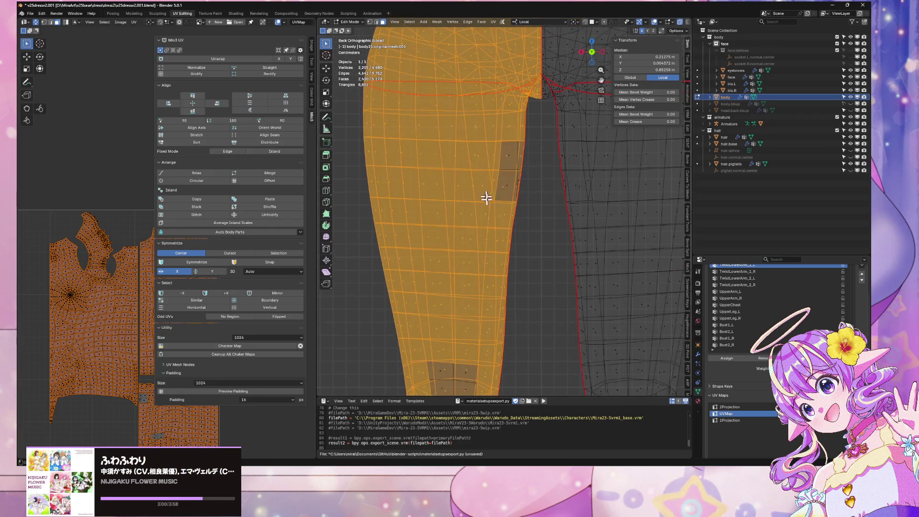
pyautogui.keyDown('shift'); pyautogui.moveTo(470, 149); pyautogui.dragTo(523, 246); pyautogui.keyUp('shift')
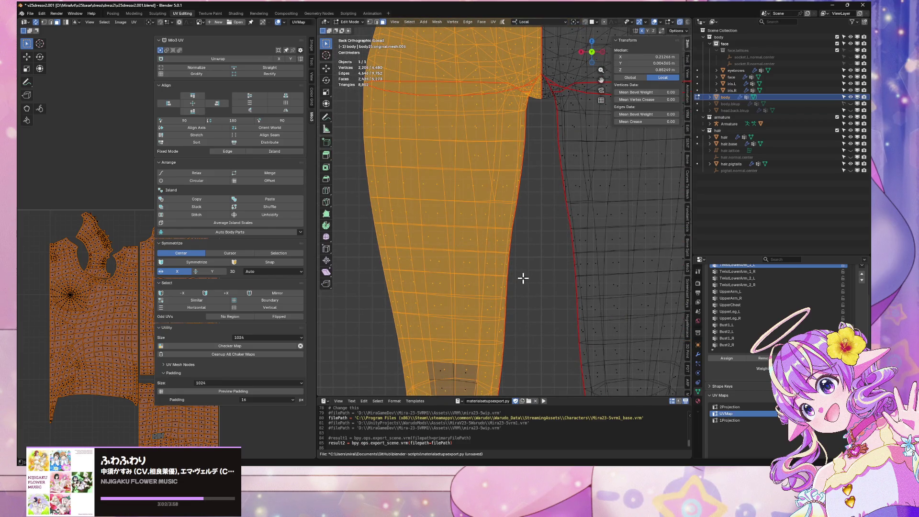
pyautogui.scroll(-3, 519, 287)
pyautogui.scroll(-1, 492, 107)
pyautogui.scroll(-2, 484, 117)
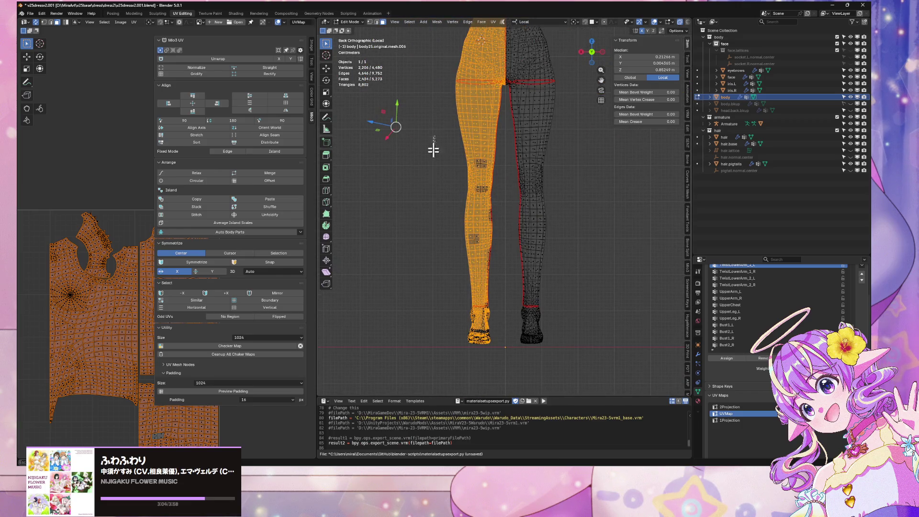
pyautogui.keyDown('shift'); pyautogui.moveTo(435, 136); pyautogui.dragTo(498, 371); pyautogui.keyUp('shift')
pyautogui.keyDown('shift'); pyautogui.moveTo(494, 91); pyautogui.dragTo(503, 311, button='middle'); pyautogui.keyUp('shift')
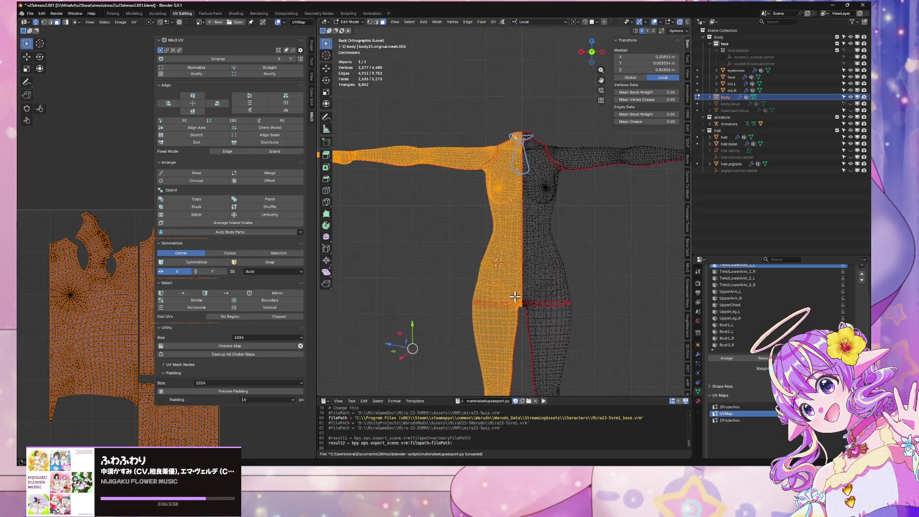
pyautogui.scroll(4, 529, 163)
pyautogui.keyDown('shift'); pyautogui.scroll(5, 529, 163); pyautogui.keyUp('shift')
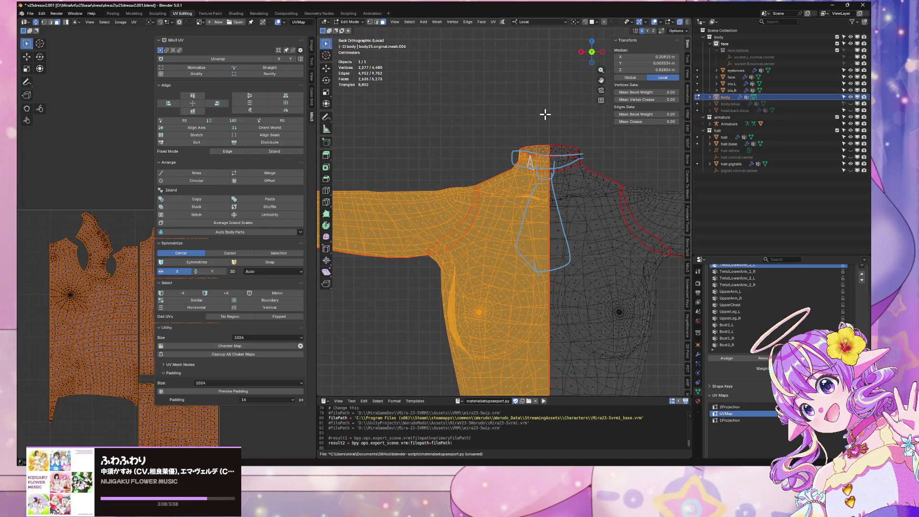
# Step: Delete the selected half's faces and orbit to inspect the remaining mesh
pyautogui.press('x')
pyautogui.click(526, 129)
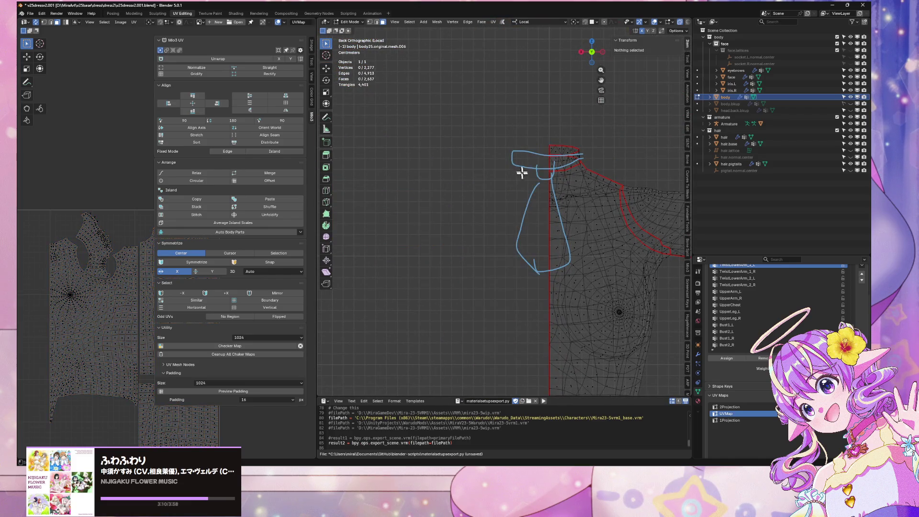
pyautogui.moveTo(523, 174)
pyautogui.keyDown('shift'); pyautogui.mouseDown(button='middle')
pyautogui.moveTo(467, 56)
pyautogui.moveTo(431, 21)
pyautogui.mouseUp(button='middle'); pyautogui.keyUp('shift')
pyautogui.scroll(-8, 582, 266)
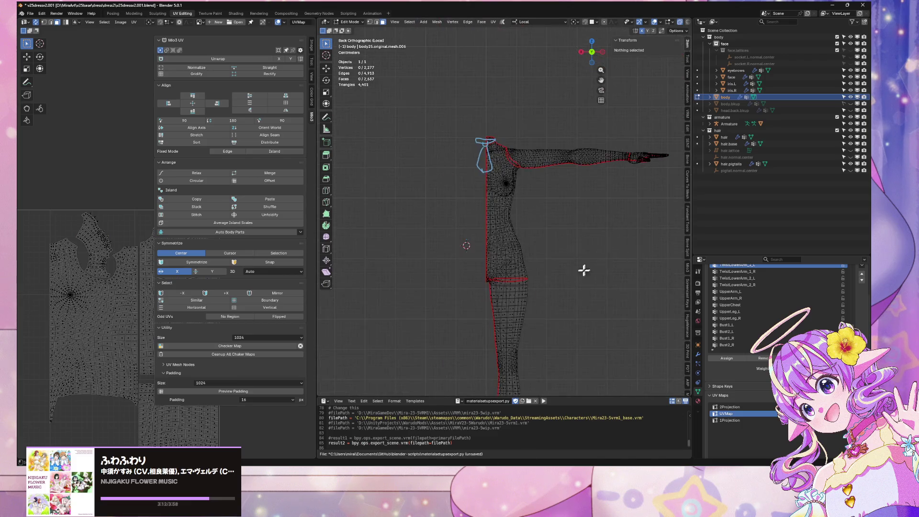
pyautogui.scroll(10, 484, 302)
pyautogui.scroll(-3, 552, 272)
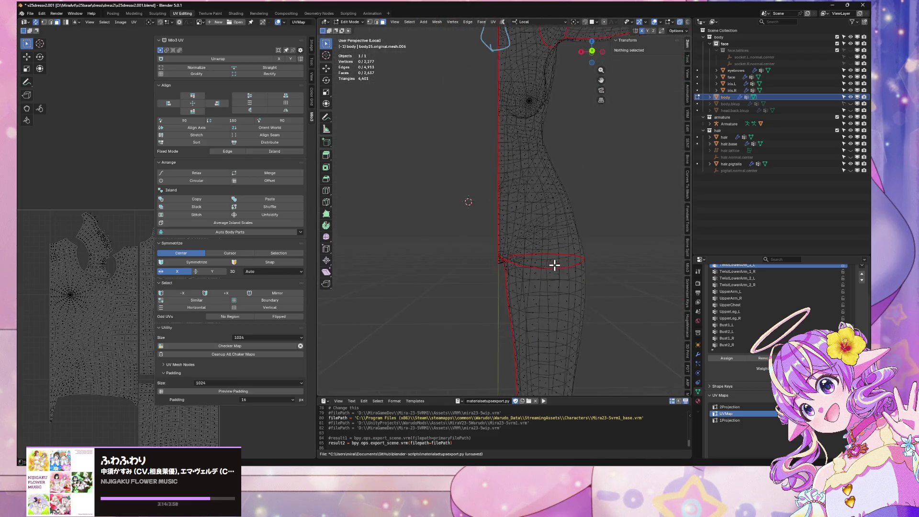
pyautogui.moveTo(553, 263)
pyautogui.mouseDown(button='middle')
pyautogui.moveTo(564, 267)
pyautogui.moveTo(601, 230)
pyautogui.moveTo(548, 250)
pyautogui.mouseUp(button='middle')
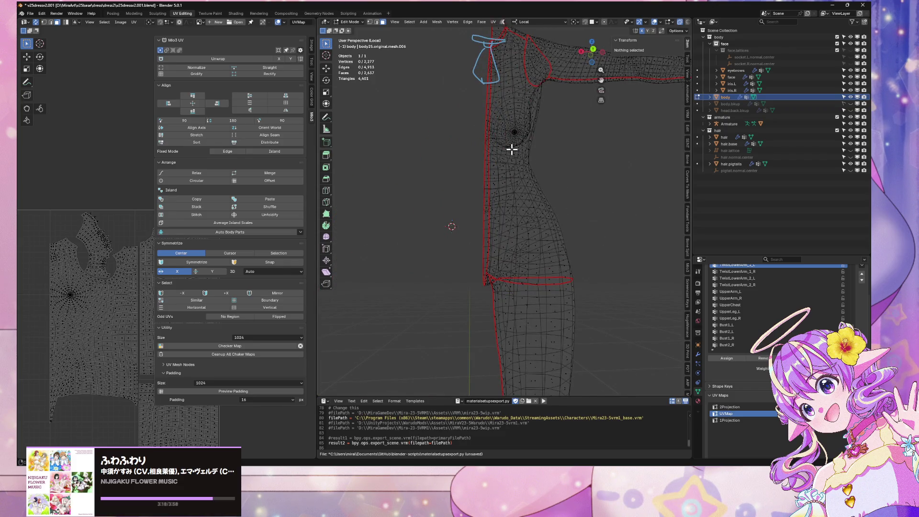
pyautogui.moveTo(511, 149)
pyautogui.mouseDown(button='middle')
pyautogui.moveTo(535, 207)
pyautogui.moveTo(553, 152)
pyautogui.moveTo(552, 160)
pyautogui.moveTo(585, 140)
pyautogui.moveTo(564, 207)
pyautogui.moveTo(521, 195)
pyautogui.moveTo(387, 196)
pyautogui.moveTo(504, 176)
pyautogui.mouseUp(button='middle')
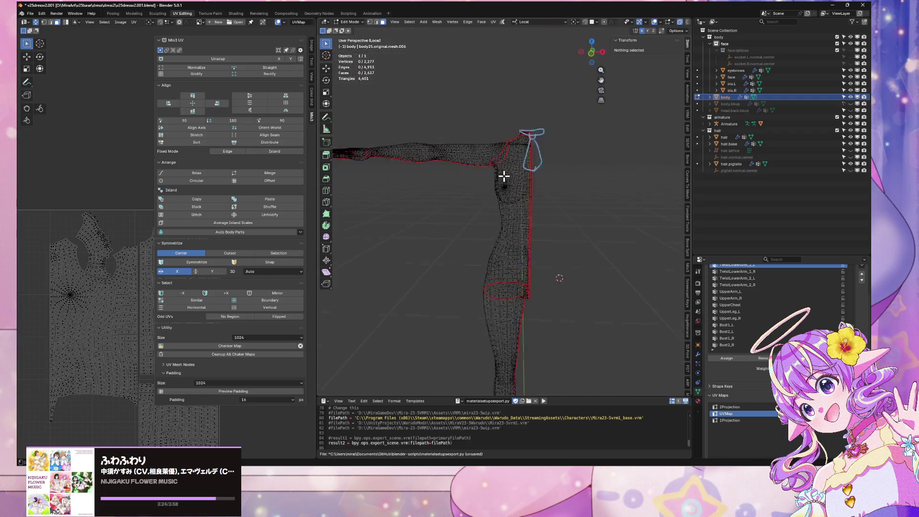
pyautogui.scroll(-2, 506, 187)
pyautogui.scroll(3, 509, 195)
# Step: Select one linked half with L, invert the selection and delete the other half
pyautogui.press('l')
pyautogui.scroll(-2, 538, 189)
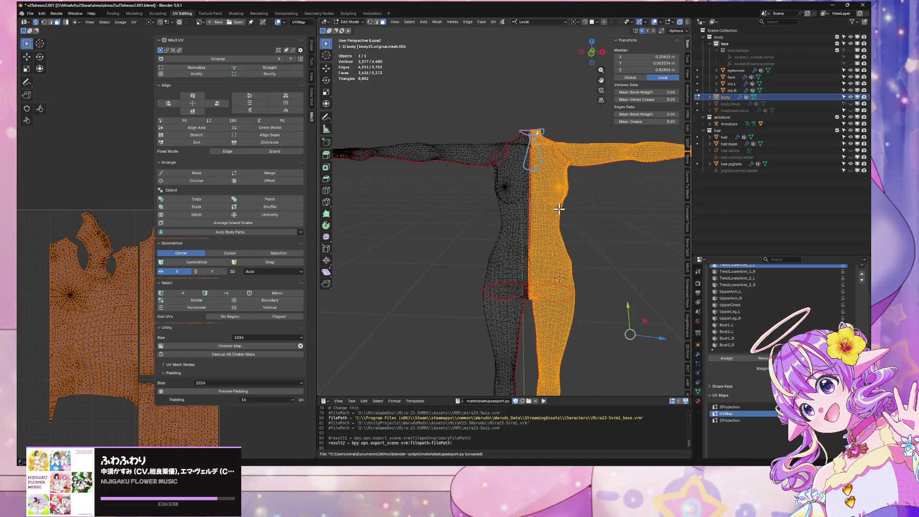
pyautogui.scroll(4, 559, 209)
pyautogui.hotkey('ctrl', 'i')
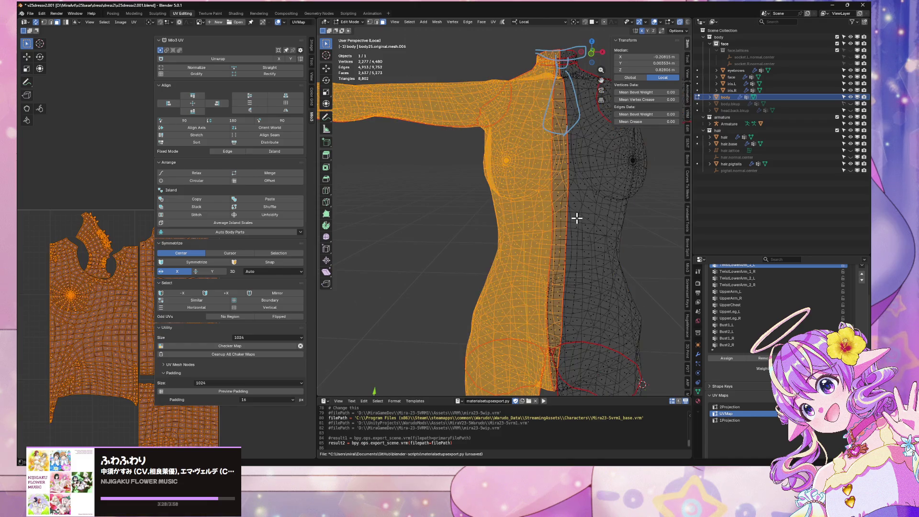
pyautogui.press('x')
pyautogui.click(578, 216)
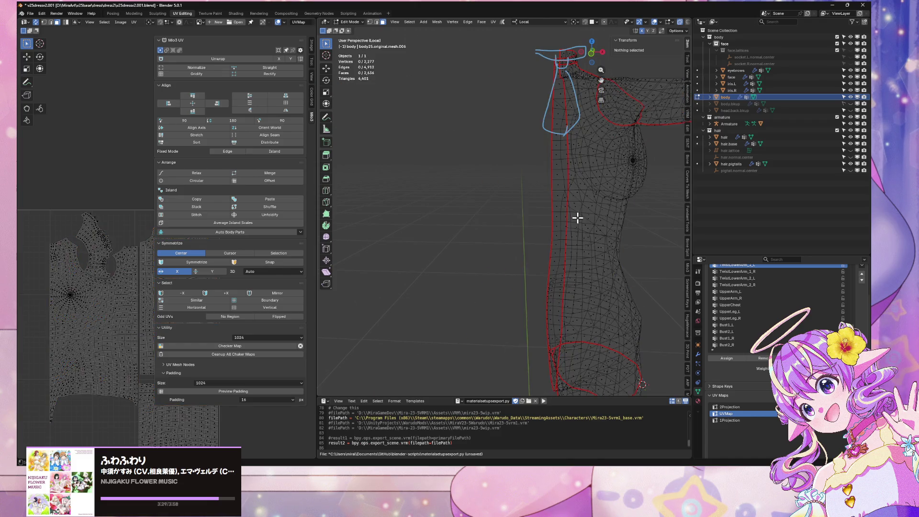
# Step: Switch to front view and frame the torso, shoulder and arm
pyautogui.click(592, 58)
pyautogui.scroll(5, 556, 180)
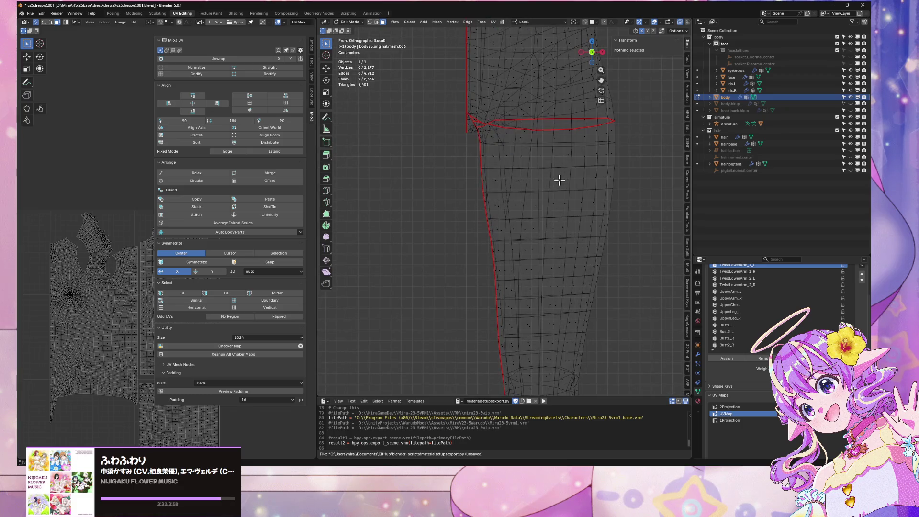
pyautogui.keyDown('shift'); pyautogui.moveTo(540, 158); pyautogui.dragTo(590, 332, button='middle'); pyautogui.keyUp('shift')
pyautogui.scroll(-4, 511, 201)
pyautogui.keyDown('shift'); pyautogui.moveTo(511, 201); pyautogui.dragTo(549, 228, button='middle'); pyautogui.keyUp('shift')
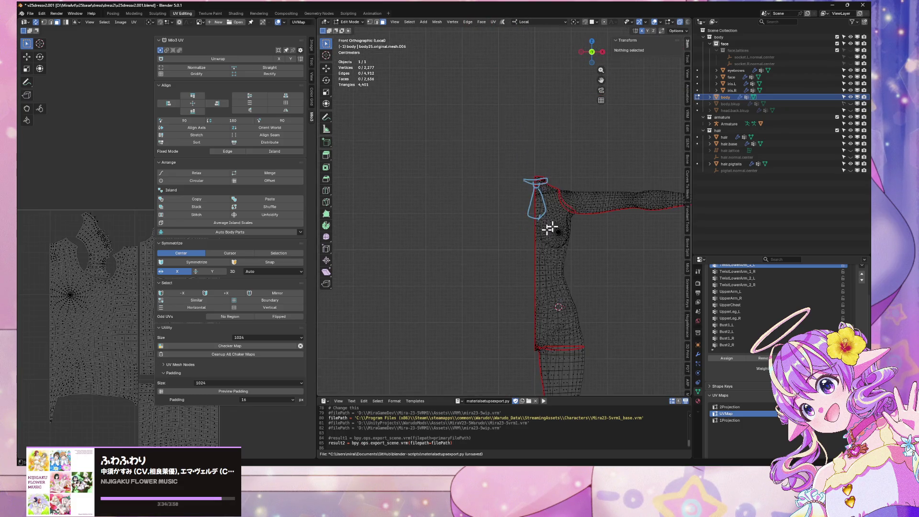
pyautogui.scroll(5, 537, 250)
# Step: Return to Object Mode and add a Mirror modifier to the body
pyautogui.press('a')
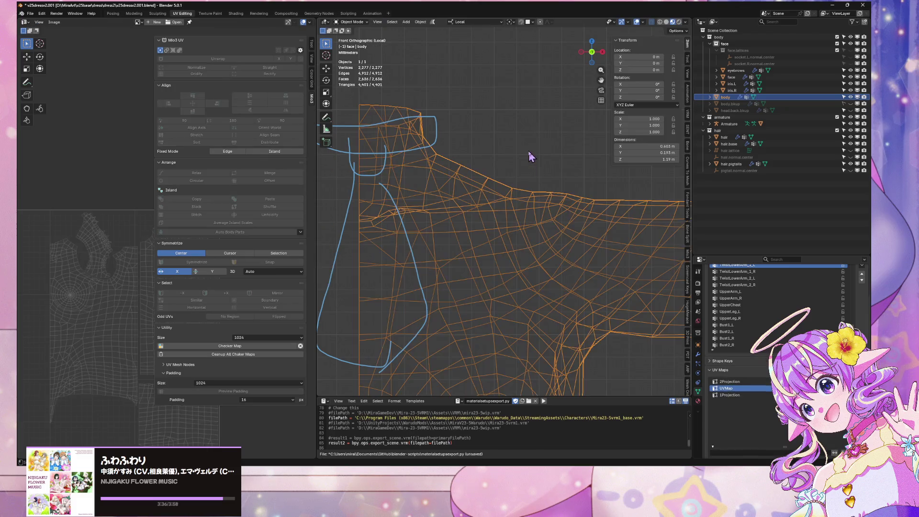
pyautogui.hotkey('alt', 'a')
pyautogui.press('Tab')
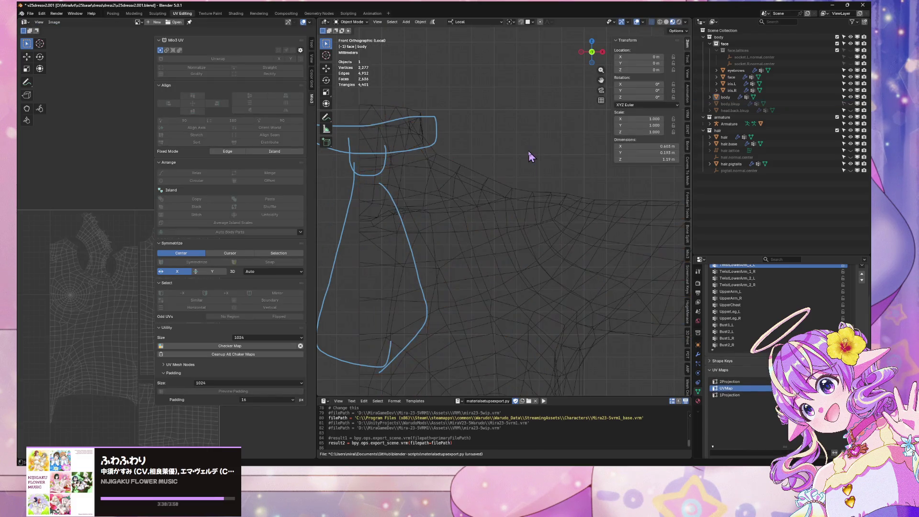
pyautogui.scroll(-2, 524, 187)
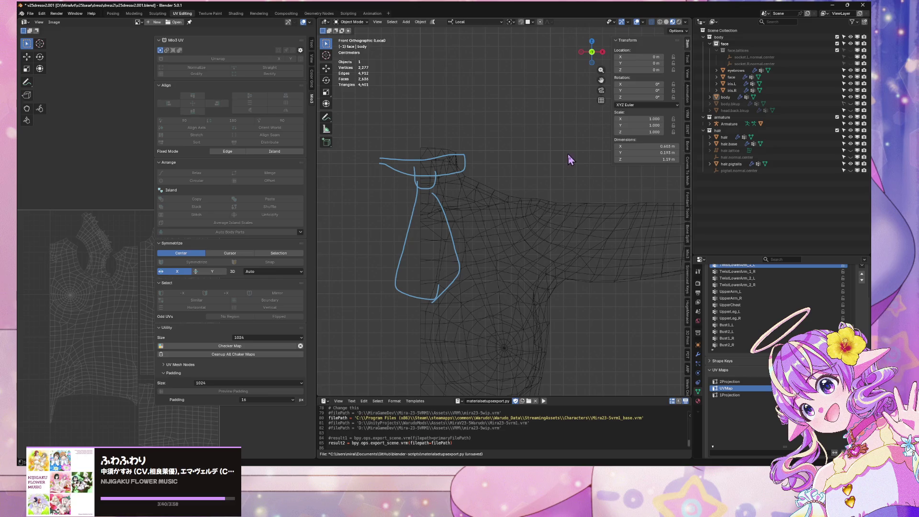
pyautogui.click(698, 355)
pyautogui.click(764, 283)
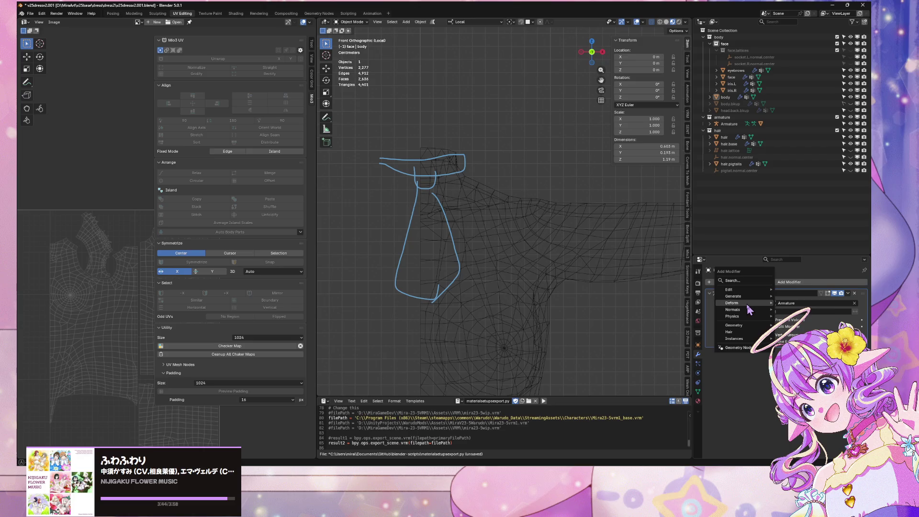
pyautogui.moveTo(740, 296)
pyautogui.click(794, 363)
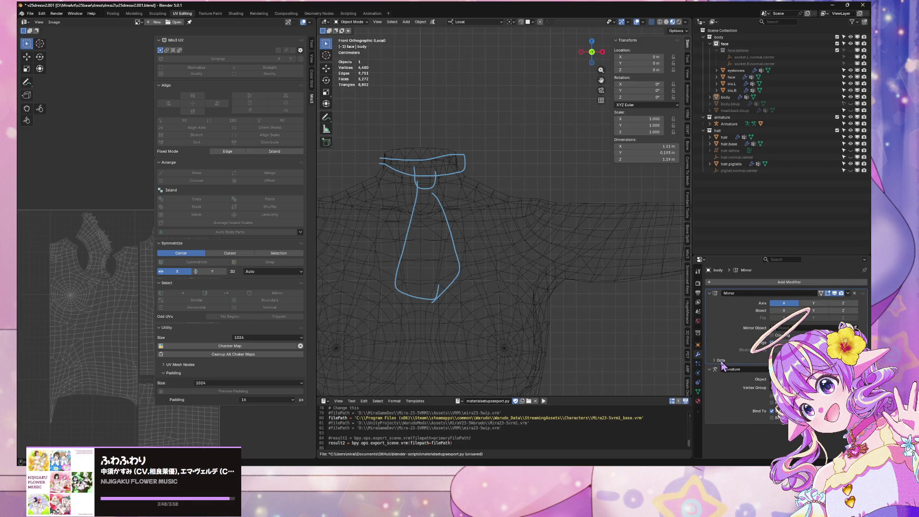
# Step: Enable Mirror U in the modifier's Data options and hide the mirror in the viewport
pyautogui.click(720, 360)
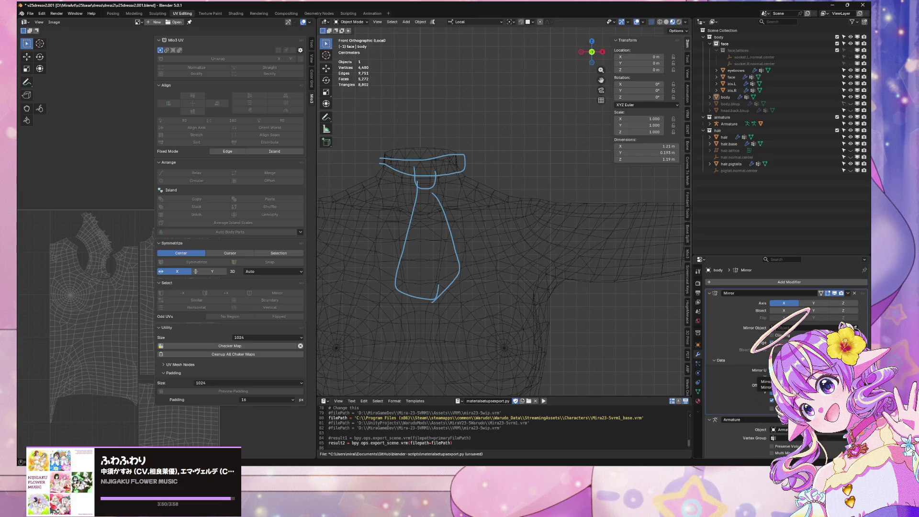
pyautogui.click(771, 370)
pyautogui.scroll(-4, 93, 322)
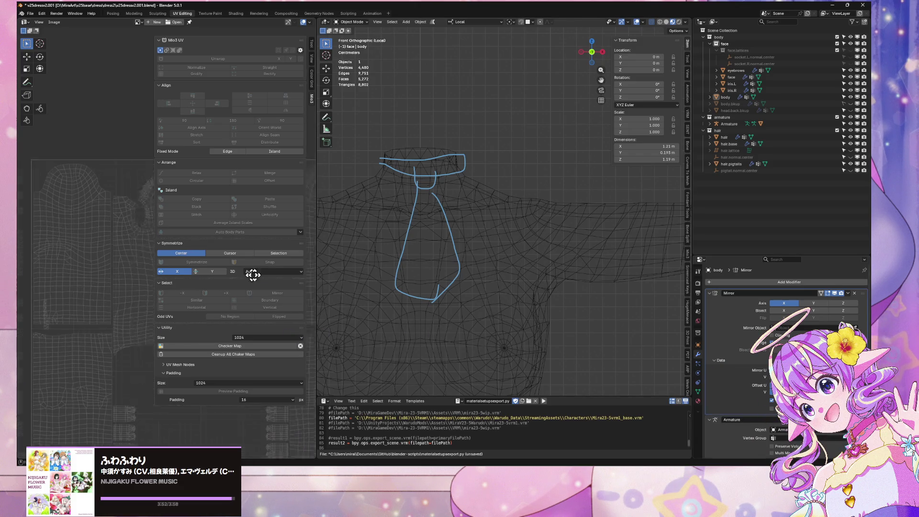
pyautogui.moveTo(153, 225)
pyautogui.mouseDown(button='middle')
pyautogui.moveTo(43, 248)
pyautogui.moveTo(156, 295)
pyautogui.moveTo(45, 264)
pyautogui.moveTo(273, 273)
pyautogui.moveTo(293, 289)
pyautogui.moveTo(425, 272)
pyautogui.mouseUp(button='middle')
pyautogui.scroll(-5, 425, 273)
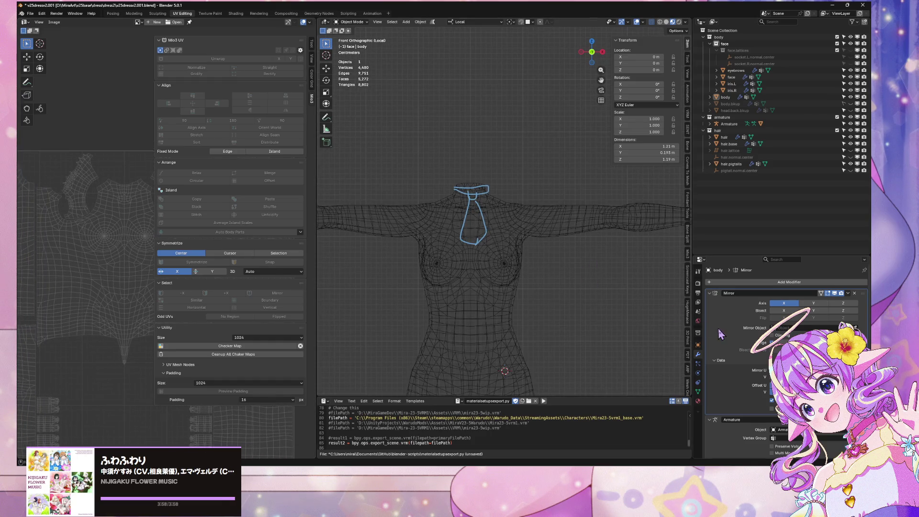
pyautogui.click(834, 293)
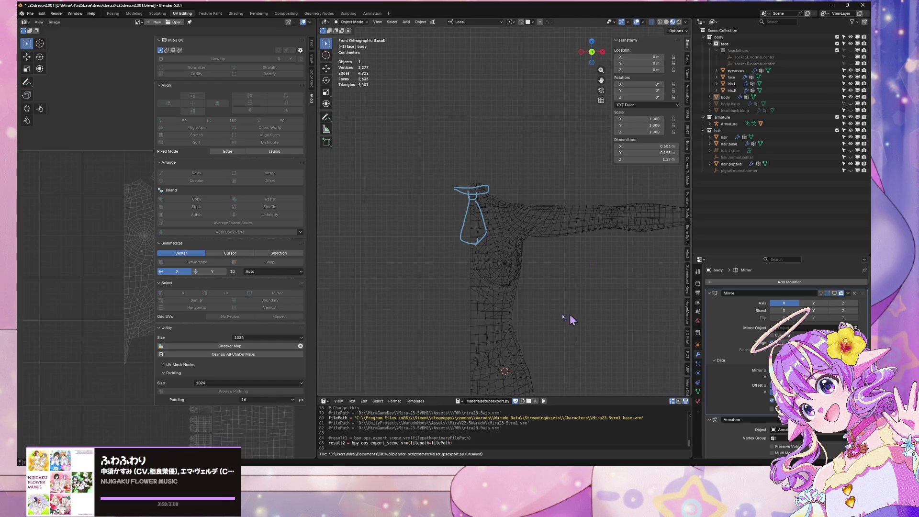
# Step: Select the body mesh and enter Edit Mode on it
pyautogui.click(487, 286)
pyautogui.scroll(4, 484, 230)
pyautogui.press('Tab')
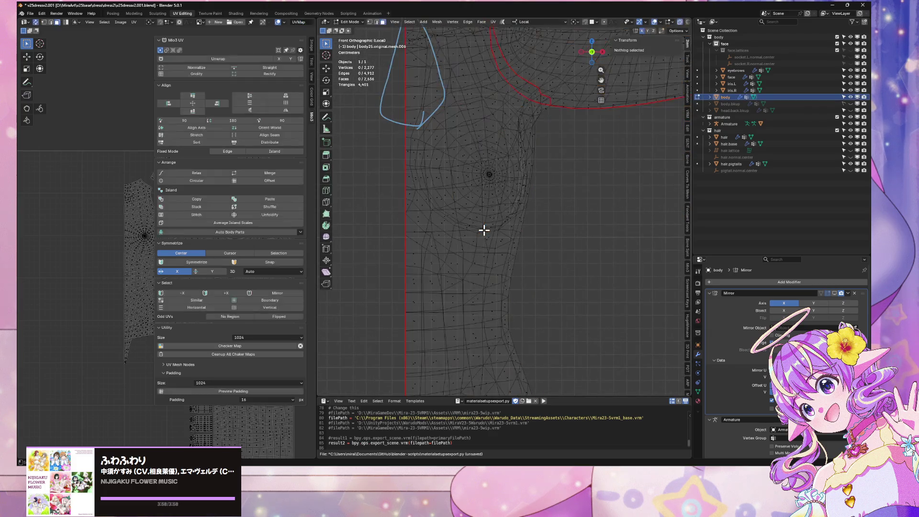
pyautogui.scroll(-2, 484, 232)
pyautogui.click(441, 331)
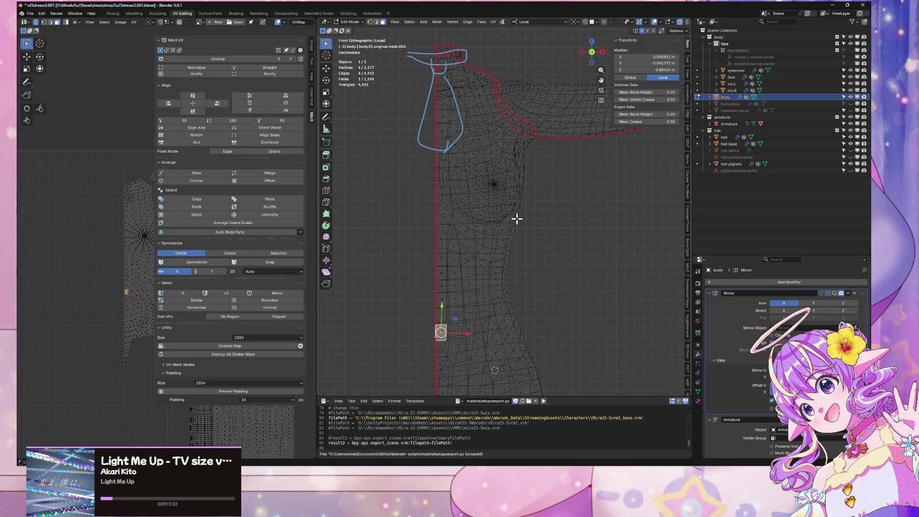
pyautogui.moveTo(516, 218)
pyautogui.mouseDown(button='middle')
pyautogui.moveTo(530, 287)
pyautogui.moveTo(492, 275)
pyautogui.moveTo(459, 246)
pyautogui.moveTo(537, 278)
pyautogui.moveTo(527, 268)
pyautogui.moveTo(467, 281)
pyautogui.moveTo(509, 258)
pyautogui.mouseUp(button='middle')
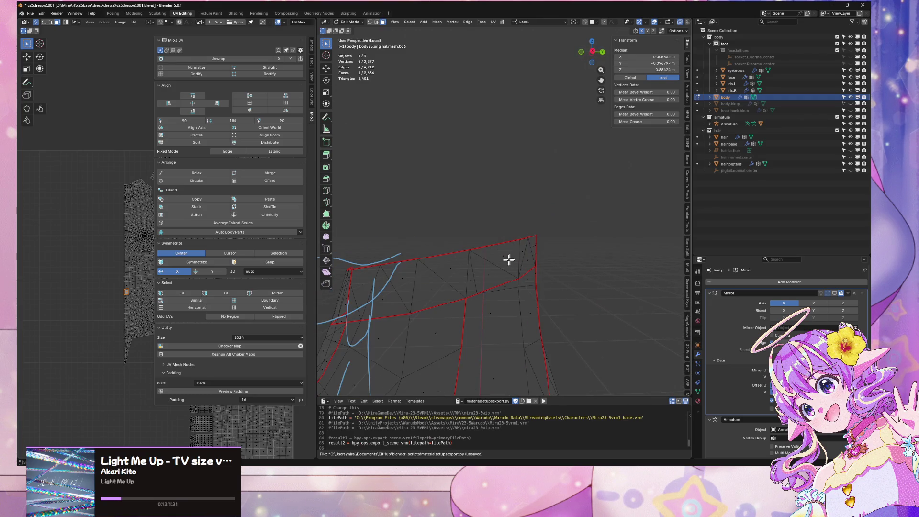
# Step: Orbit around the shoulder and try selecting edges of the shoulder loop
pyautogui.click(467, 278)
pyautogui.rightClick(499, 285)
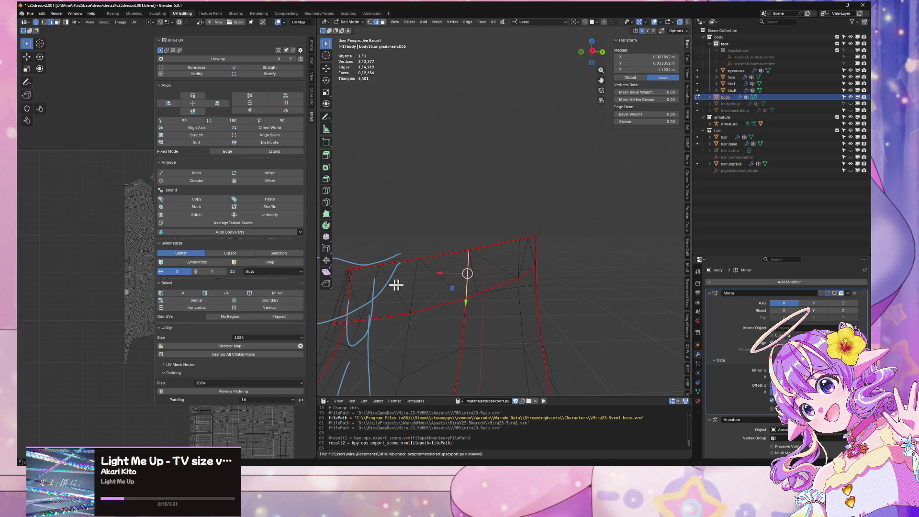
pyautogui.moveTo(100, 263); pyautogui.dragTo(31, 236, button='middle')
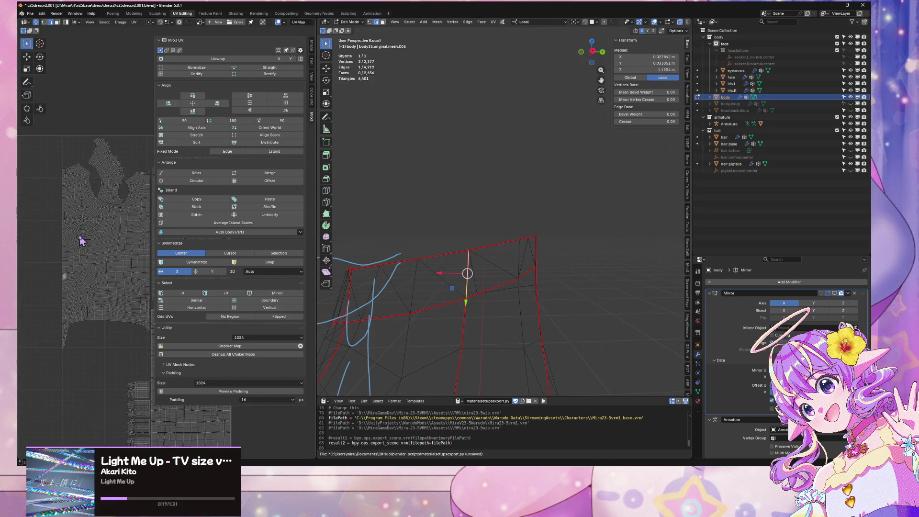
pyautogui.moveTo(547, 314)
pyautogui.mouseDown(button='middle')
pyautogui.moveTo(511, 323)
pyautogui.moveTo(504, 338)
pyautogui.moveTo(524, 352)
pyautogui.mouseUp(button='middle')
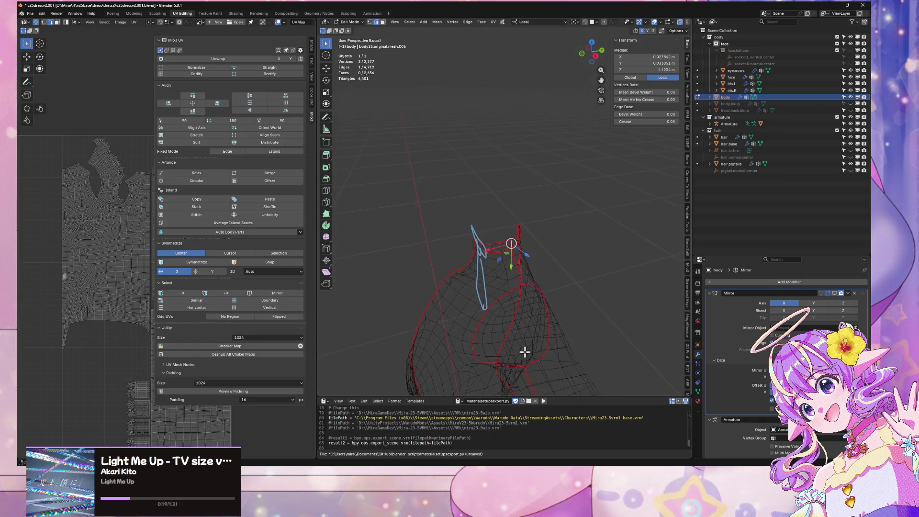
pyautogui.moveTo(534, 275); pyautogui.dragTo(519, 285, button='middle')
pyautogui.keyDown('alt'); pyautogui.click(517, 291); pyautogui.keyUp('alt')
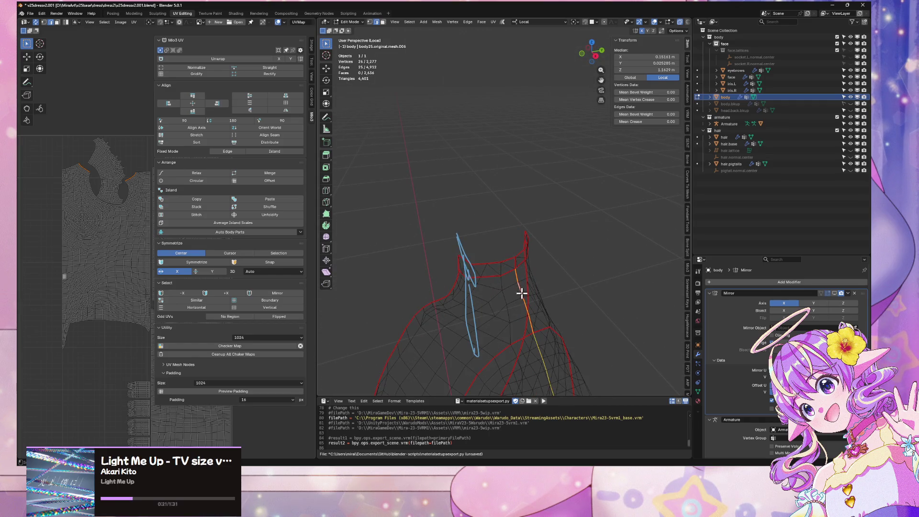
pyautogui.click(514, 263)
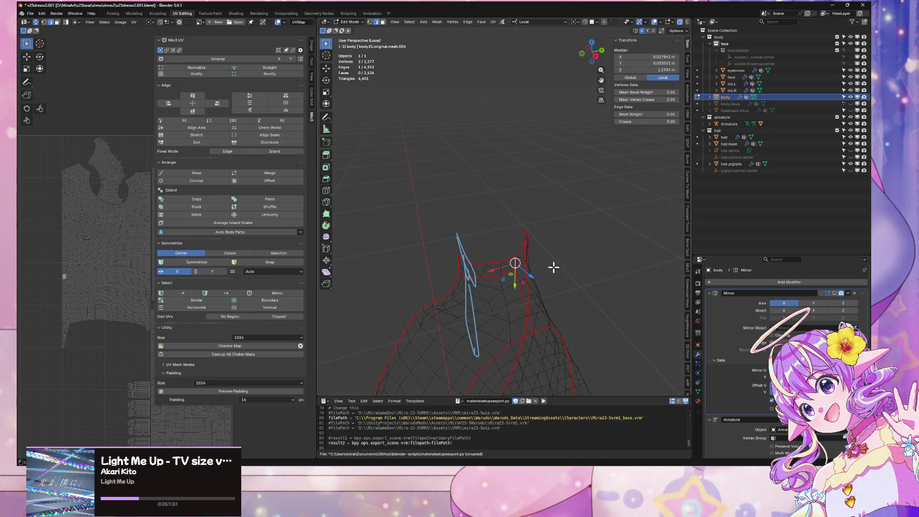
pyautogui.moveTo(553, 268)
pyautogui.mouseDown(button='middle')
pyautogui.moveTo(530, 242)
pyautogui.moveTo(558, 235)
pyautogui.moveTo(519, 249)
pyautogui.moveTo(441, 241)
pyautogui.moveTo(481, 218)
pyautogui.moveTo(537, 220)
pyautogui.moveTo(527, 275)
pyautogui.moveTo(610, 276)
pyautogui.moveTo(590, 236)
pyautogui.moveTo(488, 238)
pyautogui.moveTo(560, 242)
pyautogui.moveTo(549, 220)
pyautogui.moveTo(453, 291)
pyautogui.mouseUp(button='middle')
pyautogui.scroll(5, 598, 268)
# Step: Select the shoulder-loop edges and apply Clear Seam from the Ctrl+E edge menu
pyautogui.click(438, 283)
pyautogui.keyDown('ctrl'); pyautogui.click(513, 262); pyautogui.keyUp('ctrl')
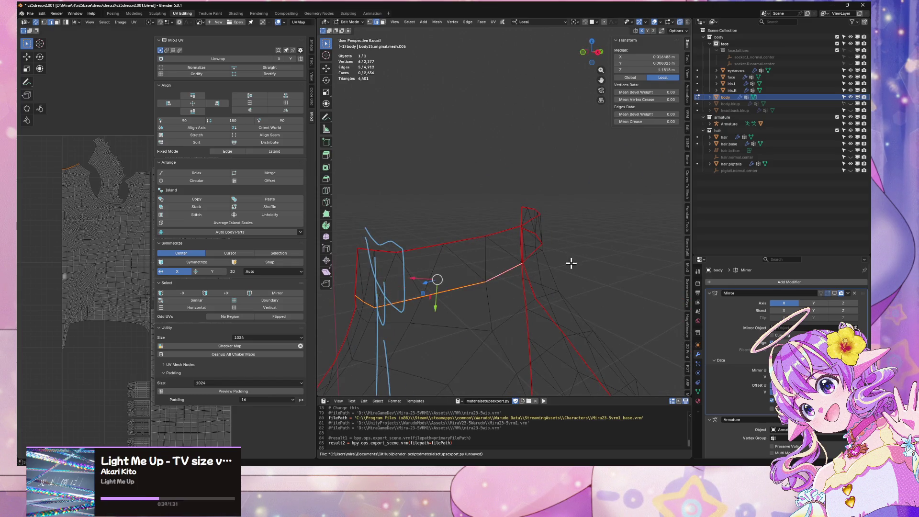
pyautogui.moveTo(513, 263); pyautogui.dragTo(514, 271, button='middle')
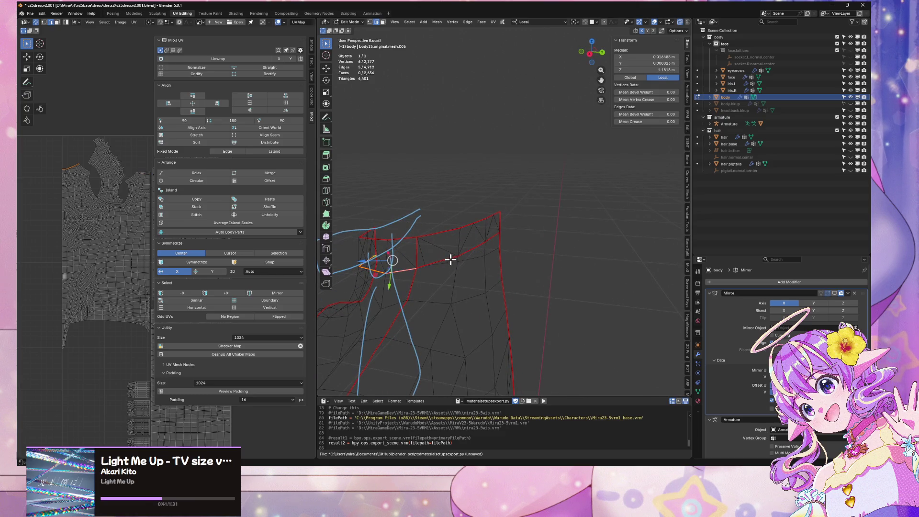
pyautogui.keyDown('ctrl'); pyautogui.click(429, 264); pyautogui.keyUp('ctrl')
pyautogui.keyDown('ctrl'); pyautogui.click(473, 250); pyautogui.keyUp('ctrl')
pyautogui.keyDown('ctrl'); pyautogui.click(496, 236); pyautogui.keyUp('ctrl')
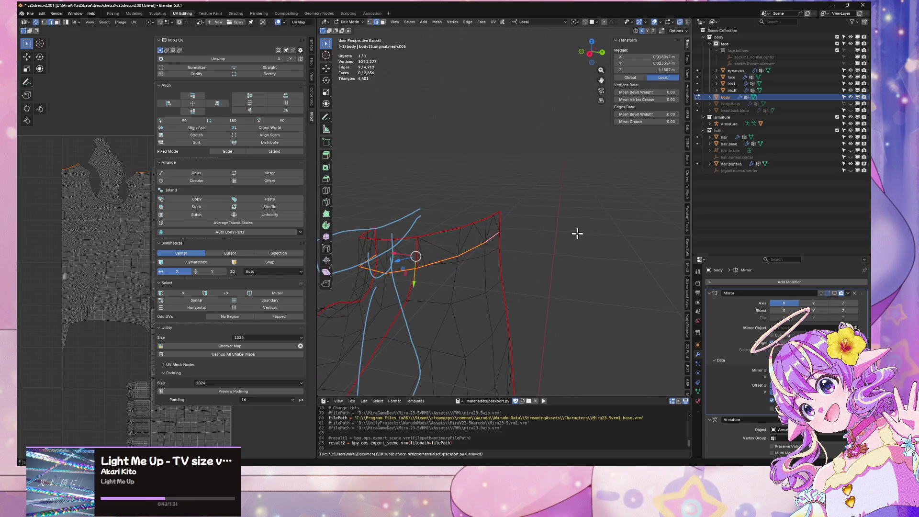
pyautogui.hotkey('ctrl', 'e')
pyautogui.click(567, 240)
pyautogui.moveTo(566, 238)
pyautogui.mouseDown(button='middle')
pyautogui.moveTo(550, 242)
pyautogui.moveTo(582, 234)
pyautogui.moveTo(558, 247)
pyautogui.mouseUp(button='middle')
pyautogui.click(505, 277)
pyautogui.moveTo(505, 277)
pyautogui.mouseDown(button='middle')
pyautogui.moveTo(609, 258)
pyautogui.moveTo(633, 273)
pyautogui.moveTo(554, 274)
pyautogui.moveTo(450, 249)
pyautogui.moveTo(427, 261)
pyautogui.moveTo(440, 318)
pyautogui.moveTo(449, 271)
pyautogui.moveTo(552, 281)
pyautogui.moveTo(514, 295)
pyautogui.mouseUp(button='middle')
# Step: Select the whole torso island with Ctrl+L and show only its UVs, with UV Sync Selection off
pyautogui.click(462, 277)
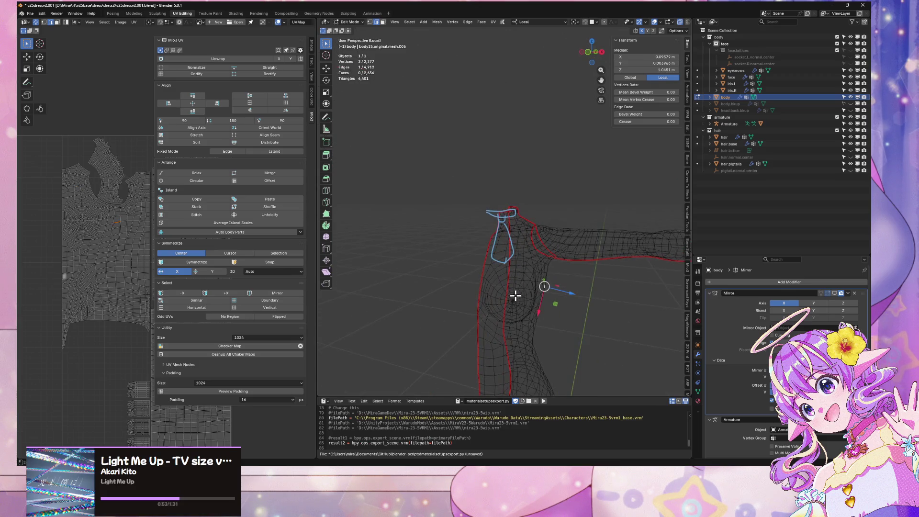
pyautogui.hotkey('ctrl', 'l')
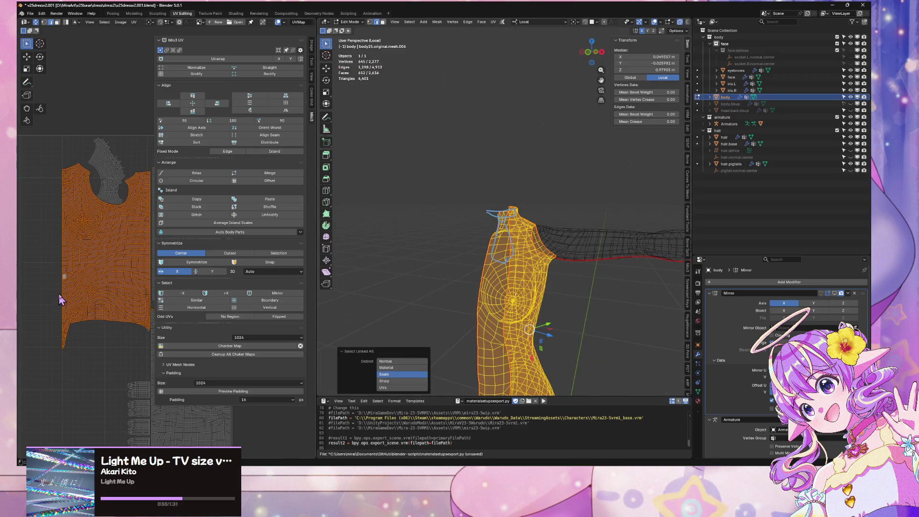
pyautogui.scroll(-1, 53, 217)
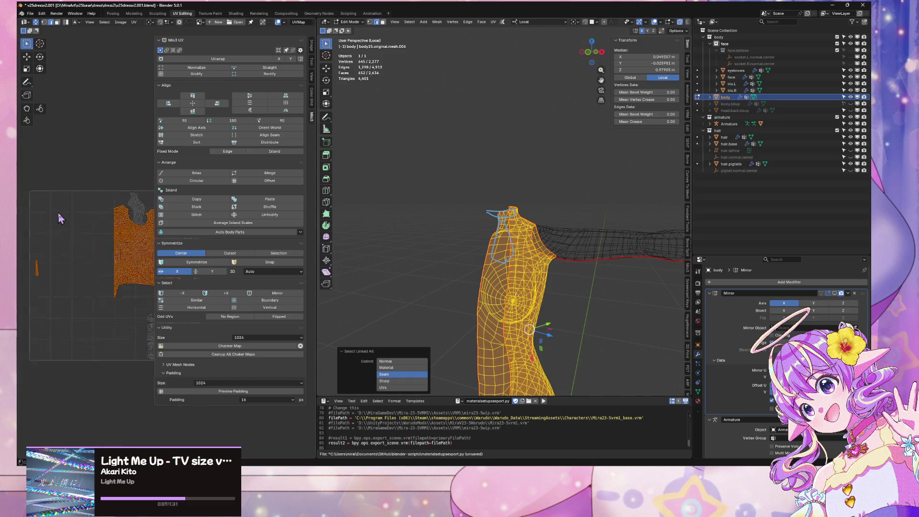
pyautogui.moveTo(55, 217)
pyautogui.mouseDown(button='middle')
pyautogui.moveTo(76, 219)
pyautogui.moveTo(127, 169)
pyautogui.moveTo(82, 188)
pyautogui.mouseUp(button='middle')
pyautogui.click(35, 22)
pyautogui.scroll(-3, 93, 184)
pyautogui.scroll(3, 83, 189)
pyautogui.moveTo(123, 220); pyautogui.dragTo(199, 240, button='middle')
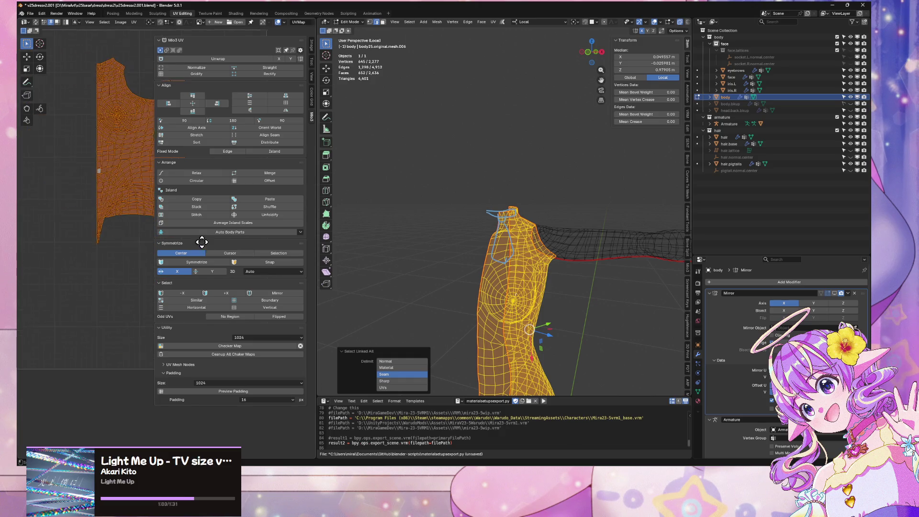
pyautogui.scroll(4, 109, 250)
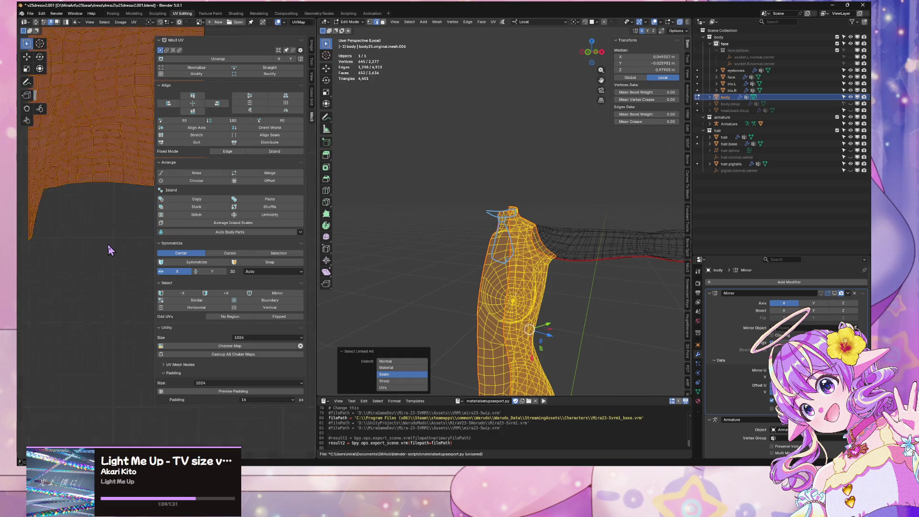
# Step: Switch the mesh to Front view and centre the torso island, opening the UV unwrap menu
pyautogui.click(594, 53)
pyautogui.scroll(-3, 115, 146)
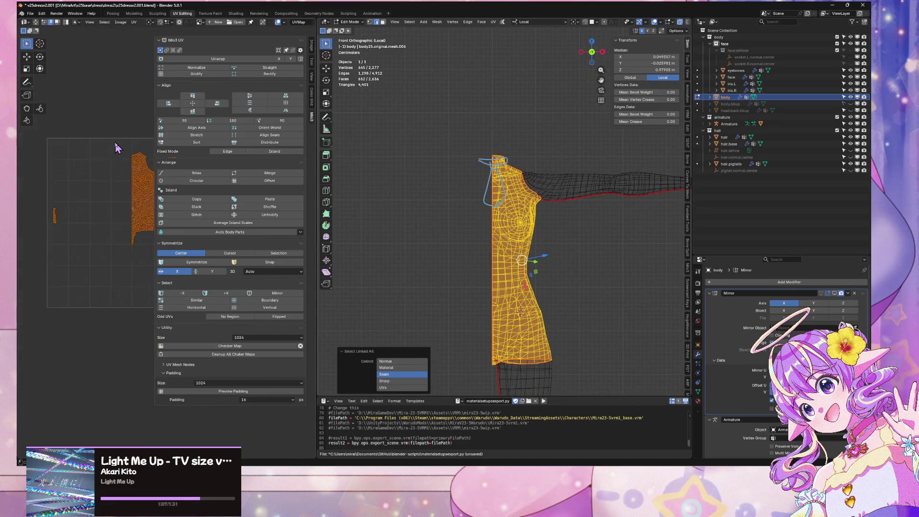
pyautogui.scroll(2, 120, 148)
pyautogui.scroll(-3, 117, 153)
pyautogui.moveTo(114, 169); pyautogui.dragTo(31, 158, button='middle')
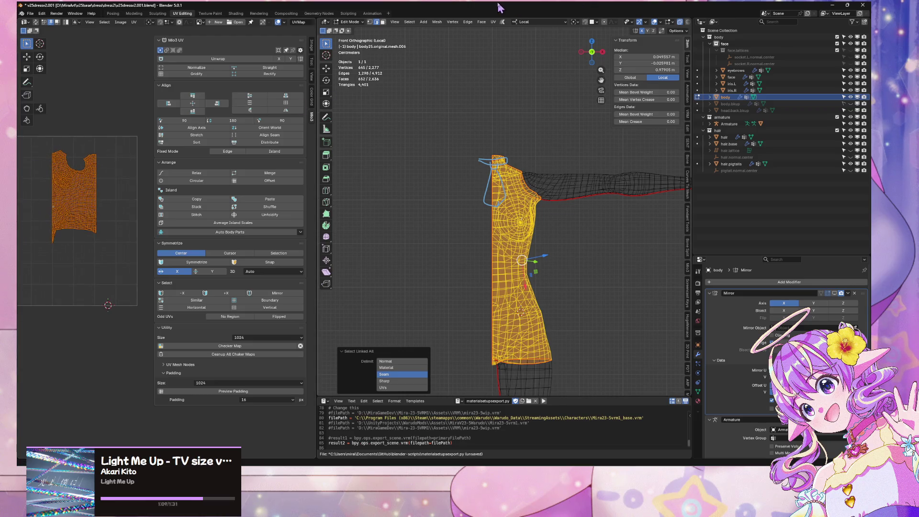
pyautogui.click(493, 21)
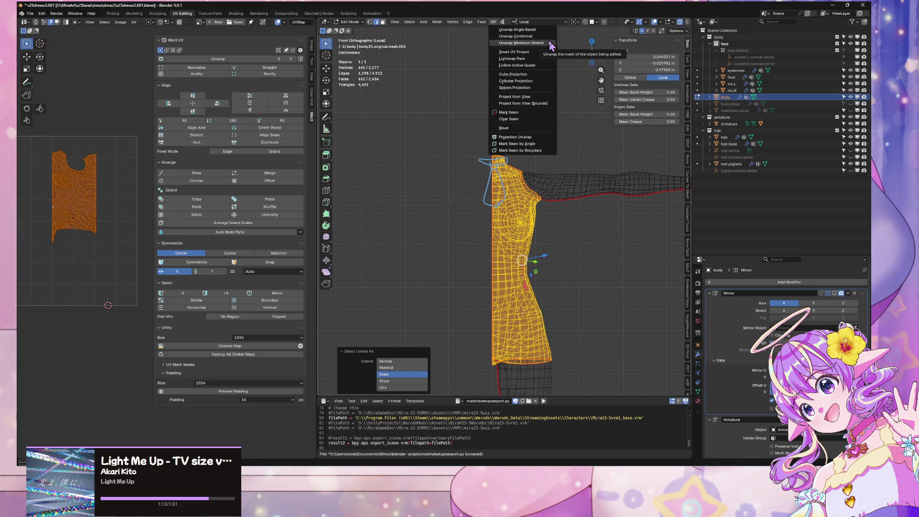
# Step: Unwrap the torso island, changing the method from Conformal to Angle Based
pyautogui.click(522, 43)
pyautogui.moveTo(100, 201)
pyautogui.mouseDown(button='middle')
pyautogui.moveTo(188, 175)
pyautogui.moveTo(160, 188)
pyautogui.mouseUp(button='middle')
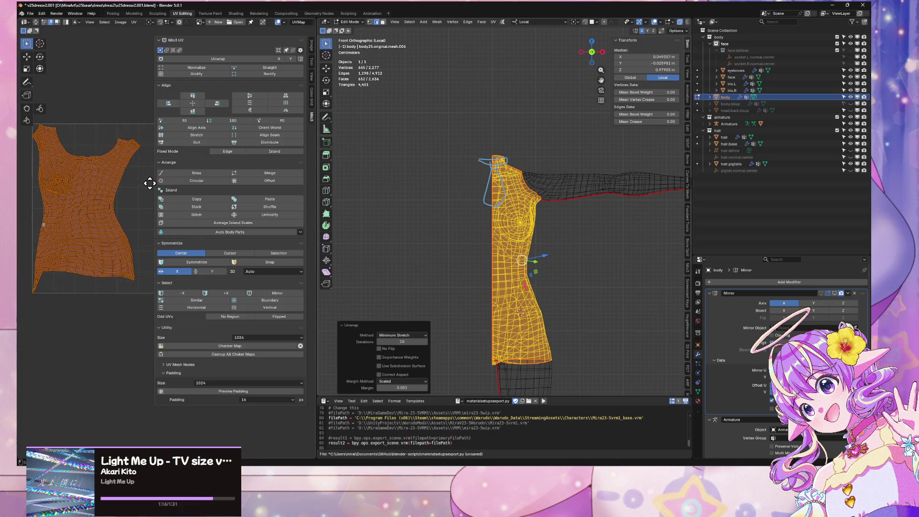
pyautogui.click(493, 22)
pyautogui.click(503, 35)
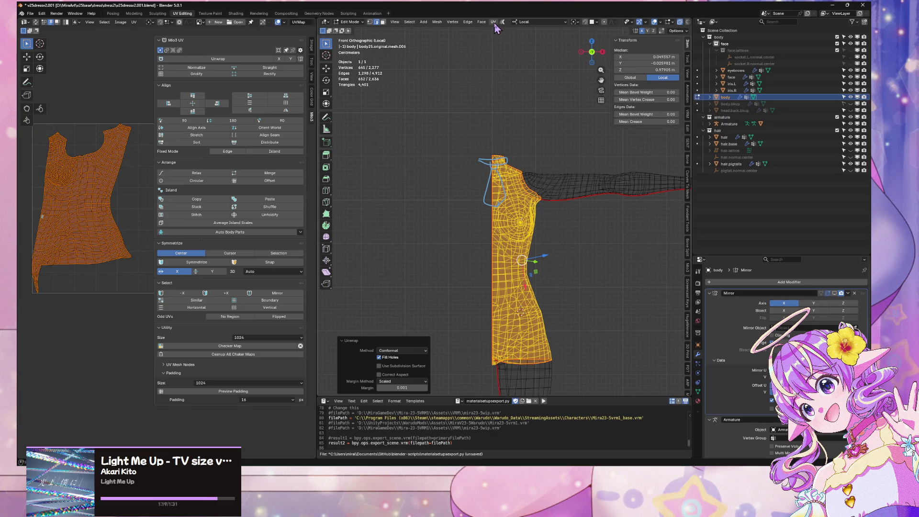
pyautogui.click(494, 22)
pyautogui.click(504, 34)
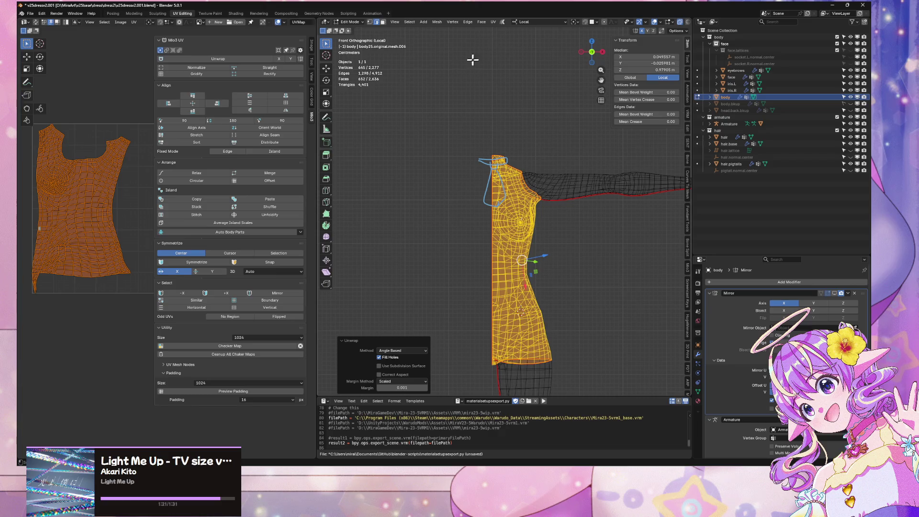
# Step: Select the island's right boundary loop and relax the torso UVs in Mio3 UV
pyautogui.keyDown('alt'); pyautogui.click(118, 180); pyautogui.keyUp('alt')
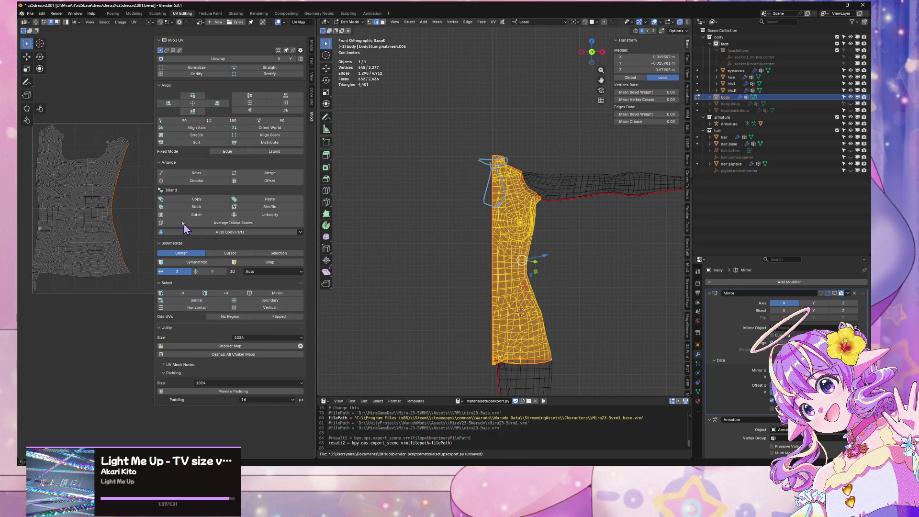
pyautogui.click(197, 174)
pyautogui.click(196, 181)
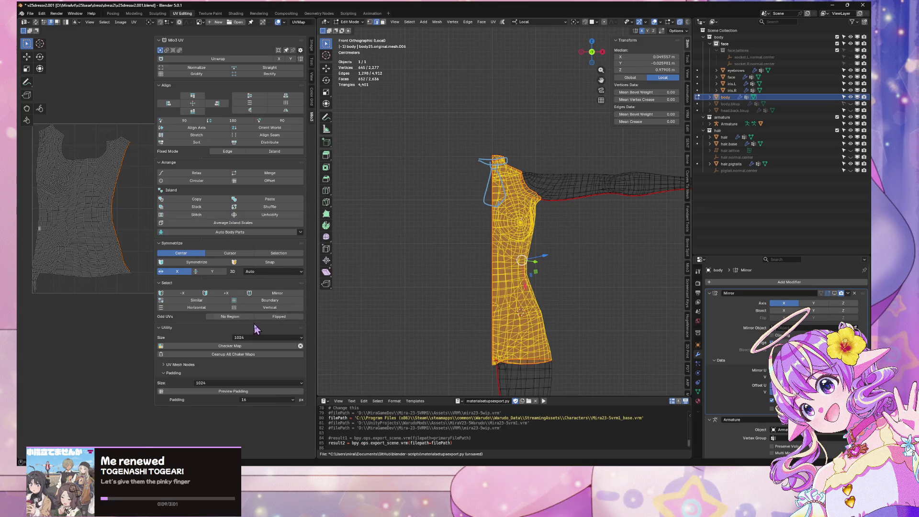
# Step: Straighten the right boundary loop of the torso island, then undo it
pyautogui.click(268, 307)
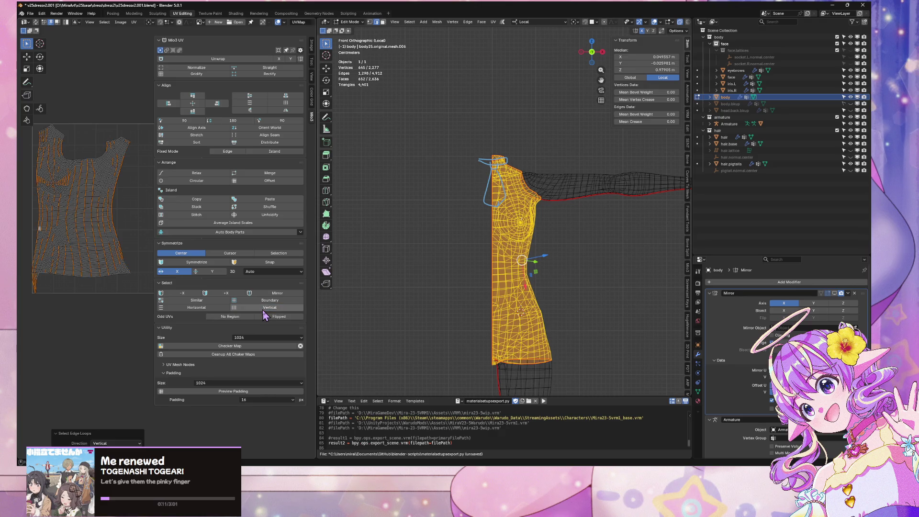
pyautogui.keyDown('alt'); pyautogui.click(139, 216); pyautogui.keyUp('alt')
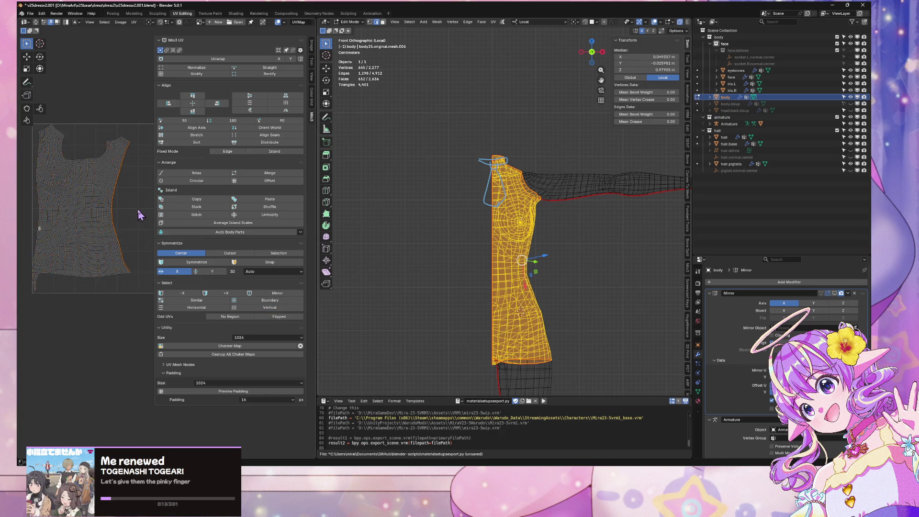
pyautogui.click(249, 71)
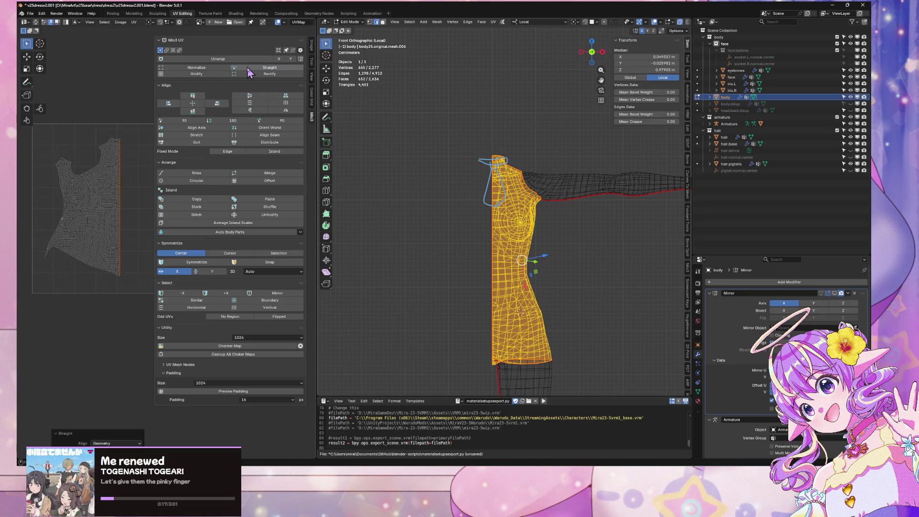
pyautogui.hotkey('ctrl', 'z')
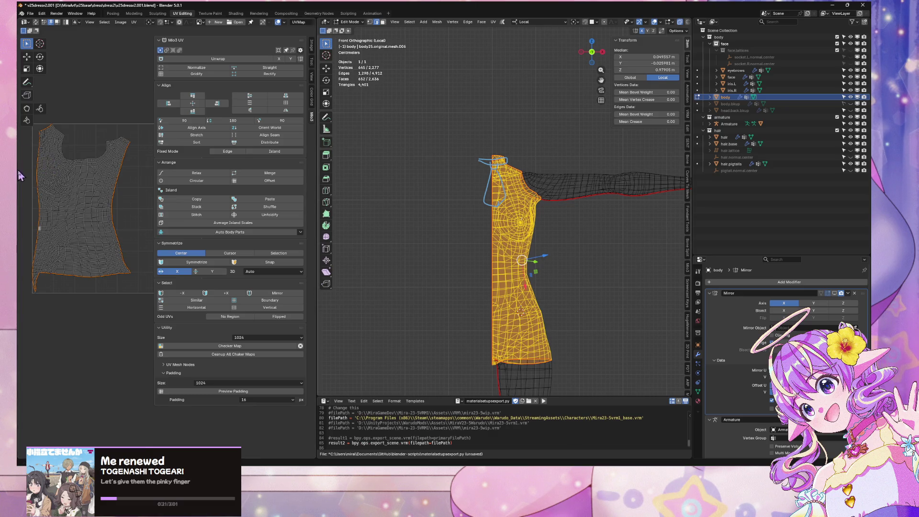
# Step: Box-deselect the stray top-edge and lower-tip vertices so only the left boundary loop is selected
pyautogui.scroll(3, 120, 81)
pyautogui.moveTo(120, 81)
pyautogui.mouseDown(button='middle')
pyautogui.moveTo(80, 115)
pyautogui.moveTo(41, 277)
pyautogui.moveTo(78, 160)
pyautogui.mouseUp(button='middle')
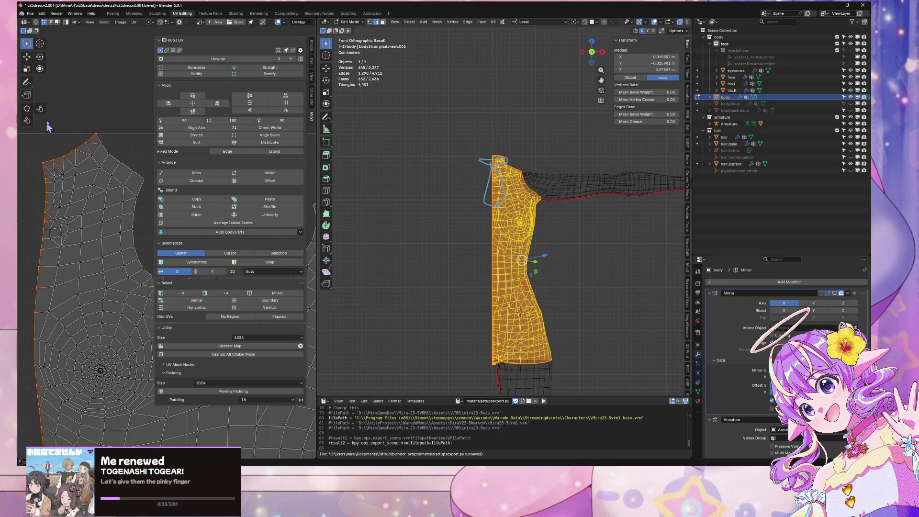
pyautogui.moveTo(55, 131)
pyautogui.keyDown('ctrl'); pyautogui.mouseDown()
pyautogui.moveTo(82, 185)
pyautogui.moveTo(106, 185)
pyautogui.mouseUp(); pyautogui.keyUp('ctrl')
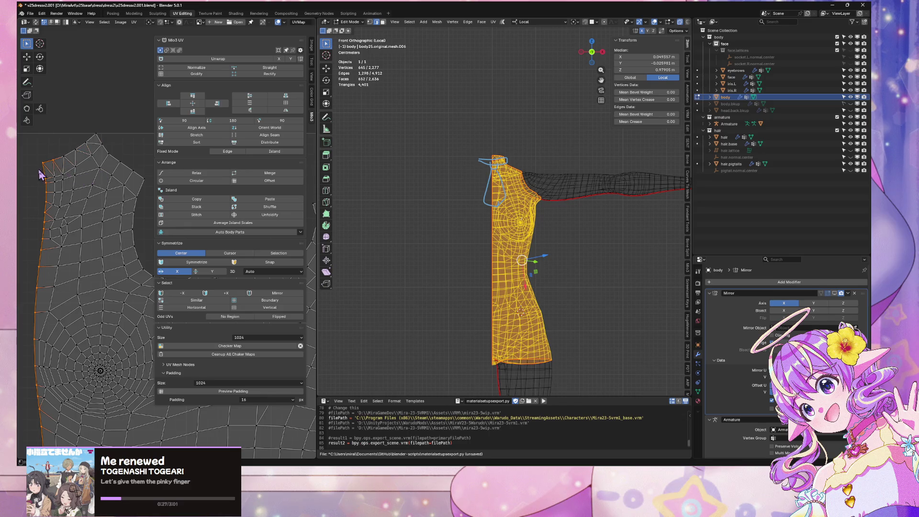
pyautogui.keyDown('ctrl'); pyautogui.moveTo(47, 151); pyautogui.dragTo(61, 171); pyautogui.keyUp('ctrl')
pyautogui.scroll(-2, 77, 364)
pyautogui.moveTo(77, 364)
pyautogui.mouseDown(button='middle')
pyautogui.moveTo(57, 201)
pyautogui.moveTo(34, 238)
pyautogui.mouseUp(button='middle')
pyautogui.scroll(1, 84, 285)
pyautogui.scroll(1, 79, 290)
pyautogui.moveTo(76, 292); pyautogui.dragTo(117, 256, button='middle')
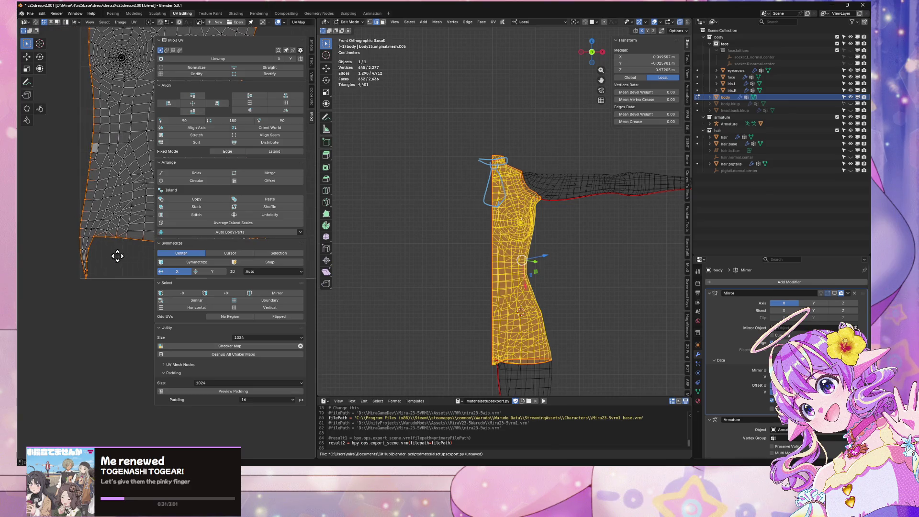
pyautogui.moveTo(86, 234)
pyautogui.keyDown('ctrl'); pyautogui.mouseDown()
pyautogui.moveTo(118, 279)
pyautogui.moveTo(86, 274)
pyautogui.mouseUp(); pyautogui.keyUp('ctrl')
# Step: Frame the whole shirt island and straighten its selected side edge
pyautogui.scroll(-3, 72, 269)
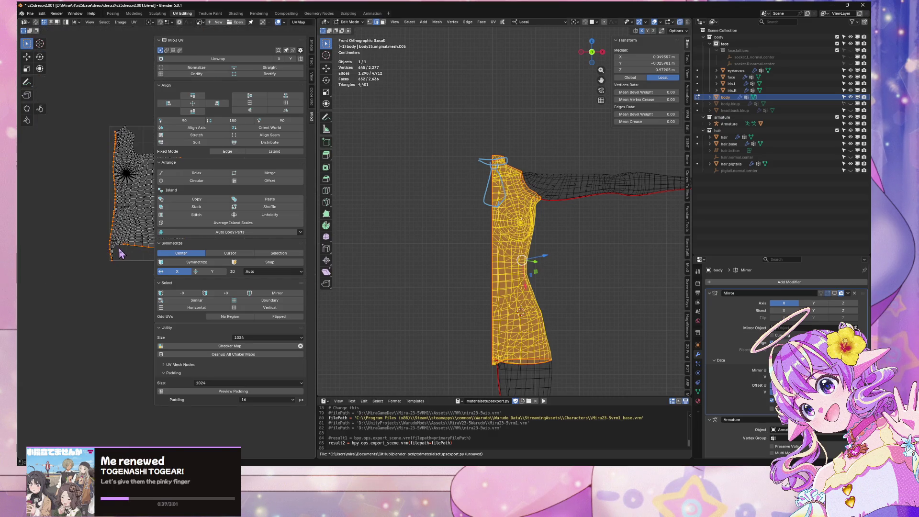
pyautogui.moveTo(120, 241); pyautogui.dragTo(49, 234, button='middle')
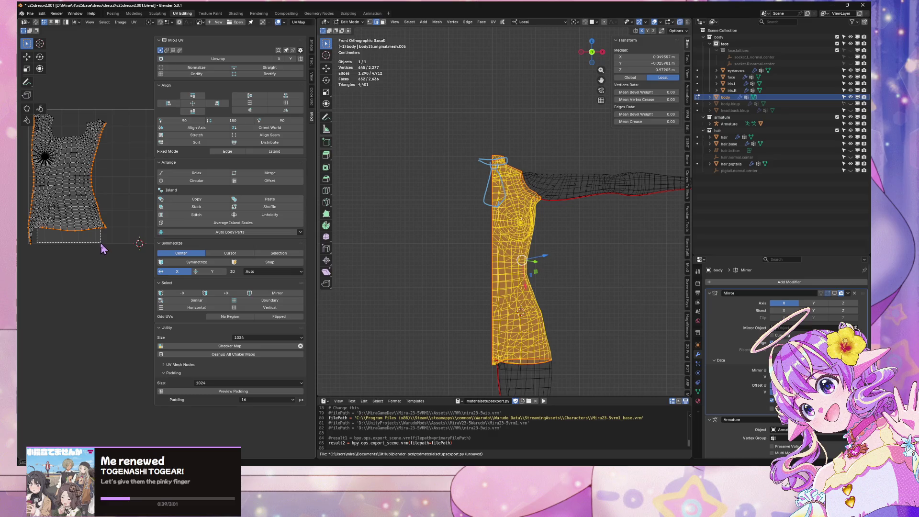
pyautogui.scroll(2, 29, 206)
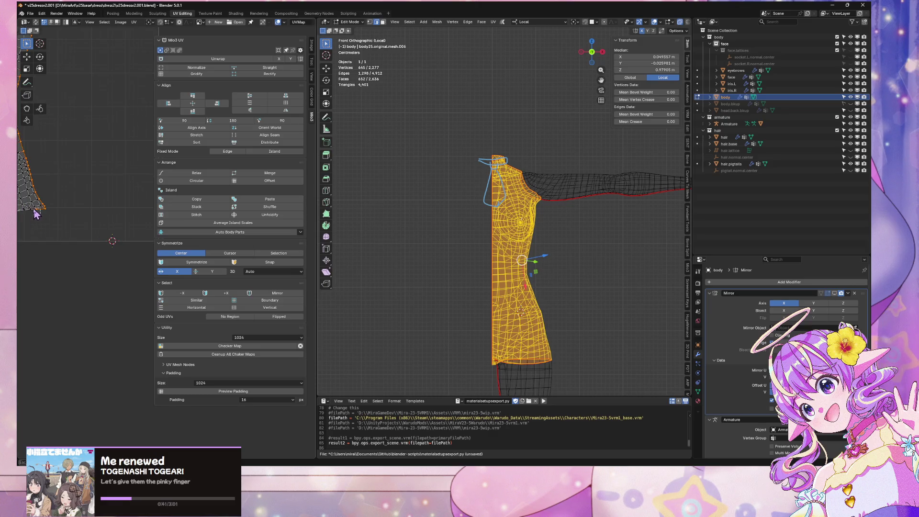
pyautogui.press('Home')
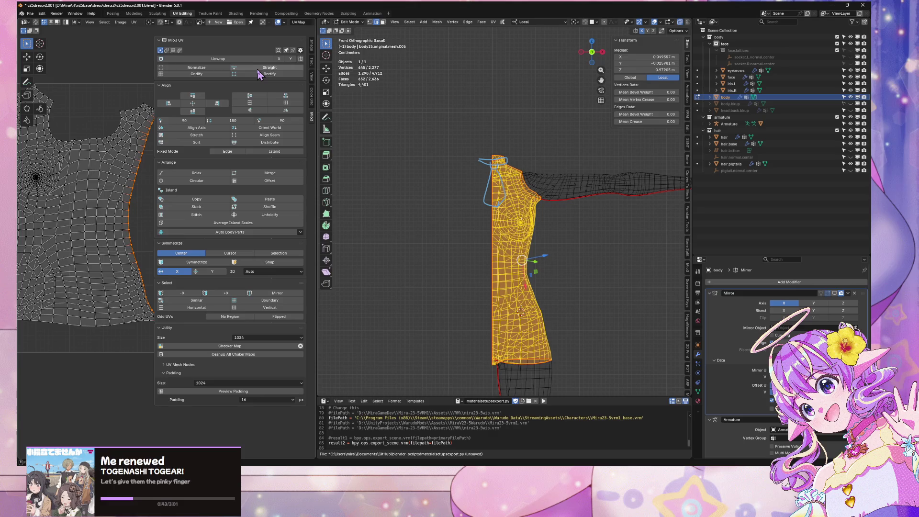
pyautogui.click(270, 67)
pyautogui.scroll(-3, 86, 163)
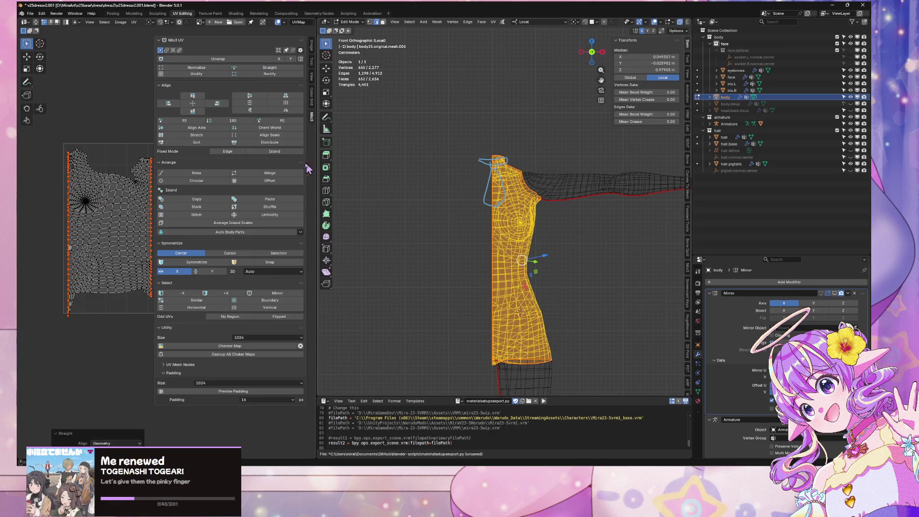
# Step: Widen the UV editor and bring the shirt island into view
pyautogui.moveTo(317, 160); pyautogui.dragTo(485, 160)
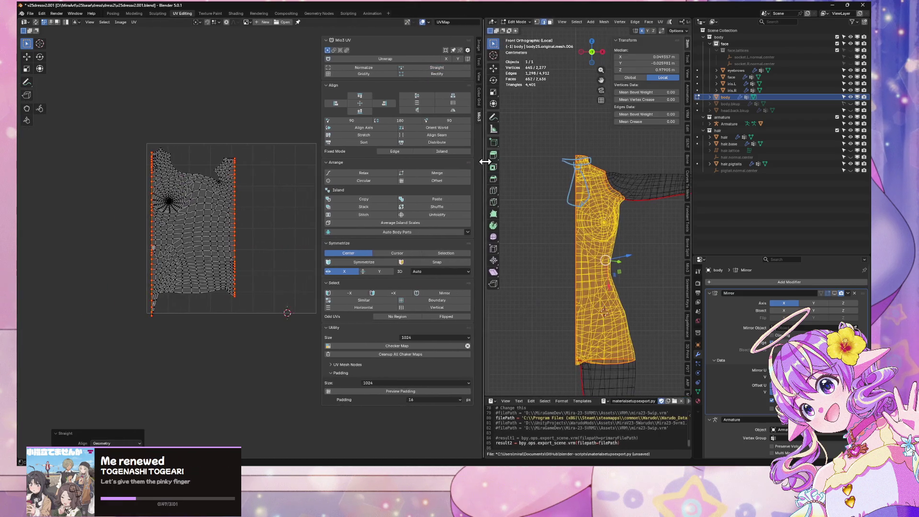
pyautogui.scroll(2, 285, 166)
pyautogui.moveTo(177, 158); pyautogui.dragTo(252, 219, button='middle')
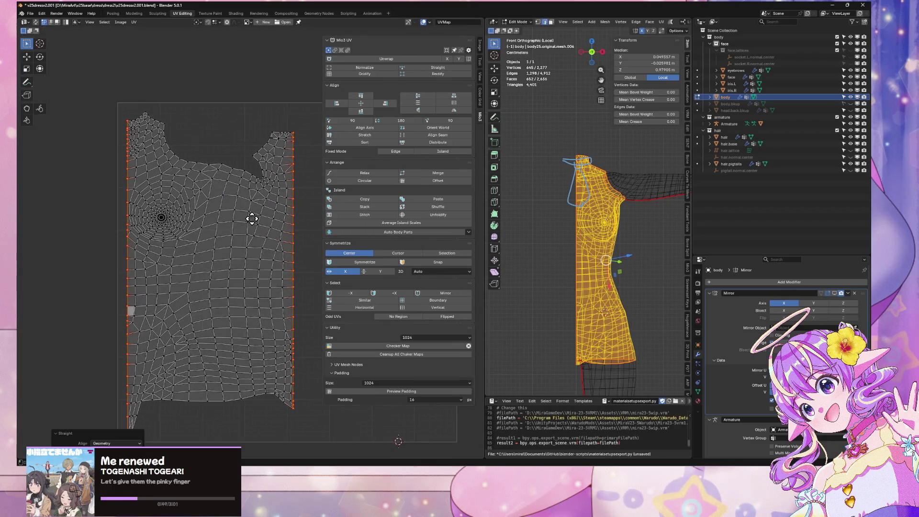
# Step: Compare Straight and Rectify, undoing each, and keep the Straight result
pyautogui.hotkey('ctrl', 'z')
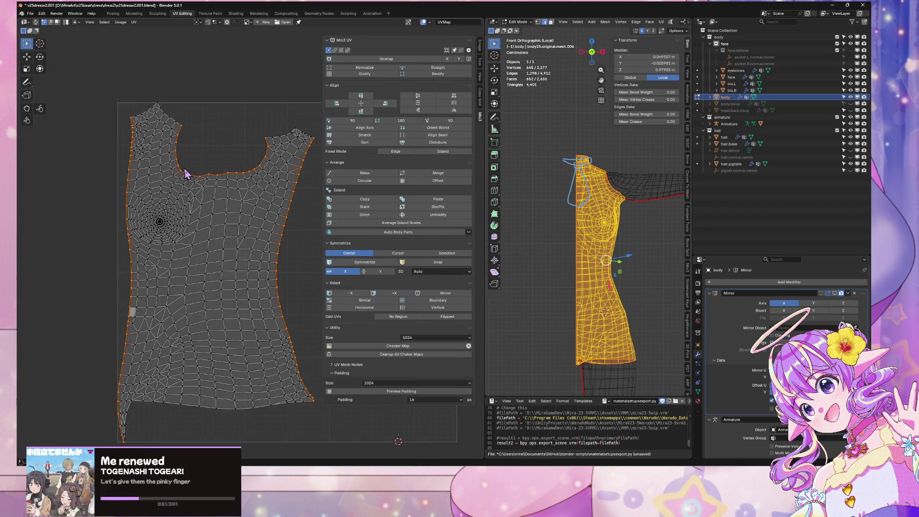
pyautogui.click(435, 69)
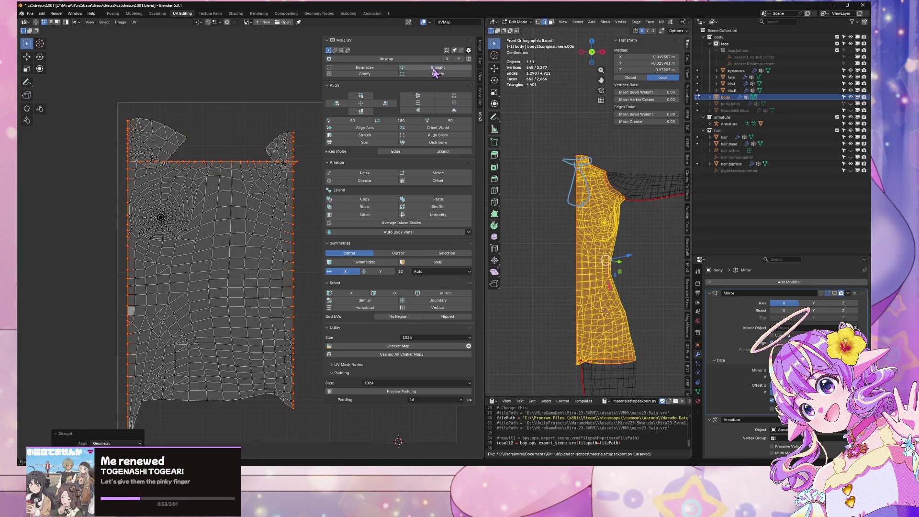
pyautogui.hotkey('ctrl', 'z')
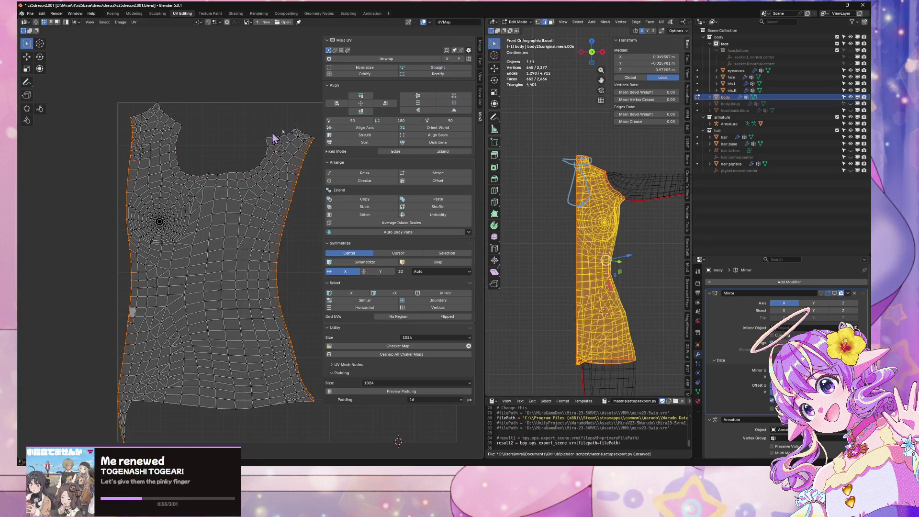
pyautogui.click(436, 75)
pyautogui.hotkey('ctrl', 'z')
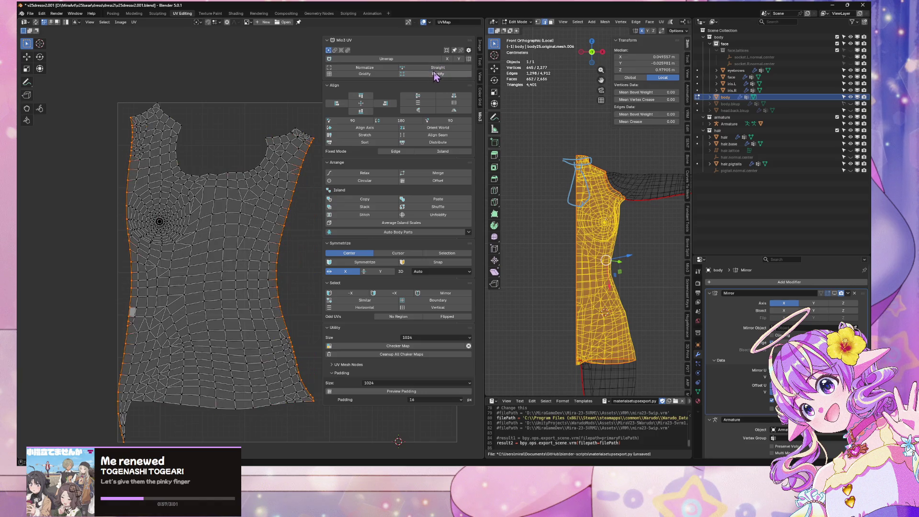
pyautogui.click(435, 68)
pyautogui.moveTo(203, 194); pyautogui.dragTo(202, 110, button='middle')
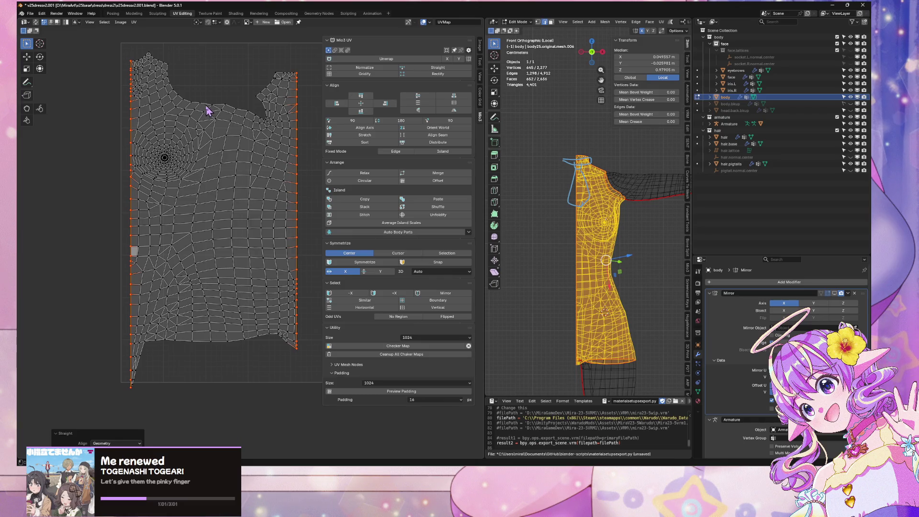
# Step: Select the whole torso island, scale it down and shift it right along X
pyautogui.press('a')
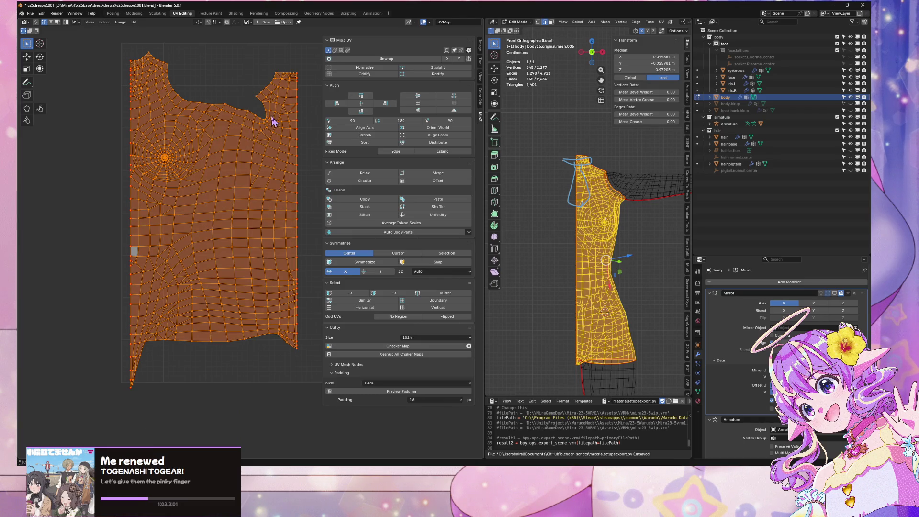
pyautogui.press('s')
pyautogui.click(243, 149)
pyautogui.moveTo(241, 153); pyautogui.dragTo(225, 195, button='middle')
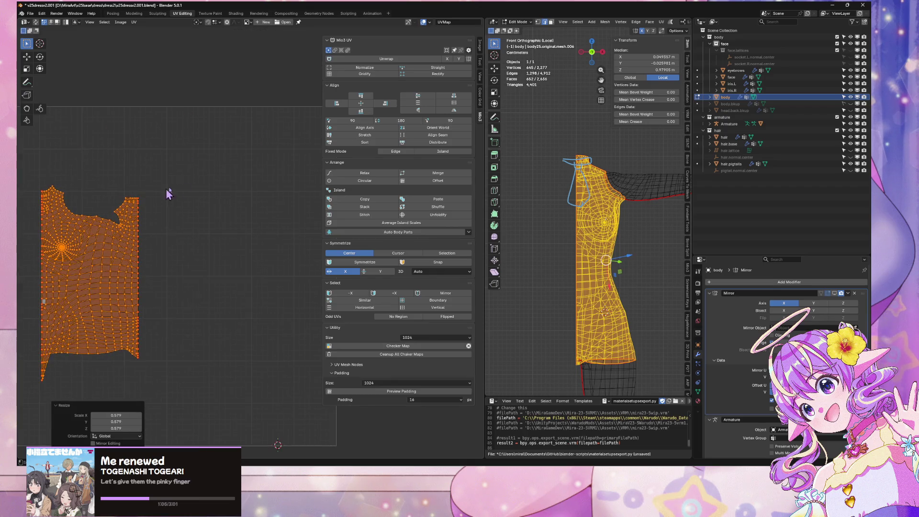
pyautogui.press('s')
pyautogui.click(265, 163)
pyautogui.press('g')
pyautogui.press('x')
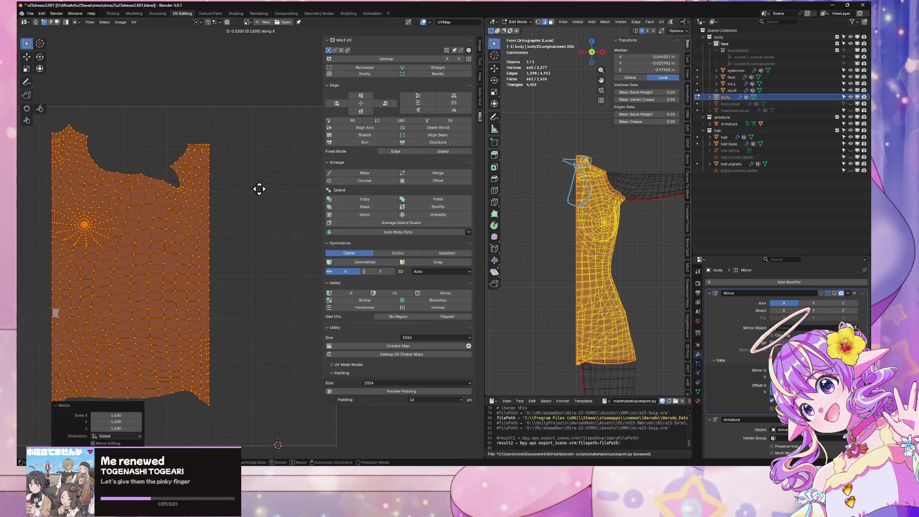
pyautogui.click(338, 203)
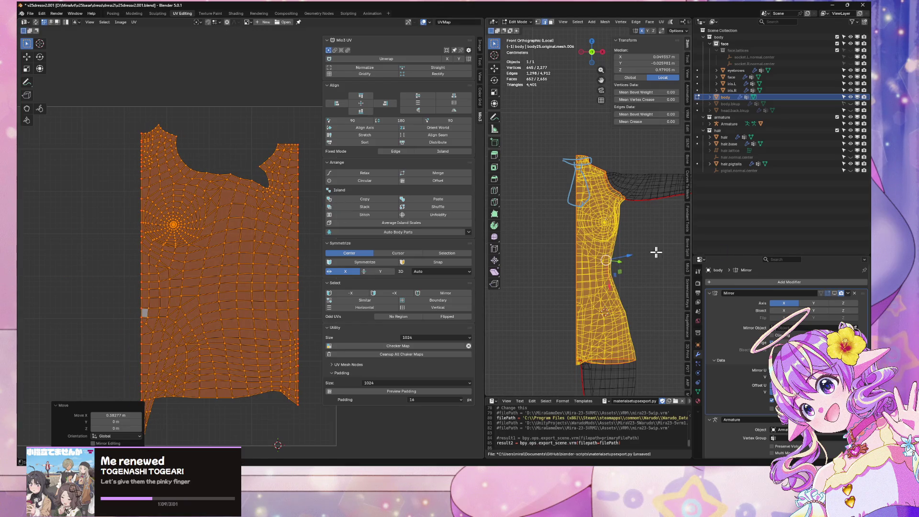
# Step: Leave local view, show the mirrored half on the cage, and compare against all UV islands
pyautogui.press('KP_Divide')
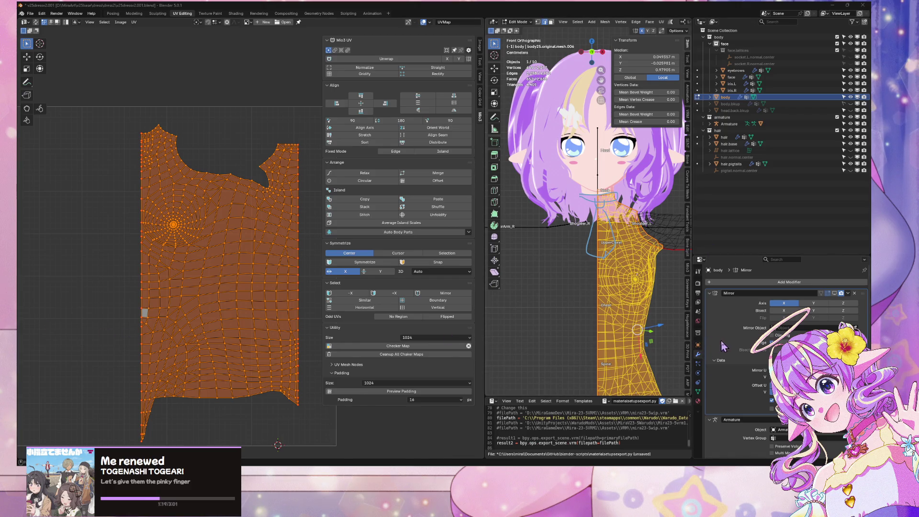
pyautogui.click(834, 293)
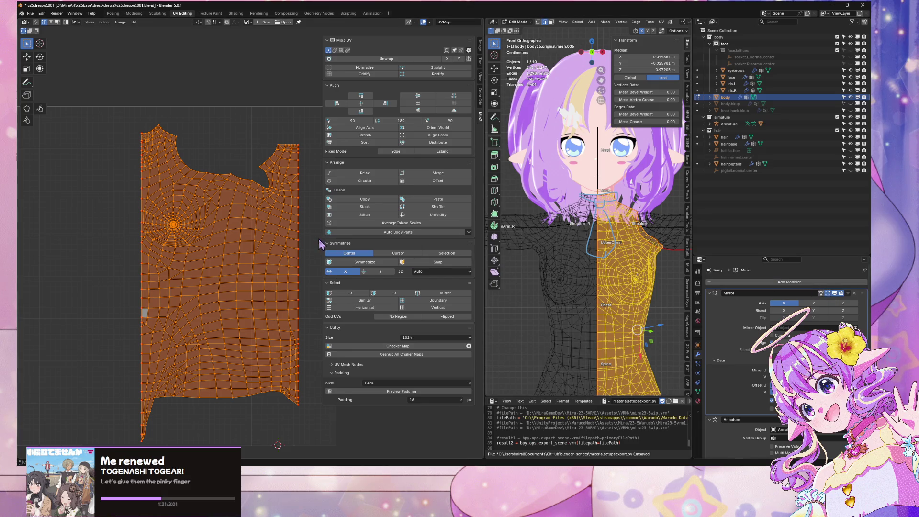
pyautogui.press('Home')
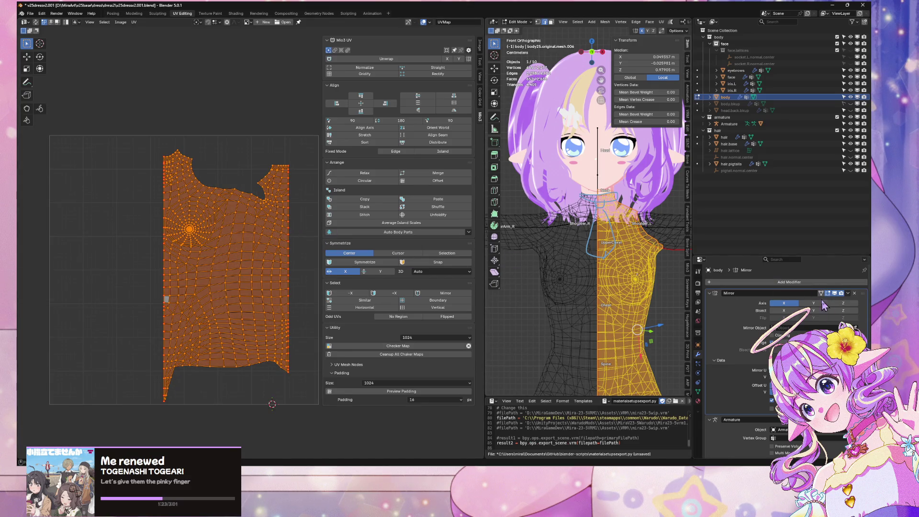
pyautogui.click(821, 294)
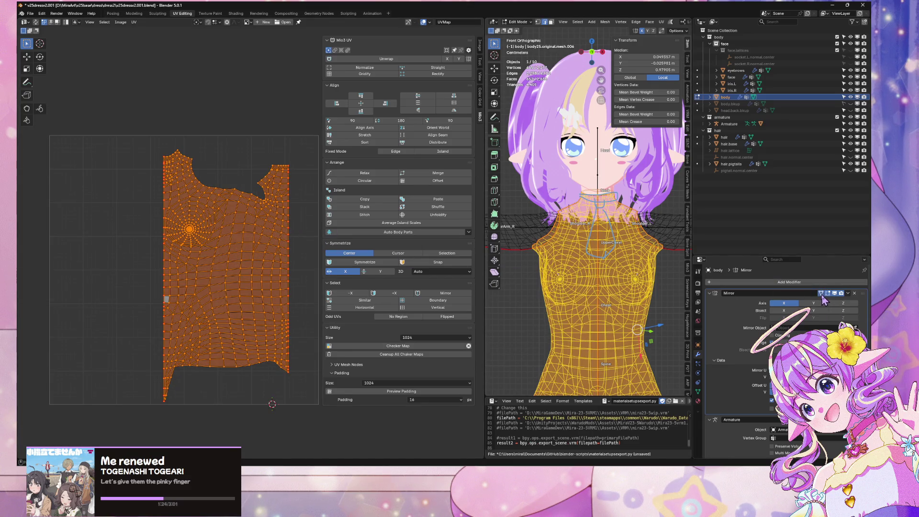
pyautogui.click(36, 22)
pyautogui.press('g')
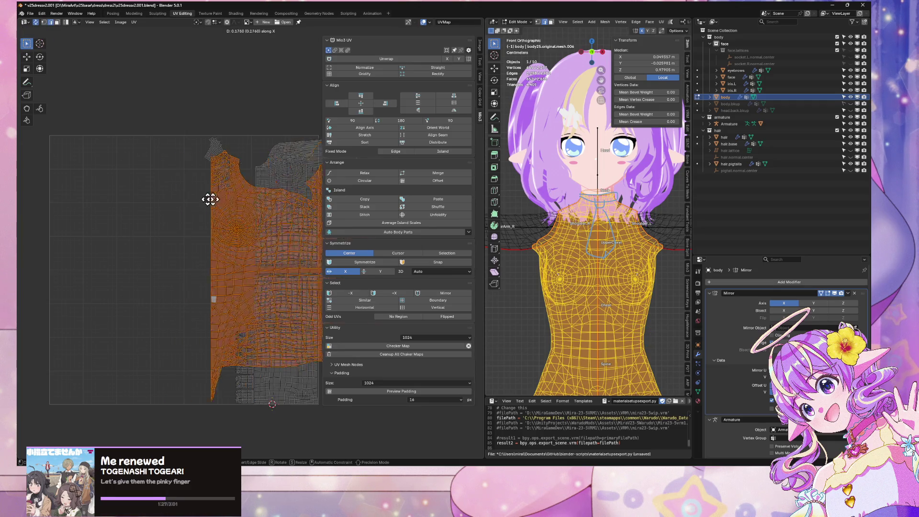
pyautogui.press('Escape')
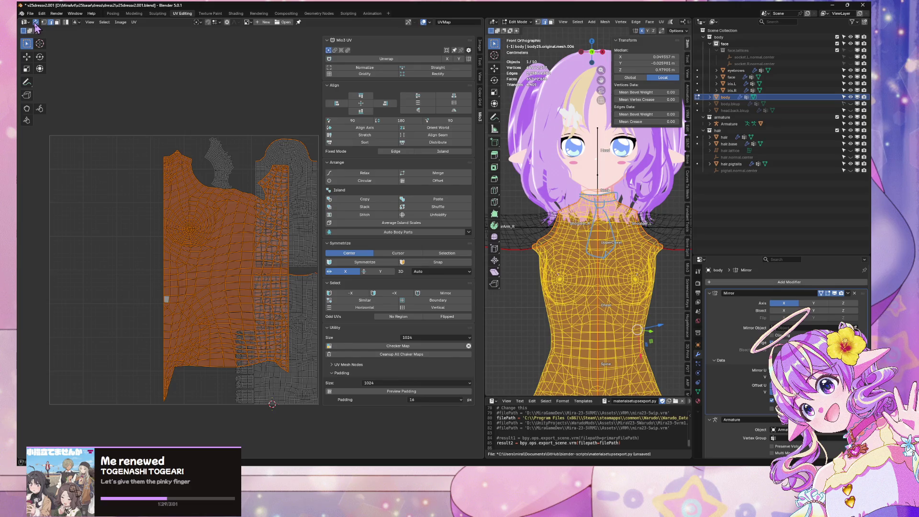
pyautogui.click(35, 22)
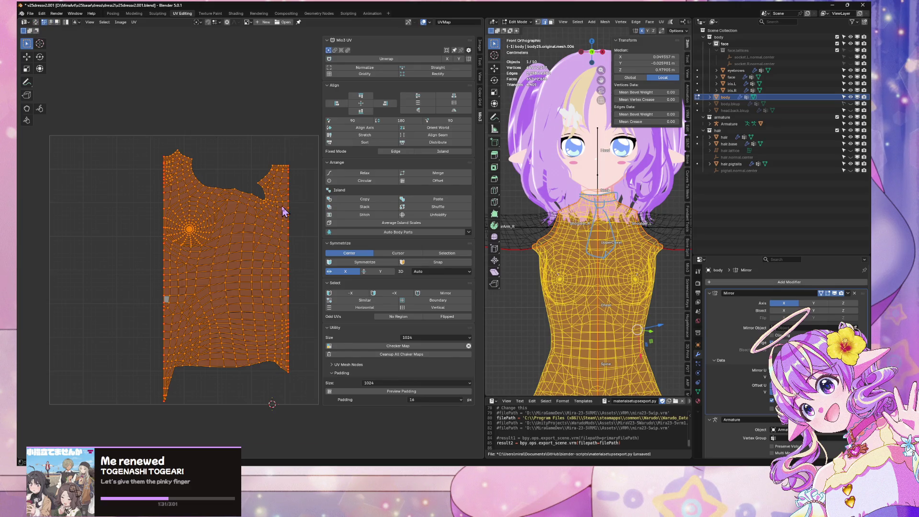
# Step: Shrink the torso island, shift it horizontally, then enlarge it slightly
pyautogui.press('s')
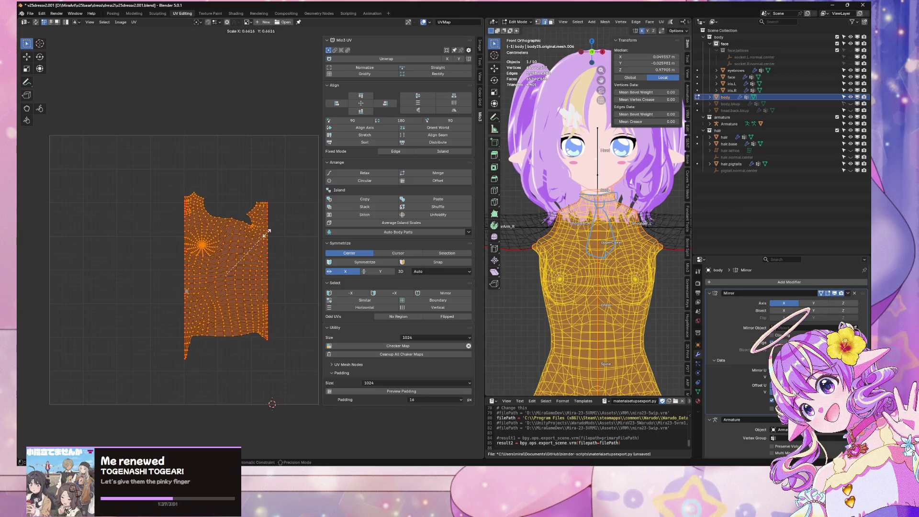
pyautogui.click(268, 232)
pyautogui.press('g')
pyautogui.press('x')
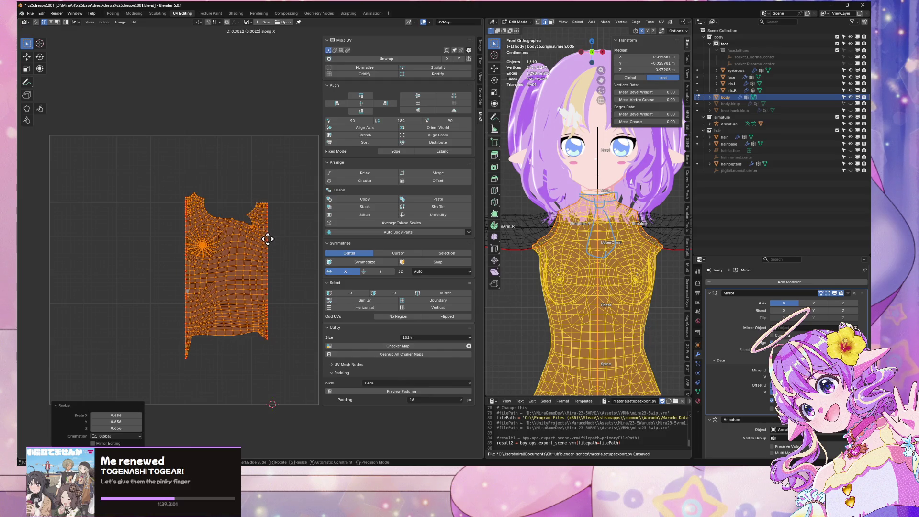
pyautogui.click(268, 239)
pyautogui.scroll(2, 200, 83)
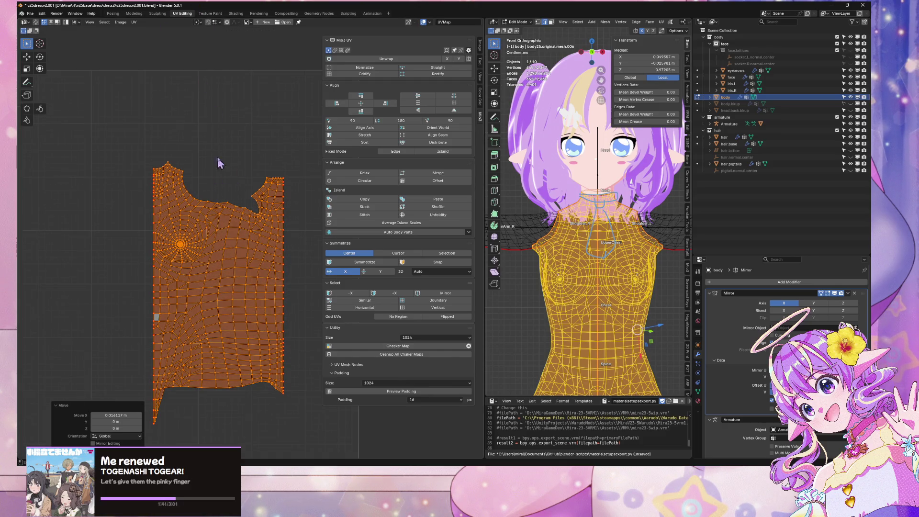
pyautogui.moveTo(217, 163); pyautogui.dragTo(229, 117, button='middle')
pyautogui.press('s')
pyautogui.click(252, 119)
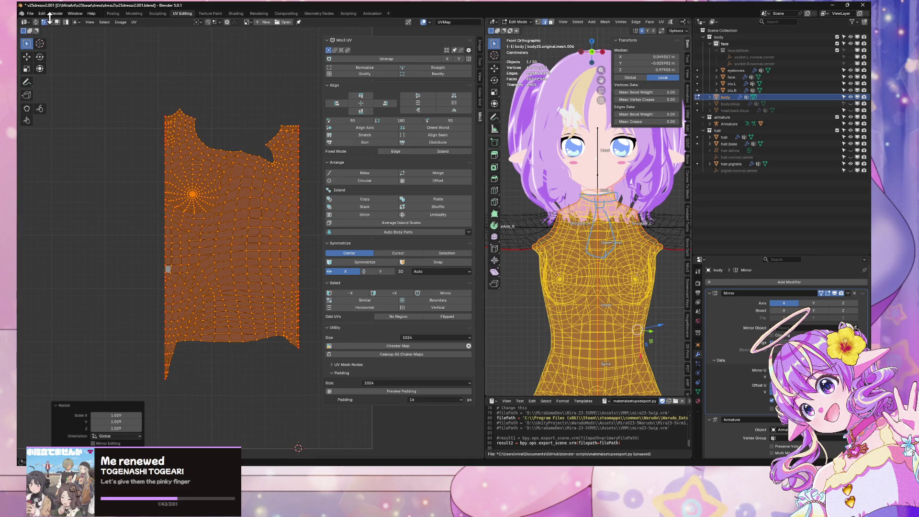
# Step: Check the other islands, then enlarge the torso island and move it further left
pyautogui.click(36, 22)
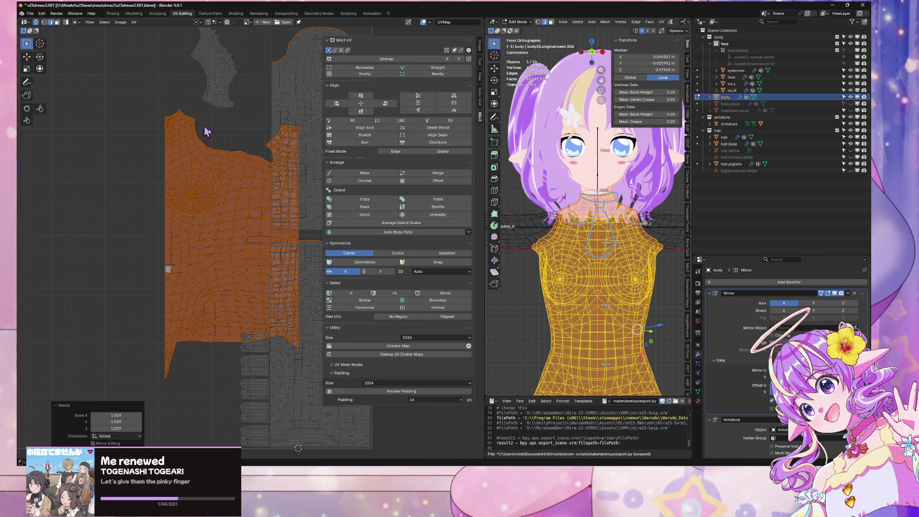
pyautogui.click(35, 27)
pyautogui.press('s')
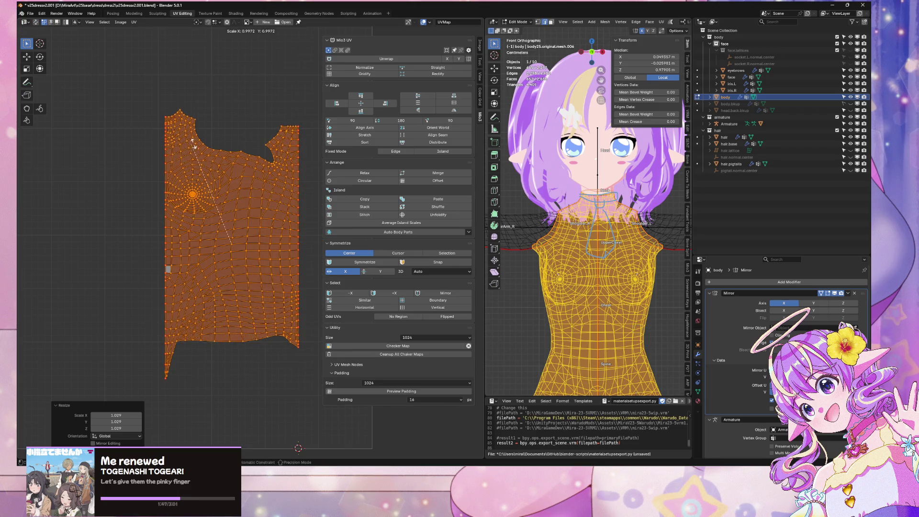
pyautogui.click(287, 131)
pyautogui.press('g')
pyautogui.click(236, 129)
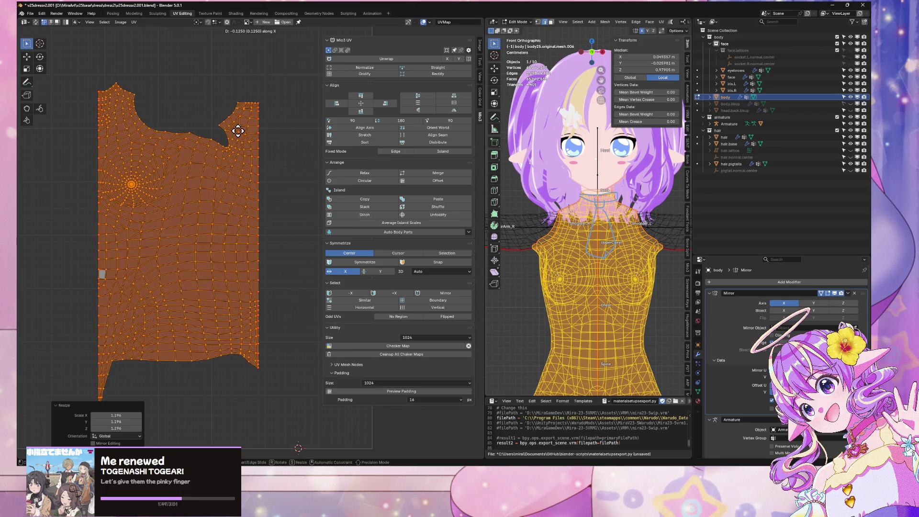
pyautogui.scroll(-6, 246, 129)
pyautogui.scroll(2, 265, 151)
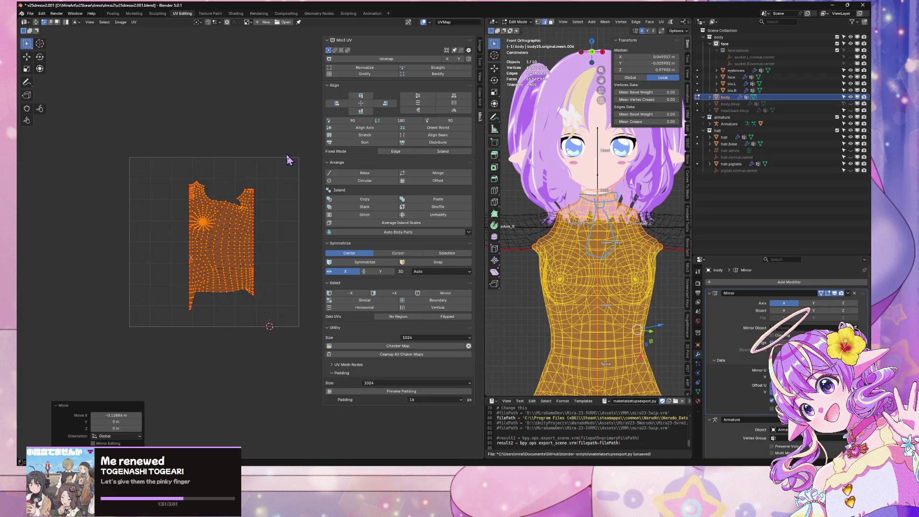
# Step: Shift the torso island right along X, then shrink and re-enlarge it
pyautogui.press('g')
pyautogui.press('x')
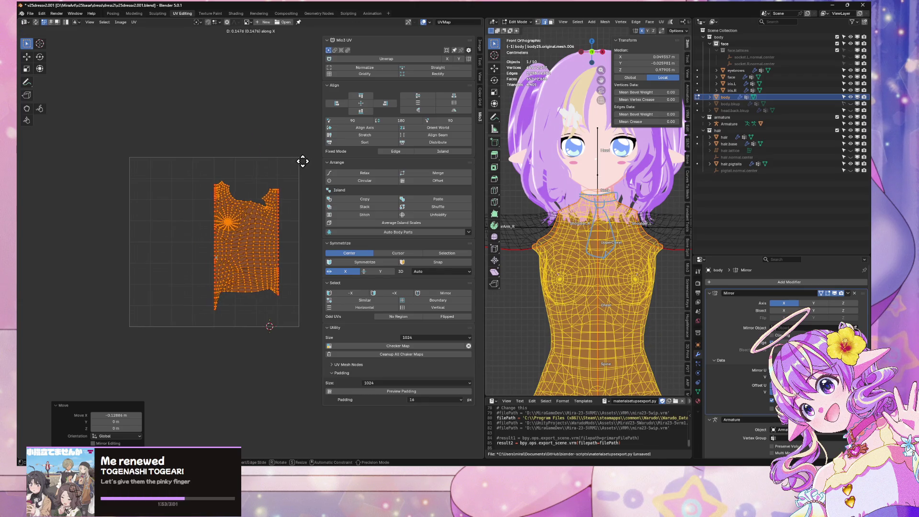
pyautogui.click(284, 162)
pyautogui.press('s')
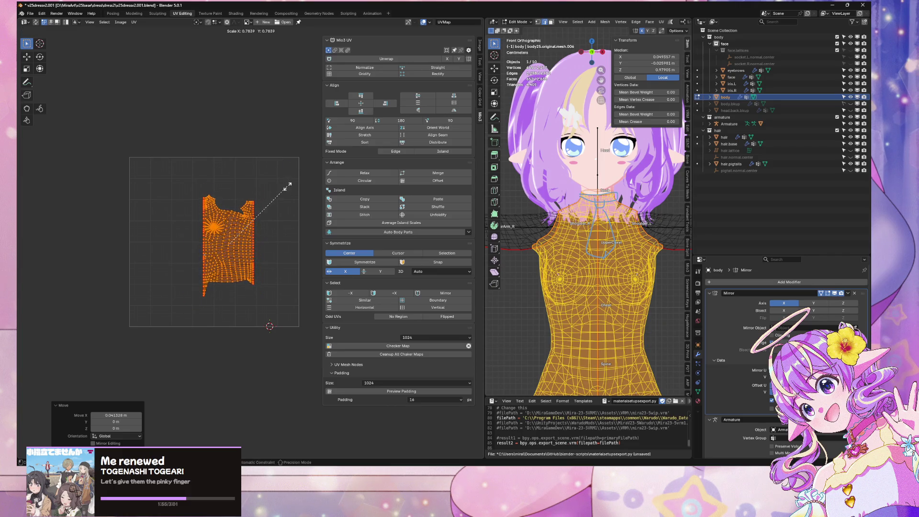
pyautogui.click(278, 185)
pyautogui.scroll(4, 279, 185)
pyautogui.scroll(-2, 277, 185)
pyautogui.scroll(2, 280, 188)
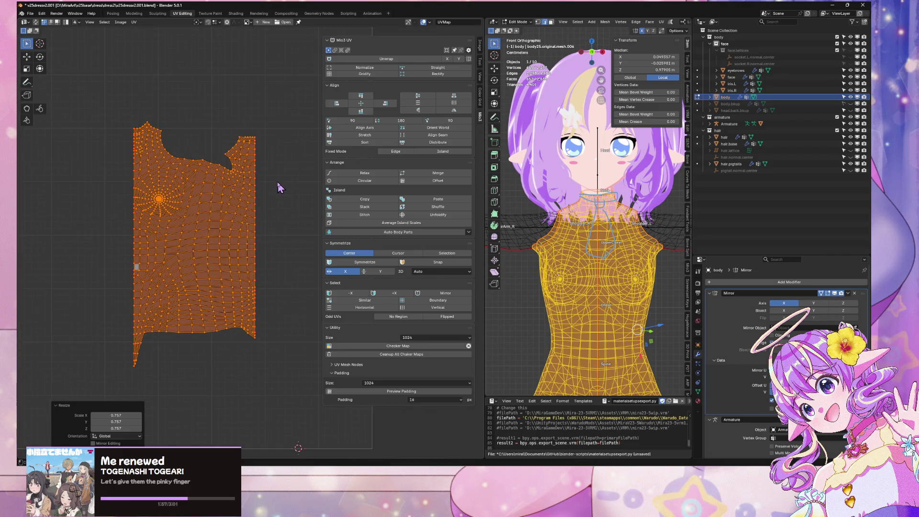
pyautogui.press('s')
pyautogui.click(250, 136)
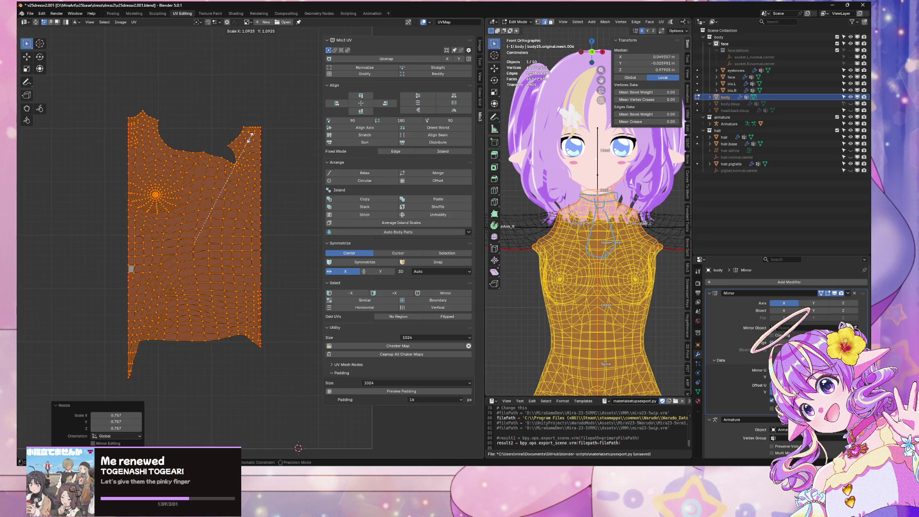
# Step: Reposition the torso island beside the other body islands and frame the whole UV square
pyautogui.click(36, 23)
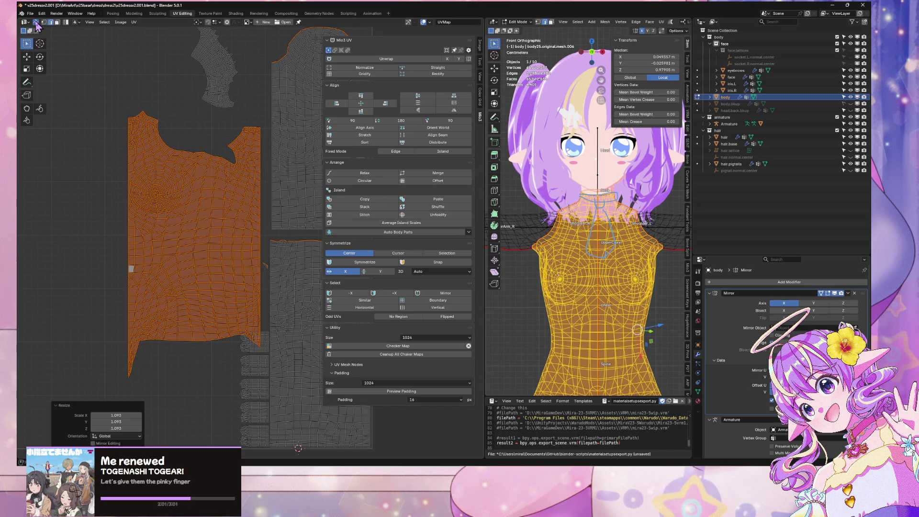
pyautogui.click(35, 23)
pyautogui.scroll(-2, 306, 153)
pyautogui.press('g')
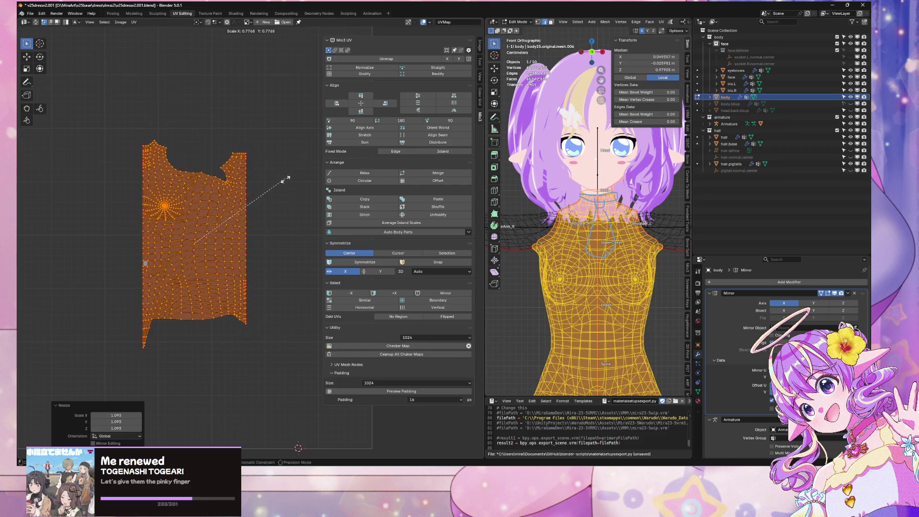
pyautogui.click(287, 180)
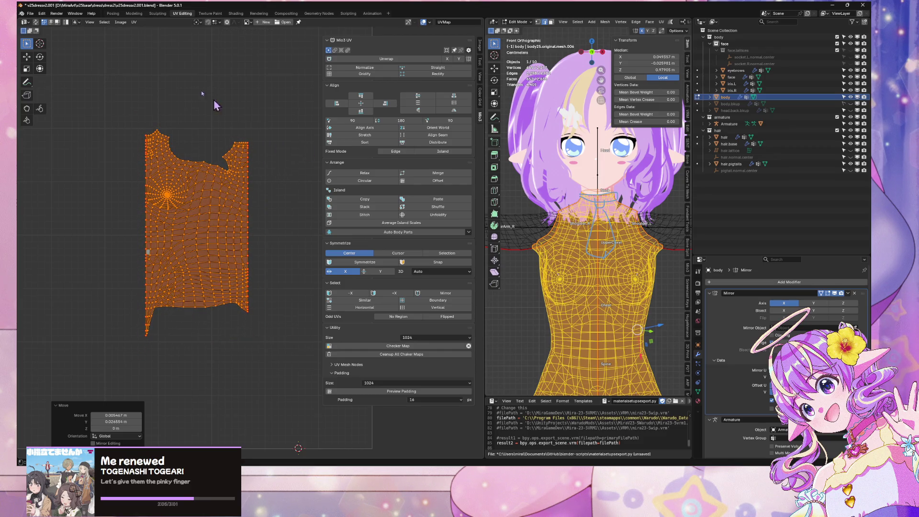
pyautogui.click(36, 22)
pyautogui.click(36, 23)
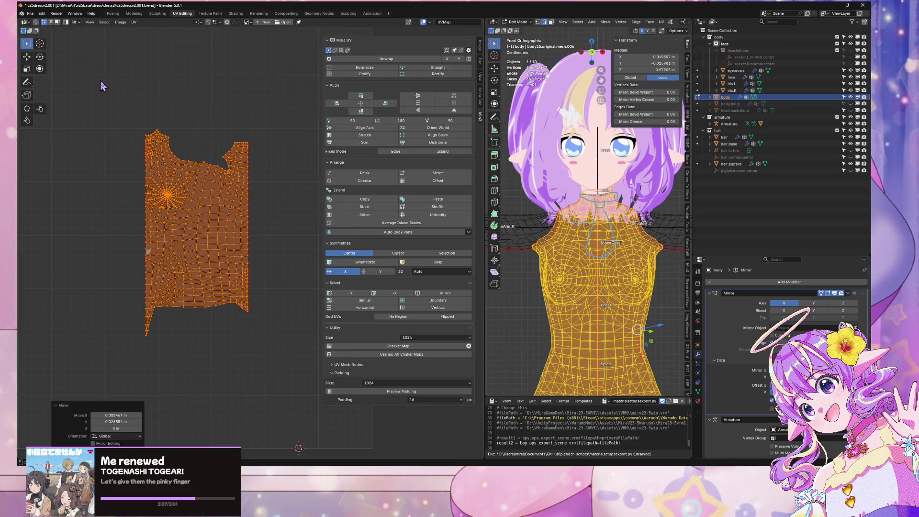
pyautogui.press('g')
pyautogui.click(166, 129)
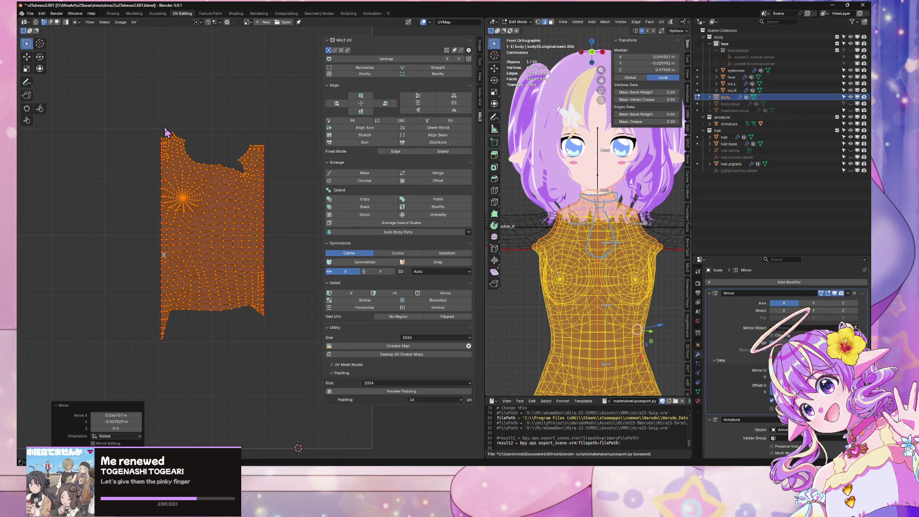
pyautogui.click(36, 23)
pyautogui.press('Home')
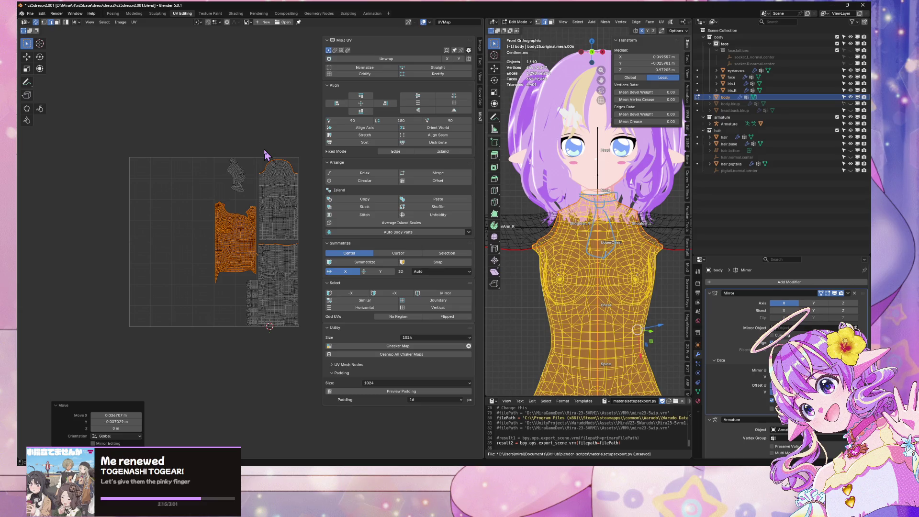
pyautogui.scroll(8, 232, 213)
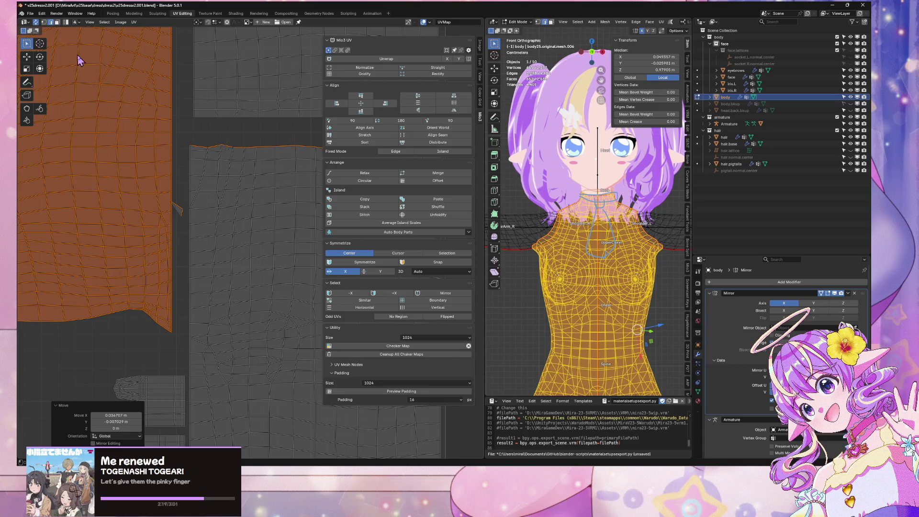
# Step: In face mode, select the small stray UV triangle and move it
pyautogui.press('3')
pyautogui.click(178, 209)
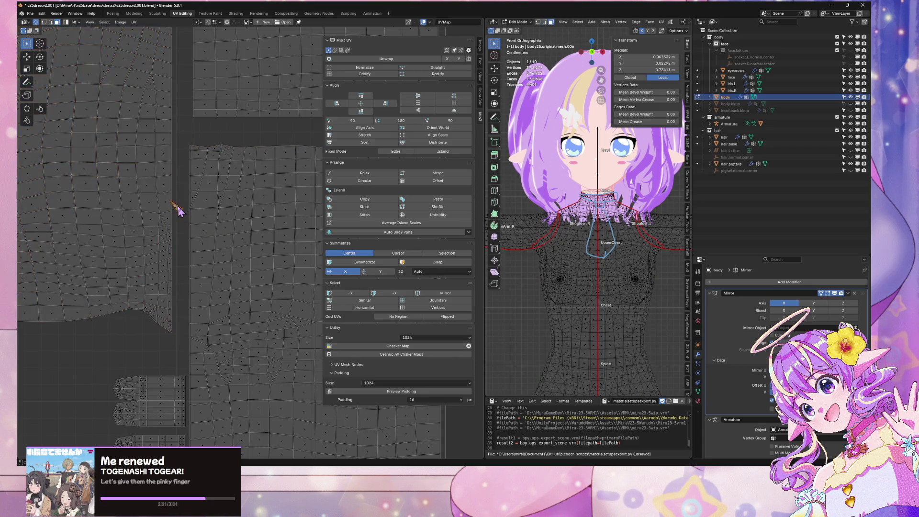
pyautogui.scroll(-4, 621, 200)
pyautogui.moveTo(622, 200)
pyautogui.mouseDown(button='middle')
pyautogui.moveTo(622, 172)
pyautogui.moveTo(630, 164)
pyautogui.moveTo(636, 172)
pyautogui.mouseUp(button='middle')
pyautogui.press('g')
pyautogui.click(589, 207)
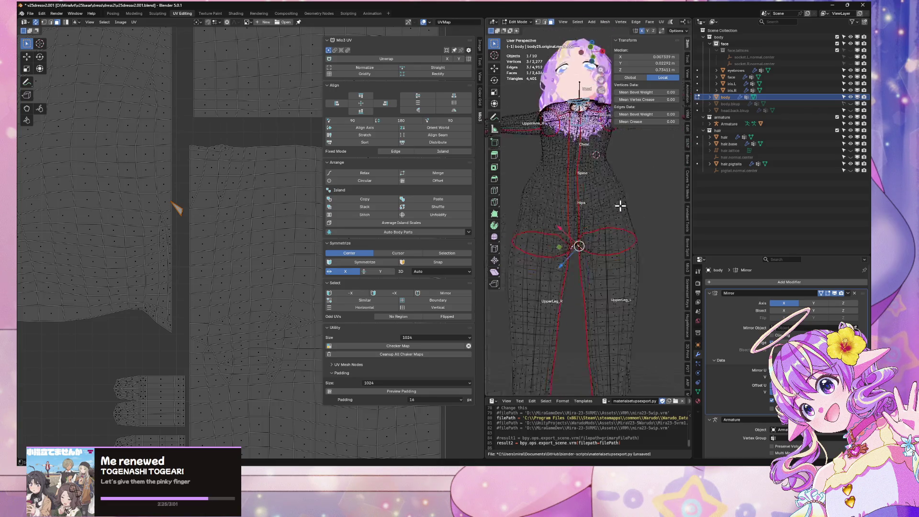
# Step: Orbit from the crotch faces to a front view of the body, then switch to Modeling
pyautogui.moveTo(617, 203)
pyautogui.mouseDown(button='middle')
pyautogui.moveTo(646, 199)
pyautogui.moveTo(558, 158)
pyautogui.moveTo(571, 165)
pyautogui.mouseUp(button='middle')
pyautogui.scroll(2, 639, 201)
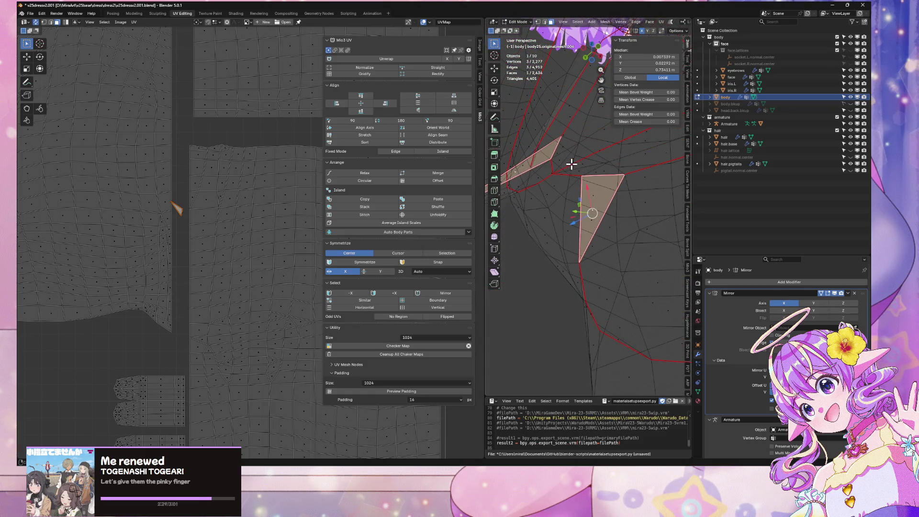
pyautogui.moveTo(593, 223); pyautogui.dragTo(604, 217, button='middle')
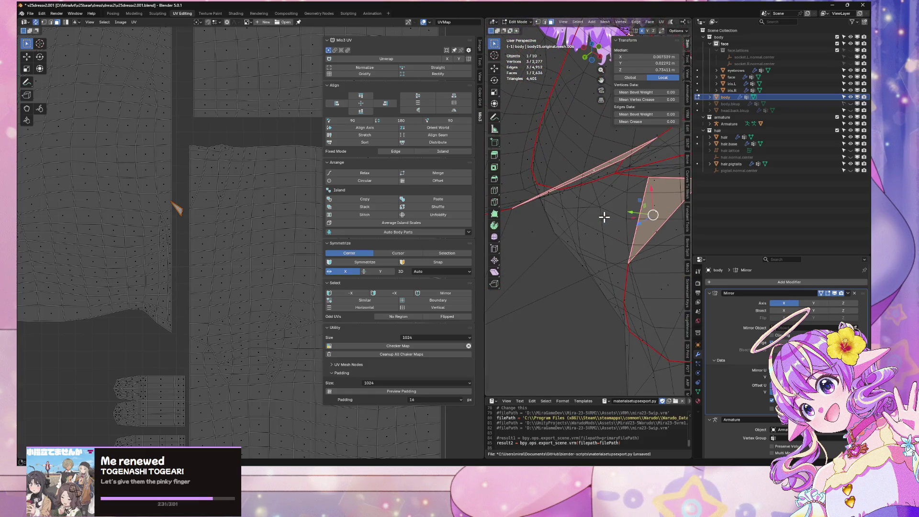
pyautogui.scroll(-5, 596, 221)
pyautogui.scroll(-3, 205, 205)
pyautogui.scroll(2, 209, 206)
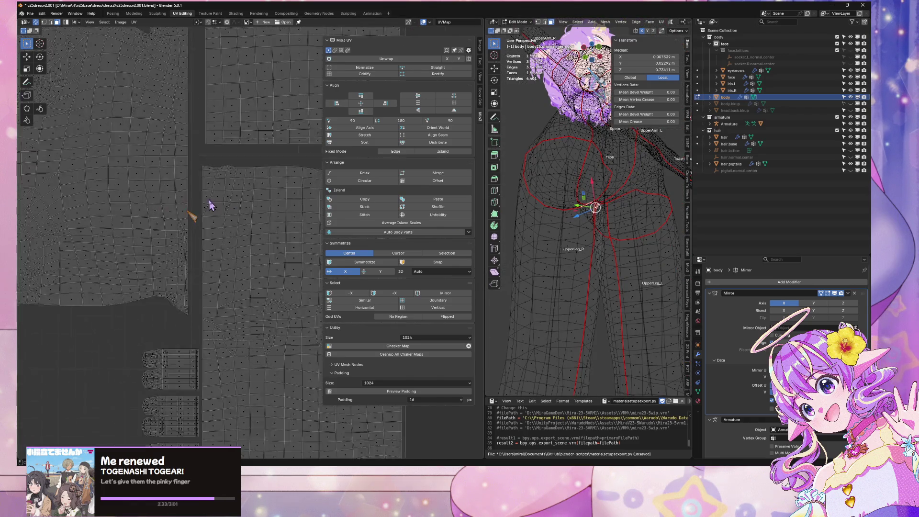
pyautogui.scroll(2, 215, 201)
pyautogui.scroll(4, 240, 213)
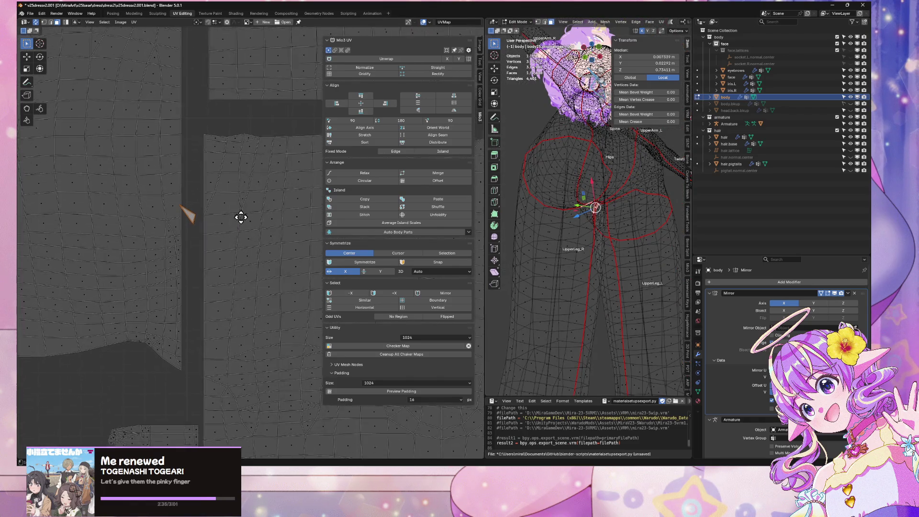
pyautogui.moveTo(598, 225); pyautogui.dragTo(615, 187, button='middle')
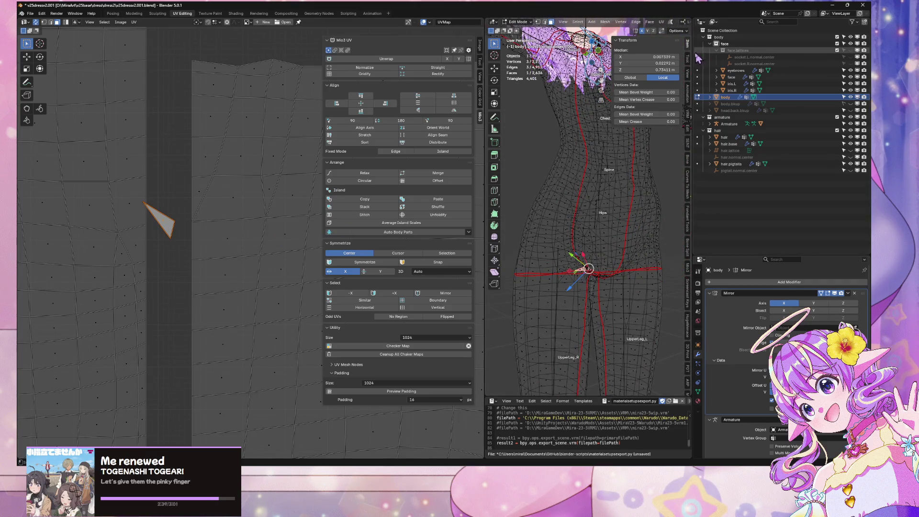
pyautogui.moveTo(626, 170); pyautogui.dragTo(653, 180, button='middle')
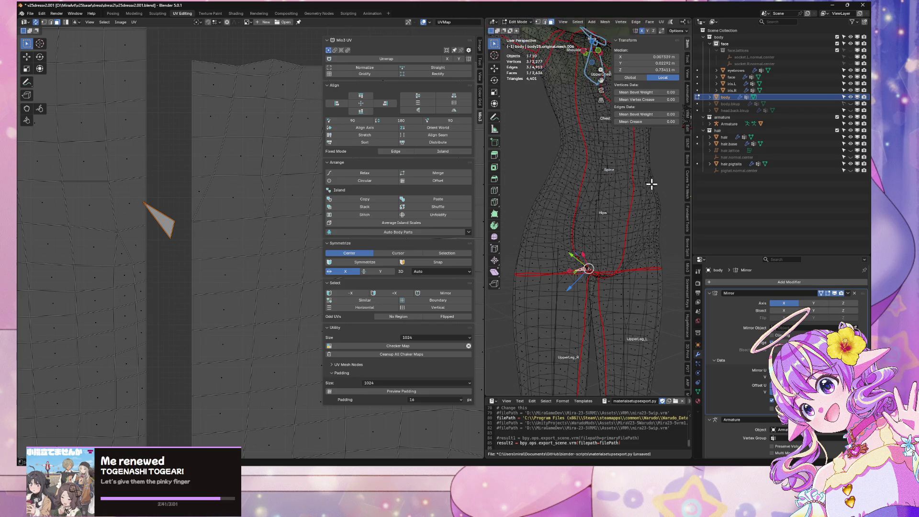
pyautogui.scroll(3, 572, 149)
pyautogui.moveTo(572, 149); pyautogui.dragTo(621, 147, button='middle')
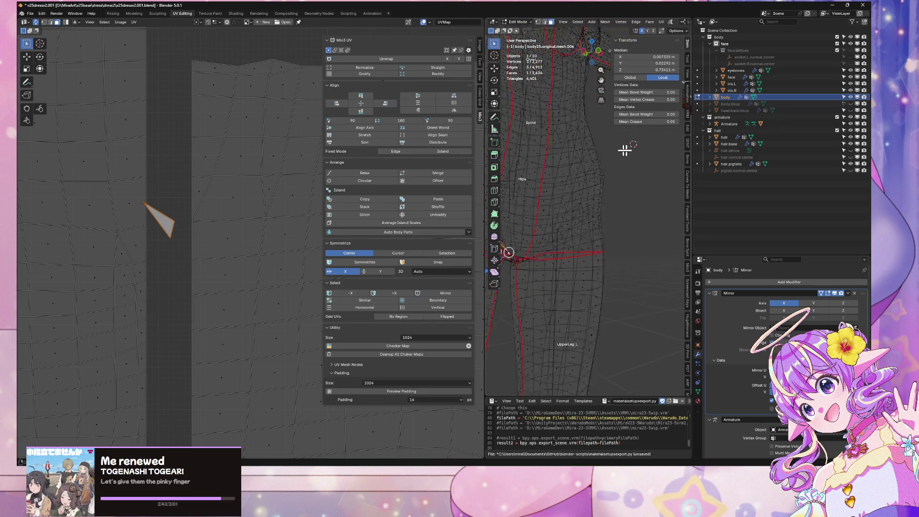
pyautogui.click(134, 13)
# Step: Turn off the Mirror modifier's viewport display and zoom in close on the armpit triangle
pyautogui.moveTo(449, 269); pyautogui.dragTo(412, 158, button='middle')
pyautogui.scroll(5, 412, 158)
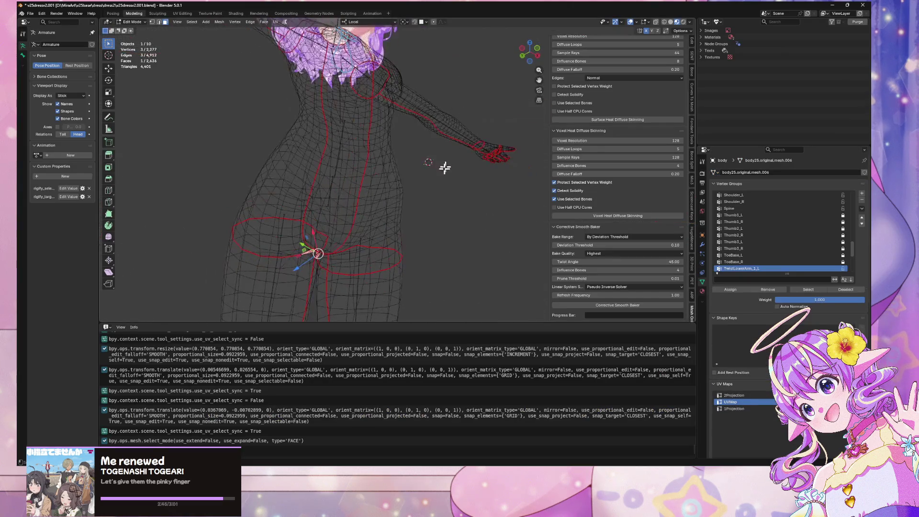
pyautogui.scroll(-3, 435, 106)
pyautogui.moveTo(436, 113)
pyautogui.mouseDown(button='middle')
pyautogui.moveTo(435, 158)
pyautogui.moveTo(529, 234)
pyautogui.mouseUp(button='middle')
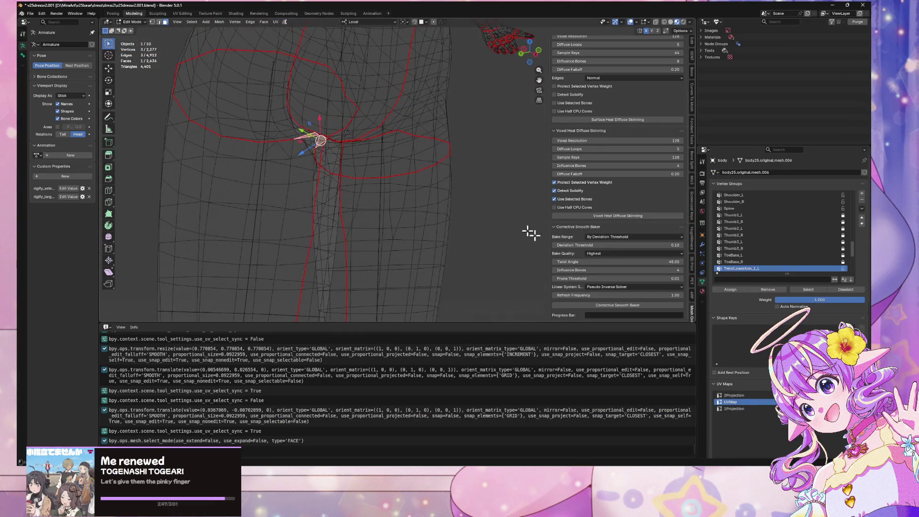
pyautogui.click(702, 245)
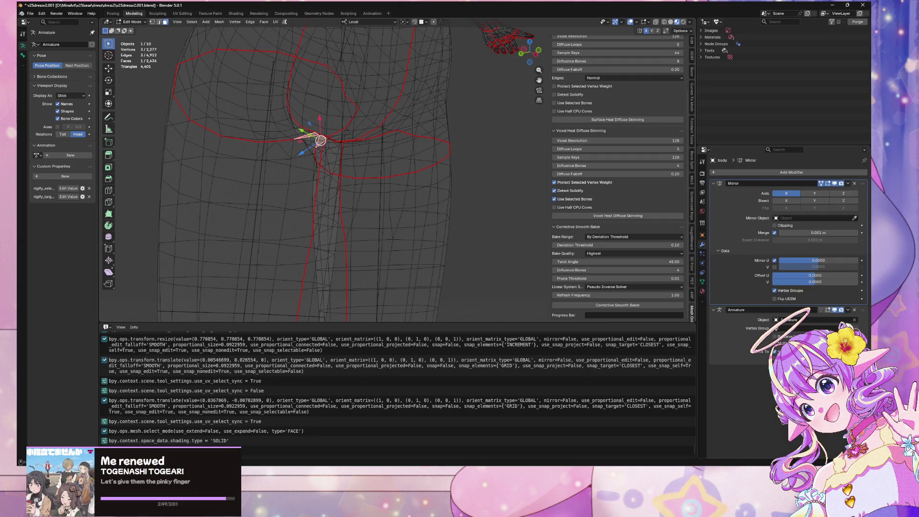
pyautogui.click(835, 184)
pyautogui.moveTo(267, 181); pyautogui.dragTo(435, 182, button='middle')
pyautogui.scroll(5, 367, 201)
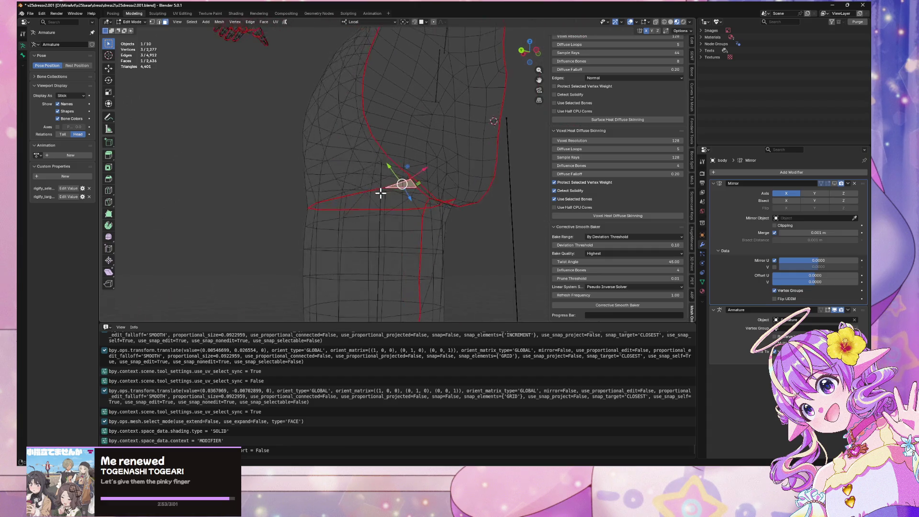
pyautogui.scroll(2, 384, 191)
pyautogui.moveTo(393, 186)
pyautogui.mouseDown(button='middle')
pyautogui.moveTo(466, 151)
pyautogui.moveTo(394, 88)
pyautogui.mouseUp(button='middle')
pyautogui.click(702, 235)
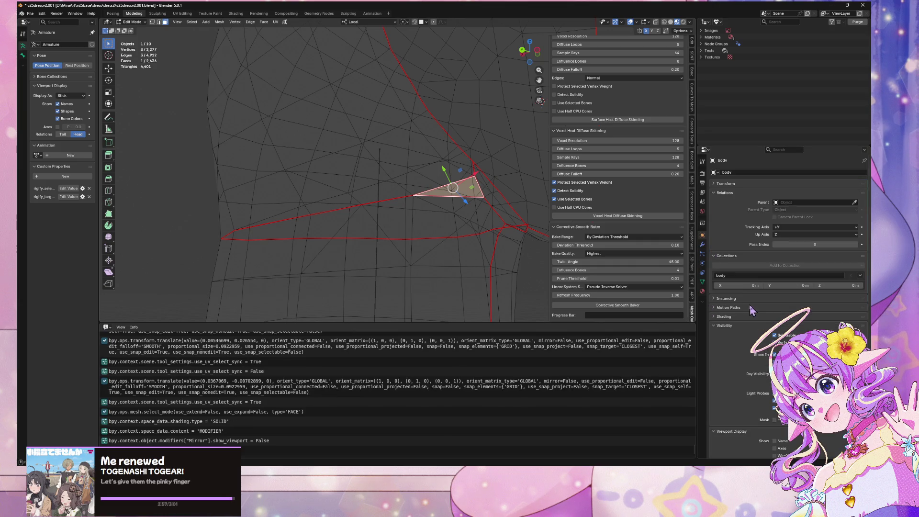
# Step: Set the body's Display As to Solid instead of wireframe and use solid viewport shading
pyautogui.scroll(-5, 751, 305)
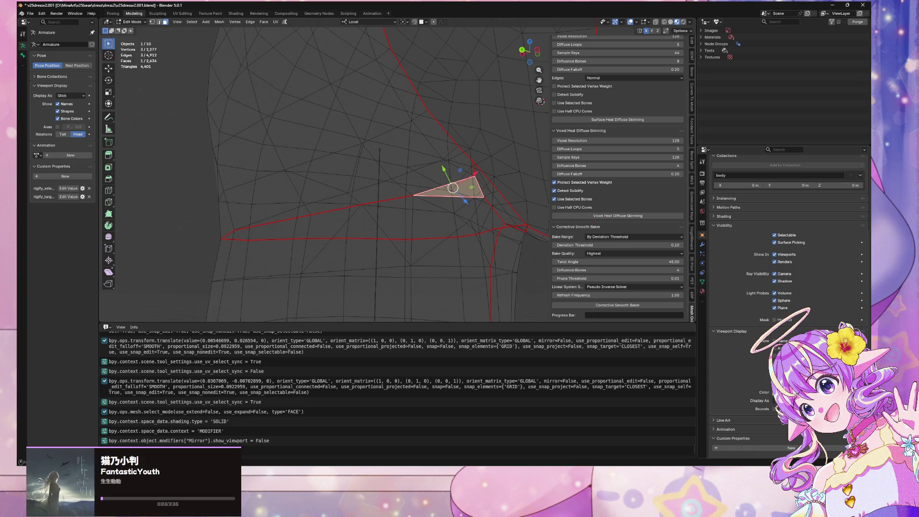
pyautogui.click(702, 289)
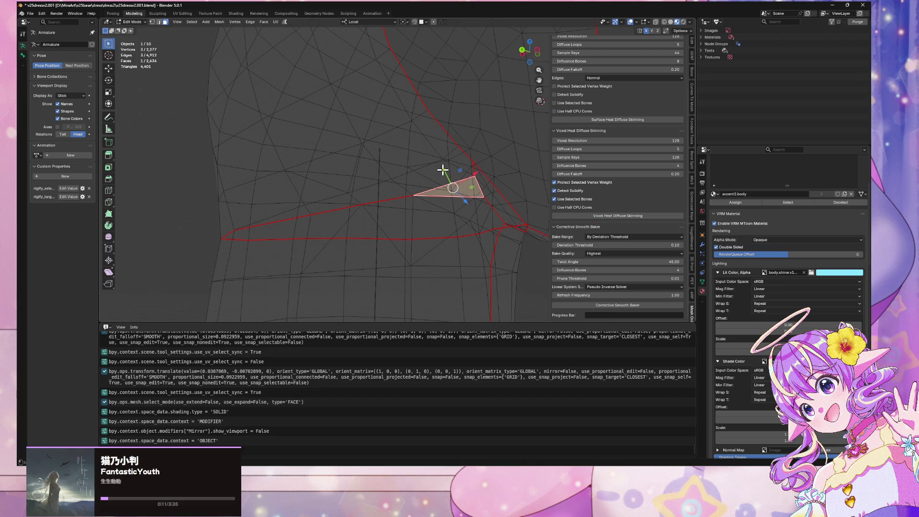
pyautogui.moveTo(442, 169); pyautogui.dragTo(435, 170, button='middle')
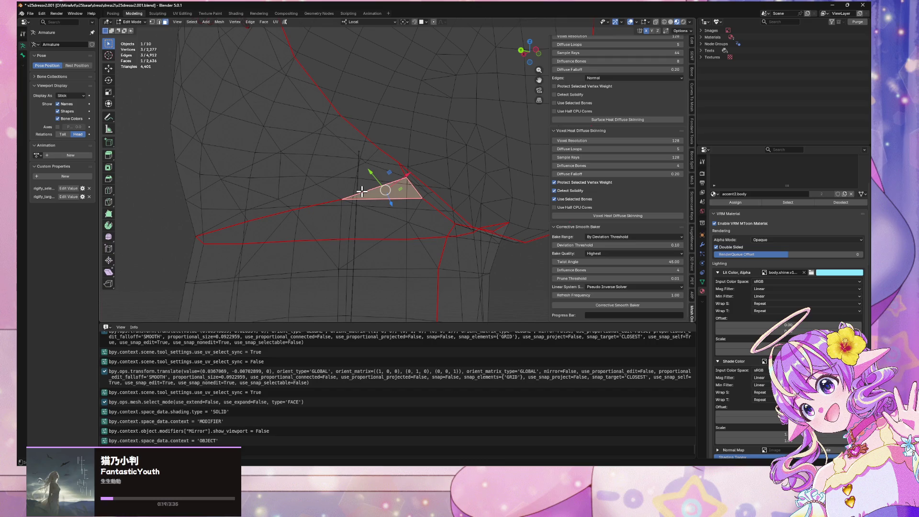
pyautogui.moveTo(398, 204); pyautogui.dragTo(404, 205, button='middle')
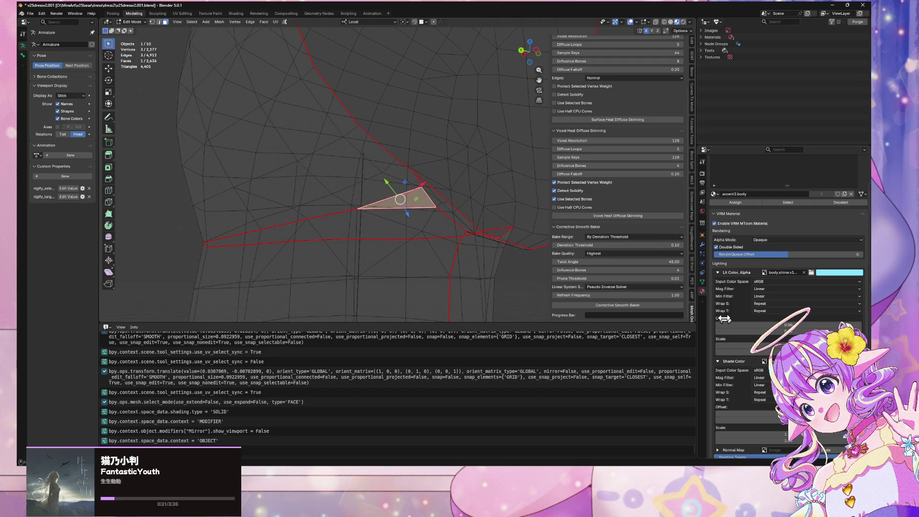
pyautogui.click(702, 235)
pyautogui.click(789, 401)
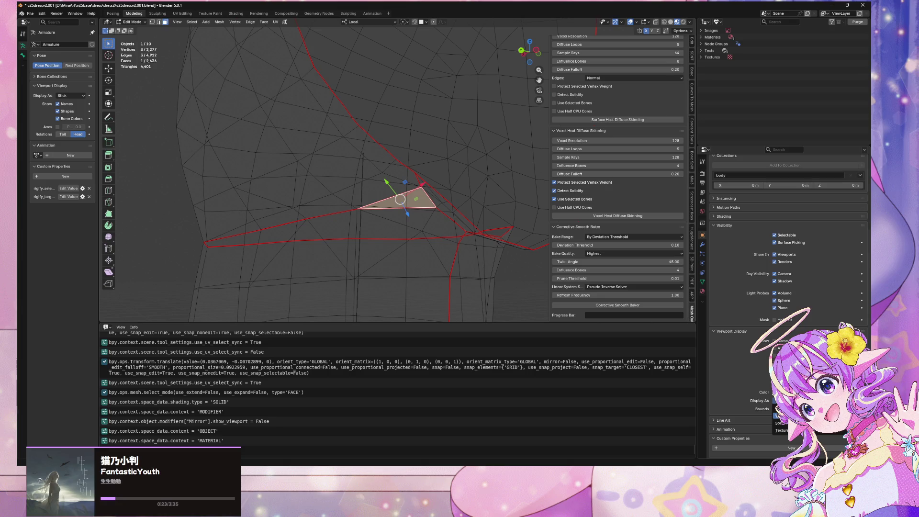
pyautogui.click(780, 423)
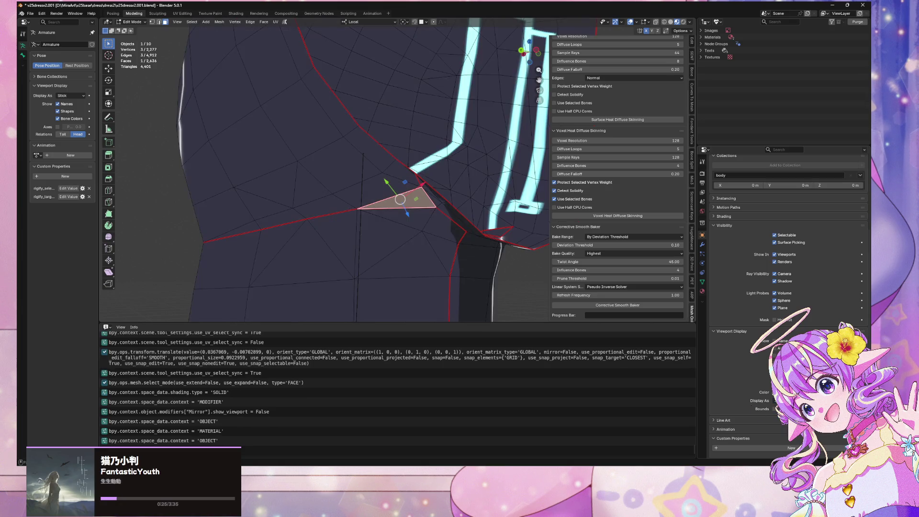
pyautogui.moveTo(423, 233); pyautogui.dragTo(429, 231, button='middle')
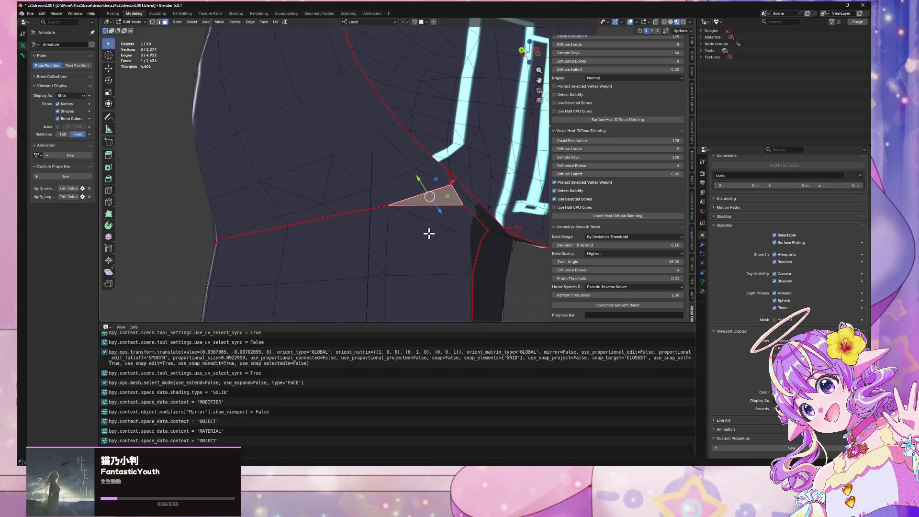
pyautogui.click(671, 21)
# Step: Select the armpit triangle's top edge, clear its seam, and return to Object Mode
pyautogui.moveTo(458, 191)
pyautogui.mouseDown(button='middle')
pyautogui.moveTo(486, 144)
pyautogui.moveTo(473, 168)
pyautogui.mouseUp(button='middle')
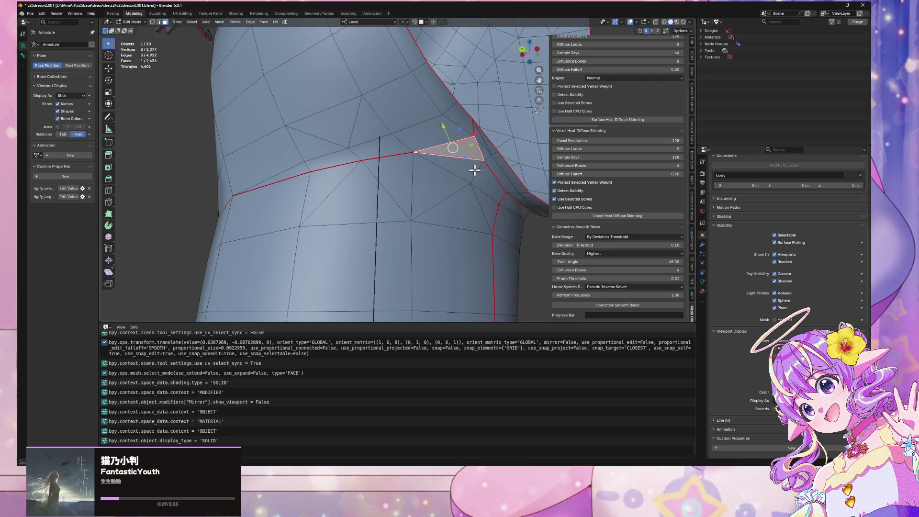
pyautogui.click(530, 256)
pyautogui.click(472, 164)
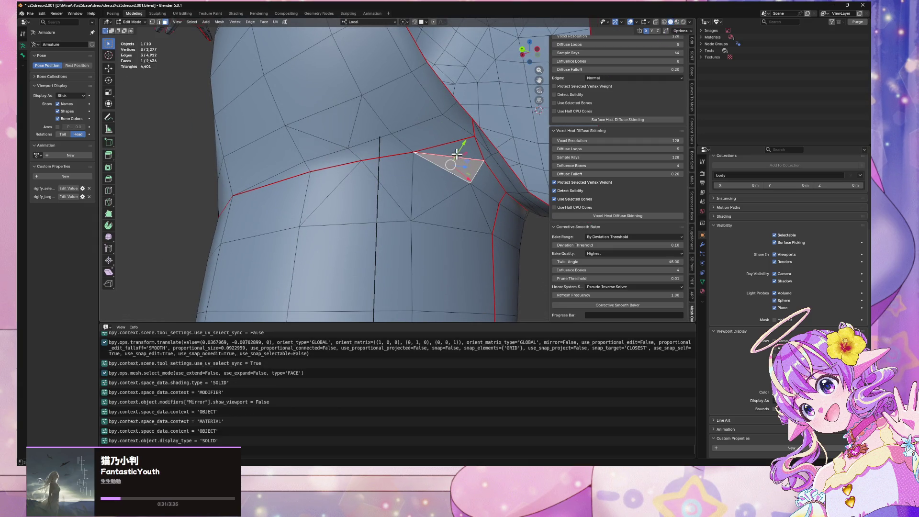
pyautogui.press('2')
pyautogui.click(468, 158)
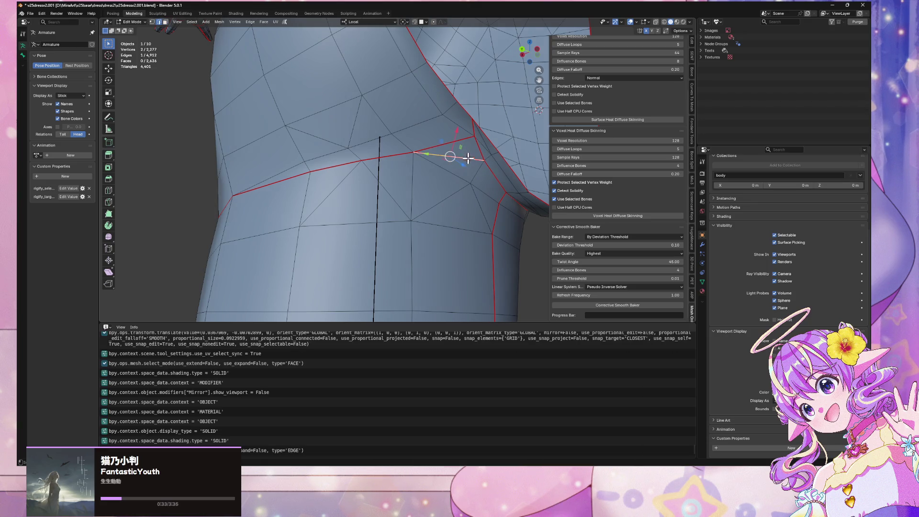
pyautogui.scroll(-3, 502, 179)
pyautogui.moveTo(501, 180)
pyautogui.mouseDown(button='middle')
pyautogui.moveTo(492, 158)
pyautogui.moveTo(414, 154)
pyautogui.moveTo(507, 164)
pyautogui.moveTo(440, 199)
pyautogui.moveTo(386, 211)
pyautogui.moveTo(506, 191)
pyautogui.moveTo(510, 177)
pyautogui.moveTo(148, 9)
pyautogui.mouseUp(button='middle')
pyautogui.scroll(1, 492, 157)
pyautogui.rightClick(506, 164)
pyautogui.press('Escape')
pyautogui.press('Tab')
pyautogui.scroll(-3, 490, 188)
# Step: Go to UV Editing and put the body mesh into Edit Mode
pyautogui.click(182, 13)
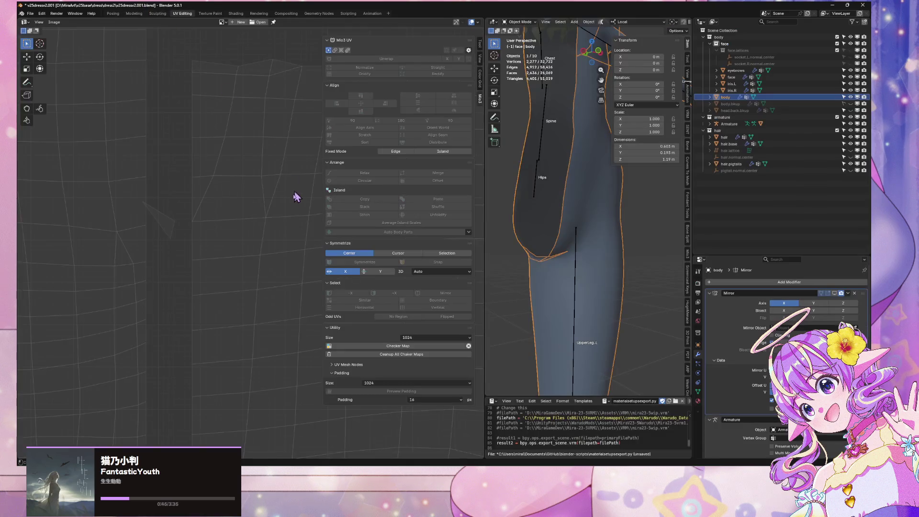
pyautogui.scroll(3, 281, 196)
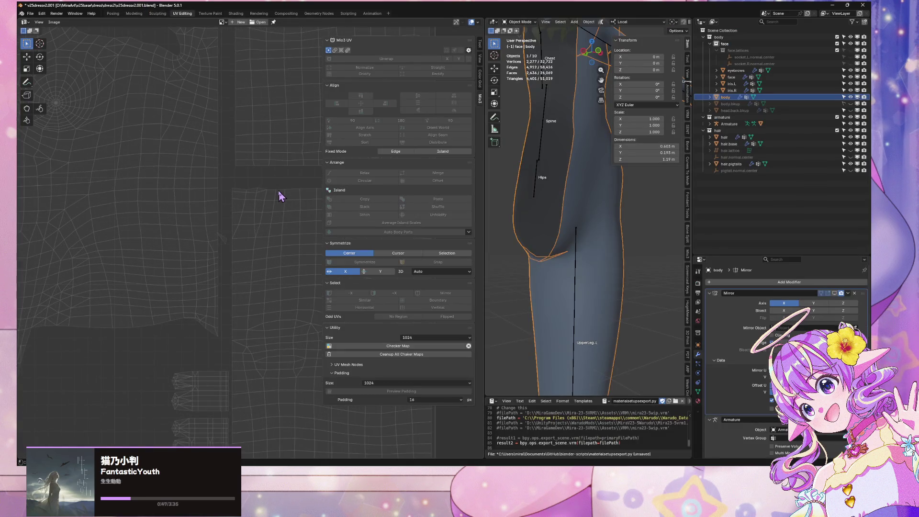
pyautogui.scroll(1, 281, 197)
pyautogui.moveTo(574, 242)
pyautogui.mouseDown(button='middle')
pyautogui.moveTo(550, 223)
pyautogui.moveTo(594, 218)
pyautogui.mouseUp(button='middle')
pyautogui.press('Tab')
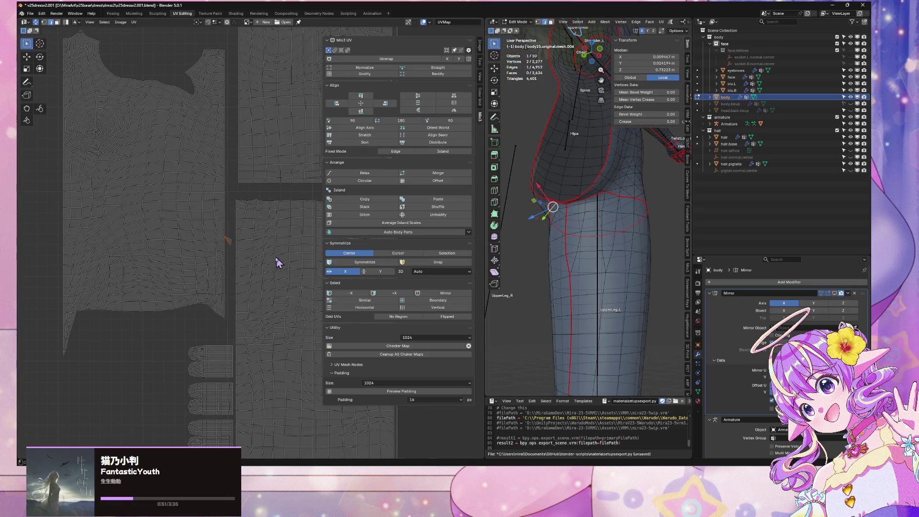
# Step: In face mode, select a hip face and then a thigh face to locate them in the UVs
pyautogui.moveTo(268, 240); pyautogui.dragTo(182, 231, button='middle')
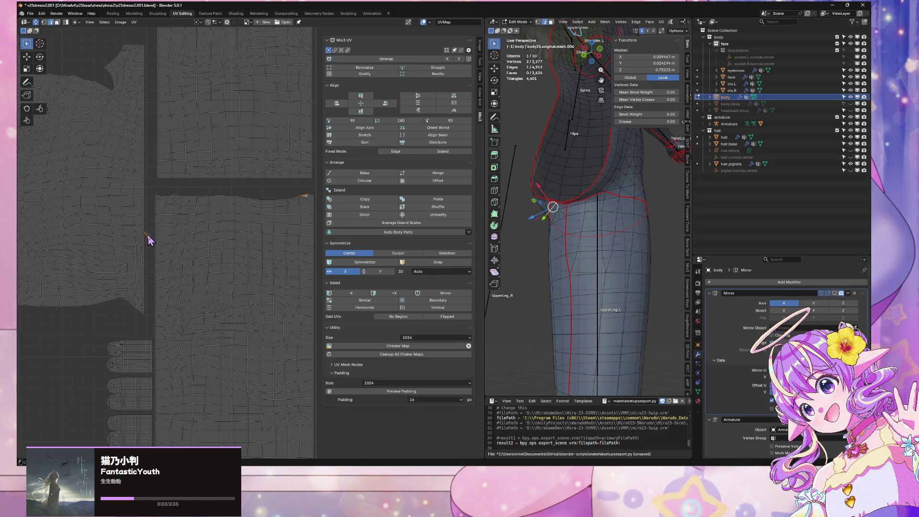
pyautogui.press('3')
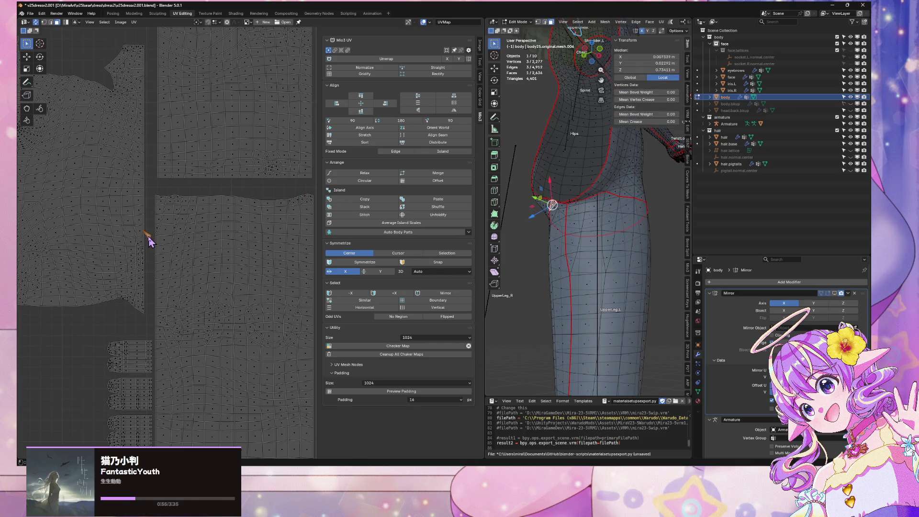
pyautogui.scroll(2, 631, 219)
pyautogui.click(622, 249)
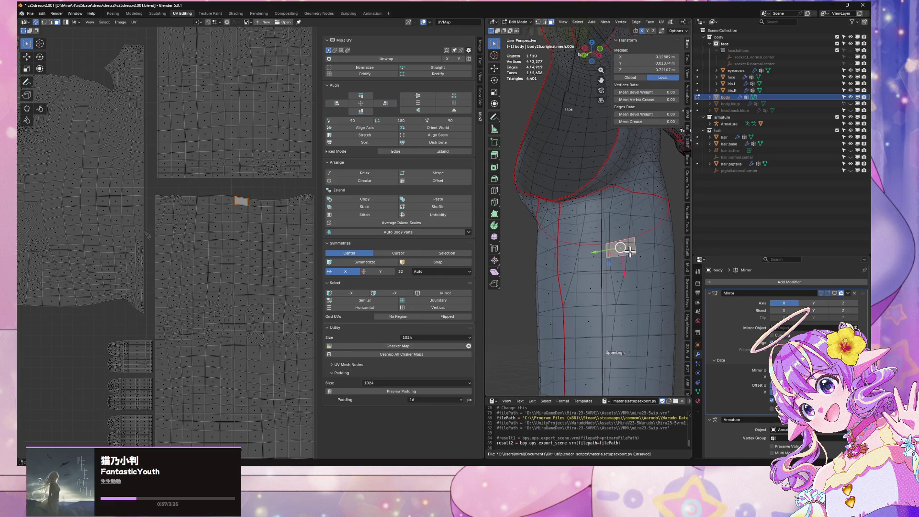
pyautogui.scroll(-5, 633, 258)
pyautogui.scroll(-2, 144, 194)
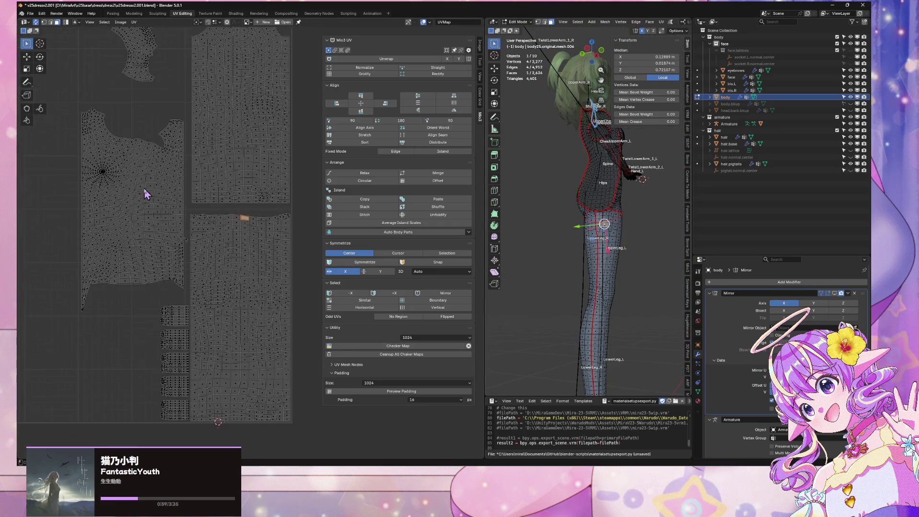
pyautogui.scroll(5, 608, 273)
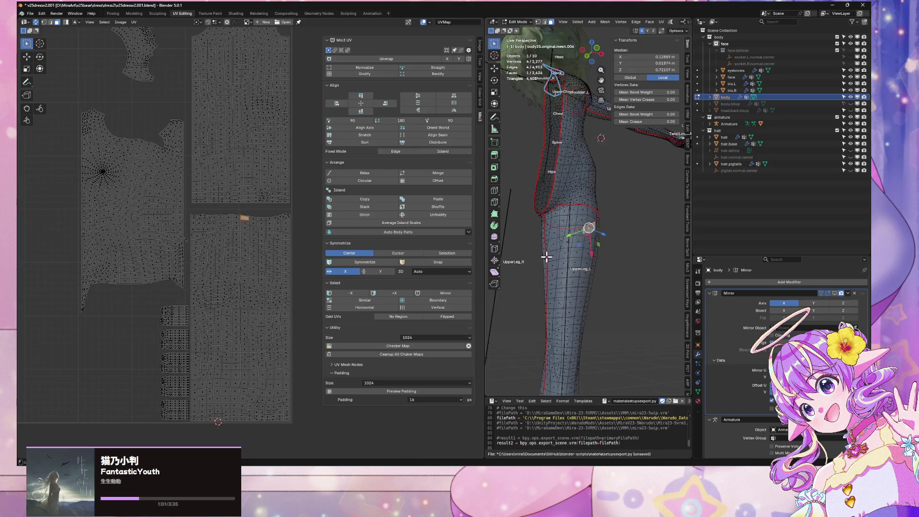
pyautogui.moveTo(574, 171); pyautogui.dragTo(568, 182, button='middle')
pyautogui.click(595, 218)
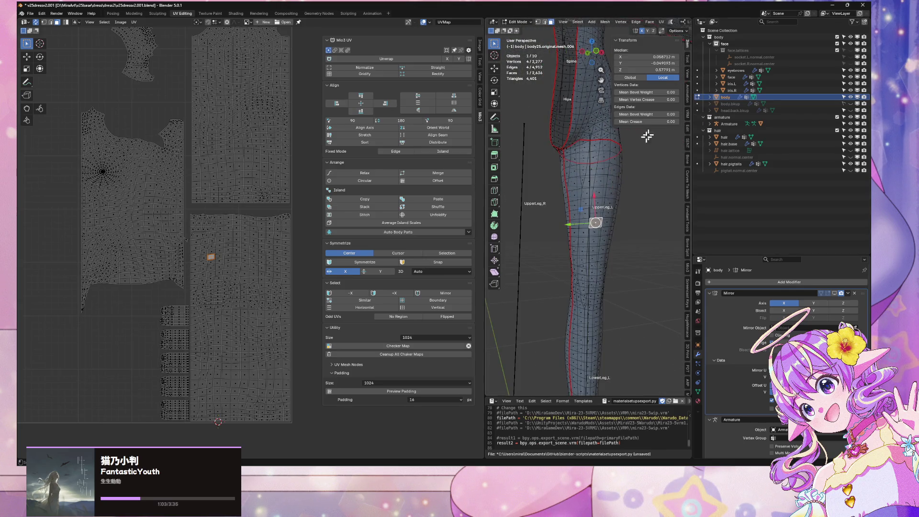
# Step: Select the whole leg piece linked to the chosen thigh face
pyautogui.hotkey('ctrl', 'l')
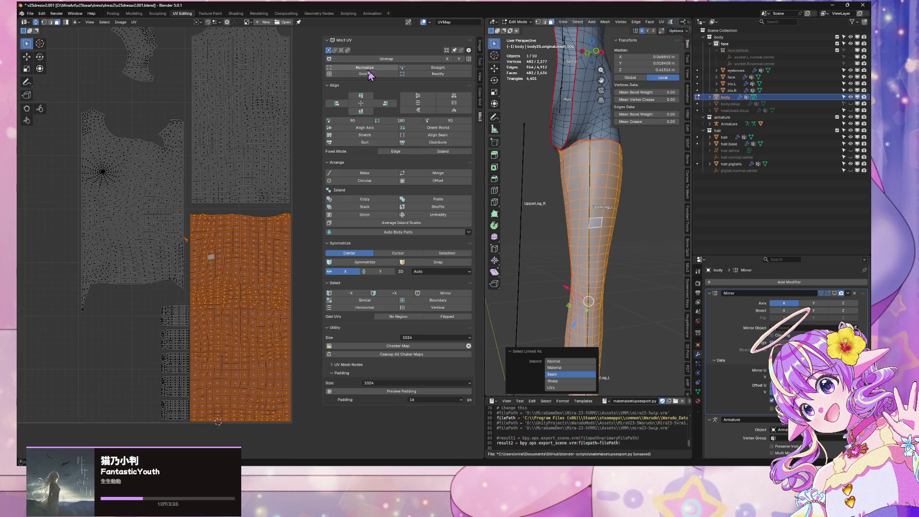
pyautogui.scroll(-5, 628, 227)
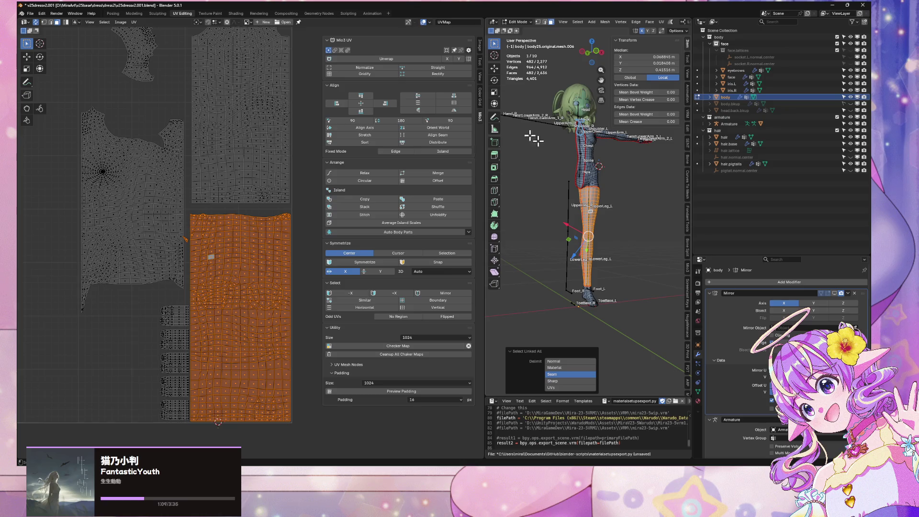
pyautogui.moveTo(603, 165); pyautogui.dragTo(582, 155, button='middle')
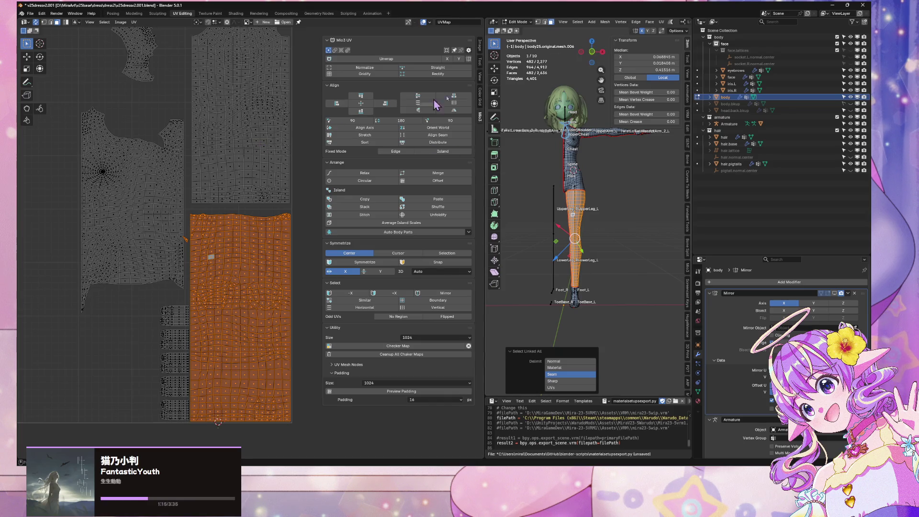
# Step: Try Minimum Stretch and Conformal unwraps on the leg, finally re-unwrapping it Angle Based
pyautogui.click(662, 22)
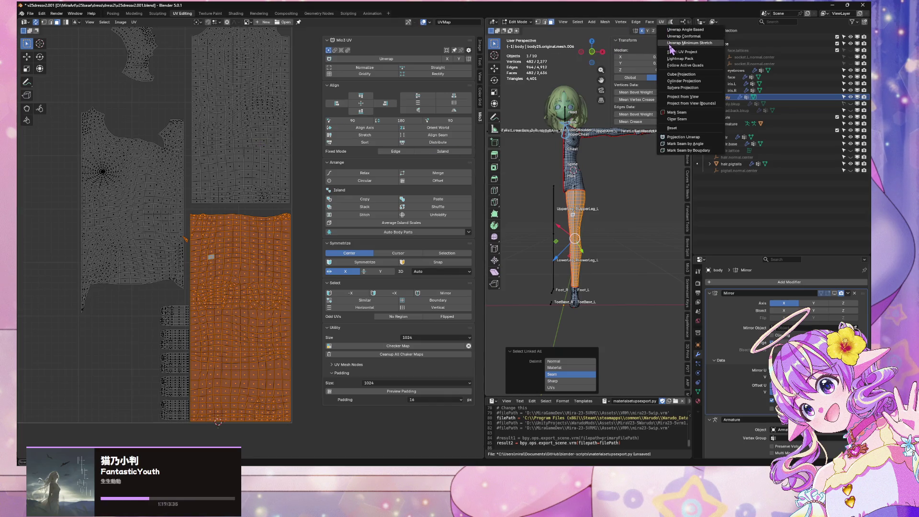
pyautogui.click(671, 43)
pyautogui.scroll(-3, 183, 103)
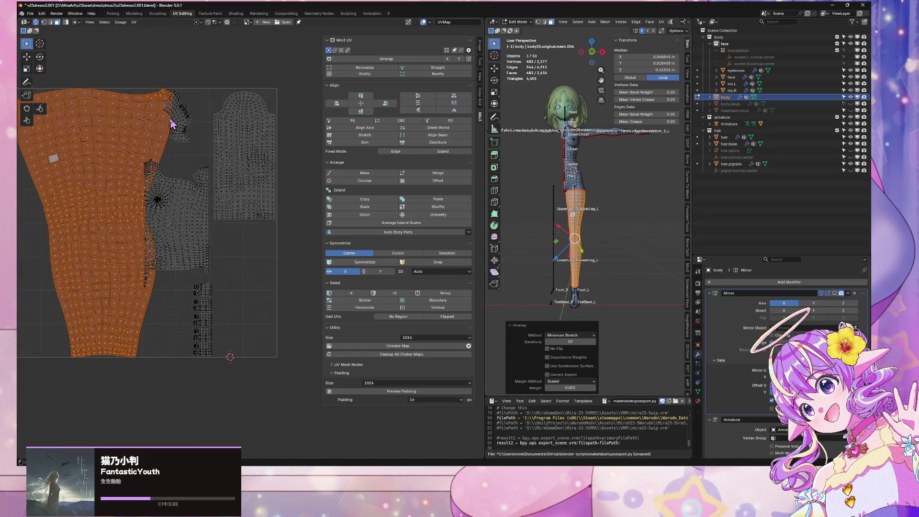
pyautogui.click(662, 22)
pyautogui.click(672, 36)
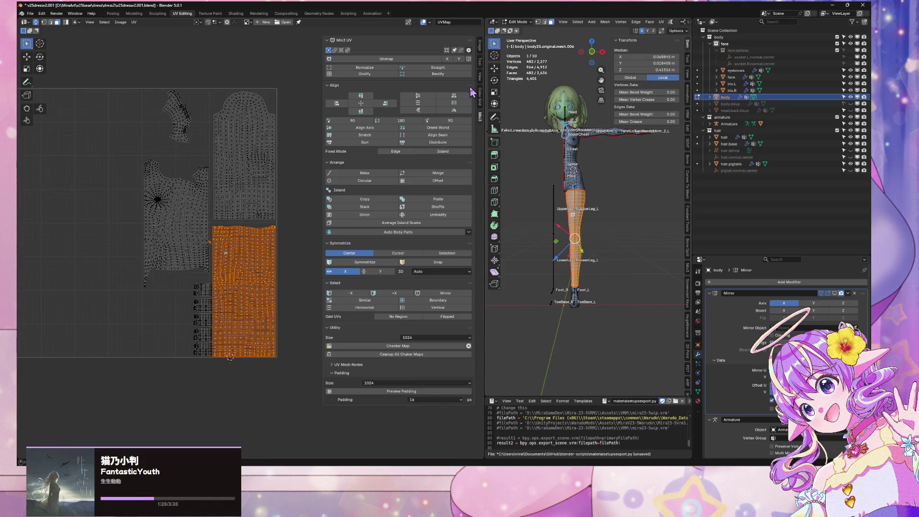
pyautogui.click(661, 22)
pyautogui.click(664, 26)
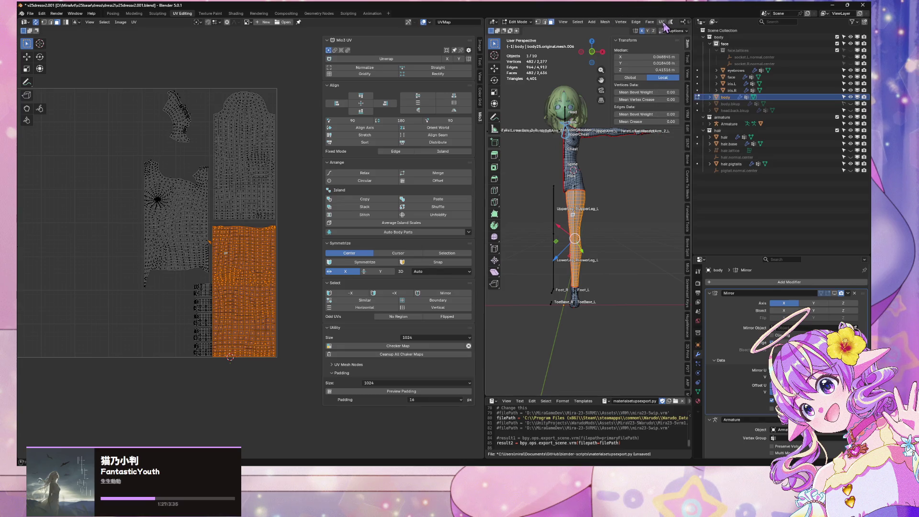
pyautogui.click(662, 22)
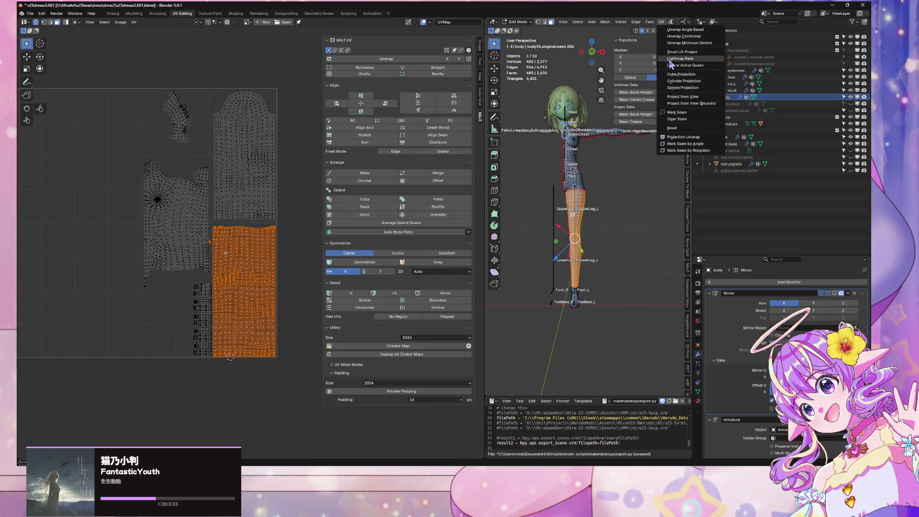
pyautogui.click(685, 30)
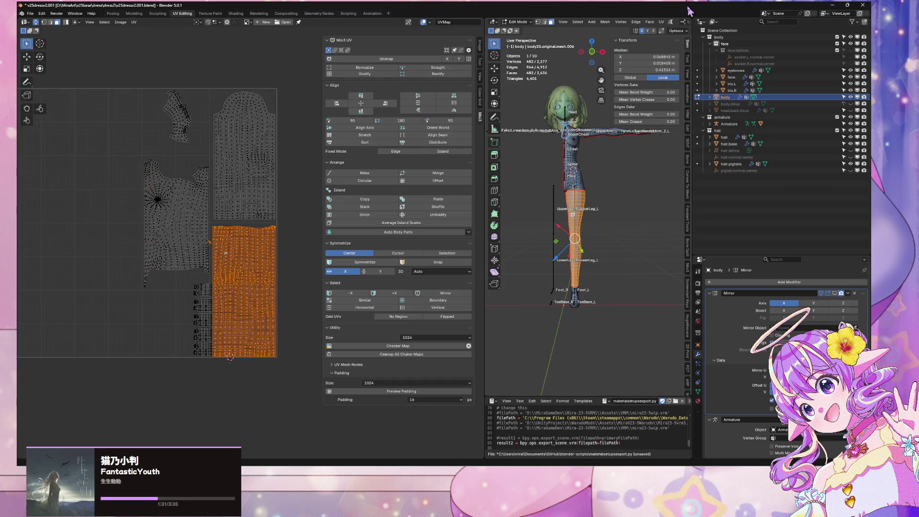
# Step: Unwrap the leg conformally and frame the enlarged leg island
pyautogui.click(662, 22)
pyautogui.click(679, 43)
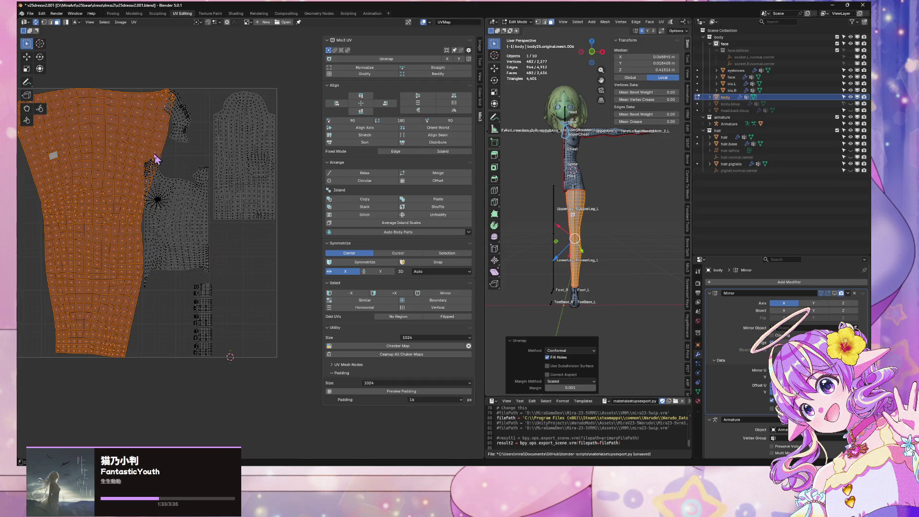
pyautogui.scroll(1, 192, 191)
pyautogui.moveTo(172, 158)
pyautogui.mouseDown(button='middle')
pyautogui.moveTo(285, 173)
pyautogui.moveTo(264, 207)
pyautogui.mouseUp(button='middle')
# Step: With UV Sync Selection off, select the island boundary and try Straight, undoing the squashed result
pyautogui.click(35, 22)
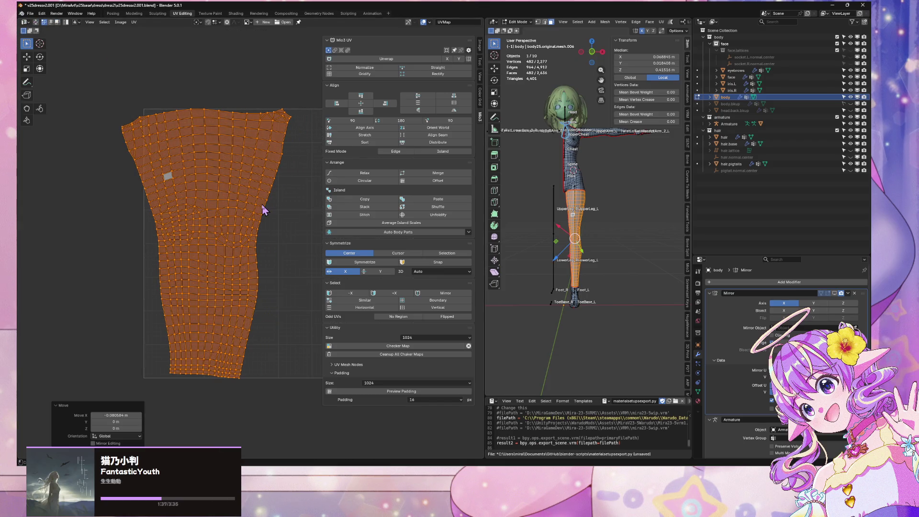
pyautogui.keyDown('alt'); pyautogui.click(284, 186); pyautogui.keyUp('alt')
pyautogui.click(438, 300)
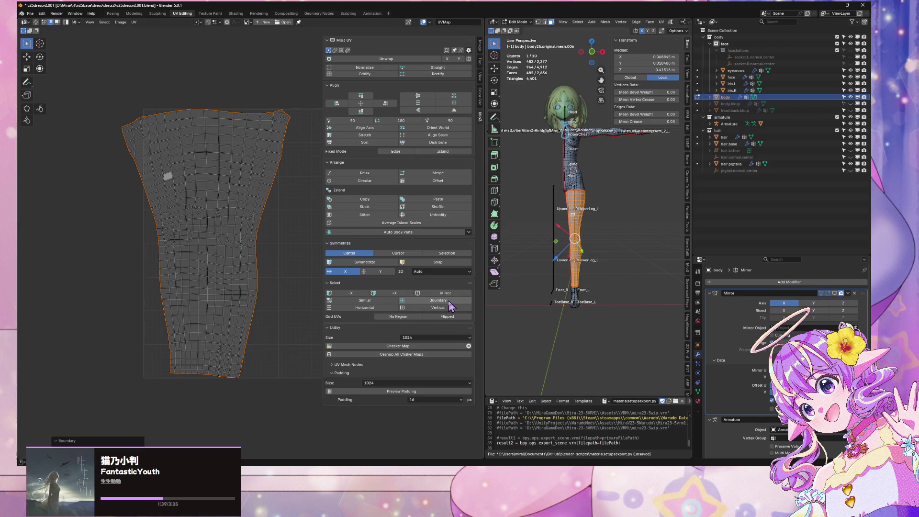
pyautogui.click(433, 67)
pyautogui.hotkey('ctrl', 'z')
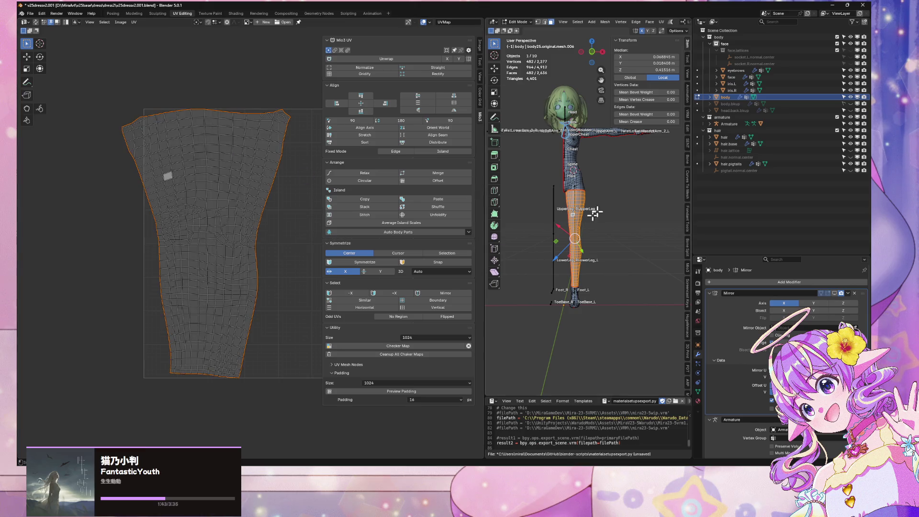
pyautogui.moveTo(632, 189); pyautogui.dragTo(642, 174, button='middle')
pyautogui.scroll(1, 546, 195)
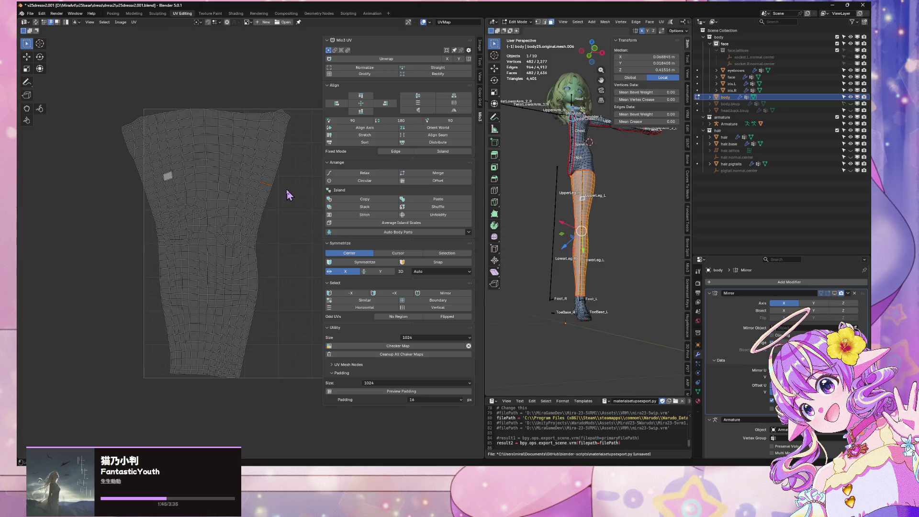
# Step: Straighten the selected leg-island edges and rectify the island into a regular grid
pyautogui.click(437, 68)
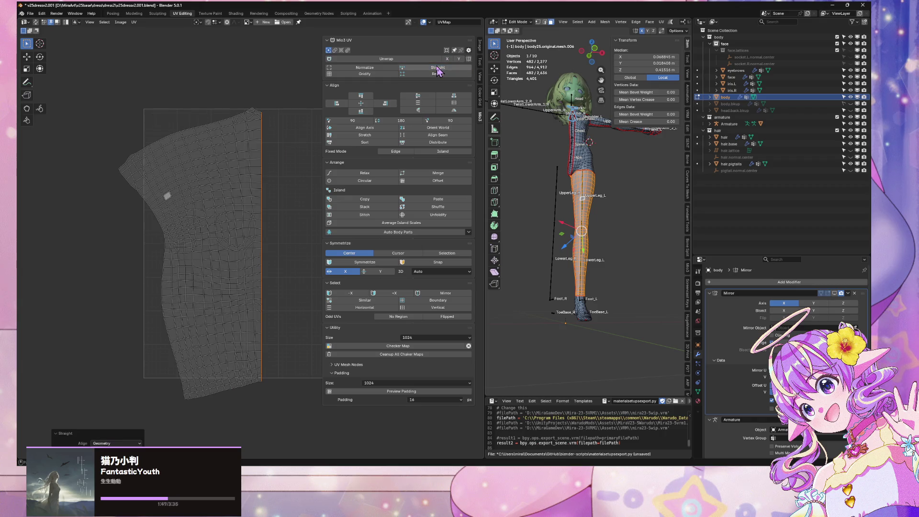
pyautogui.hotkey('ctrl', 'z')
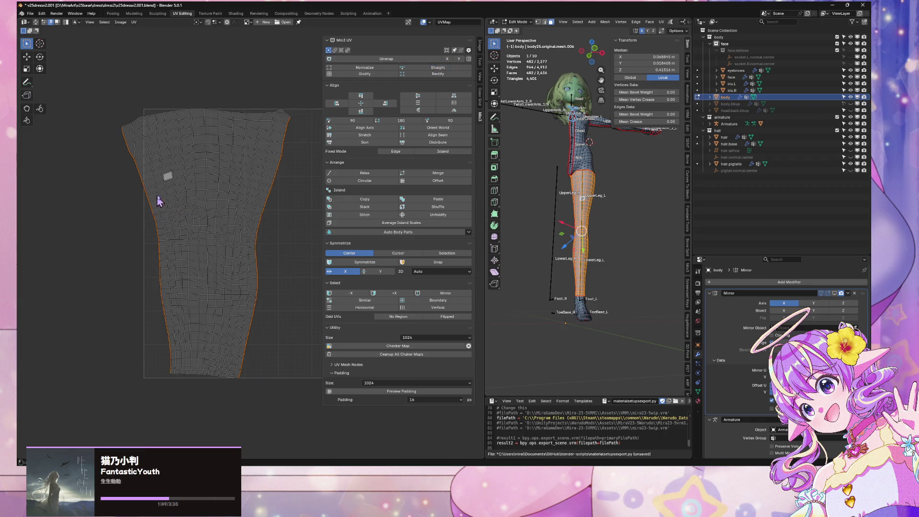
pyautogui.click(431, 70)
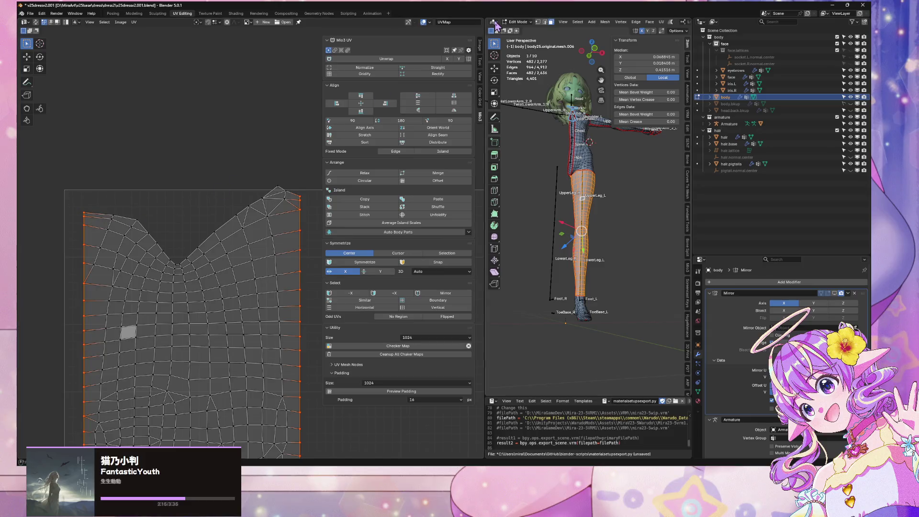
pyautogui.click(438, 74)
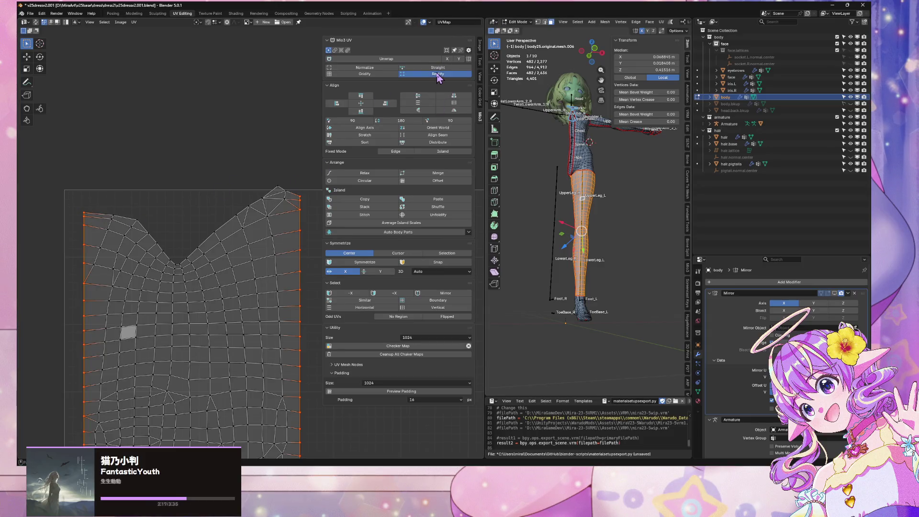
pyautogui.scroll(-5, 220, 116)
pyautogui.scroll(8, 201, 172)
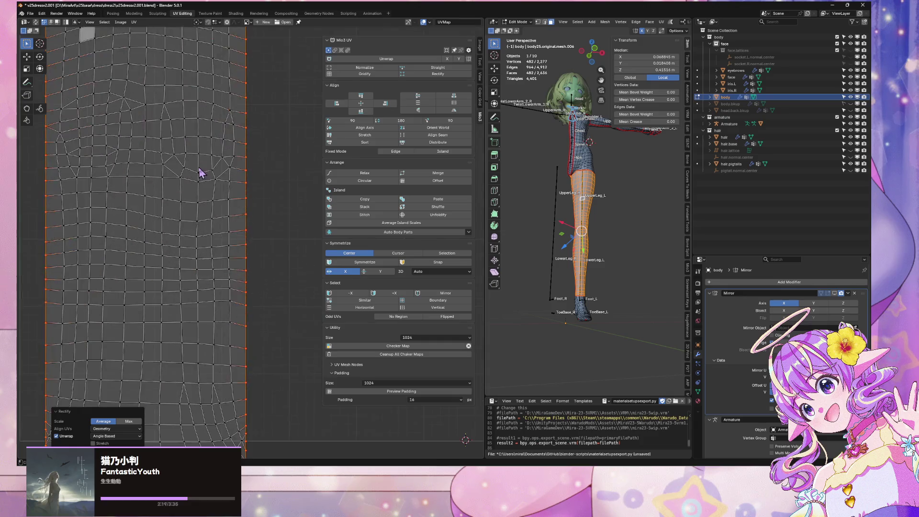
pyautogui.scroll(-5, 257, 369)
pyautogui.scroll(3, 200, 187)
pyautogui.moveTo(120, 149); pyautogui.dragTo(167, 219, button='middle')
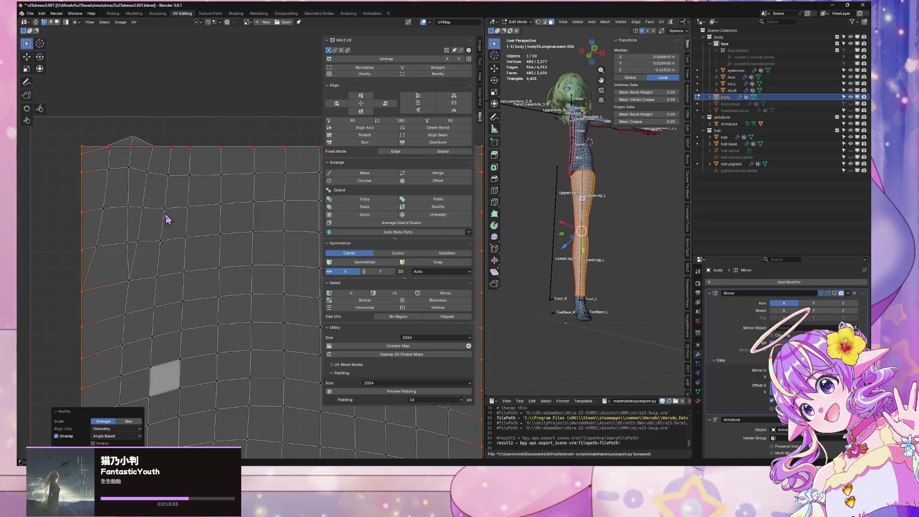
pyautogui.scroll(-3, 168, 219)
pyautogui.scroll(-2, 172, 213)
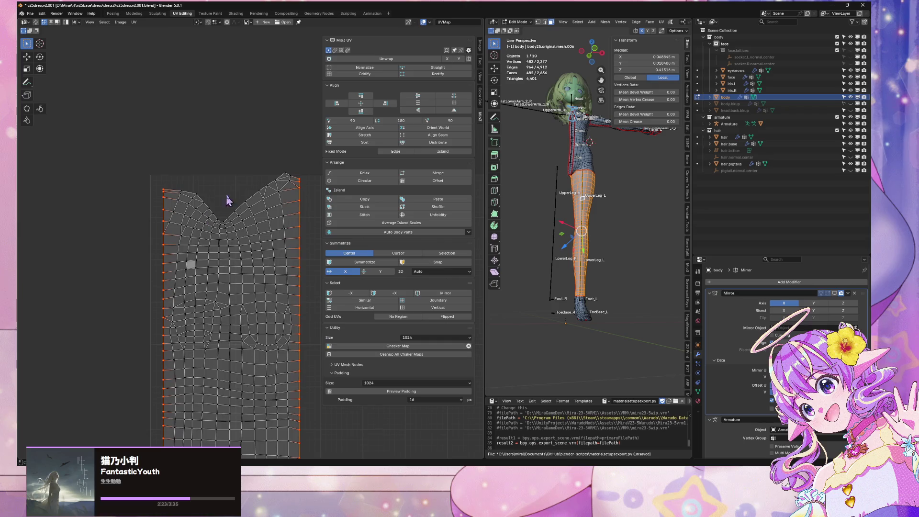
pyautogui.scroll(-4, 281, 283)
pyautogui.scroll(7, 267, 271)
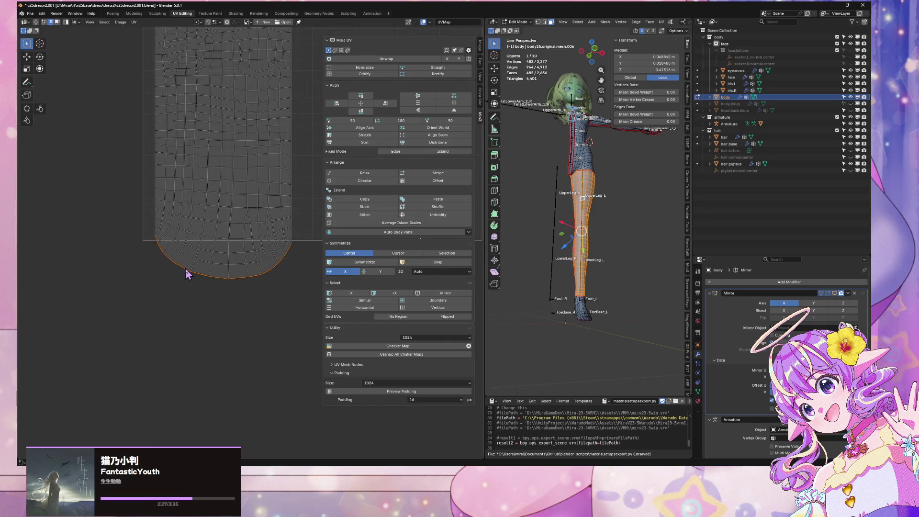
# Step: Flatten the island's rounded bottom edge, then rectify it from the right boundary loop into a rectangle
pyautogui.click(447, 68)
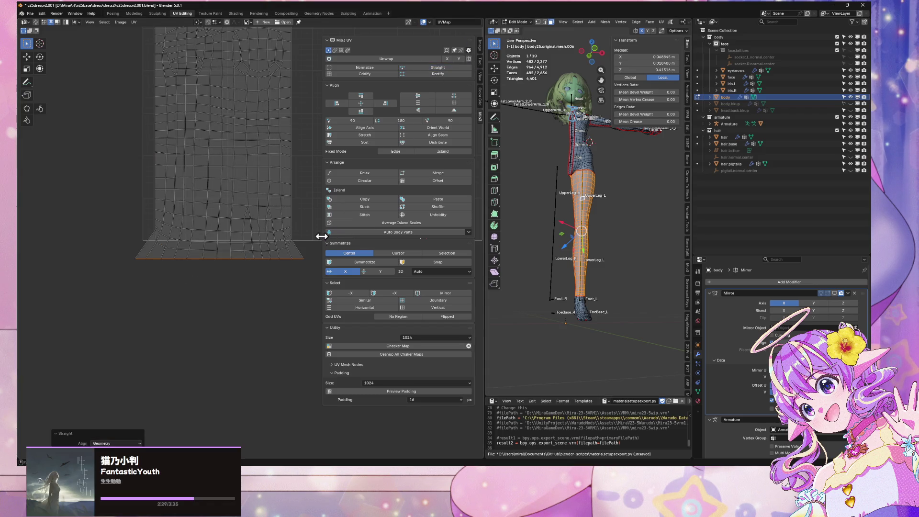
pyautogui.press('s')
pyautogui.press('x')
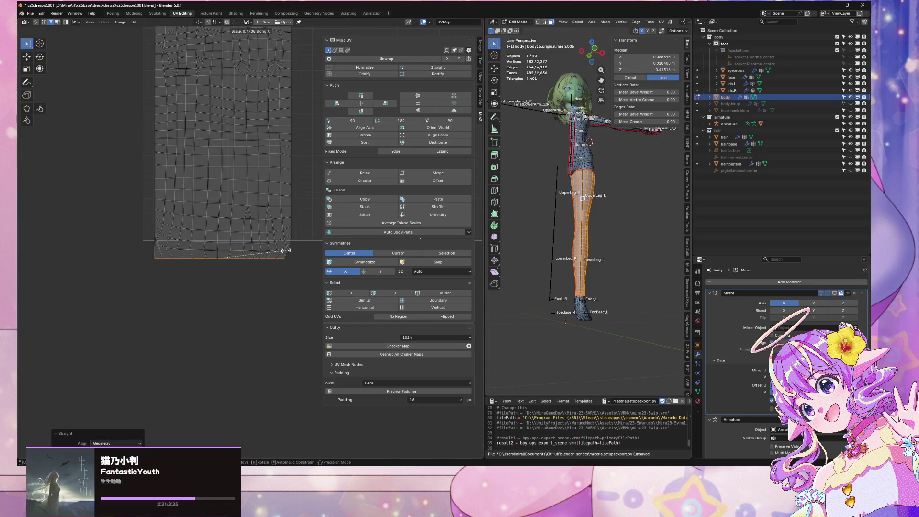
pyautogui.press('Escape')
pyautogui.keyDown('alt'); pyautogui.click(292, 222); pyautogui.keyUp('alt')
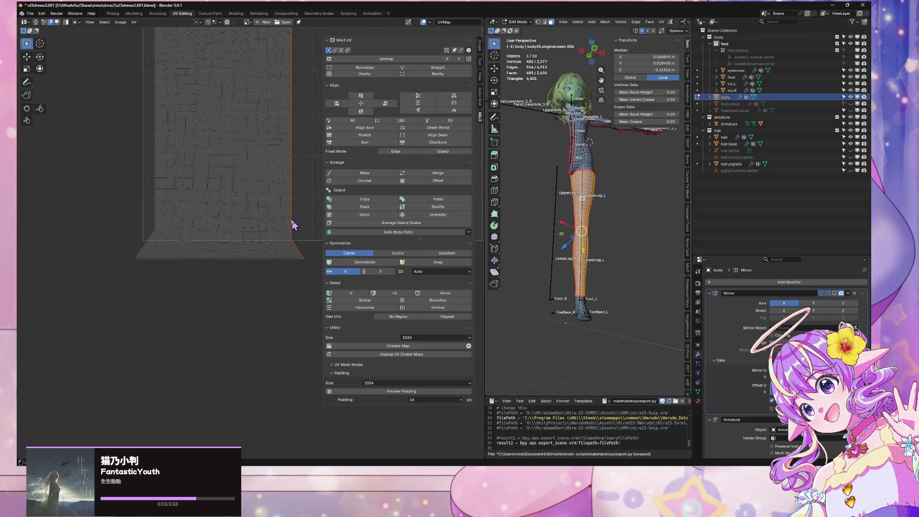
pyautogui.click(448, 74)
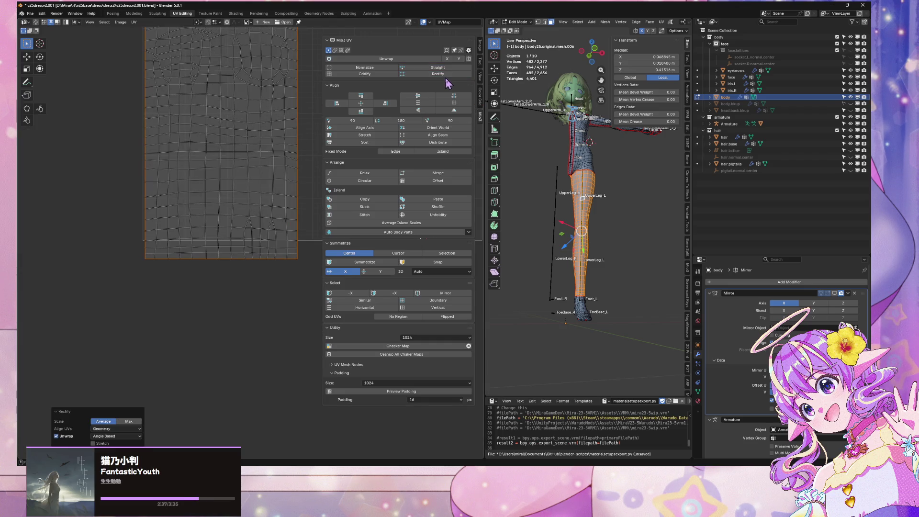
pyautogui.moveTo(279, 102)
pyautogui.mouseDown(button='middle')
pyautogui.moveTo(269, 359)
pyautogui.moveTo(283, 341)
pyautogui.mouseUp(button='middle')
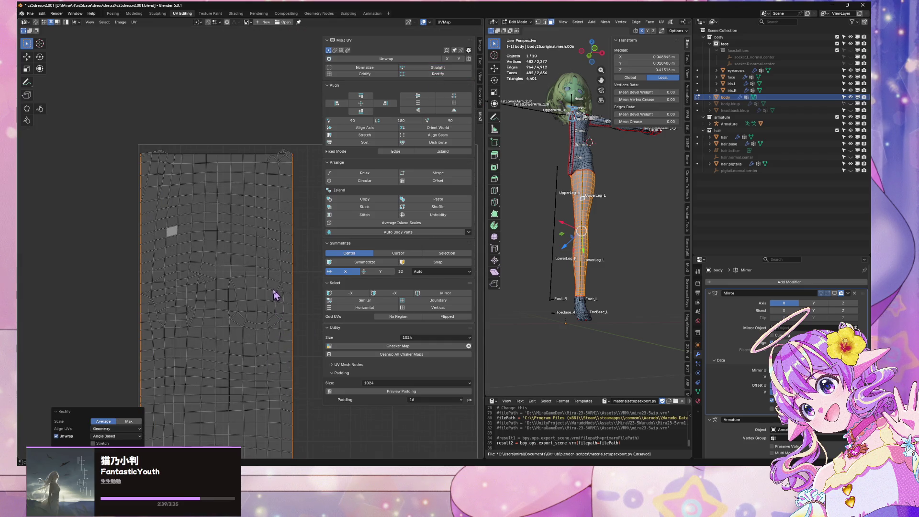
pyautogui.scroll(-2, 285, 247)
pyautogui.press('Tab')
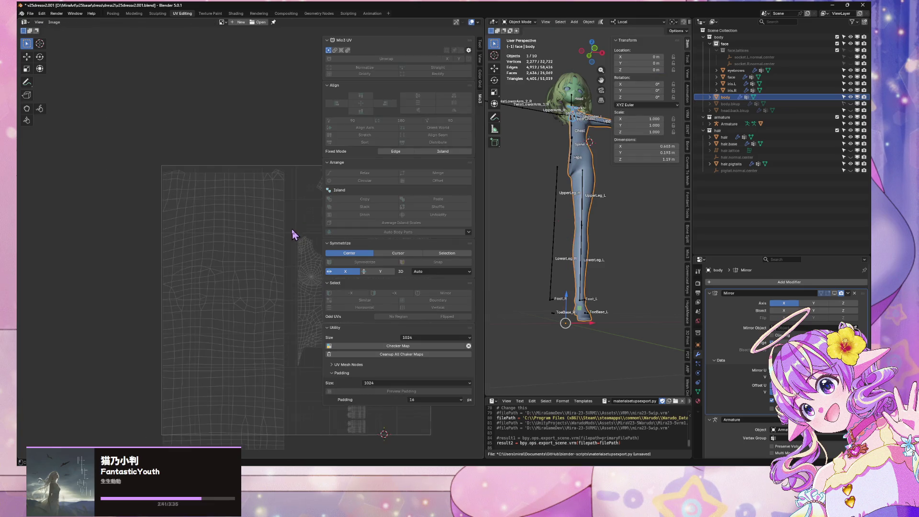
pyautogui.scroll(-1, 293, 234)
pyautogui.moveTo(294, 259)
pyautogui.mouseDown(button='middle')
pyautogui.moveTo(226, 143)
pyautogui.moveTo(256, 164)
pyautogui.mouseUp(button='middle')
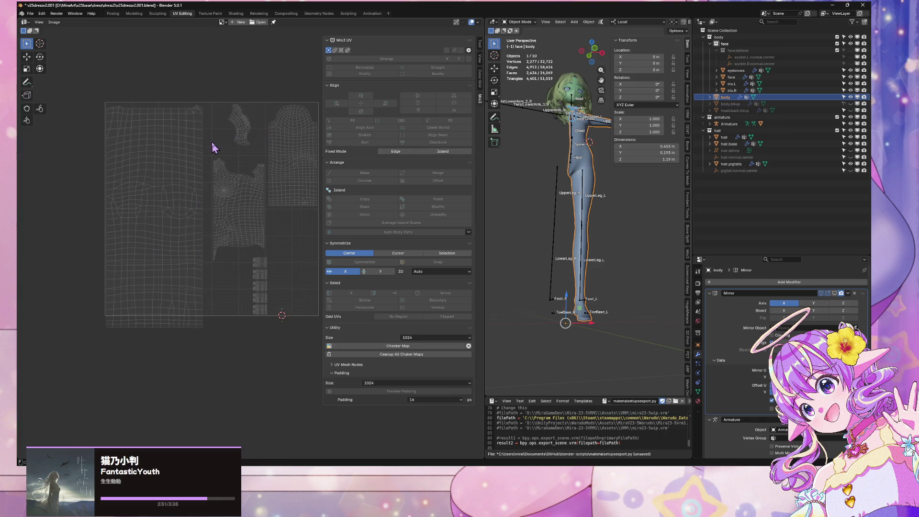
pyautogui.scroll(2, 211, 142)
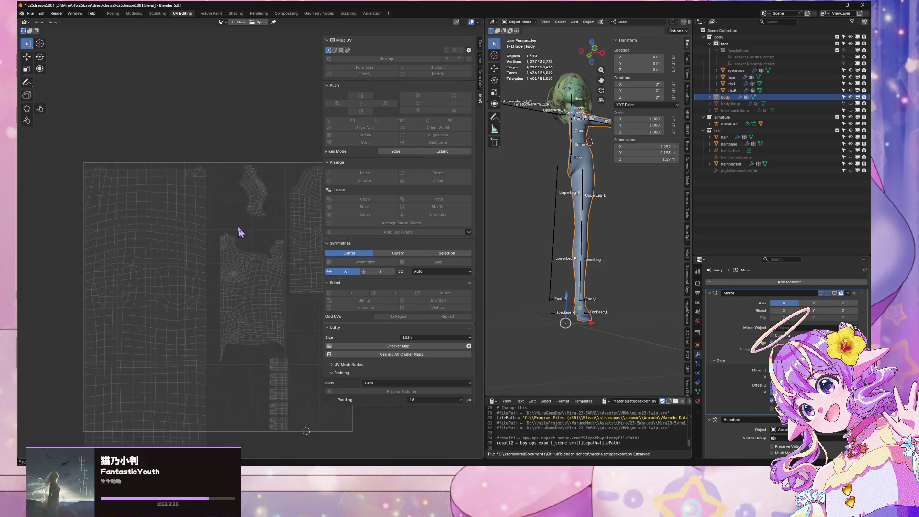
pyautogui.scroll(3, 263, 168)
pyautogui.scroll(-3, 265, 155)
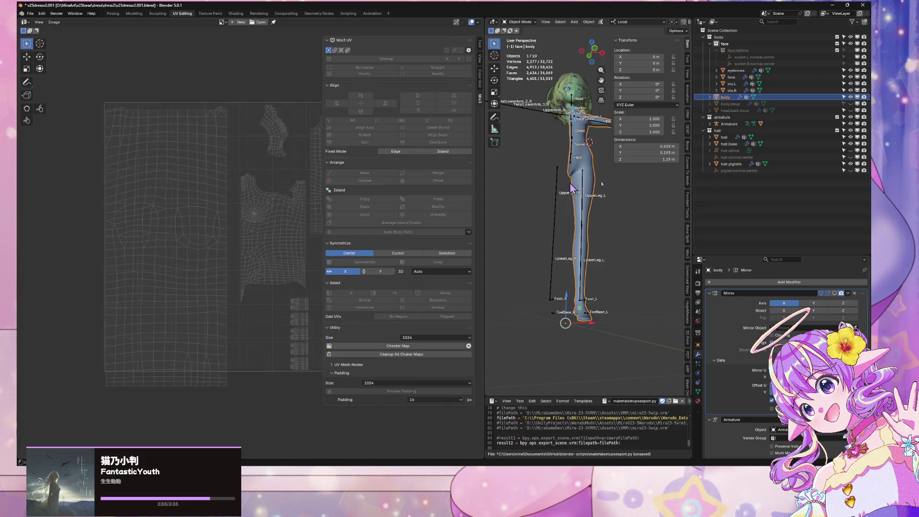
pyautogui.press('Tab')
# Step: Select the whole leg island, scale it to 0.863 and move it right
pyautogui.press('a')
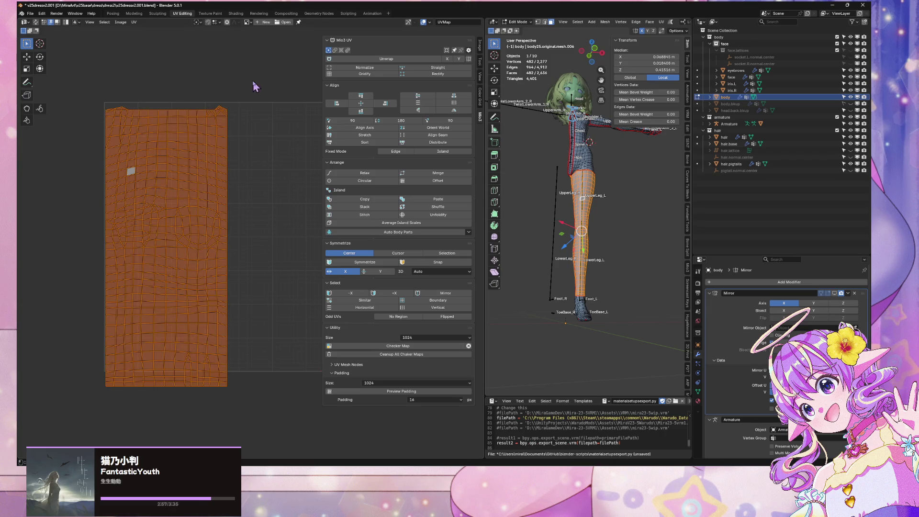
pyautogui.press('s')
pyautogui.click(223, 148)
pyautogui.press('g')
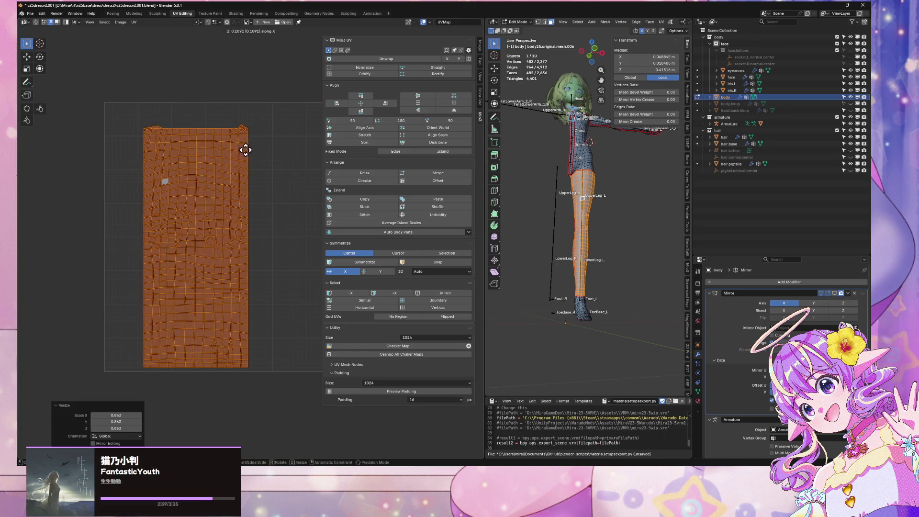
pyautogui.click(250, 181)
pyautogui.moveTo(250, 180); pyautogui.dragTo(196, 118, button='middle')
# Step: Scale the island to 0.583, drop it lower in the square, then enlarge it to 1.041
pyautogui.press('s')
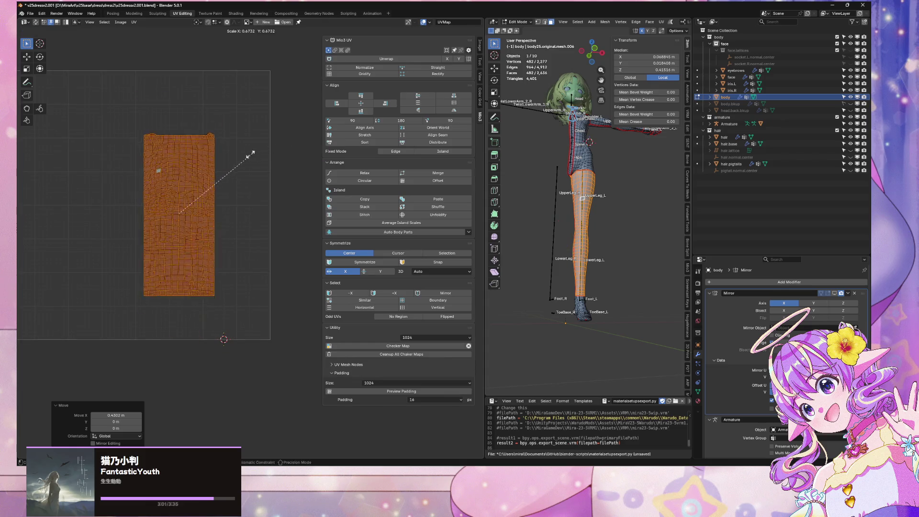
pyautogui.click(240, 159)
pyautogui.press('g')
pyautogui.press('x')
pyautogui.press('y')
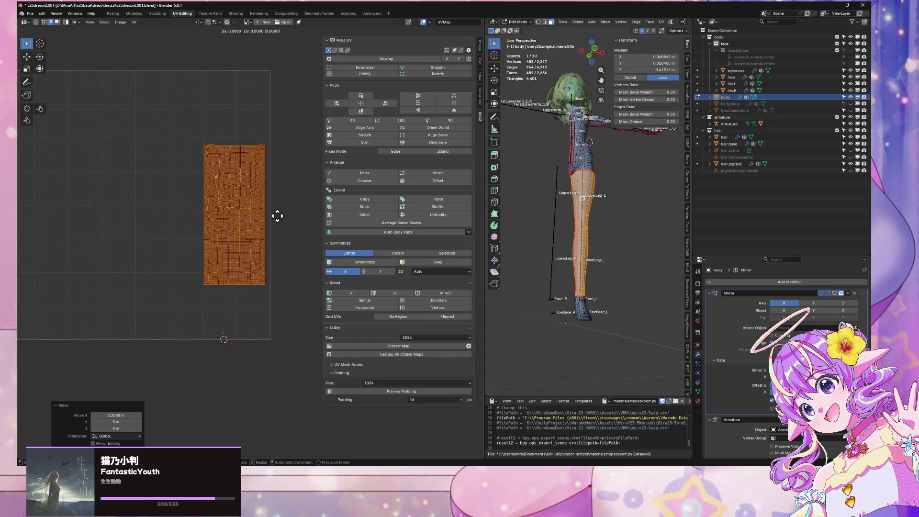
pyautogui.click(291, 211)
pyautogui.press('s')
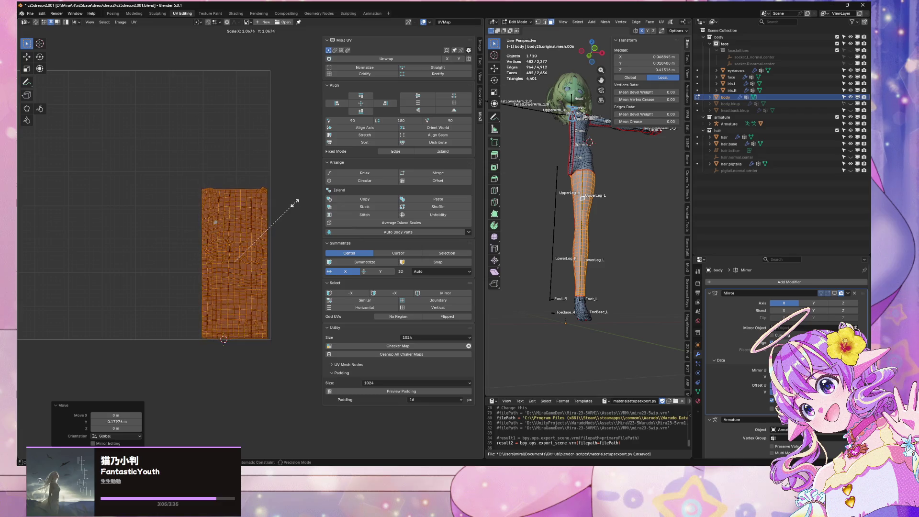
pyautogui.click(299, 202)
pyautogui.scroll(1, 584, 182)
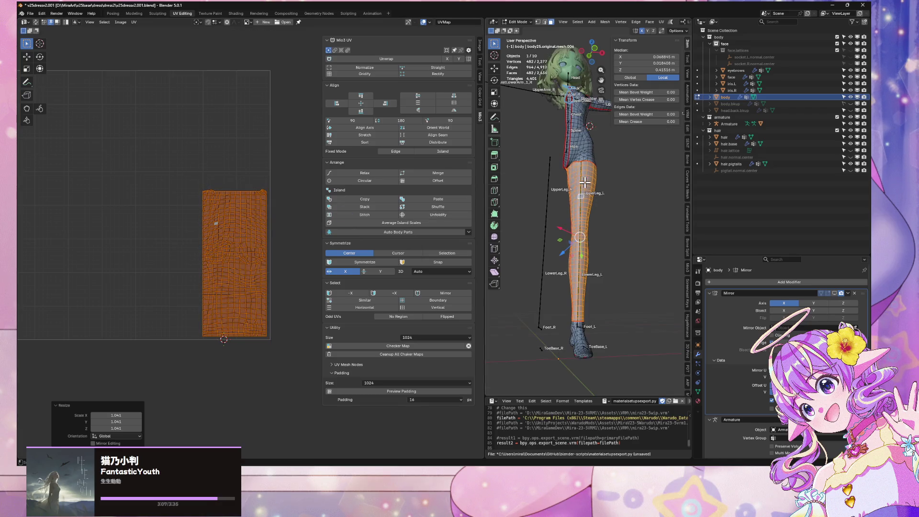
pyautogui.moveTo(590, 178)
pyautogui.mouseDown(button='middle')
pyautogui.moveTo(648, 168)
pyautogui.moveTo(637, 148)
pyautogui.moveTo(654, 156)
pyautogui.moveTo(575, 189)
pyautogui.mouseUp(button='middle')
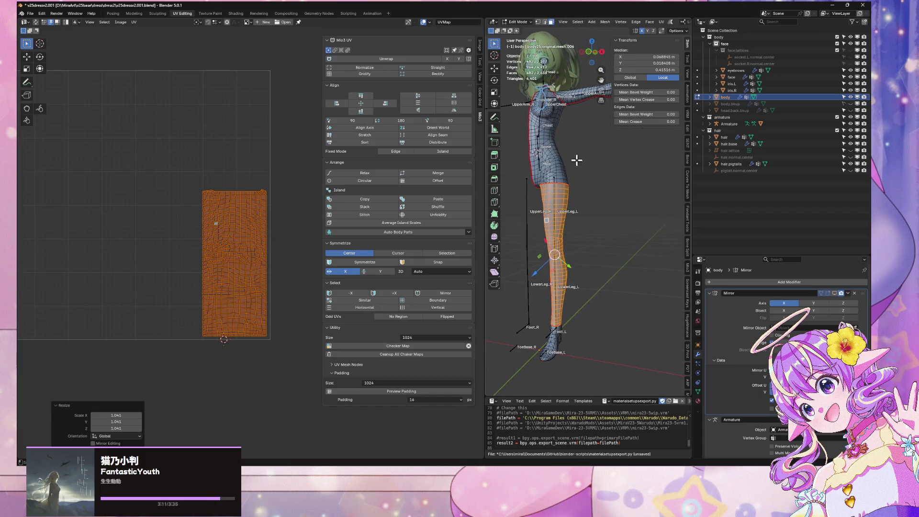
pyautogui.press('a')
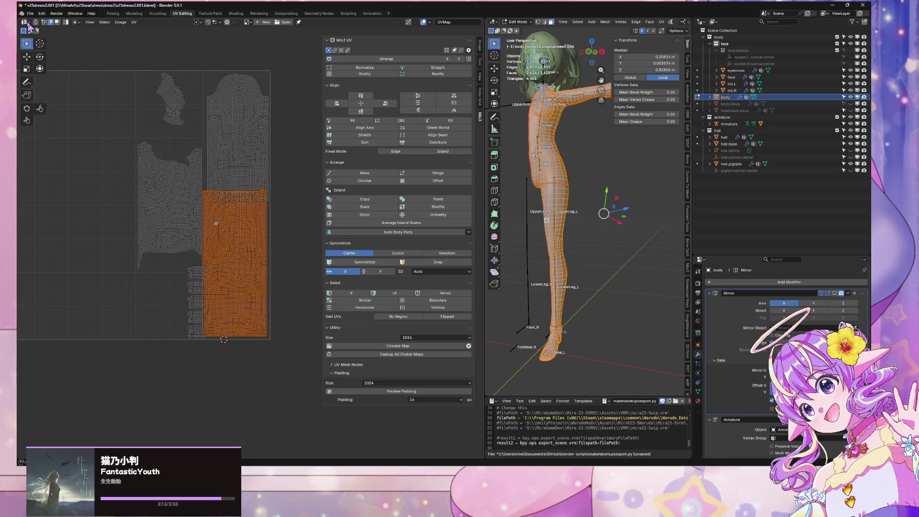
# Step: Shrink the lower right UV island and nudge it slightly to the right
pyautogui.click(245, 273)
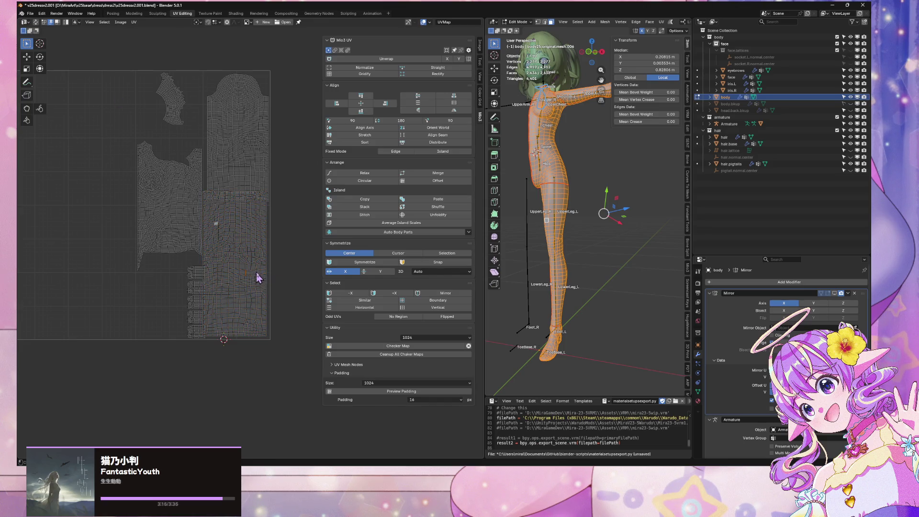
pyautogui.press('l')
pyautogui.press('g')
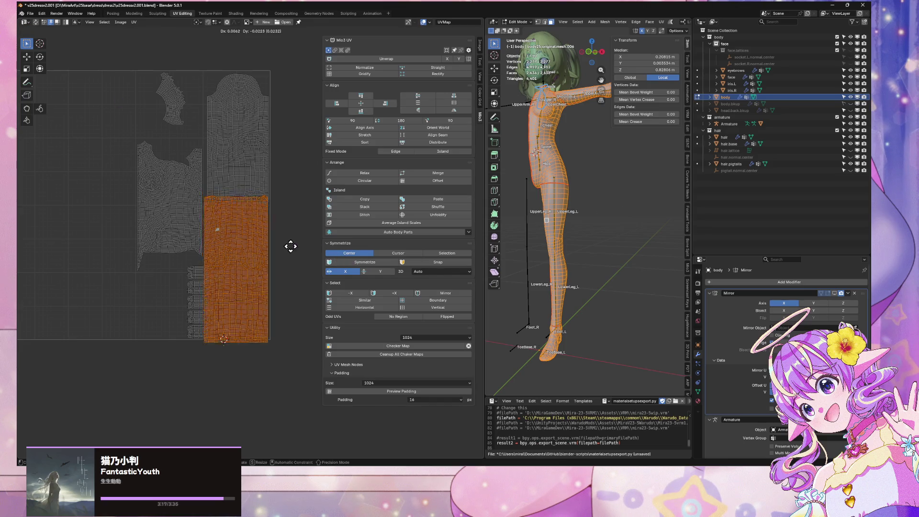
pyautogui.press('s')
pyautogui.click(298, 257)
pyautogui.press('g')
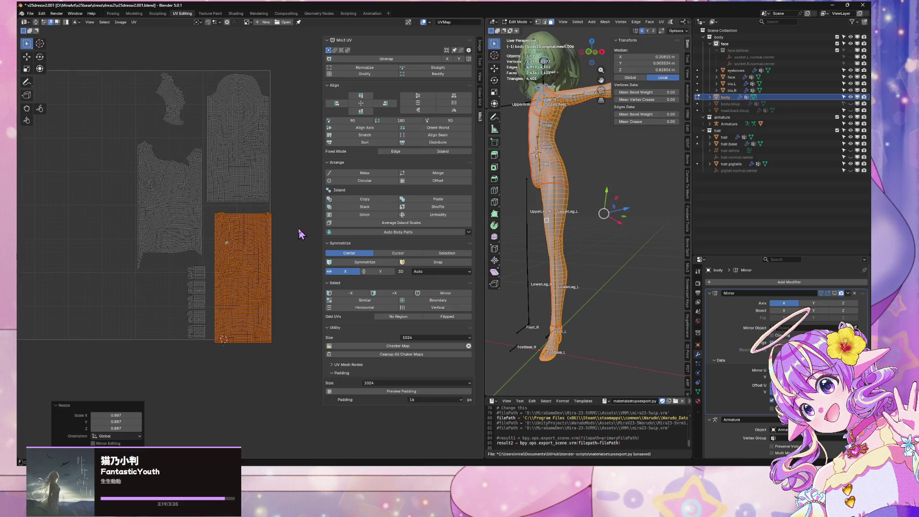
pyautogui.click(294, 221)
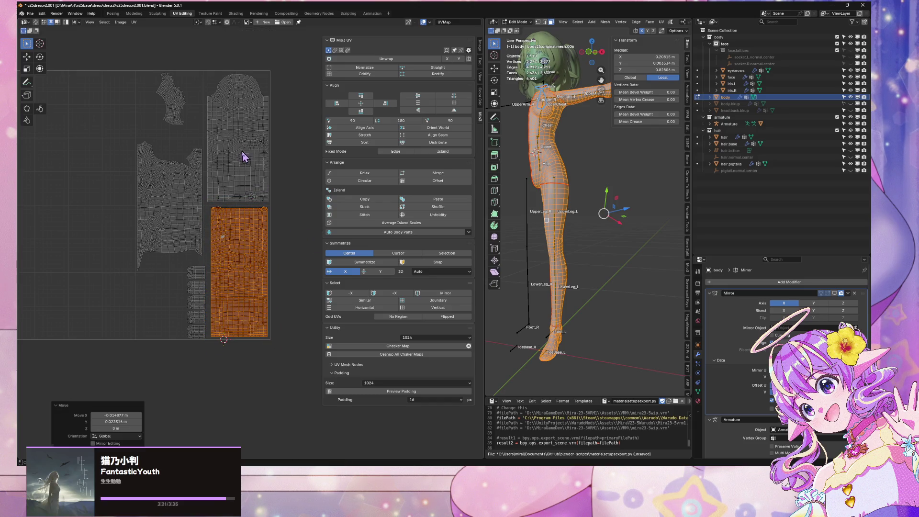
# Step: Shrink the upper right UV island, leaving it in its current position
pyautogui.click(242, 152)
pyautogui.hotkey('ctrl', 'l')
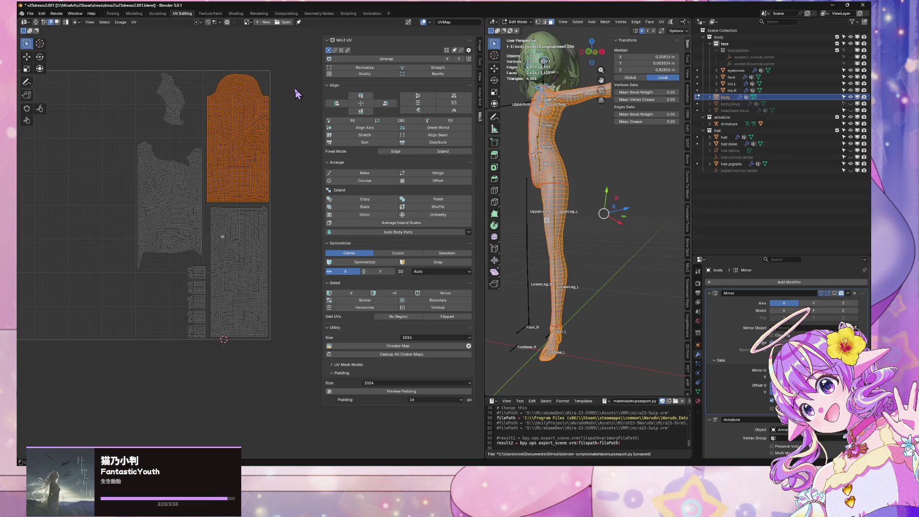
pyautogui.press('s')
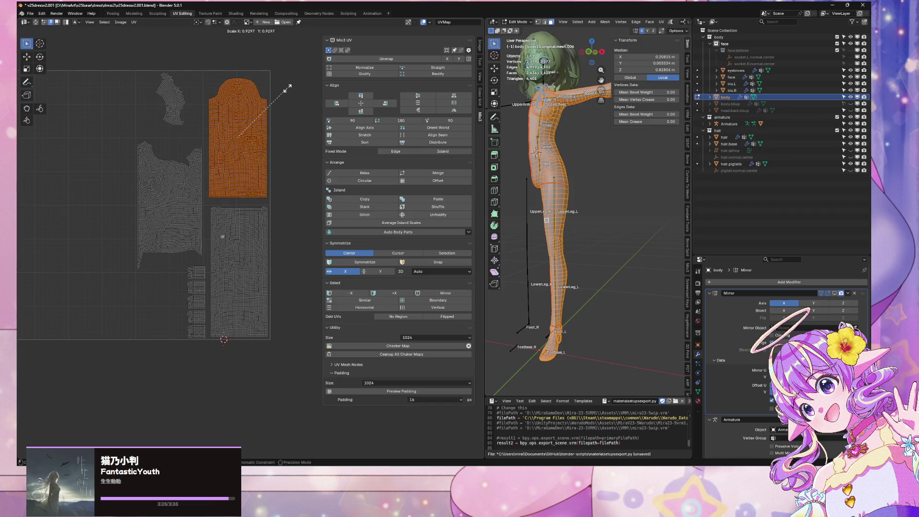
pyautogui.click(286, 94)
pyautogui.press('g')
pyautogui.rightClick(283, 101)
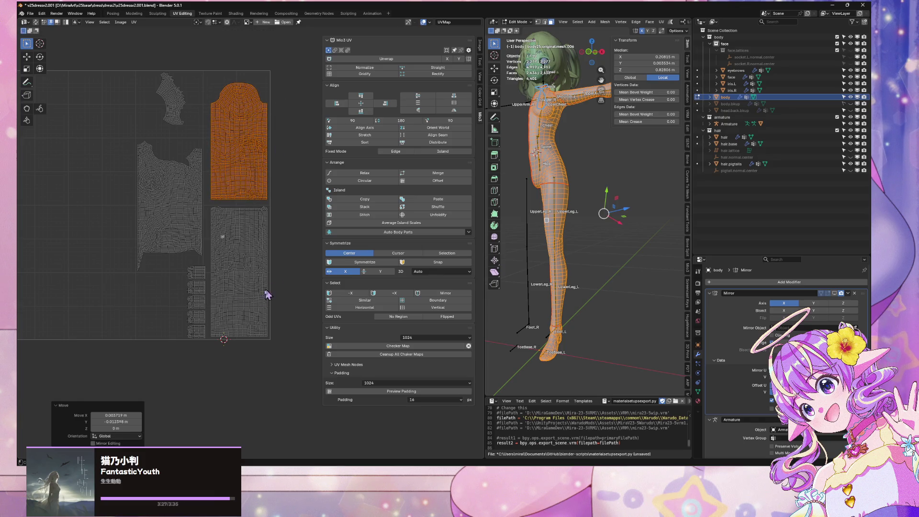
# Step: Scale up the large left torso island, stretch it taller, and shift it slightly sideways
pyautogui.click(165, 194)
pyautogui.hotkey('ctrl', 'l')
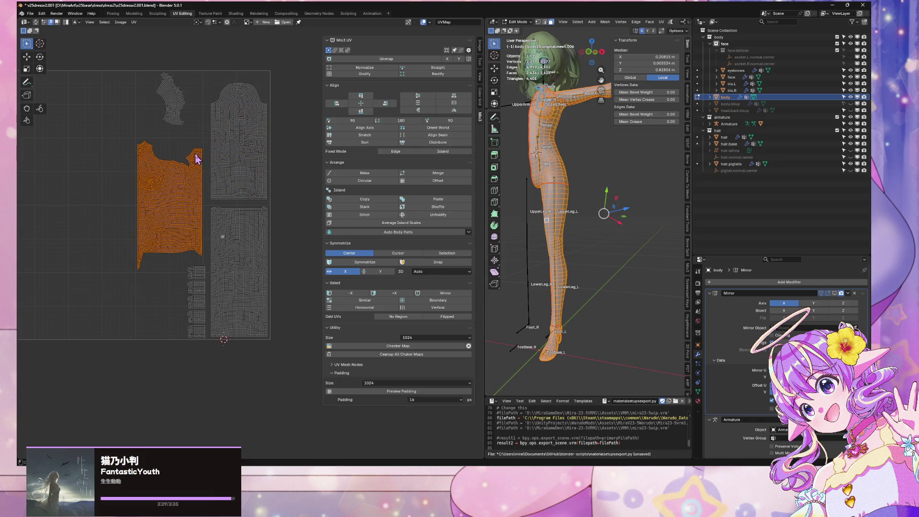
pyautogui.press('s')
pyautogui.click(205, 122)
pyautogui.press('s')
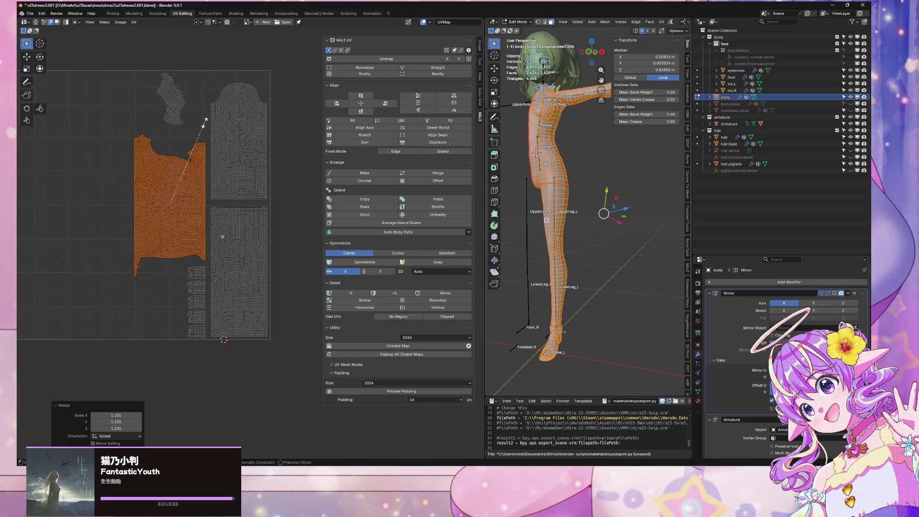
pyautogui.press('y')
pyautogui.click(190, 113)
pyautogui.press('g')
pyautogui.press('x')
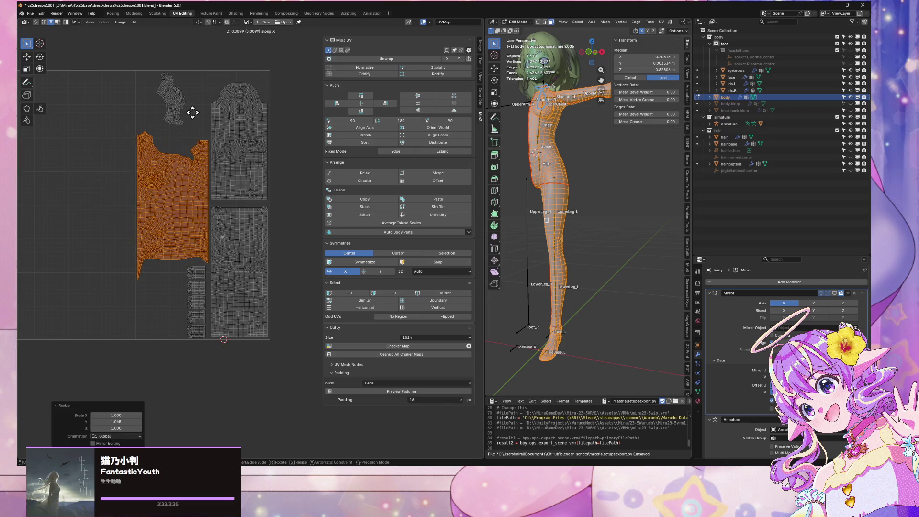
pyautogui.click(190, 113)
# Step: Raise the large left island, stretch it vertically again, and begin lifting it further
pyautogui.press('g')
pyautogui.press('y')
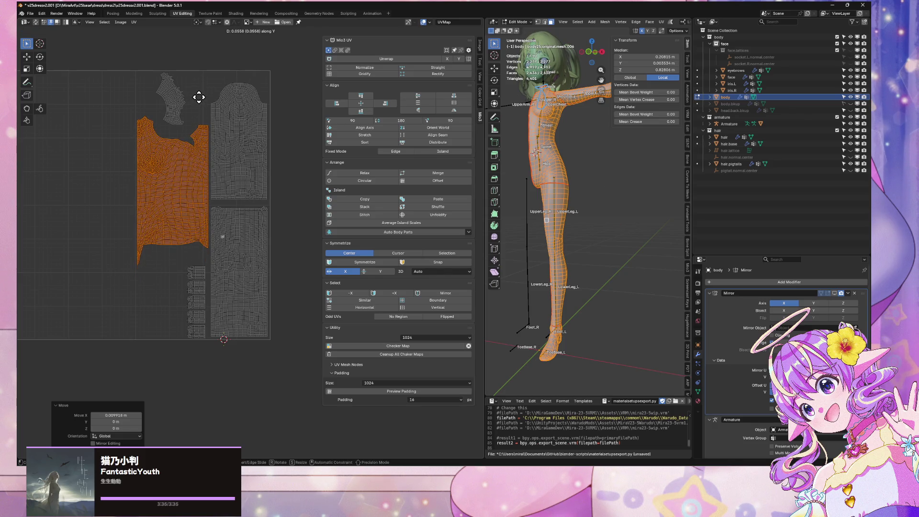
pyautogui.click(198, 97)
pyautogui.press('s')
pyautogui.press('y')
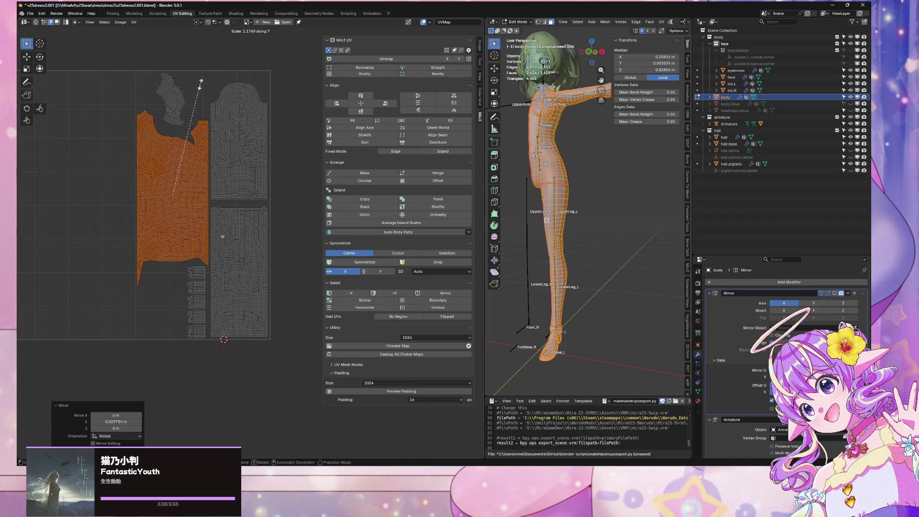
pyautogui.click(192, 84)
pyautogui.press('g')
pyautogui.press('y')
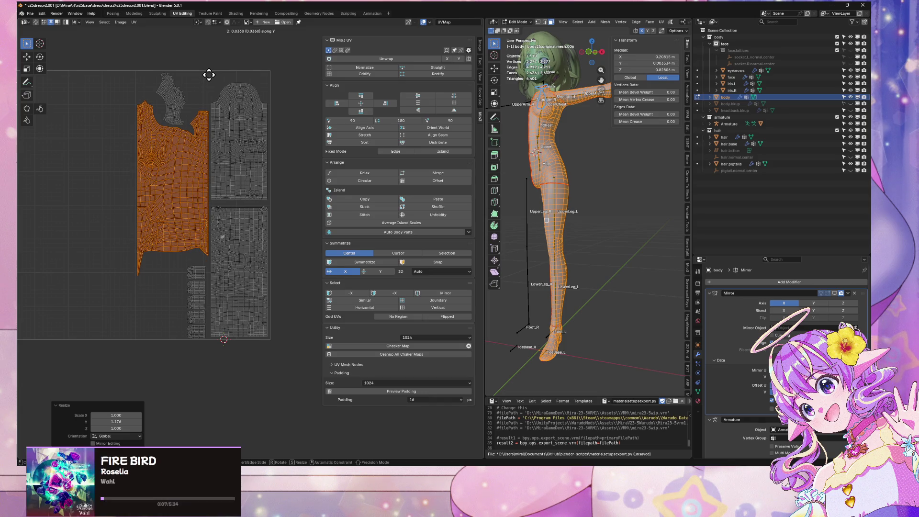
# Step: Set the torso island's raised position, then narrow the small islands beneath it and shift them left
pyautogui.click(210, 89)
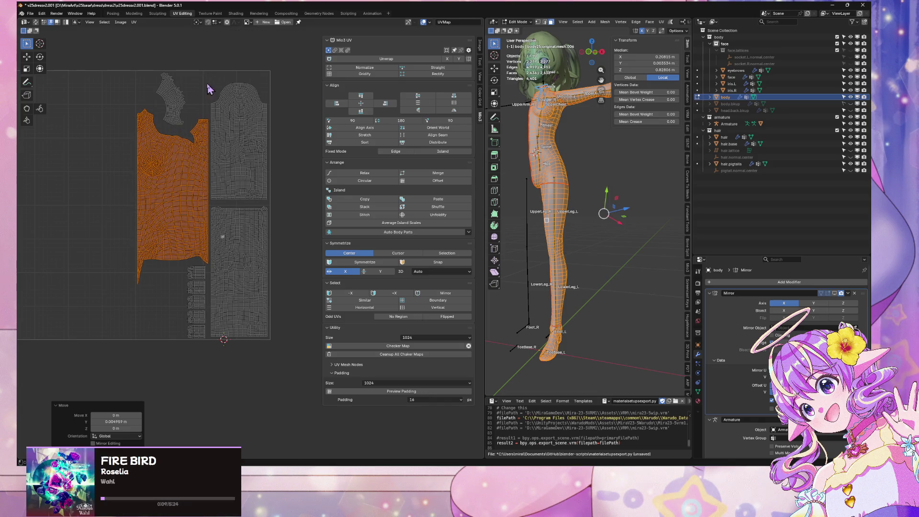
pyautogui.moveTo(209, 370)
pyautogui.mouseDown()
pyautogui.moveTo(175, 309)
pyautogui.moveTo(169, 264)
pyautogui.moveTo(172, 275)
pyautogui.mouseUp()
pyautogui.hotkey('ctrl', 'l')
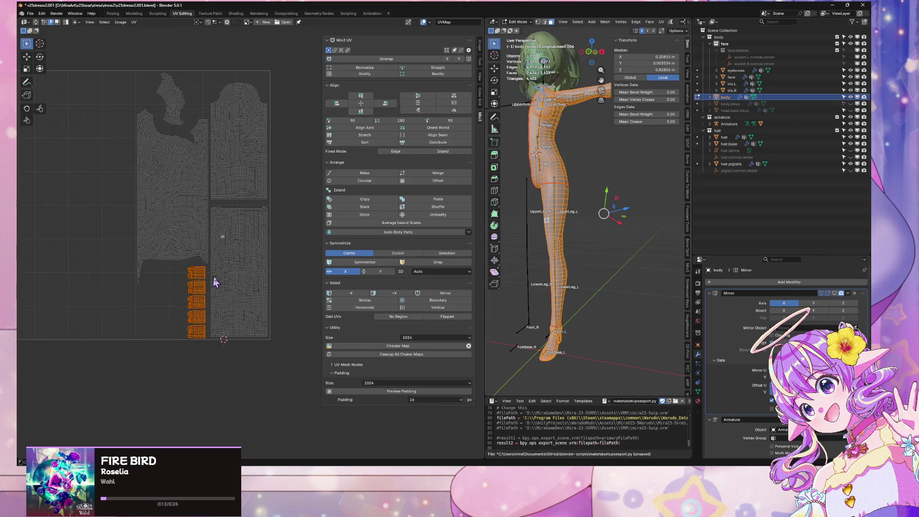
pyautogui.press('s')
pyautogui.press('x')
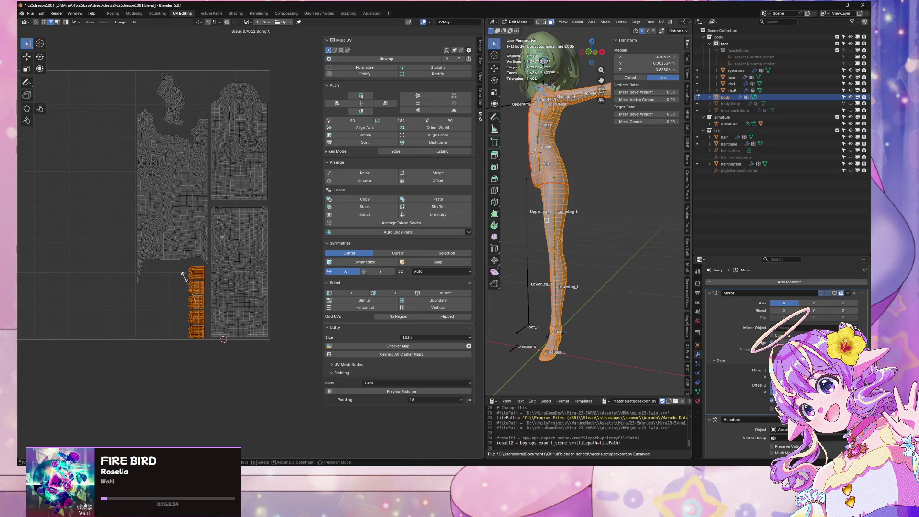
pyautogui.click(182, 278)
pyautogui.press('g')
pyautogui.press('x')
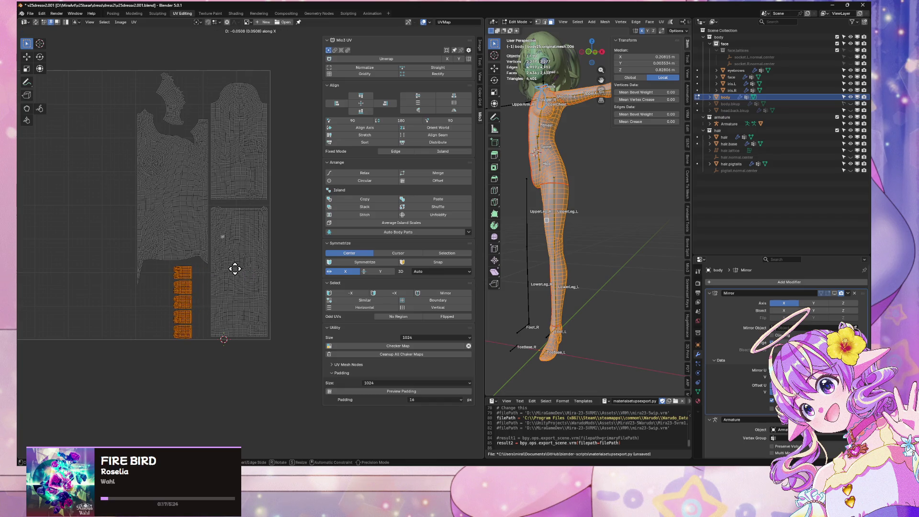
pyautogui.click(225, 269)
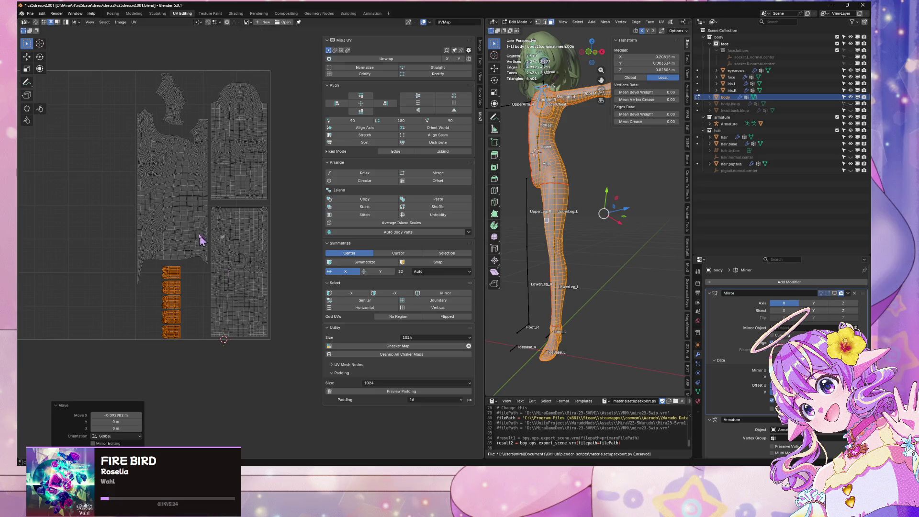
# Step: Widen the stack of small islands horizontally
pyautogui.scroll(4, 201, 240)
pyautogui.moveTo(120, 113)
pyautogui.mouseDown(button='middle')
pyautogui.moveTo(267, 158)
pyautogui.moveTo(238, 160)
pyautogui.mouseUp(button='middle')
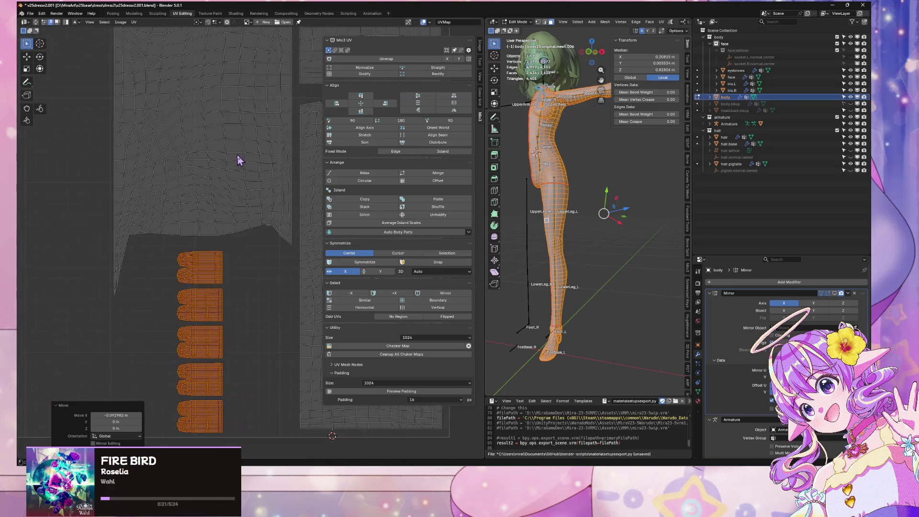
pyautogui.press('s')
pyautogui.press('x')
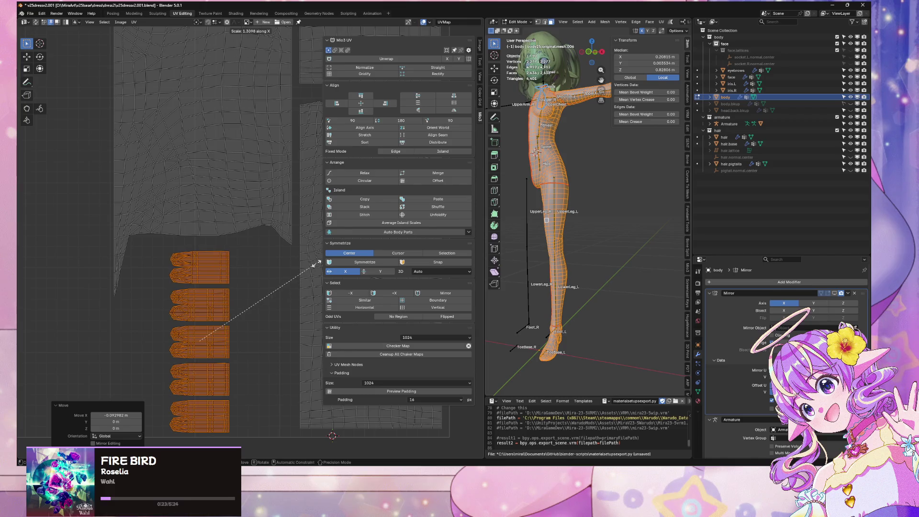
pyautogui.click(283, 249)
pyautogui.scroll(-5, 282, 248)
# Step: Leave and re-enter Edit Mode, deselect everything, and orbit the body to a front view
pyautogui.press('Tab')
pyautogui.scroll(6, 259, 281)
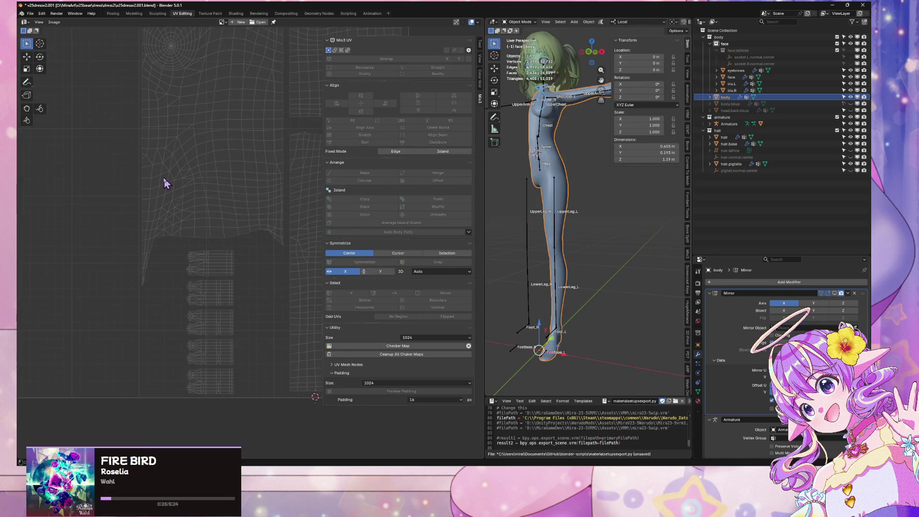
pyautogui.press('Tab')
pyautogui.hotkey('alt', 'a')
pyautogui.scroll(-5, 180, 181)
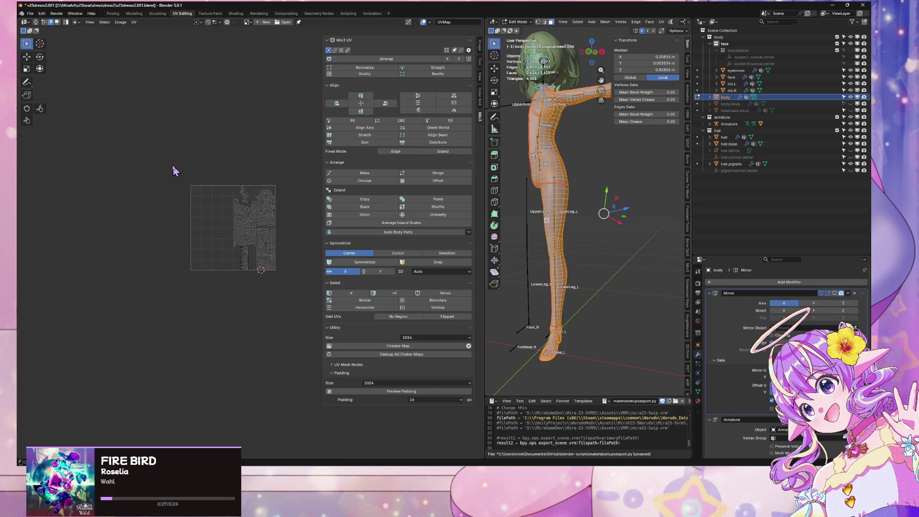
pyautogui.scroll(4, 182, 180)
pyautogui.moveTo(526, 201); pyautogui.dragTo(548, 179, button='middle')
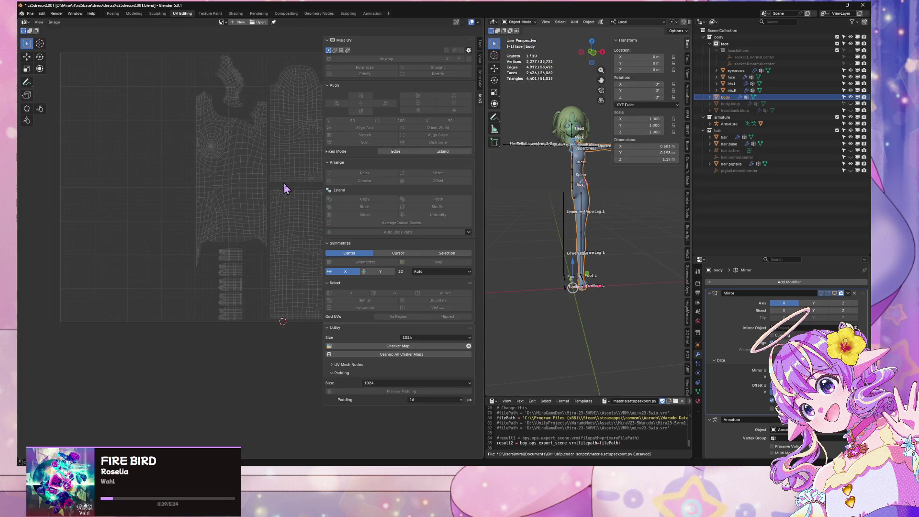
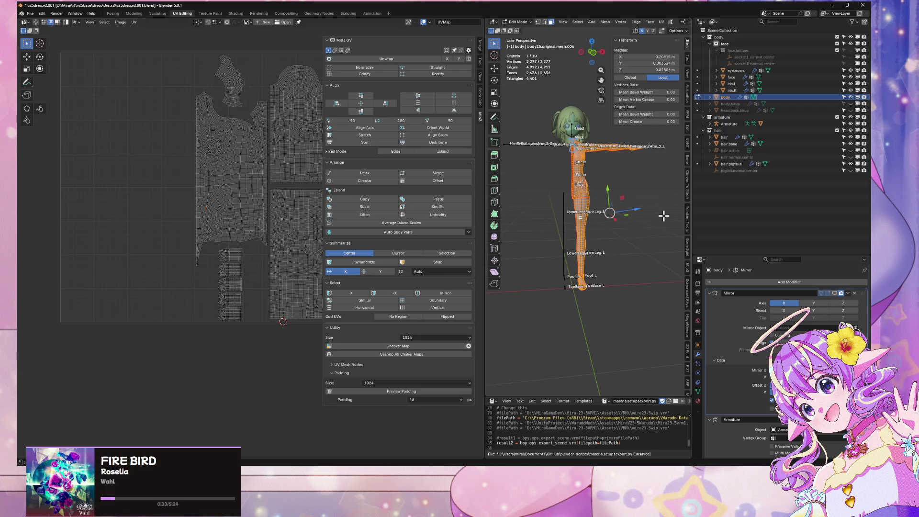
# Step: Turn on the body Mirror modifier's edit-mode display and frame the head and chest
pyautogui.moveTo(664, 215); pyautogui.dragTo(647, 204, button='middle')
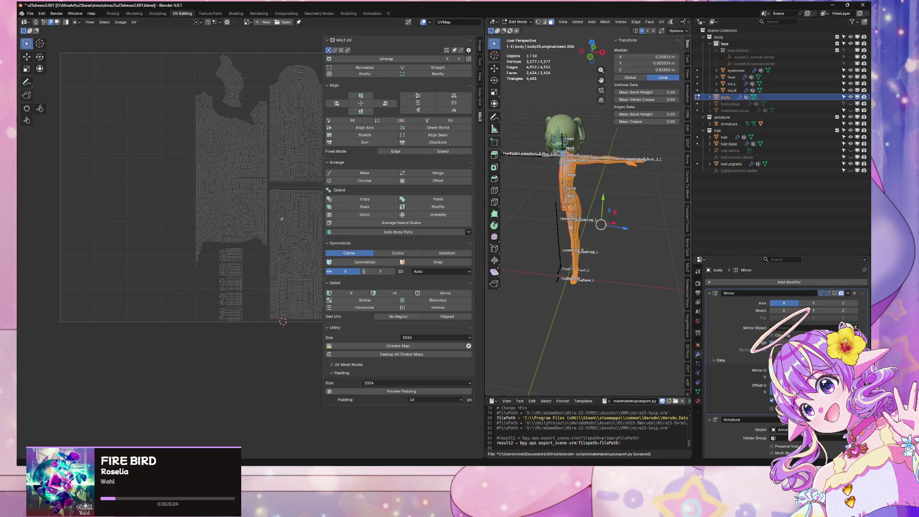
pyautogui.click(835, 293)
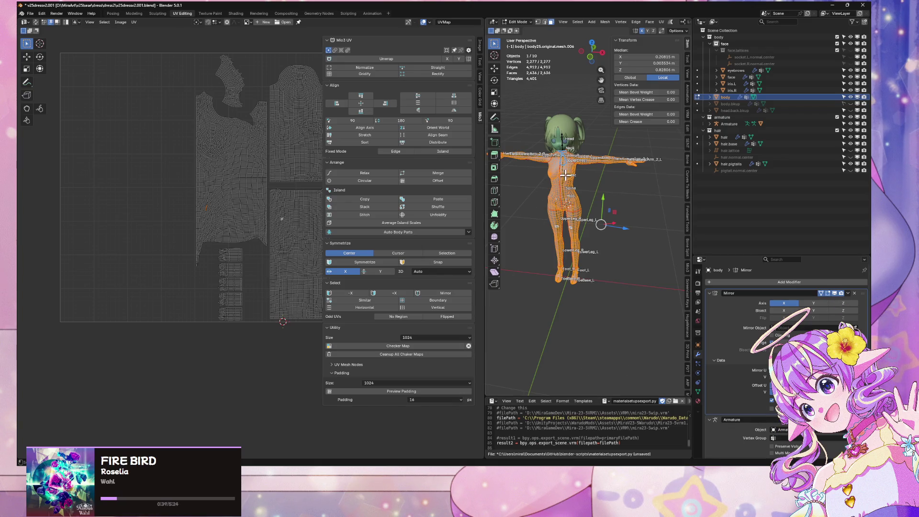
pyautogui.moveTo(566, 175); pyautogui.dragTo(581, 198, button='middle')
pyautogui.scroll(5, 599, 223)
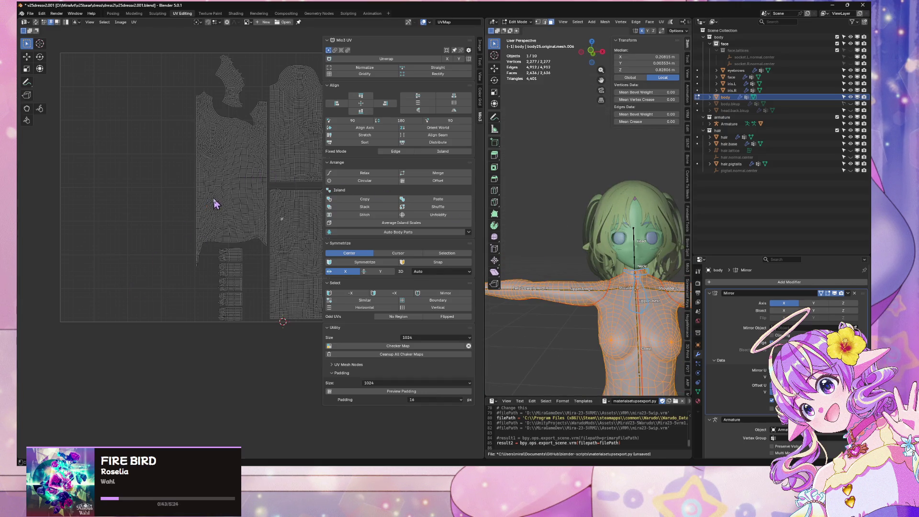
pyautogui.scroll(2, 214, 204)
pyautogui.scroll(-5, 201, 249)
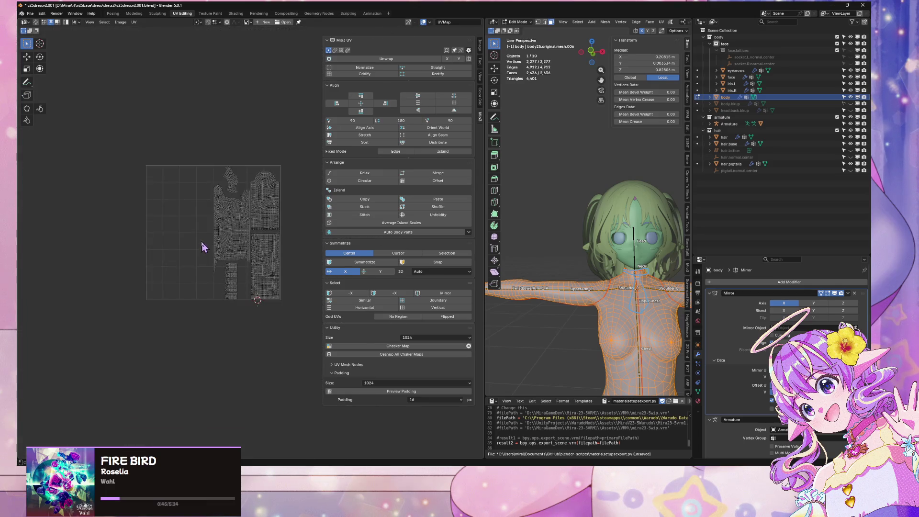
pyautogui.scroll(5, 225, 235)
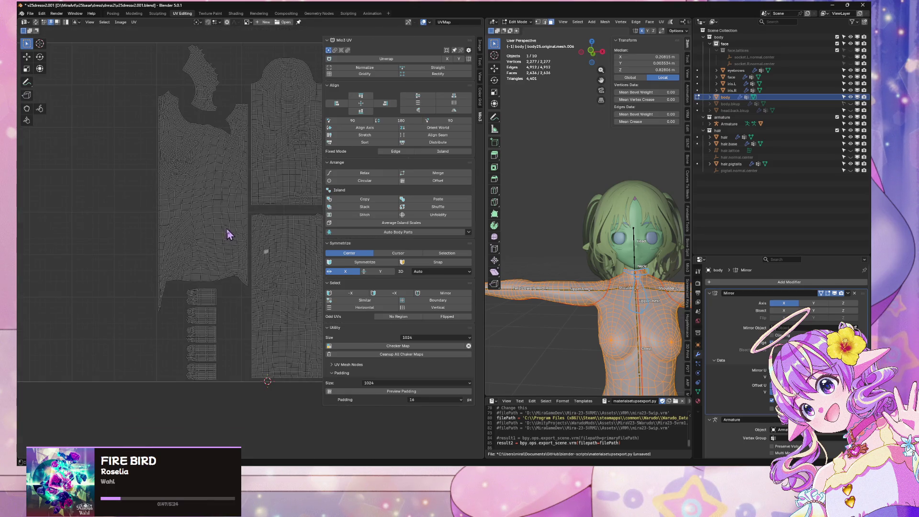
pyautogui.scroll(8, 626, 228)
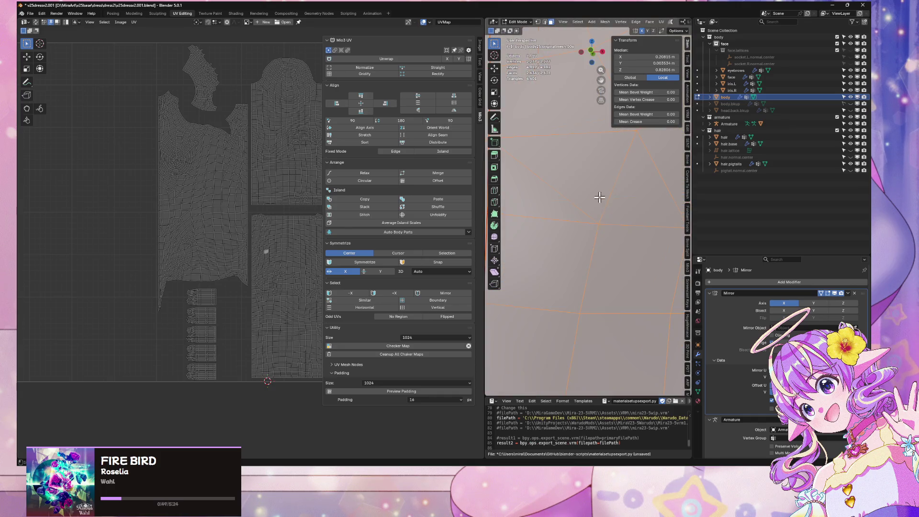
pyautogui.scroll(-8, 617, 272)
# Step: Switch to Object Mode, select the hair.base object among the overlapping meshes, and edit it
pyautogui.press('Tab')
pyautogui.scroll(3, 631, 297)
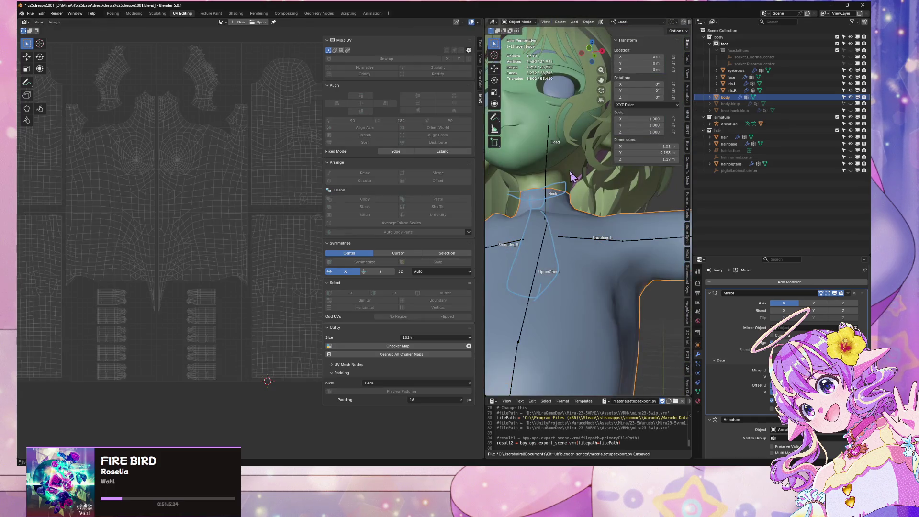
pyautogui.click(556, 153)
pyautogui.click(569, 174)
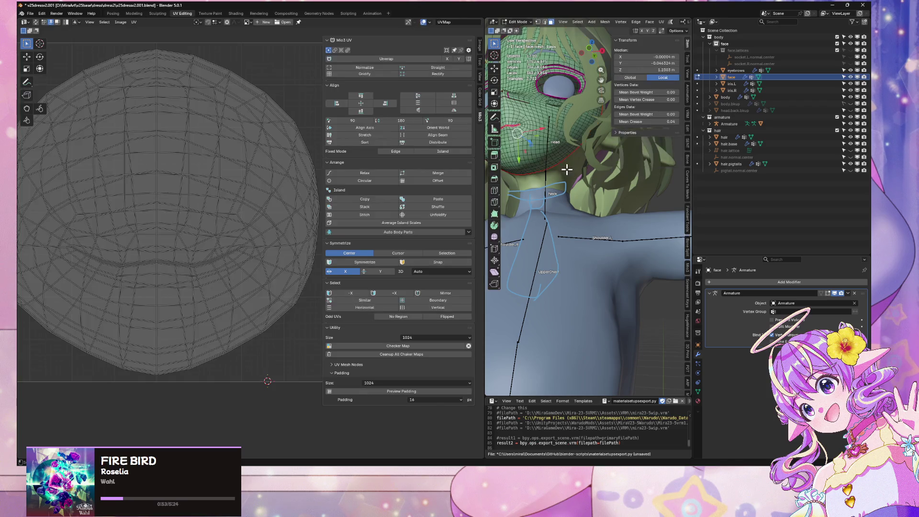
pyautogui.click(569, 173)
pyautogui.click(569, 173)
pyautogui.click(570, 173)
pyautogui.click(572, 174)
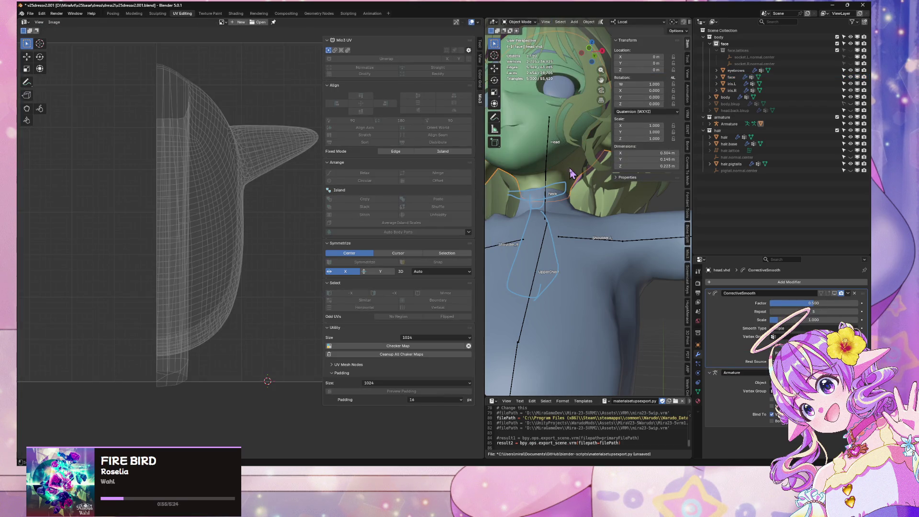
pyautogui.click(571, 172)
pyautogui.press('Tab')
# Step: Isolate the hair base in Local View and snap to Front Orthographic
pyautogui.press('KP_Divide')
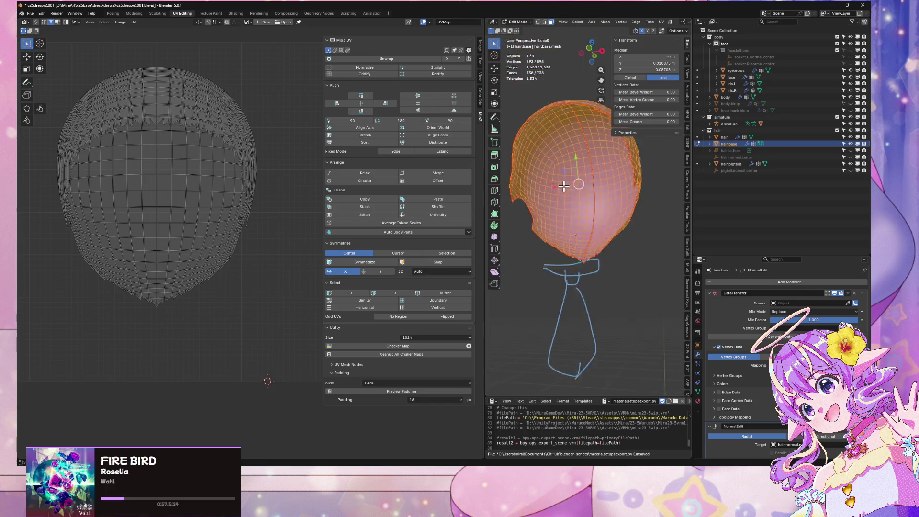
pyautogui.moveTo(571, 162)
pyautogui.mouseDown(button='middle')
pyautogui.moveTo(550, 246)
pyautogui.moveTo(529, 257)
pyautogui.moveTo(646, 277)
pyautogui.moveTo(634, 232)
pyautogui.moveTo(657, 280)
pyautogui.moveTo(641, 312)
pyautogui.moveTo(554, 287)
pyautogui.moveTo(673, 228)
pyautogui.moveTo(545, 244)
pyautogui.moveTo(635, 251)
pyautogui.moveTo(583, 224)
pyautogui.moveTo(529, 234)
pyautogui.moveTo(598, 225)
pyautogui.moveTo(536, 222)
pyautogui.moveTo(552, 219)
pyautogui.mouseUp(button='middle')
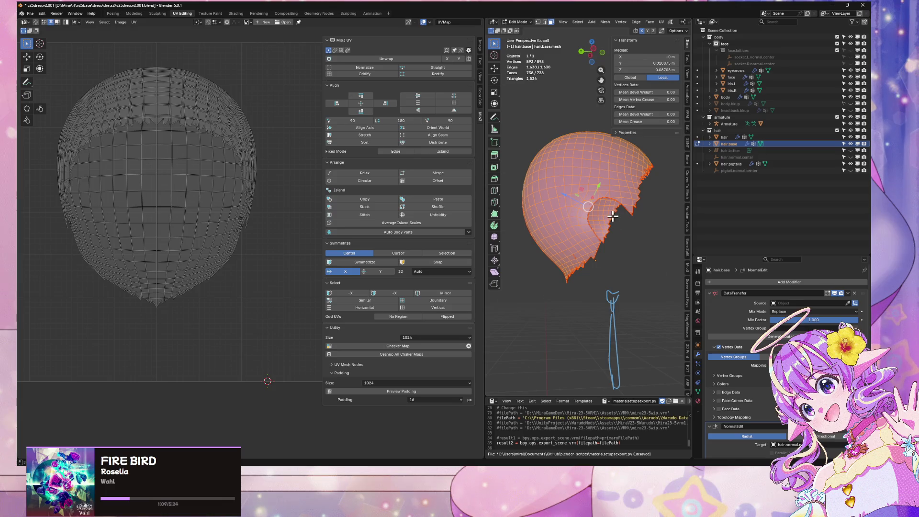
pyautogui.moveTo(612, 216); pyautogui.dragTo(552, 259, button='middle')
pyautogui.click(585, 55)
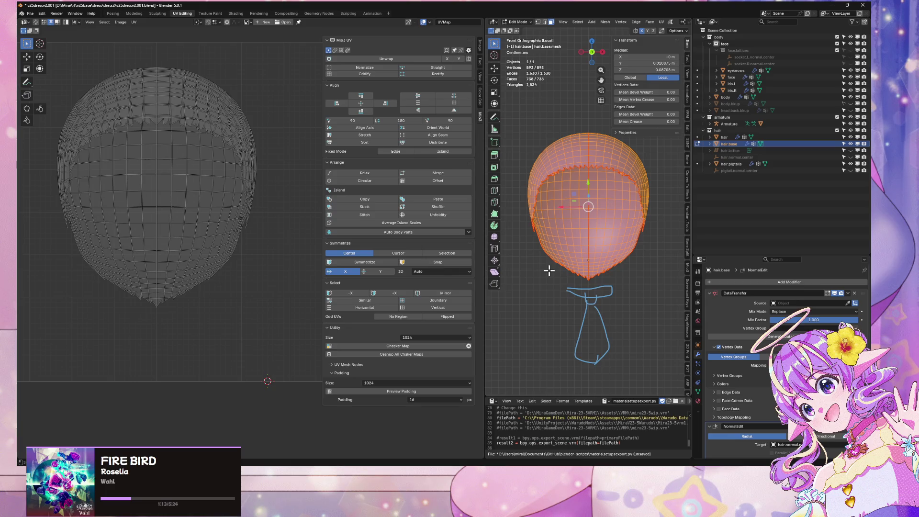
pyautogui.moveTo(585, 182)
pyautogui.mouseDown(button='middle')
pyautogui.moveTo(553, 154)
pyautogui.moveTo(581, 150)
pyautogui.moveTo(587, 199)
pyautogui.moveTo(574, 195)
pyautogui.mouseUp(button='middle')
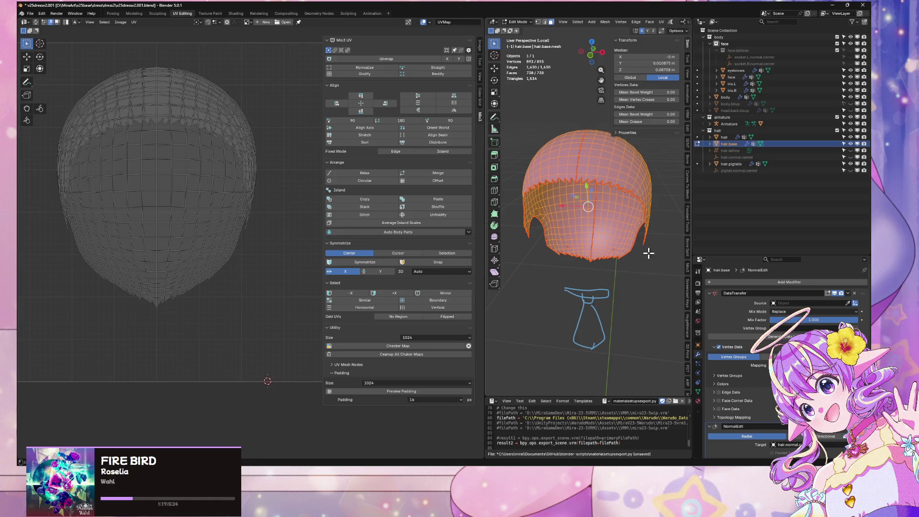
pyautogui.moveTo(649, 253); pyautogui.dragTo(565, 191, button='middle')
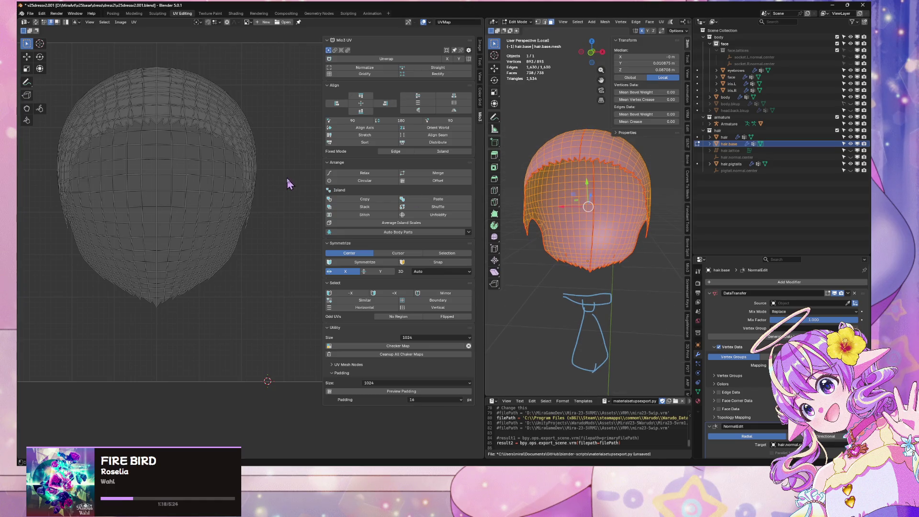
pyautogui.click(595, 62)
# Step: Unwrap the hair base with the Minimum Stretch method and inspect the result
pyautogui.click(661, 22)
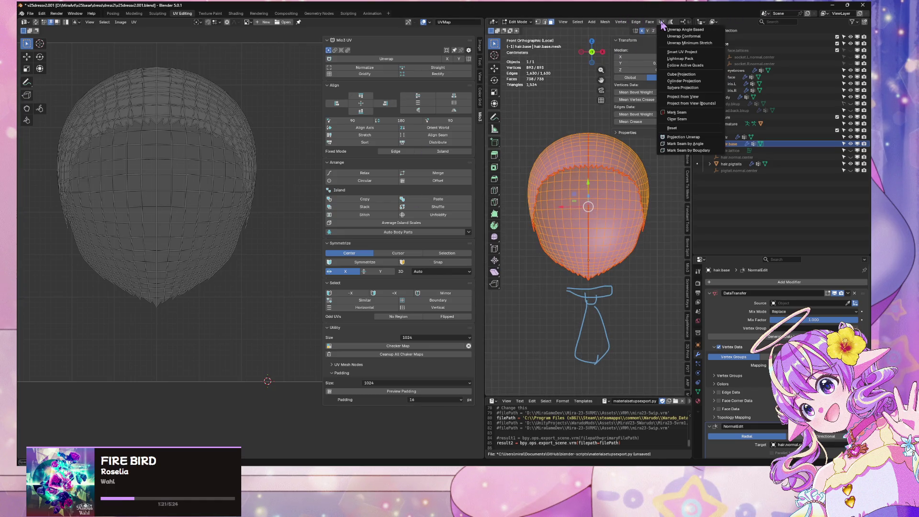
pyautogui.click(680, 43)
pyautogui.scroll(-3, 196, 143)
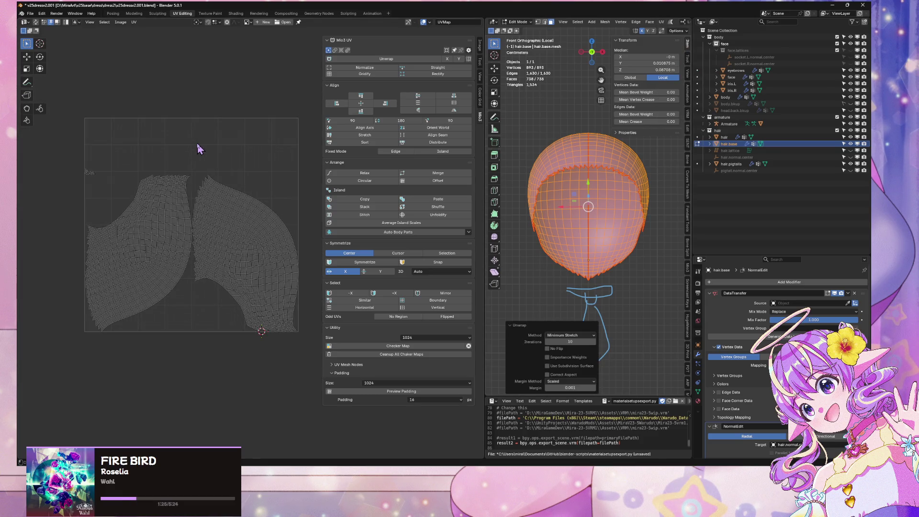
pyautogui.moveTo(617, 230)
pyautogui.mouseDown(button='middle')
pyautogui.moveTo(549, 217)
pyautogui.moveTo(605, 211)
pyautogui.moveTo(585, 206)
pyautogui.moveTo(608, 237)
pyautogui.moveTo(599, 246)
pyautogui.mouseUp(button='middle')
pyautogui.scroll(2, 603, 215)
pyautogui.scroll(3, 599, 246)
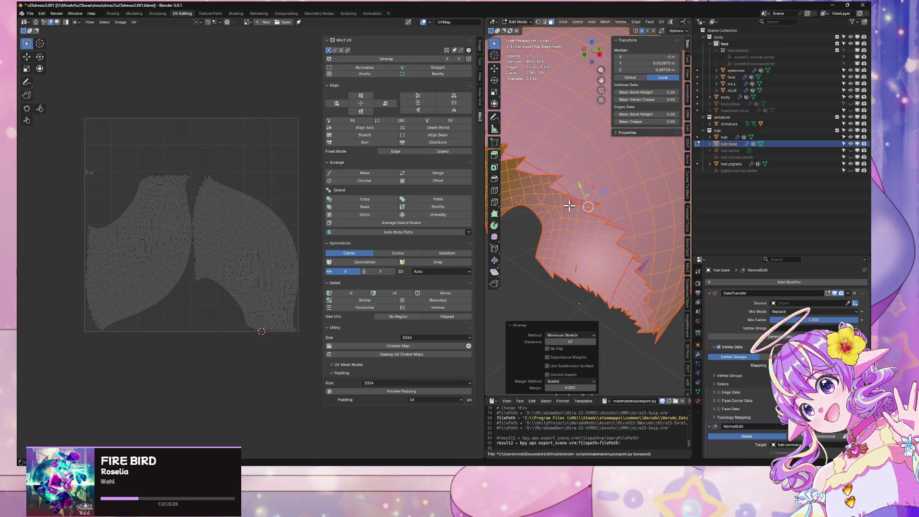
pyautogui.scroll(-3, 566, 181)
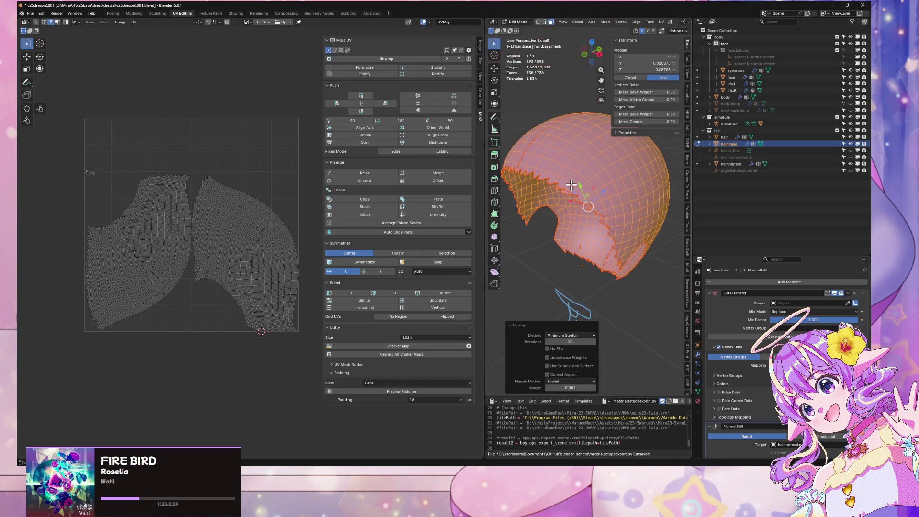
# Step: Select the whole hair mesh, then pick the edge loop that will become a seam
pyautogui.moveTo(566, 181); pyautogui.dragTo(600, 180, button='middle')
pyautogui.rightClick(600, 180)
pyautogui.click(600, 180)
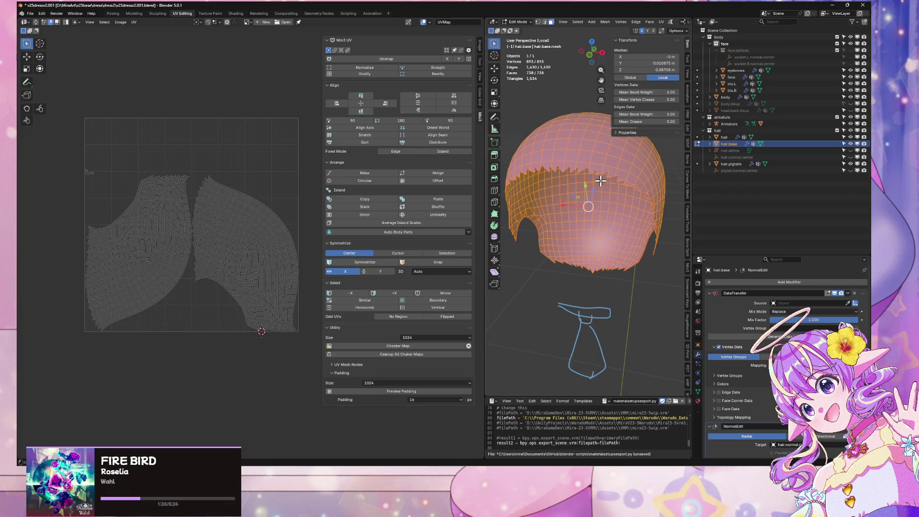
pyautogui.click(617, 228)
pyautogui.press('a')
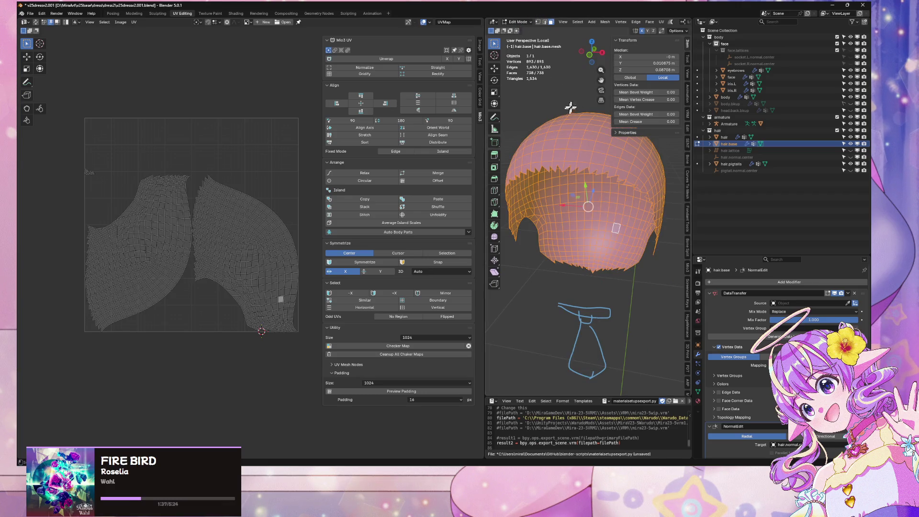
pyautogui.click(574, 127)
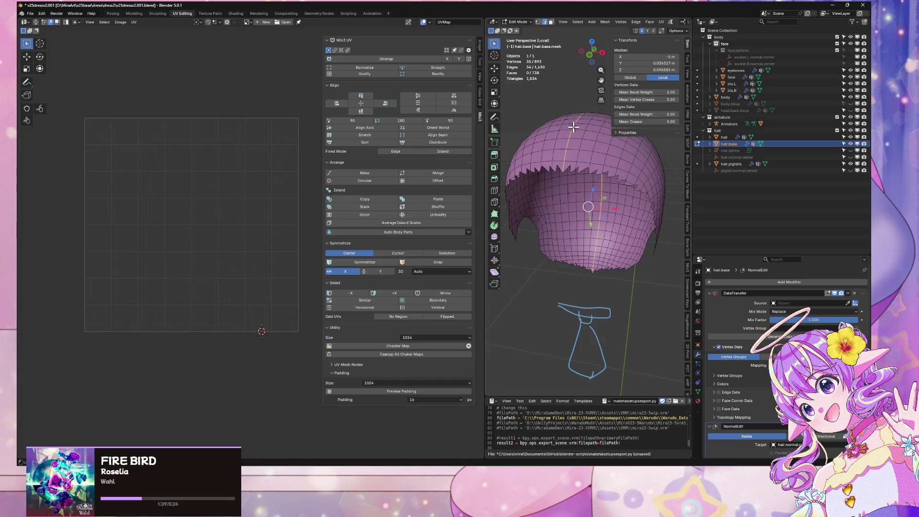
# Step: Mark the selected loop as a seam and re-unwrap the whole hair base
pyautogui.hotkey('ctrl', 'e')
pyautogui.click(570, 130)
pyautogui.moveTo(569, 131); pyautogui.dragTo(630, 133, button='middle')
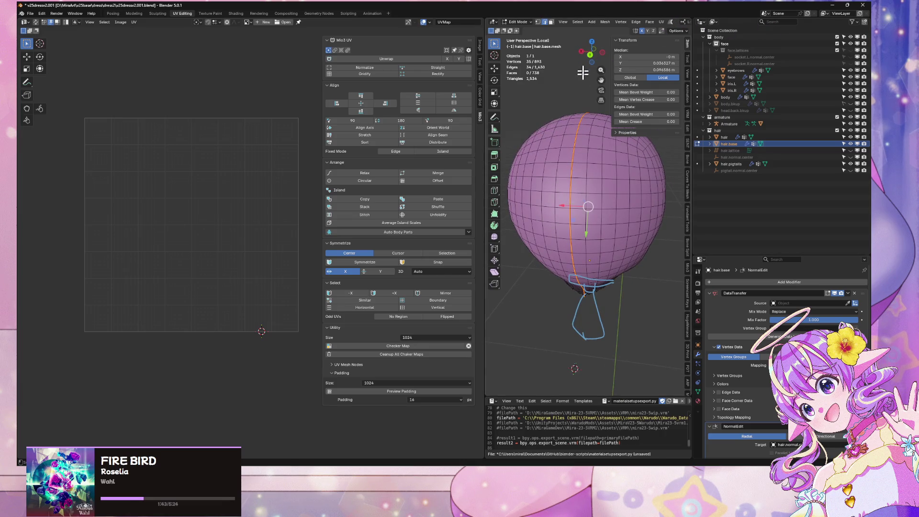
pyautogui.press('a')
pyautogui.click(662, 21)
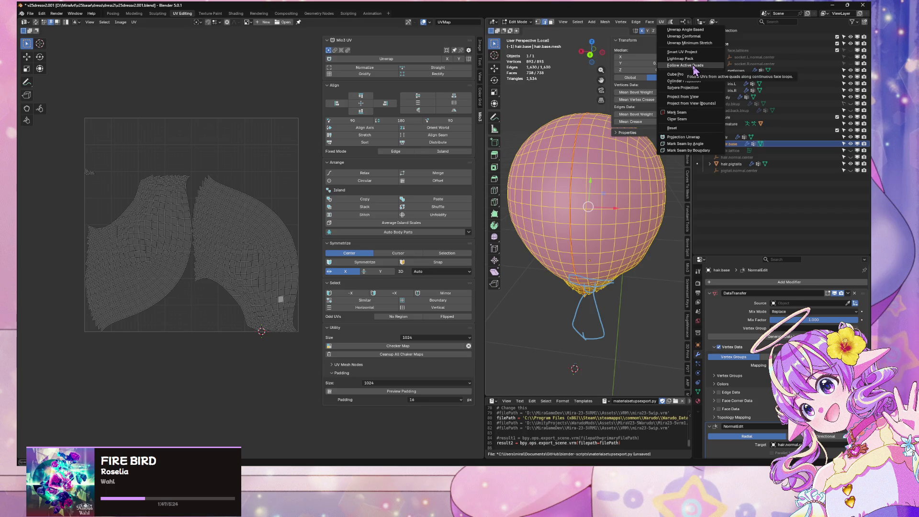
pyautogui.click(702, 43)
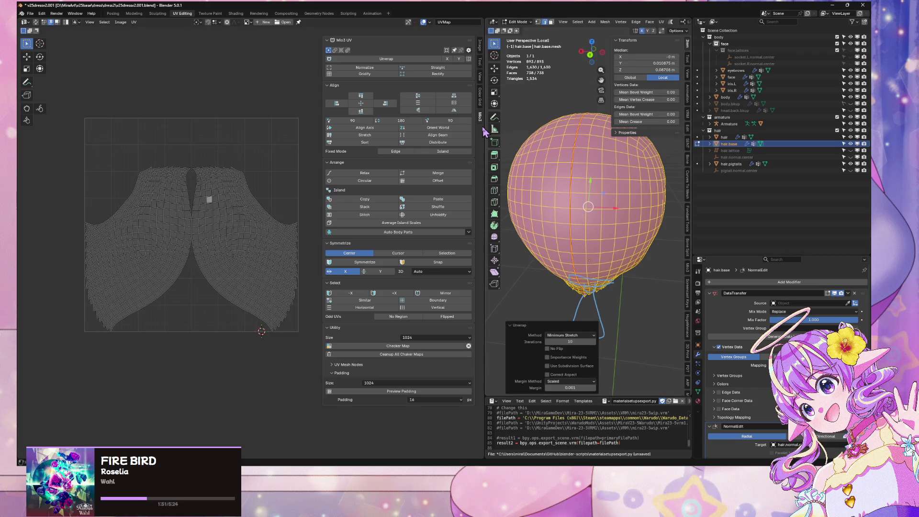
pyautogui.click(235, 164)
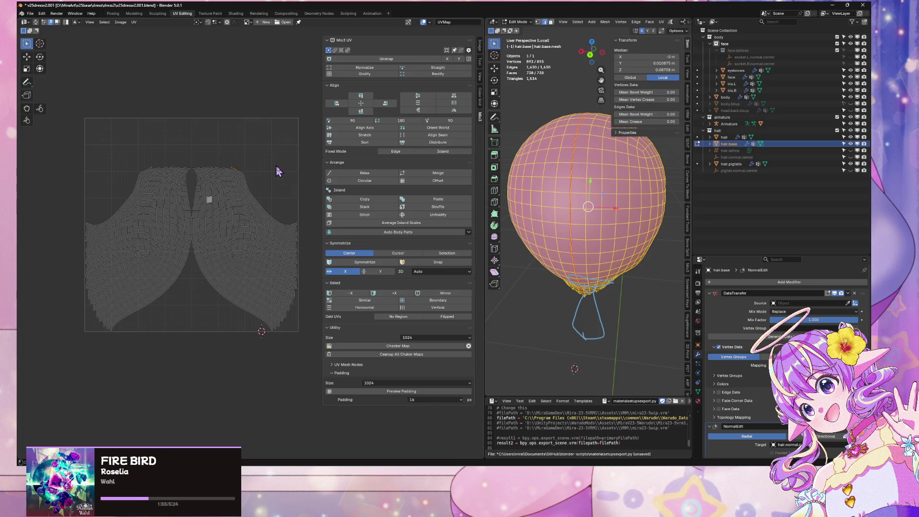
# Step: Re-unwrap the hair UVs with Mio3 UV Unwrap, trying Align but undoing it
pyautogui.press('a')
pyautogui.hotkey('alt', 'a')
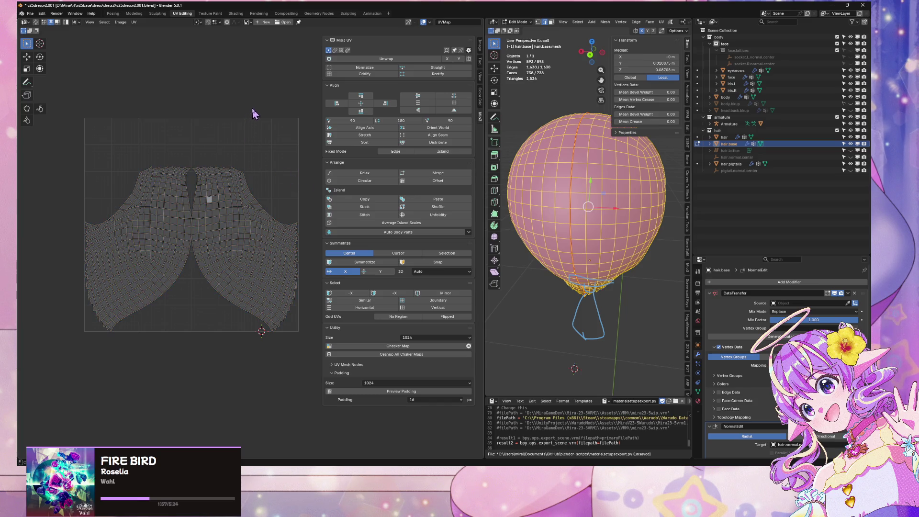
pyautogui.press('a')
pyautogui.click(355, 59)
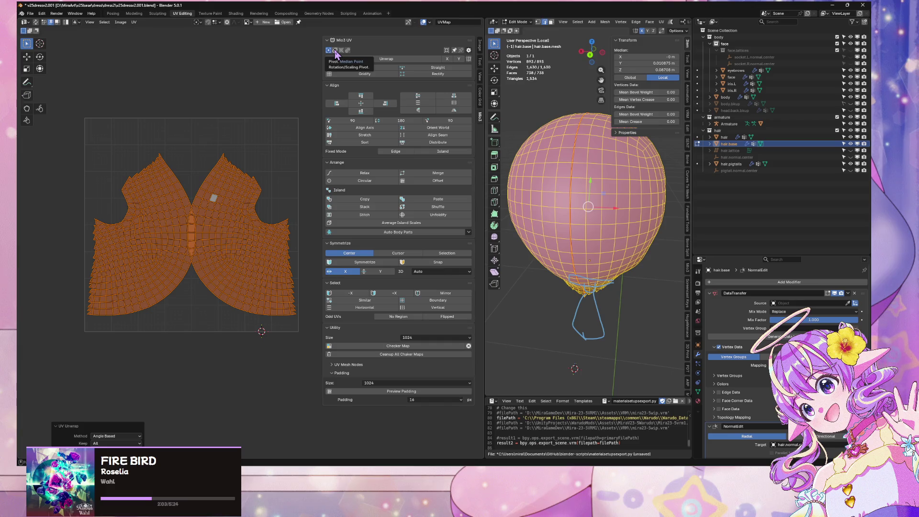
pyautogui.click(271, 92)
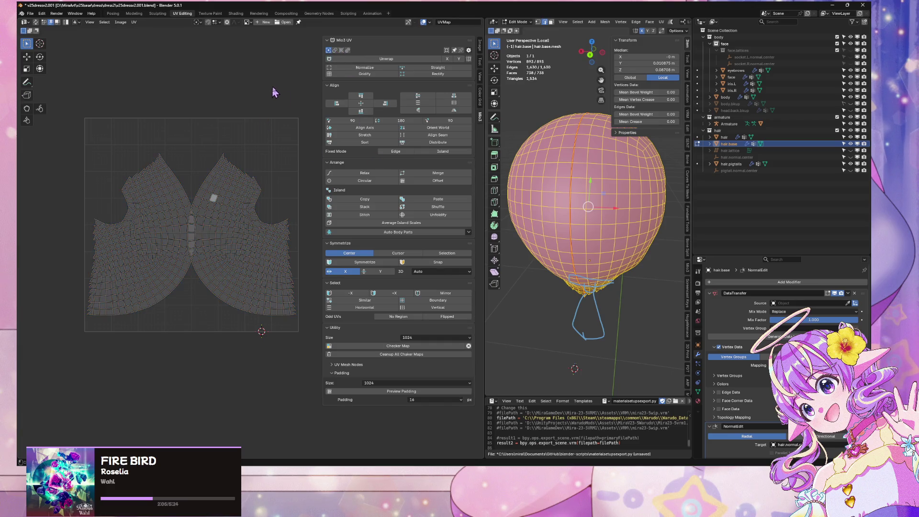
pyautogui.press('a')
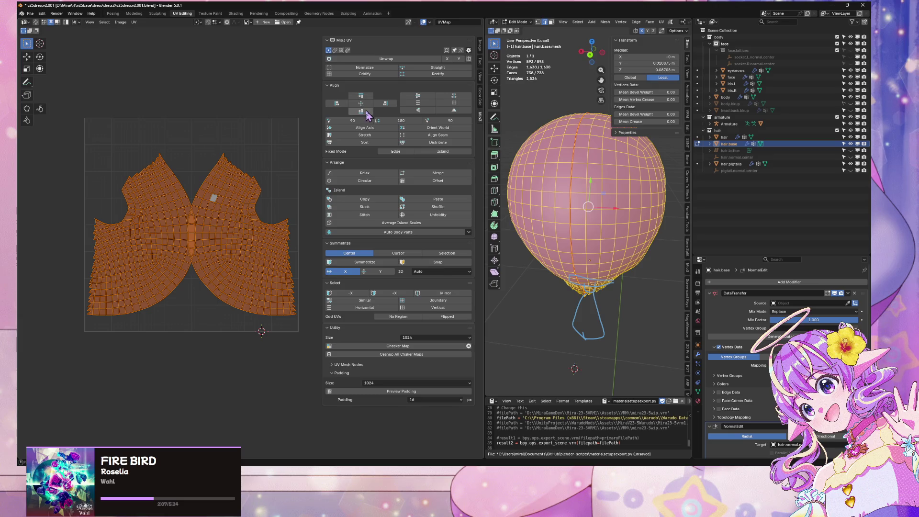
pyautogui.click(360, 104)
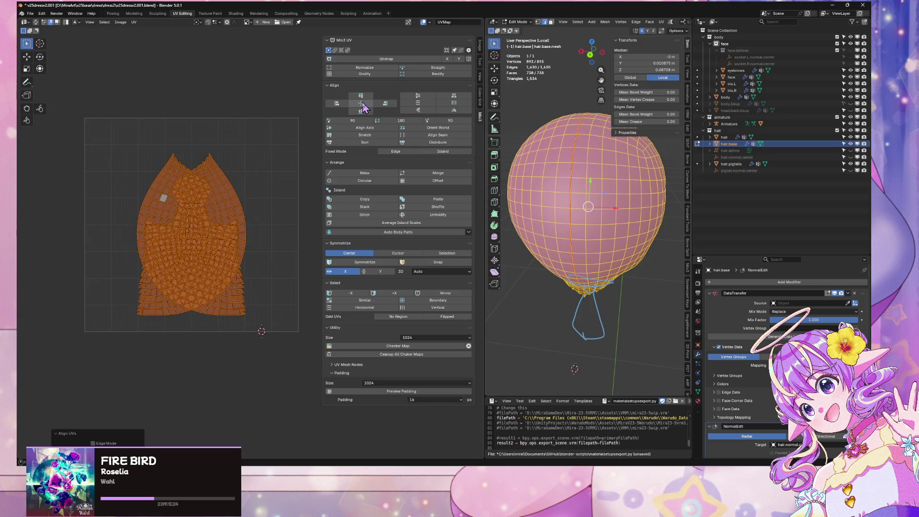
pyautogui.hotkey('ctrl', 'z')
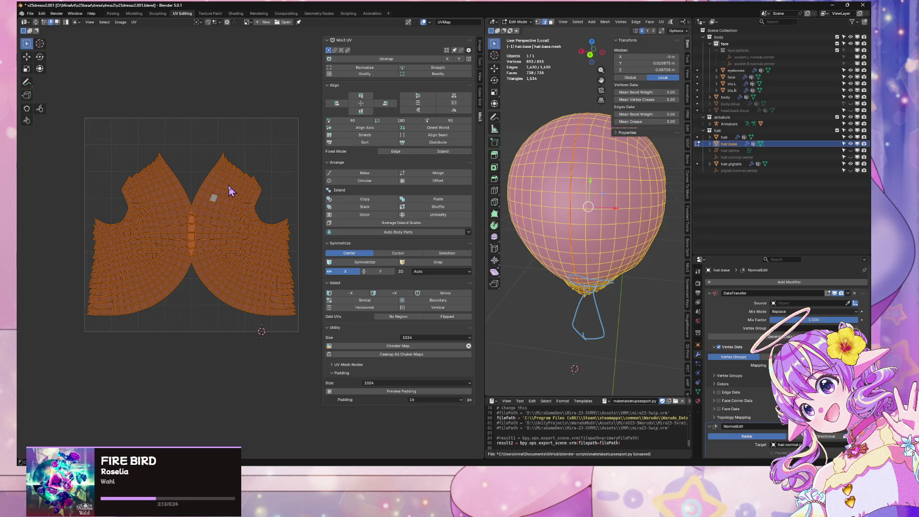
pyautogui.moveTo(531, 216)
pyautogui.mouseDown(button='middle')
pyautogui.moveTo(687, 191)
pyautogui.moveTo(679, 191)
pyautogui.mouseUp(button='middle')
# Step: Select one seam-bounded half of the hair with Ctrl+L
pyautogui.click(272, 142)
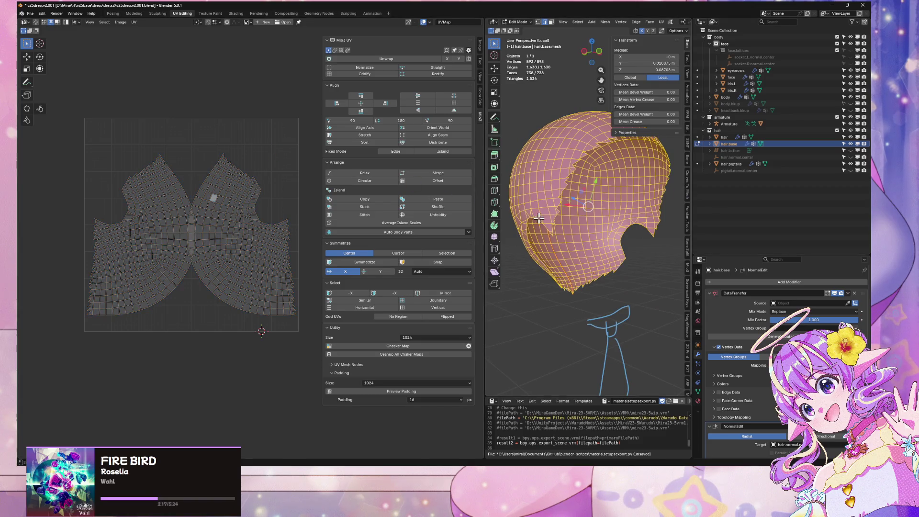
pyautogui.click(538, 214)
pyautogui.hotkey('ctrl', 'l')
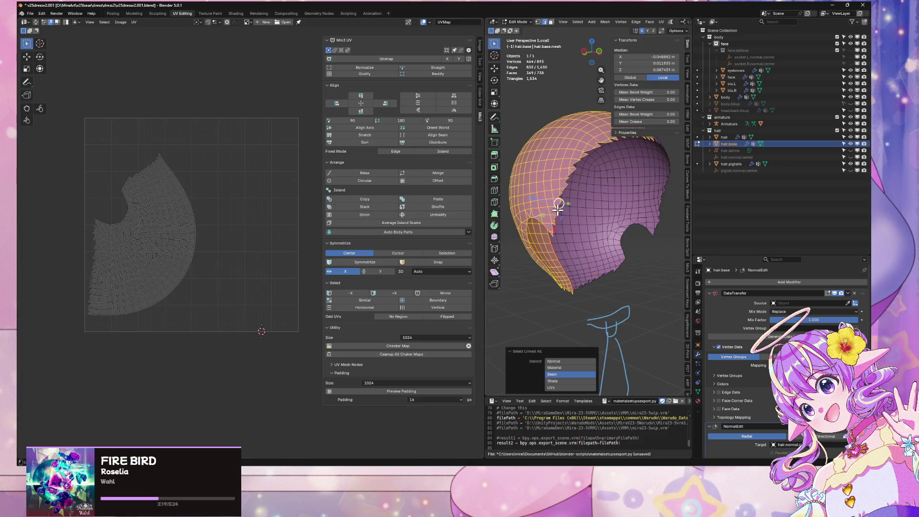
pyautogui.moveTo(586, 172); pyautogui.dragTo(613, 208, button='middle')
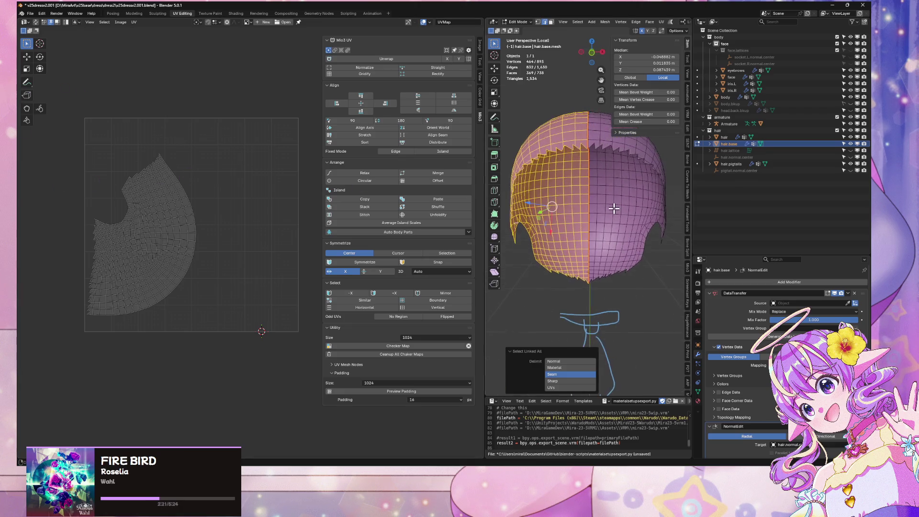
pyautogui.click(599, 128)
pyautogui.hotkey('ctrl', 'l')
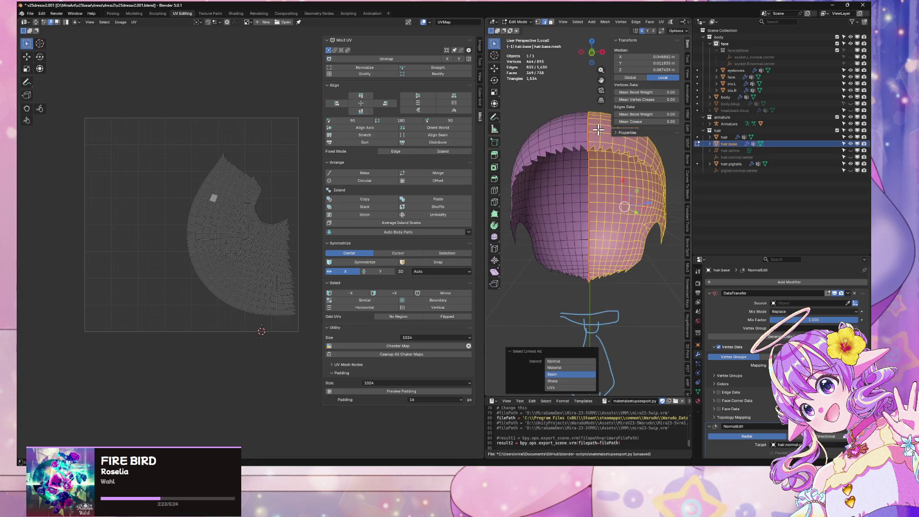
# Step: Try Rectify on the island's boundary edges, then undo it
pyautogui.press('a')
pyautogui.click(82, 307)
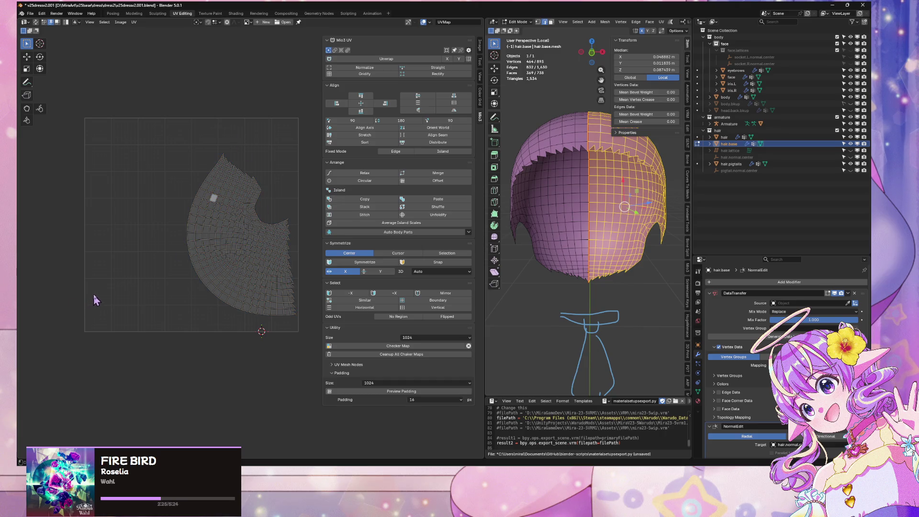
pyautogui.click(438, 300)
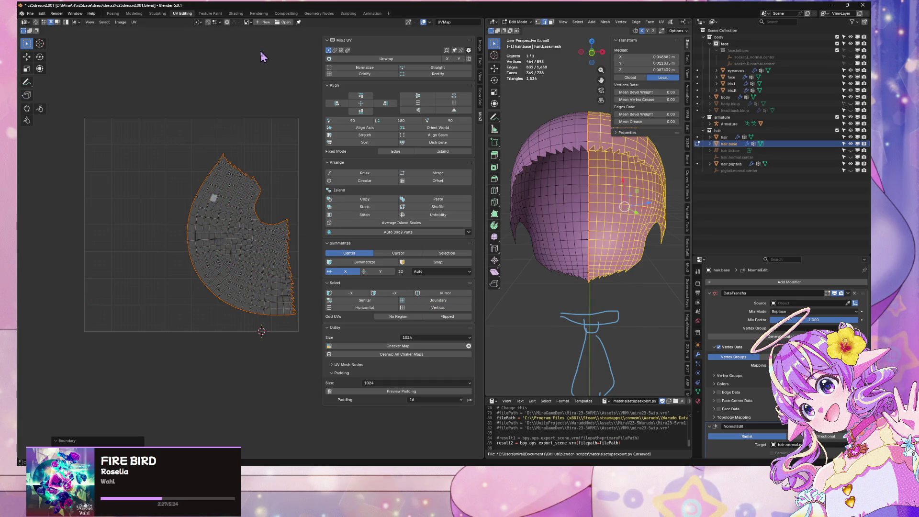
pyautogui.click(433, 74)
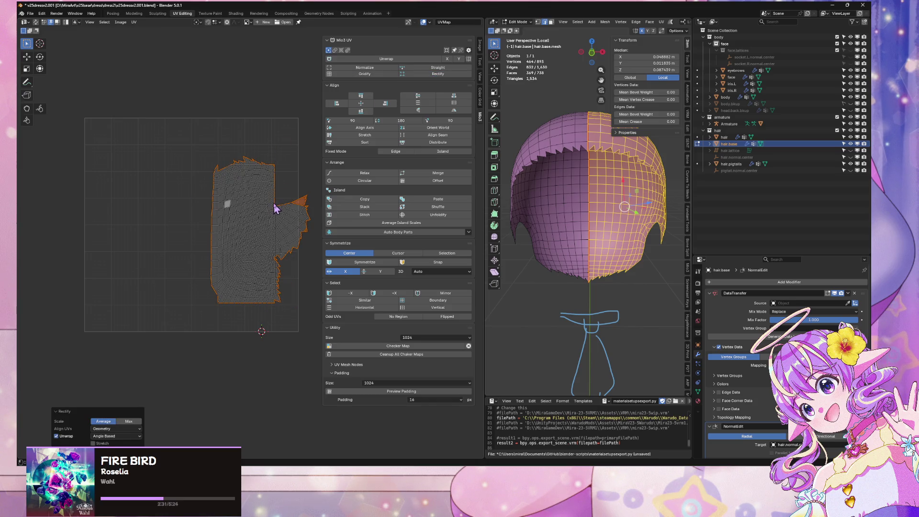
pyautogui.scroll(3, 266, 158)
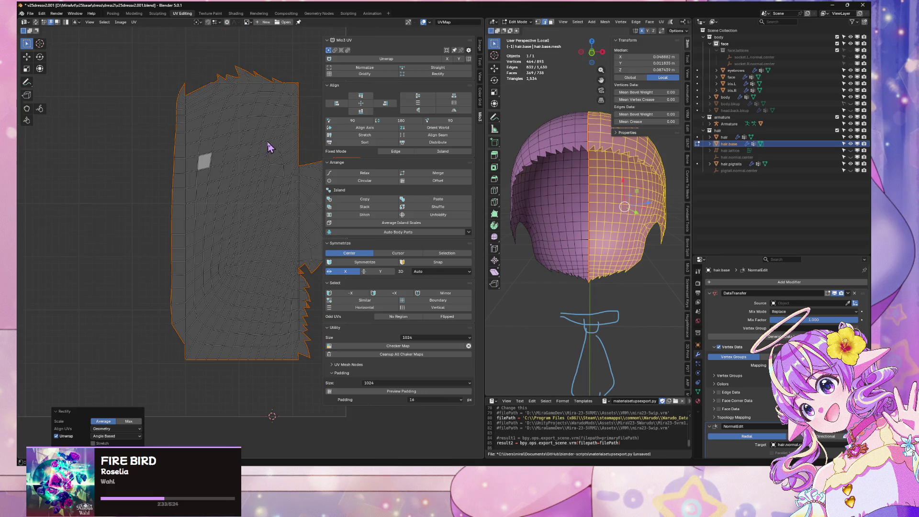
pyautogui.hotkey('ctrl', 'z')
pyautogui.moveTo(267, 143)
pyautogui.mouseDown(button='middle')
pyautogui.moveTo(225, 116)
pyautogui.moveTo(193, 114)
pyautogui.mouseUp(button='middle')
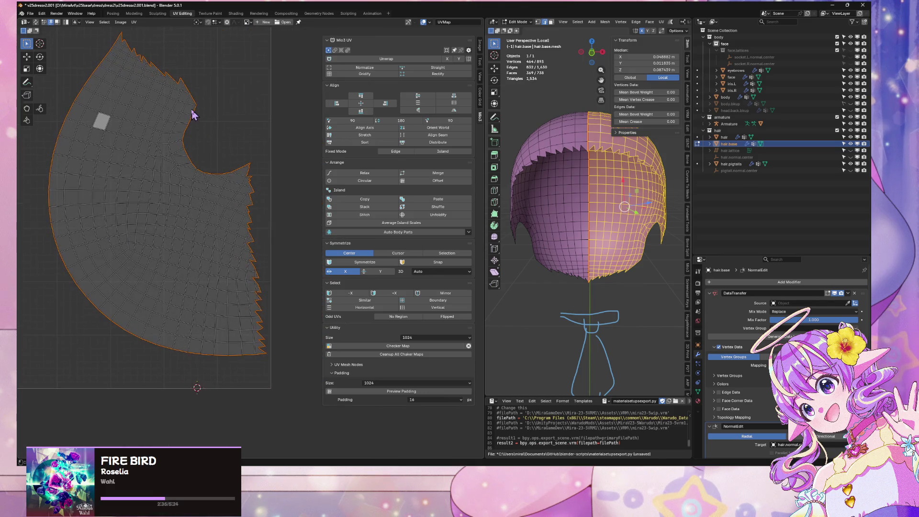
pyautogui.scroll(-3, 254, 133)
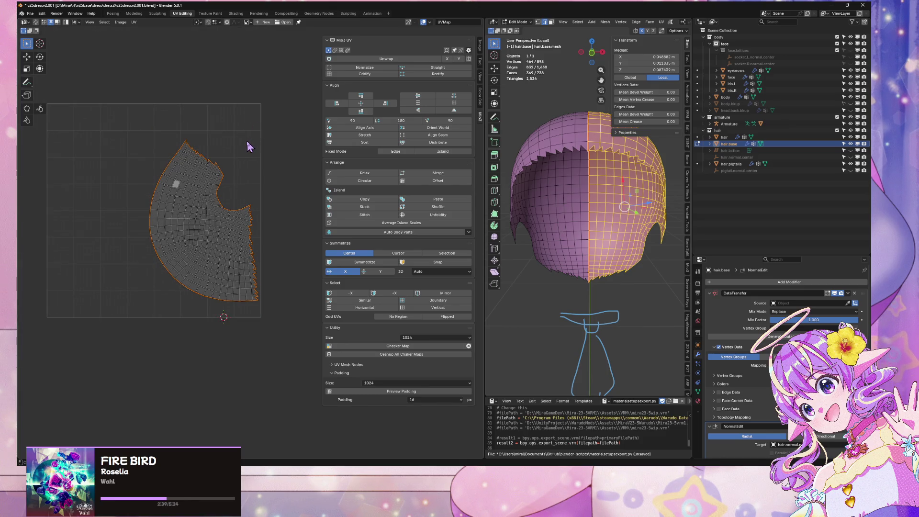
# Step: Stretch the whole UV island vertically and shift it horizontally and vertically
pyautogui.press('a')
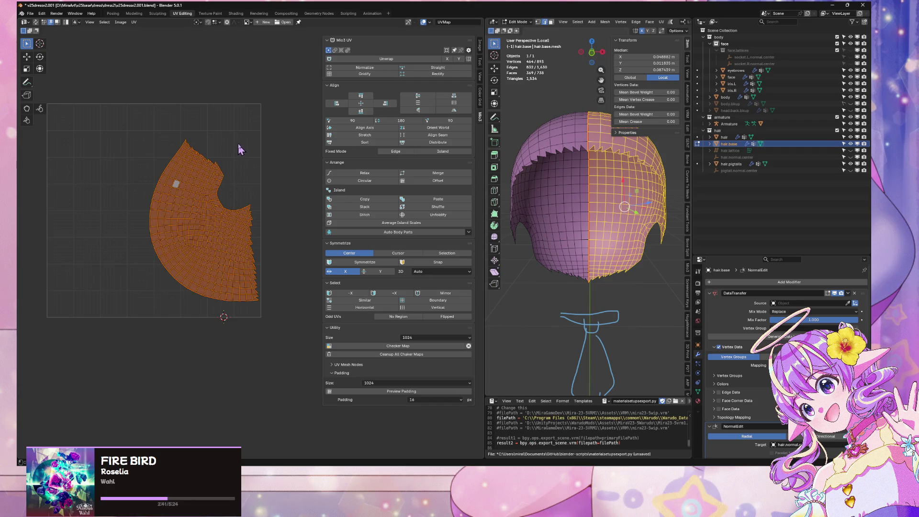
pyautogui.press('y')
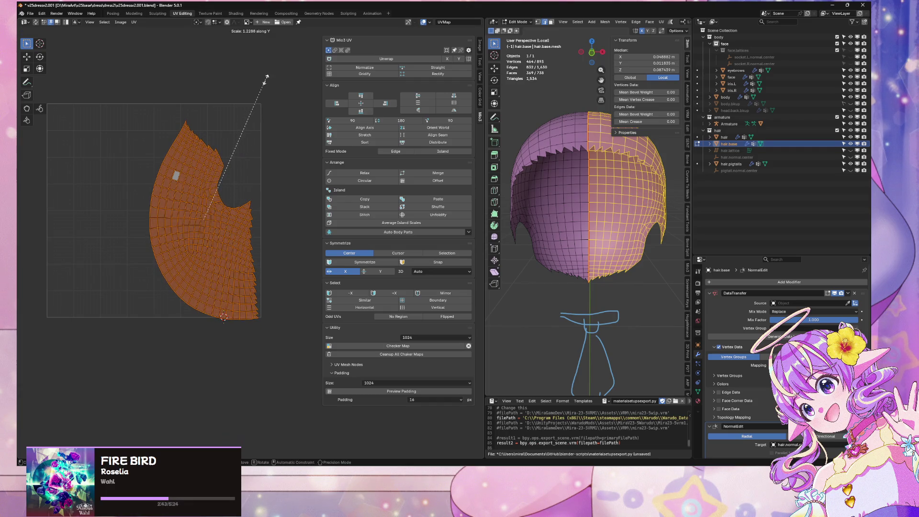
pyautogui.click(267, 76)
pyautogui.press('g')
pyautogui.press('x')
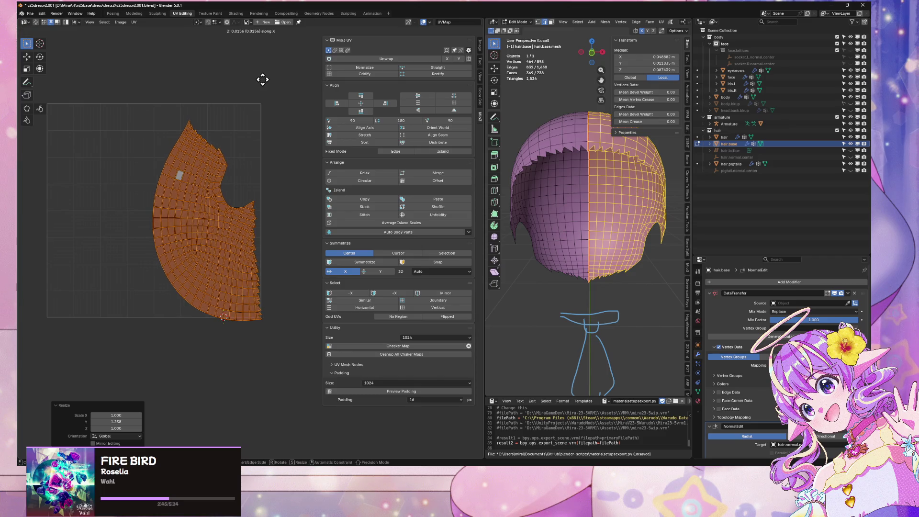
pyautogui.click(262, 77)
pyautogui.press('g')
pyautogui.press('y')
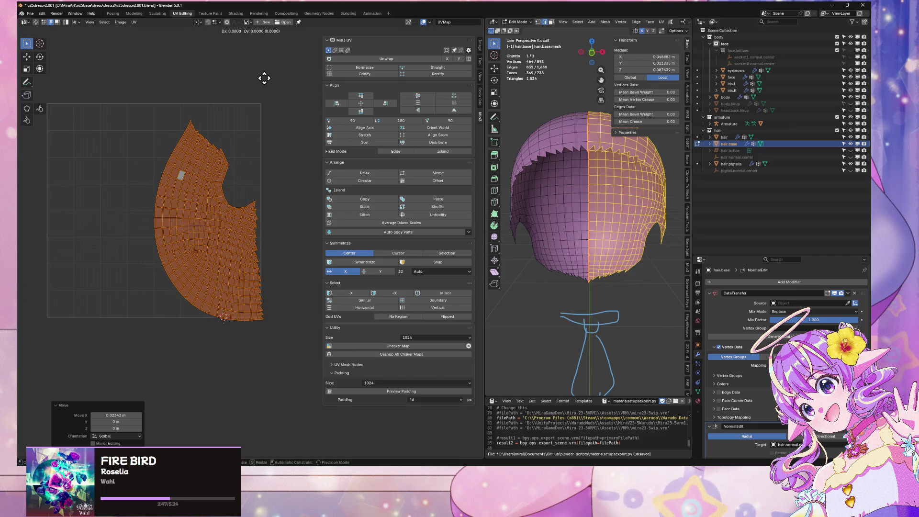
pyautogui.click(273, 65)
# Step: Narrow the island horizontally and shrink it slightly vertically
pyautogui.press('s')
pyautogui.press('x')
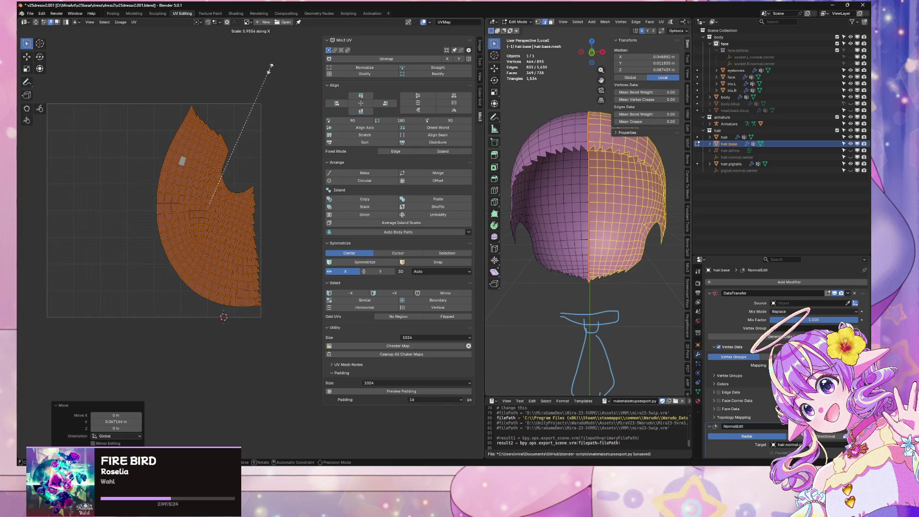
pyautogui.click(270, 69)
pyautogui.press('s')
pyautogui.press('x')
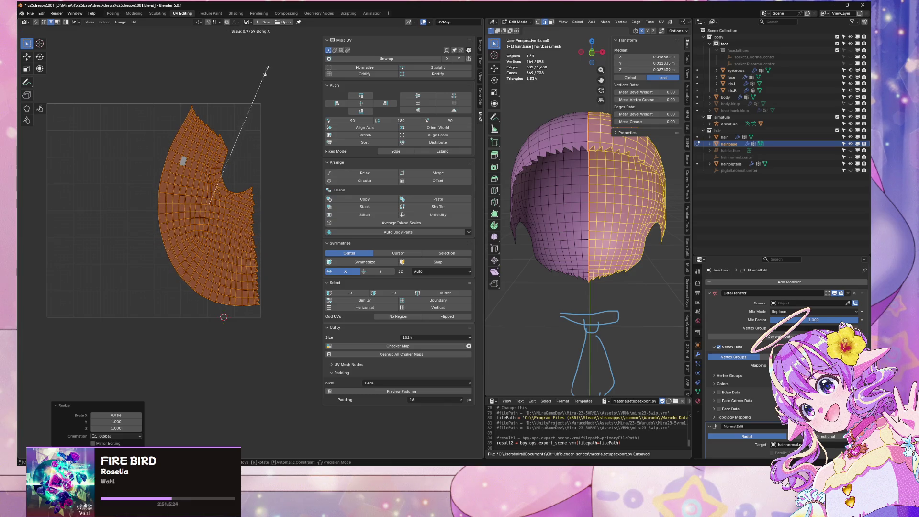
pyautogui.press('y')
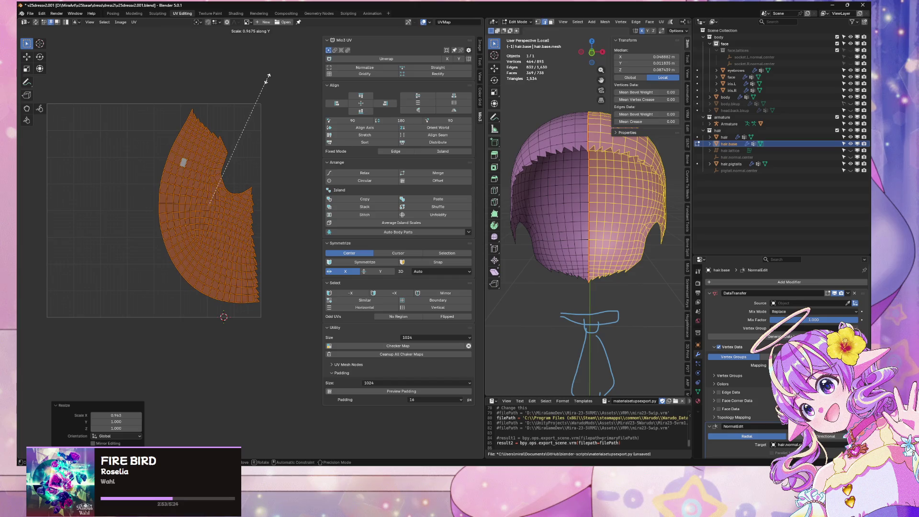
pyautogui.click(266, 74)
# Step: Lower the island, stretch it slightly taller, then undo the last change
pyautogui.press('g')
pyautogui.press('y')
pyautogui.click(267, 85)
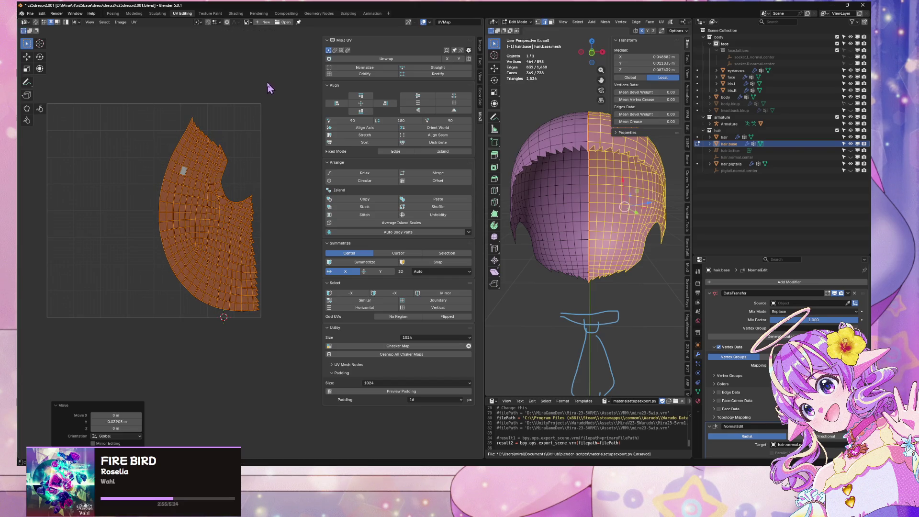
pyautogui.press('s')
pyautogui.press('y')
pyautogui.click(271, 84)
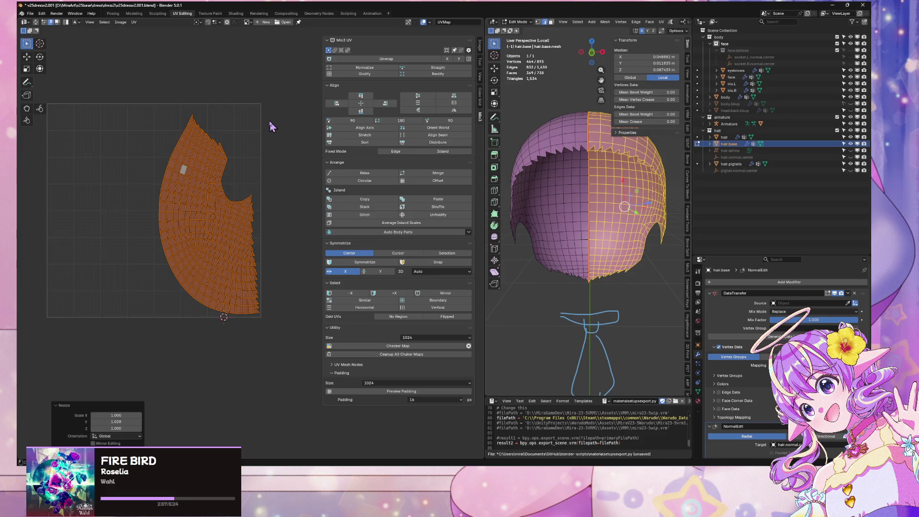
pyautogui.hotkey('ctrl', 'z')
pyautogui.hotkey('ctrl', 'z')
pyautogui.hotkey('ctrl', 'z')
# Step: Delete the hair's left half and return to Object Mode
pyautogui.click(530, 176)
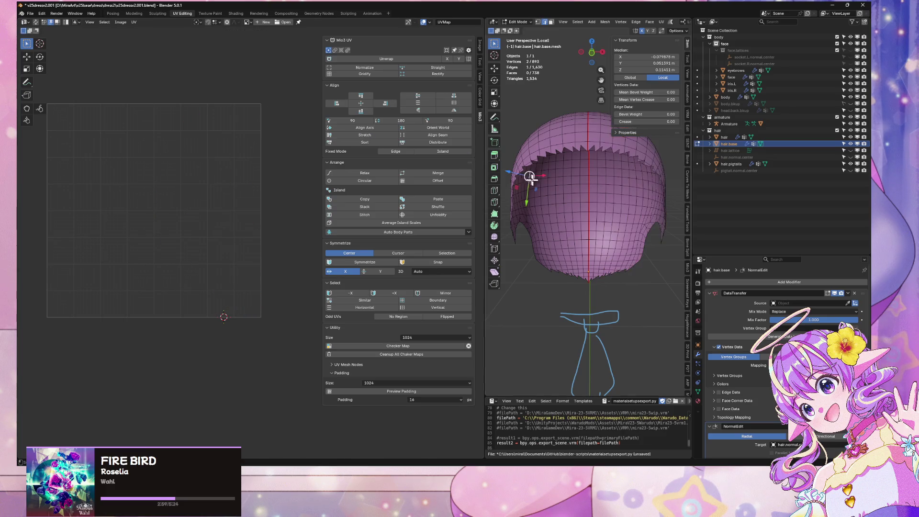
pyautogui.hotkey('ctrl', 'l')
pyautogui.press('p')
pyautogui.click(539, 182)
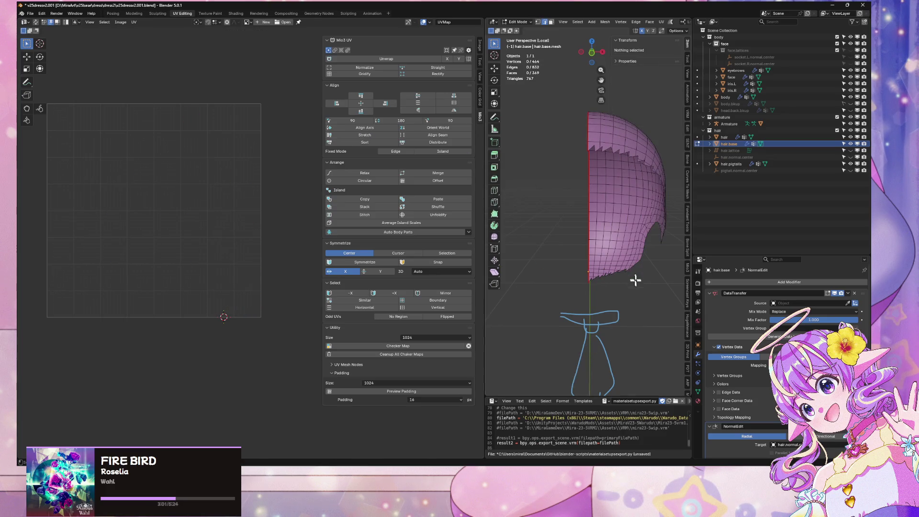
pyautogui.press('Tab')
# Step: Replace the DataTransfer modifier with a Mirror modifier at the stack top, showing its Data options
pyautogui.click(642, 293)
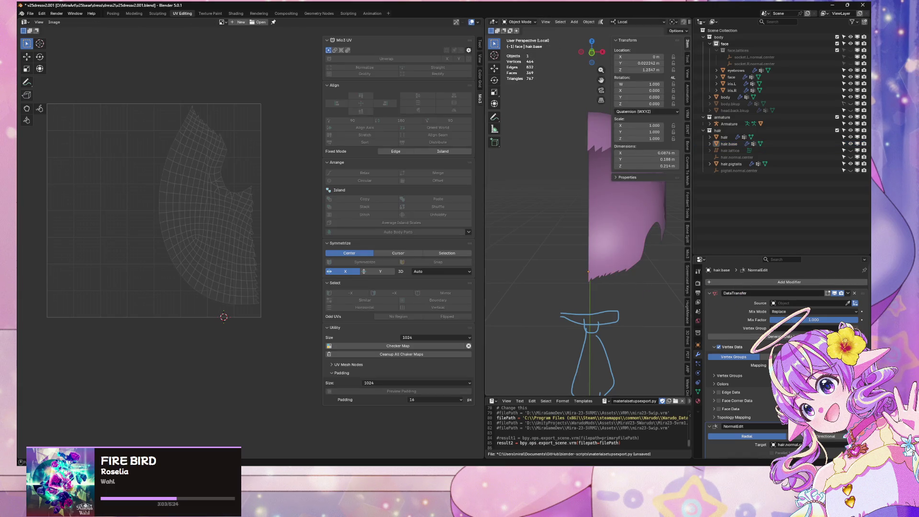
pyautogui.scroll(-2, 747, 335)
pyautogui.scroll(2, 784, 335)
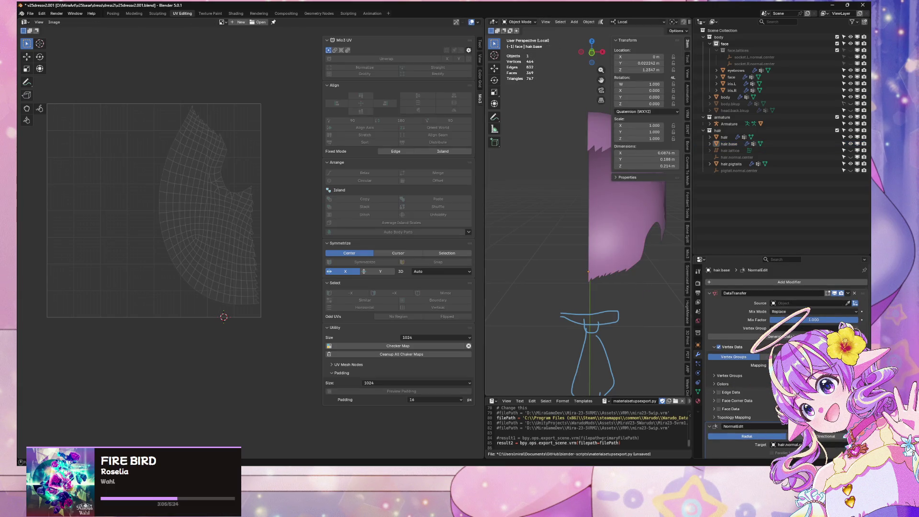
pyautogui.click(854, 293)
pyautogui.click(771, 283)
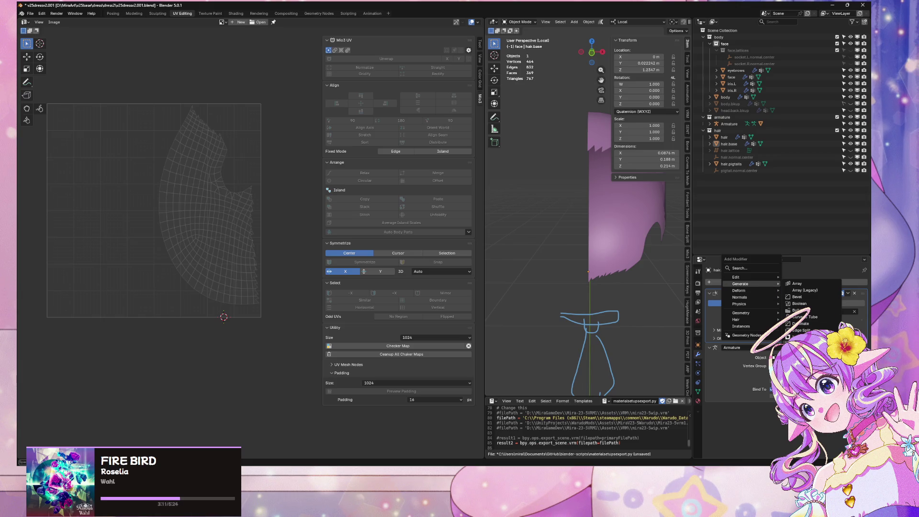
pyautogui.click(800, 351)
pyautogui.moveTo(737, 406); pyautogui.dragTo(737, 293)
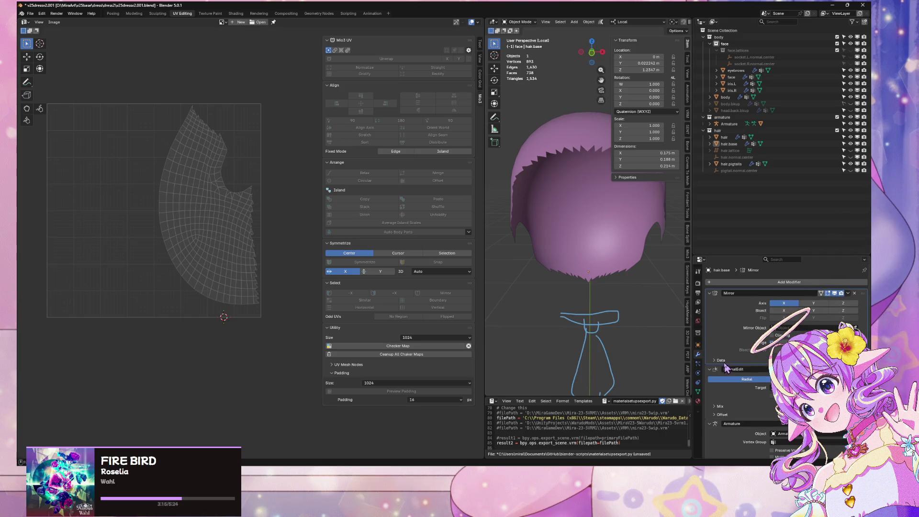
pyautogui.click(724, 362)
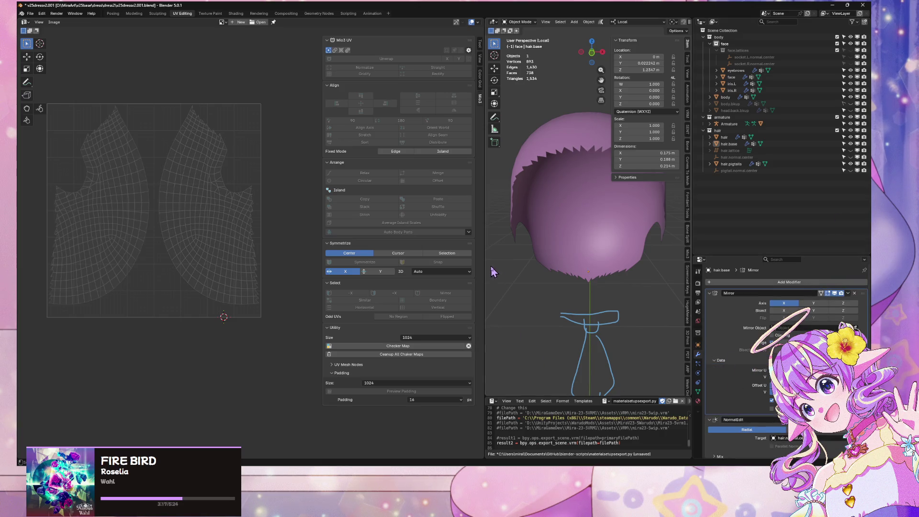
# Step: Widen the hair UV island slightly along X and nudge it left
pyautogui.press('Tab')
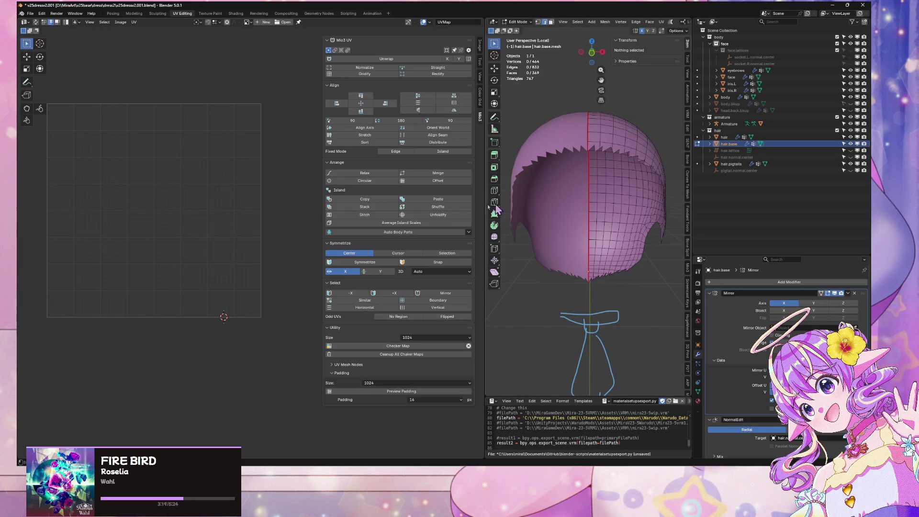
pyautogui.press('a')
pyautogui.press('s')
pyautogui.press('x')
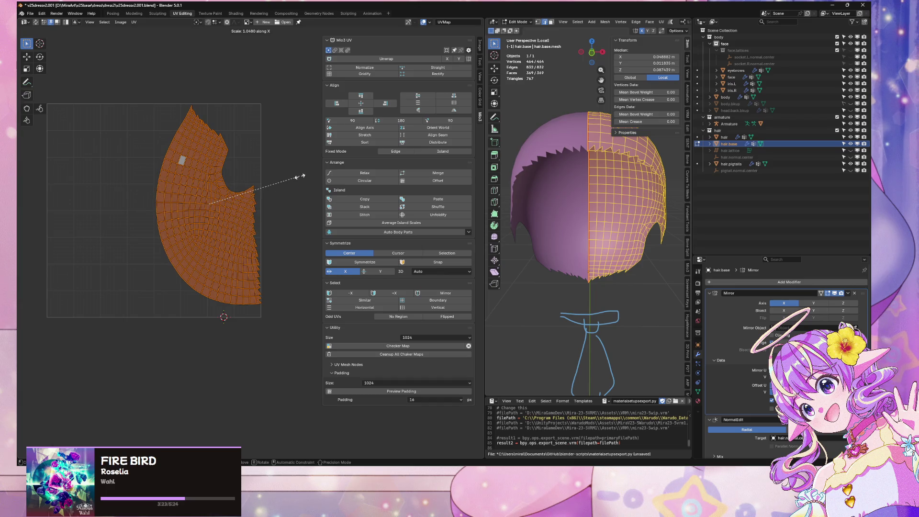
pyautogui.click(301, 176)
pyautogui.press('g')
pyautogui.press('x')
pyautogui.click(299, 177)
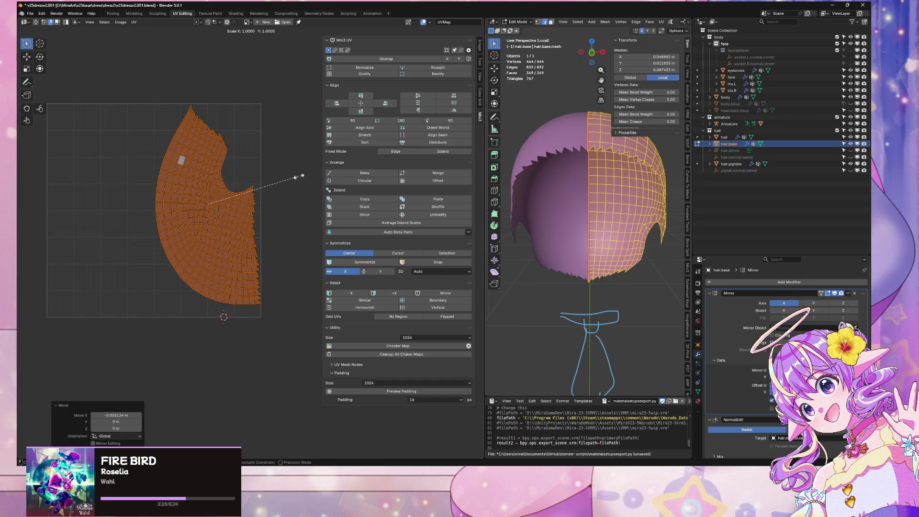
# Step: Return to Object Mode, exit Local View, and view the full character from above the head
pyautogui.press('Tab')
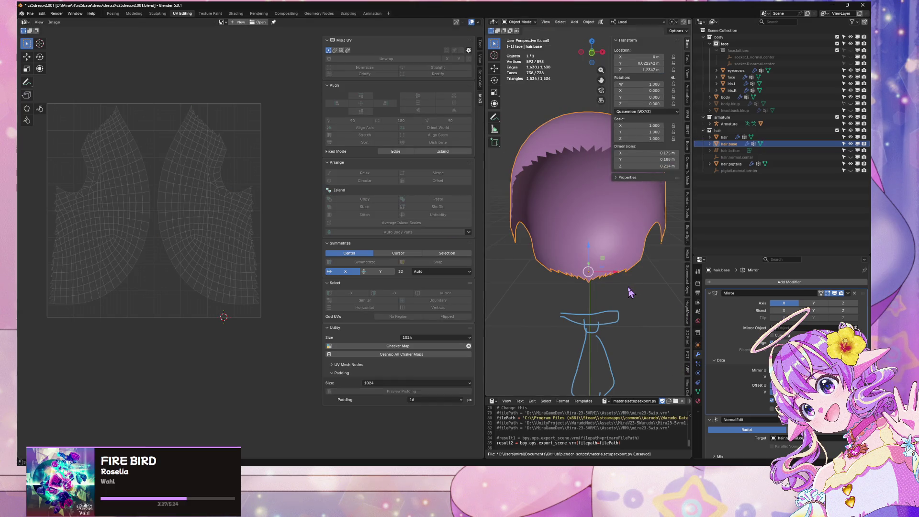
pyautogui.click(628, 292)
pyautogui.scroll(-3, 560, 284)
pyautogui.scroll(4, 560, 285)
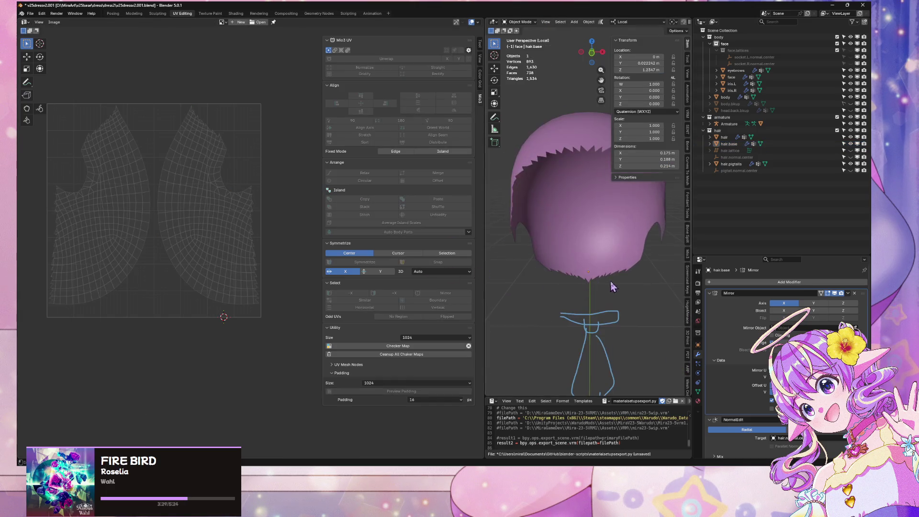
pyautogui.moveTo(610, 281); pyautogui.dragTo(574, 300, button='middle')
pyautogui.press('KP_Divide')
pyautogui.scroll(4, 562, 306)
pyautogui.moveTo(605, 256); pyautogui.dragTo(560, 271, button='middle')
pyautogui.scroll(-4, 584, 258)
pyautogui.scroll(1, 560, 271)
# Step: Select the face mesh, isolate it in local view, and enter Edit Mode
pyautogui.click(545, 227)
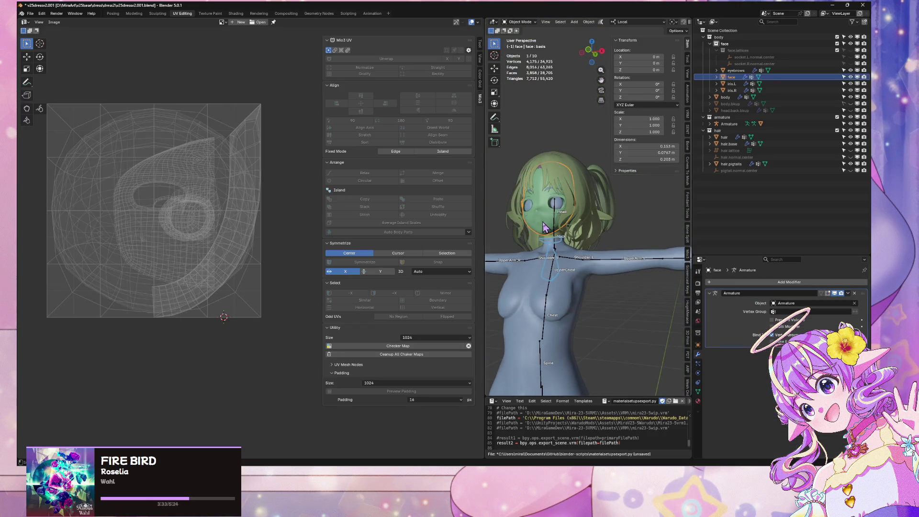
pyautogui.press('KP_Divide')
pyautogui.press('Tab')
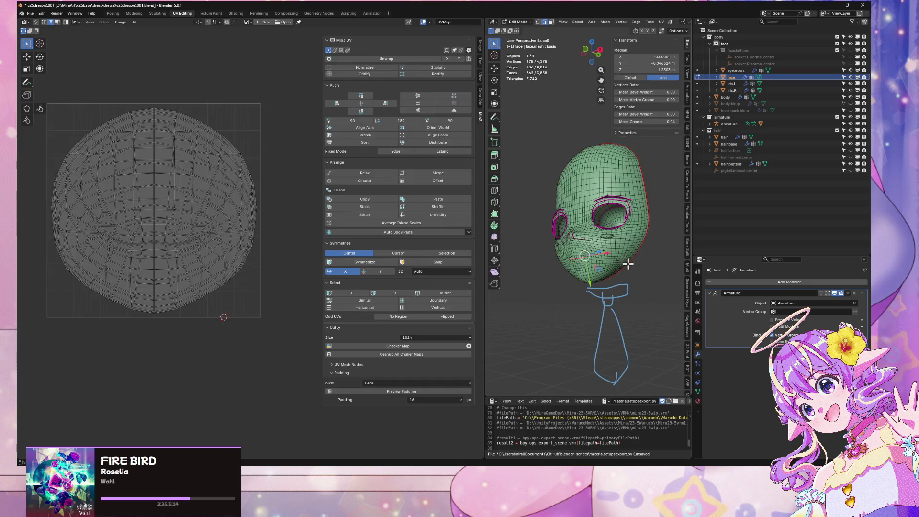
pyautogui.scroll(4, 629, 261)
pyautogui.moveTo(639, 244)
pyautogui.mouseDown(button='middle')
pyautogui.moveTo(566, 218)
pyautogui.moveTo(545, 260)
pyautogui.moveTo(529, 267)
pyautogui.moveTo(584, 273)
pyautogui.moveTo(604, 240)
pyautogui.moveTo(651, 205)
pyautogui.mouseUp(button='middle')
# Step: Select the face's vertical centre edge loop, forehead to chin, and mark it as a seam
pyautogui.scroll(6, 648, 210)
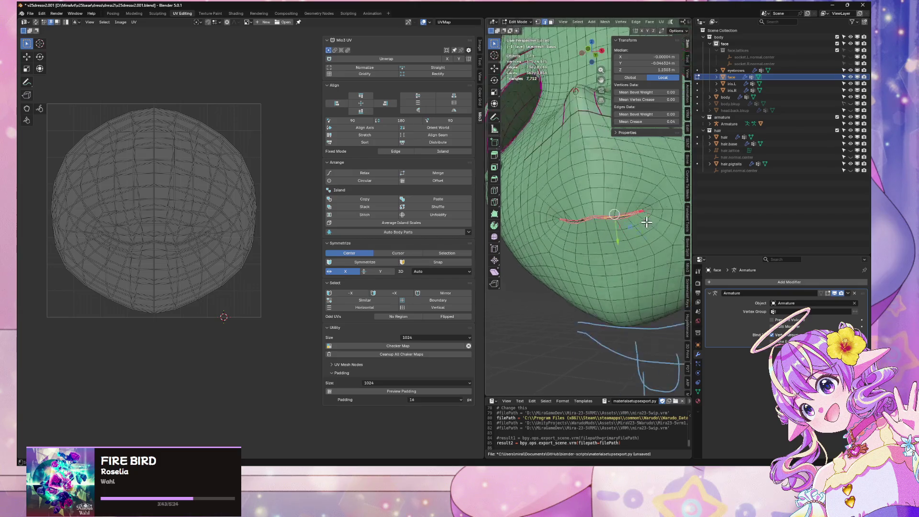
pyautogui.scroll(-5, 646, 222)
pyautogui.moveTo(646, 222)
pyautogui.mouseDown(button='middle')
pyautogui.moveTo(636, 239)
pyautogui.moveTo(665, 273)
pyautogui.moveTo(636, 232)
pyautogui.moveTo(522, 201)
pyautogui.moveTo(605, 205)
pyautogui.mouseUp(button='middle')
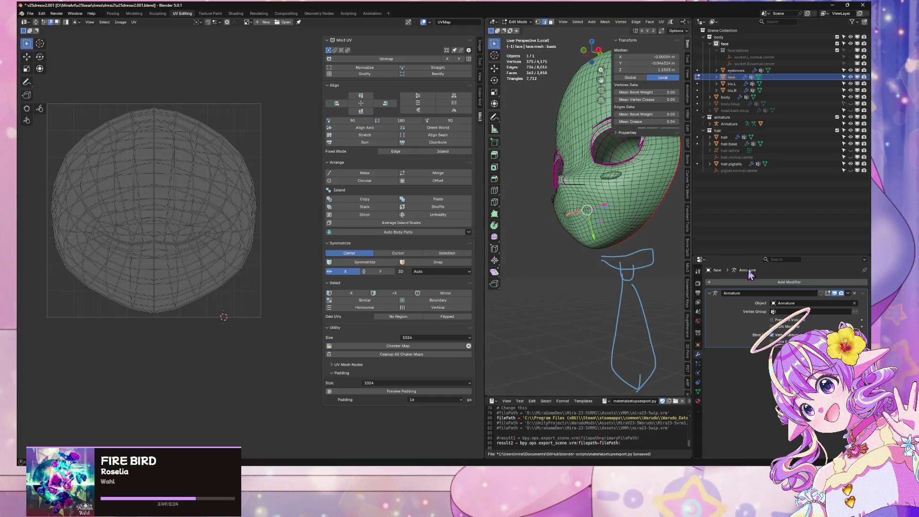
pyautogui.moveTo(676, 204)
pyautogui.mouseDown(button='middle')
pyautogui.moveTo(655, 268)
pyautogui.moveTo(657, 297)
pyautogui.mouseUp(button='middle')
pyautogui.scroll(3, 657, 297)
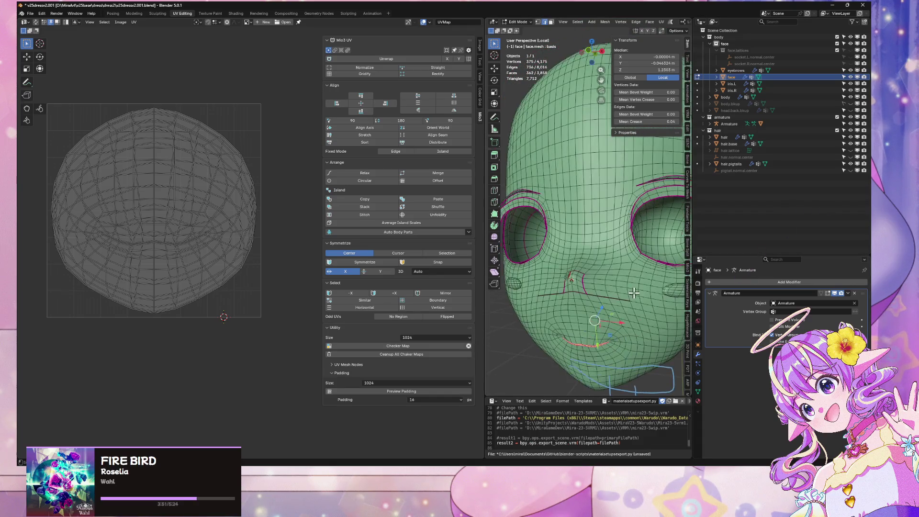
pyautogui.scroll(3, 651, 300)
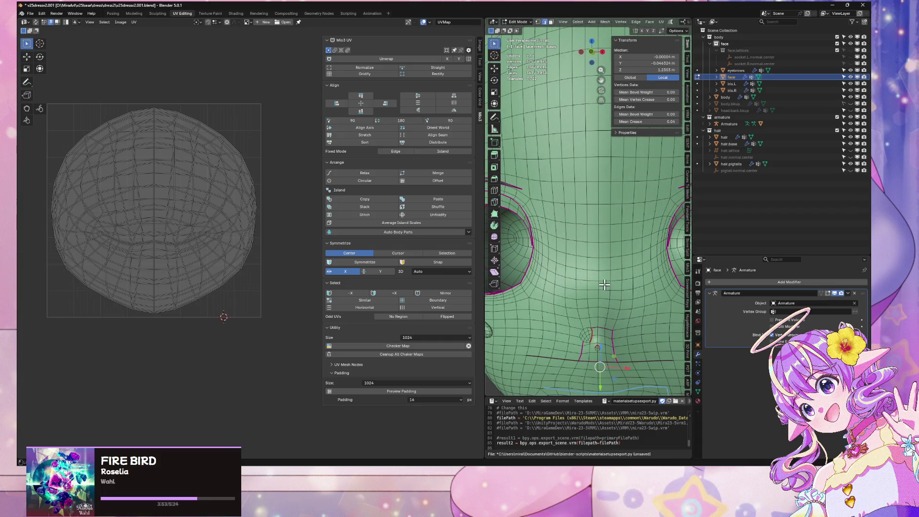
pyautogui.keyDown('alt'); pyautogui.click(598, 285); pyautogui.keyUp('alt')
pyautogui.scroll(-5, 600, 285)
pyautogui.moveTo(601, 285)
pyautogui.mouseDown(button='middle')
pyautogui.moveTo(587, 241)
pyautogui.moveTo(608, 337)
pyautogui.moveTo(538, 325)
pyautogui.moveTo(656, 309)
pyautogui.moveTo(627, 326)
pyautogui.moveTo(606, 318)
pyautogui.mouseUp(button='middle')
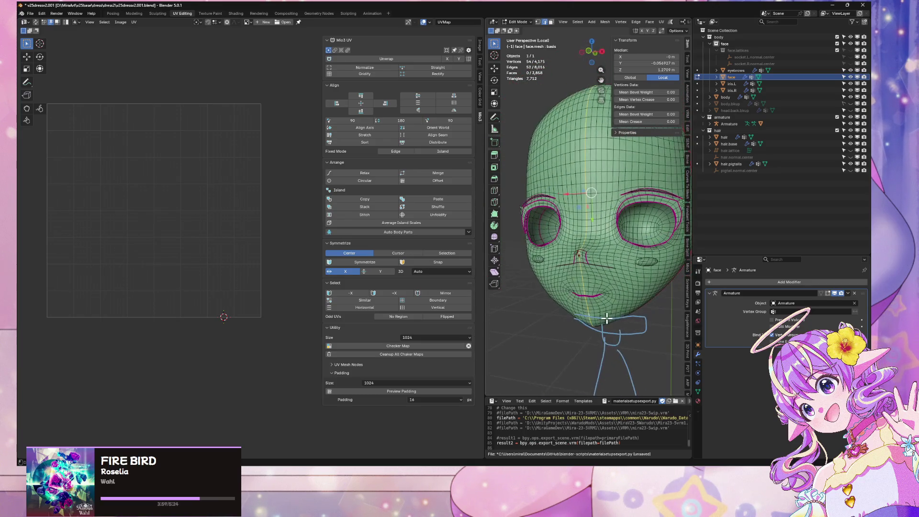
pyautogui.rightClick(637, 276)
# Step: Pick a single edge on one side of the face
pyautogui.scroll(6, 547, 341)
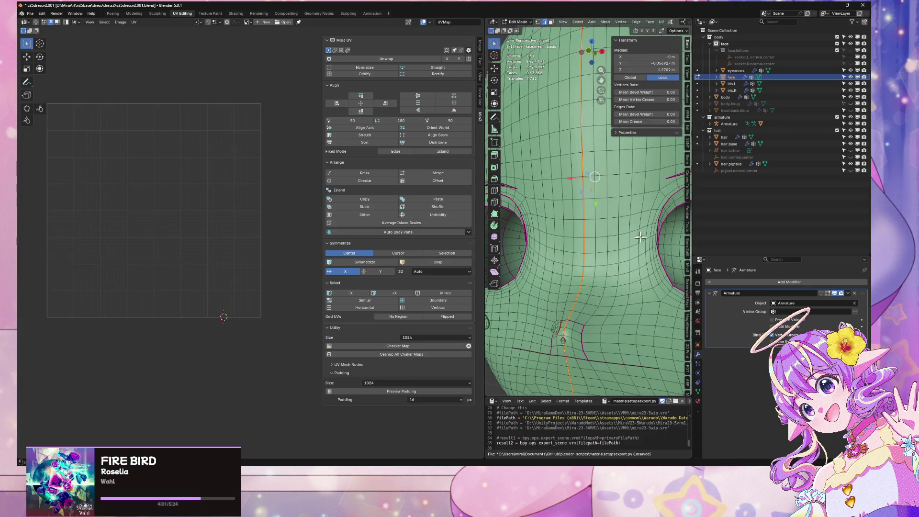
pyautogui.scroll(-4, 547, 341)
pyautogui.moveTo(533, 293)
pyautogui.mouseDown(button='middle')
pyautogui.moveTo(507, 268)
pyautogui.moveTo(540, 311)
pyautogui.moveTo(581, 301)
pyautogui.mouseUp(button='middle')
pyautogui.click(540, 250)
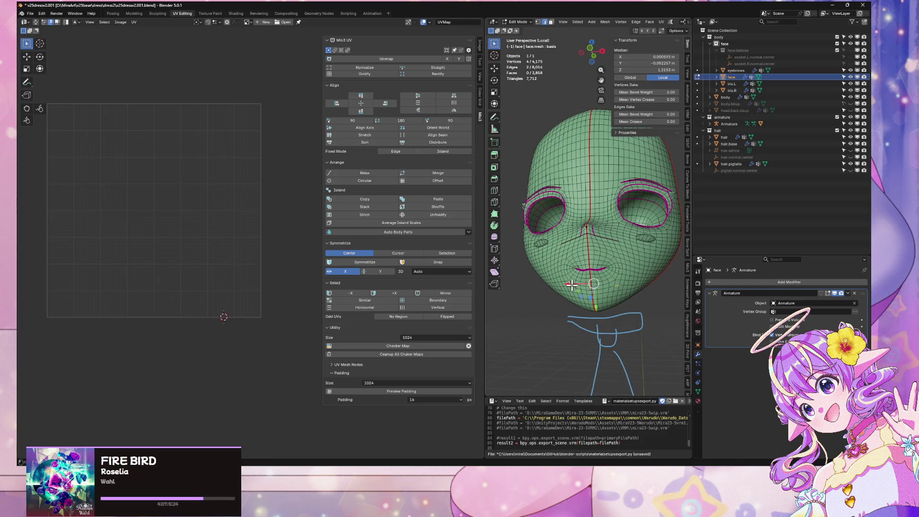
# Step: Select the seam-bounded face half and unwrap it with Minimum Stretch
pyautogui.hotkey('ctrl', 'l')
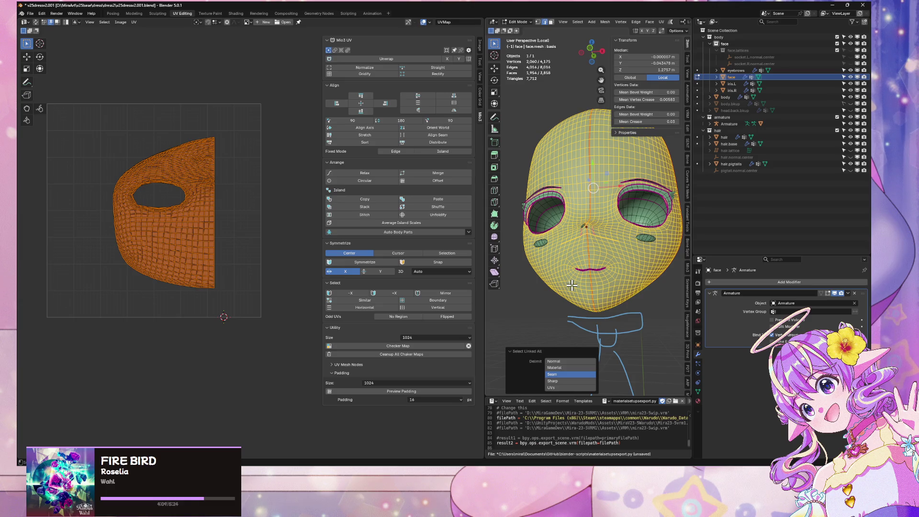
pyautogui.click(663, 23)
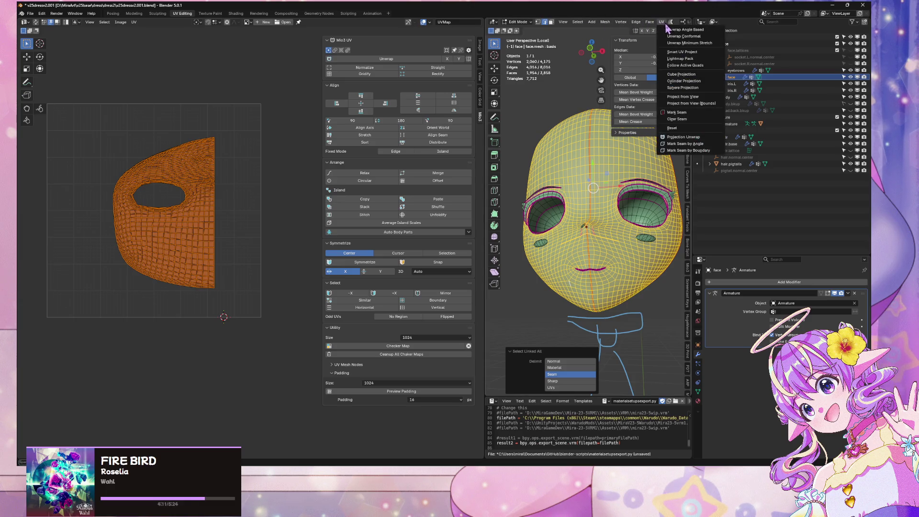
pyautogui.click(703, 43)
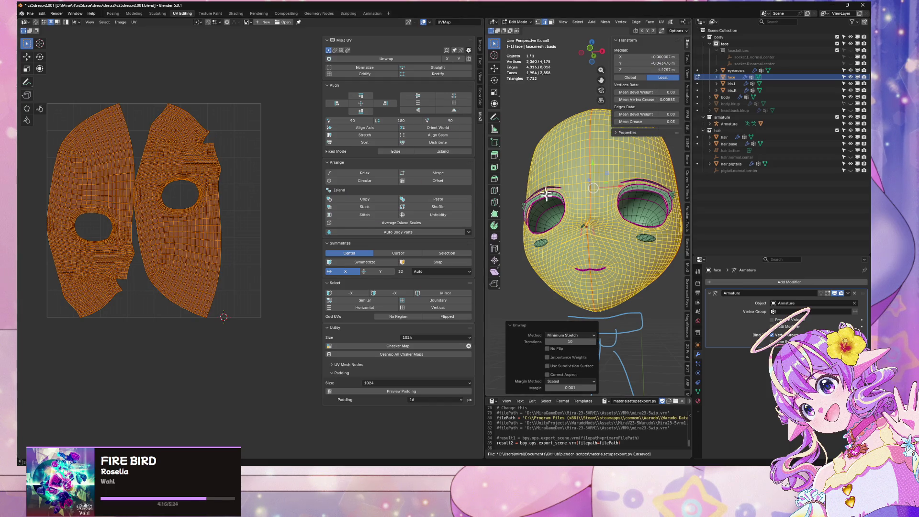
pyautogui.scroll(5, 604, 271)
pyautogui.moveTo(603, 271)
pyautogui.mouseDown(button='middle')
pyautogui.moveTo(583, 176)
pyautogui.moveTo(607, 163)
pyautogui.moveTo(602, 149)
pyautogui.moveTo(621, 189)
pyautogui.moveTo(567, 144)
pyautogui.moveTo(586, 148)
pyautogui.mouseUp(button='middle')
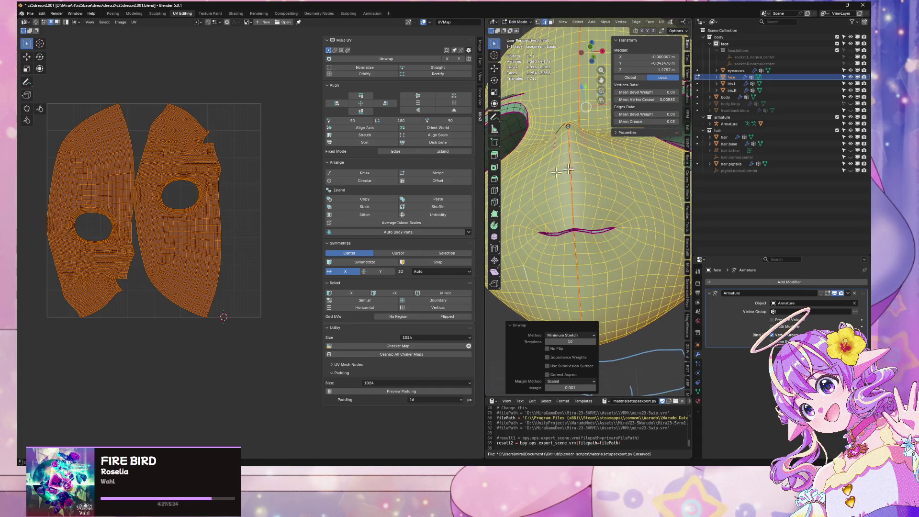
# Step: Deselect all UVs and toggle UV sync selection off and back on
pyautogui.scroll(3, 245, 249)
pyautogui.scroll(-3, 232, 233)
pyautogui.hotkey('alt', 'a')
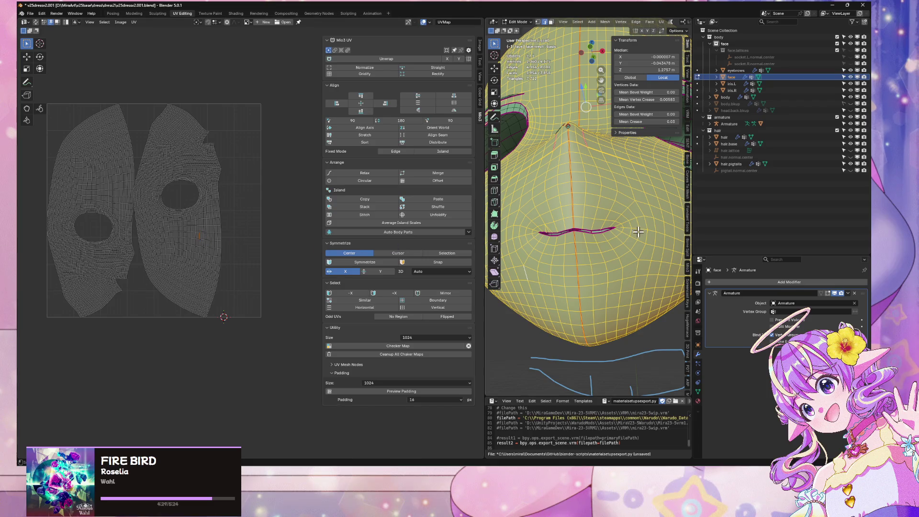
pyautogui.scroll(-5, 638, 232)
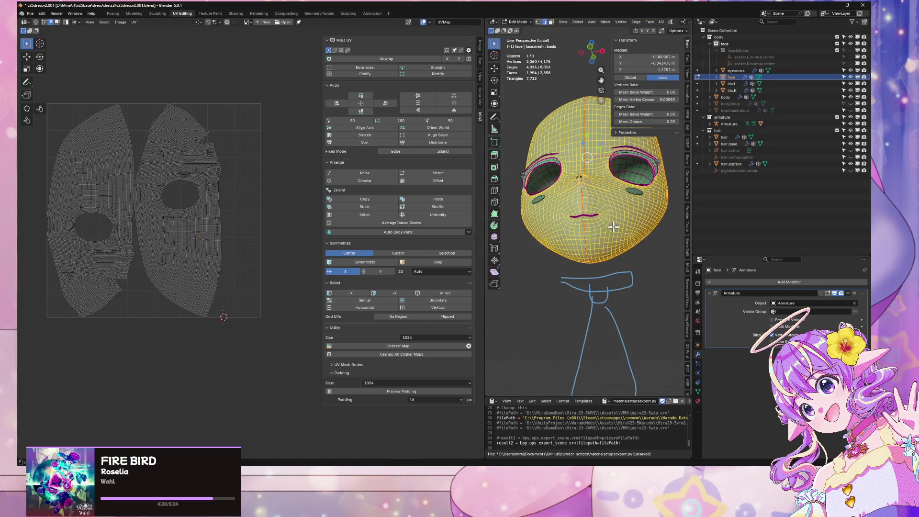
pyautogui.click(36, 22)
pyautogui.click(36, 22)
# Step: From a left-facing profile, select a single edge near the mouth
pyautogui.moveTo(684, 213)
pyautogui.mouseDown(button='middle')
pyautogui.moveTo(644, 211)
pyautogui.moveTo(620, 228)
pyautogui.mouseUp(button='middle')
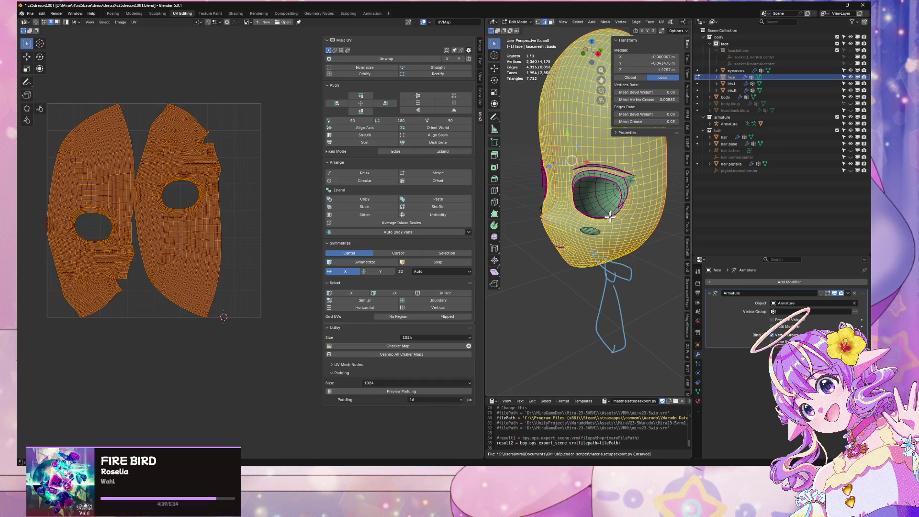
pyautogui.moveTo(610, 217)
pyautogui.mouseDown(button='middle')
pyautogui.moveTo(629, 211)
pyautogui.moveTo(519, 200)
pyautogui.moveTo(639, 168)
pyautogui.moveTo(543, 191)
pyautogui.moveTo(549, 182)
pyautogui.moveTo(516, 197)
pyautogui.moveTo(683, 173)
pyautogui.moveTo(627, 206)
pyautogui.moveTo(598, 258)
pyautogui.mouseUp(button='middle')
pyautogui.scroll(5, 580, 201)
pyautogui.click(584, 231)
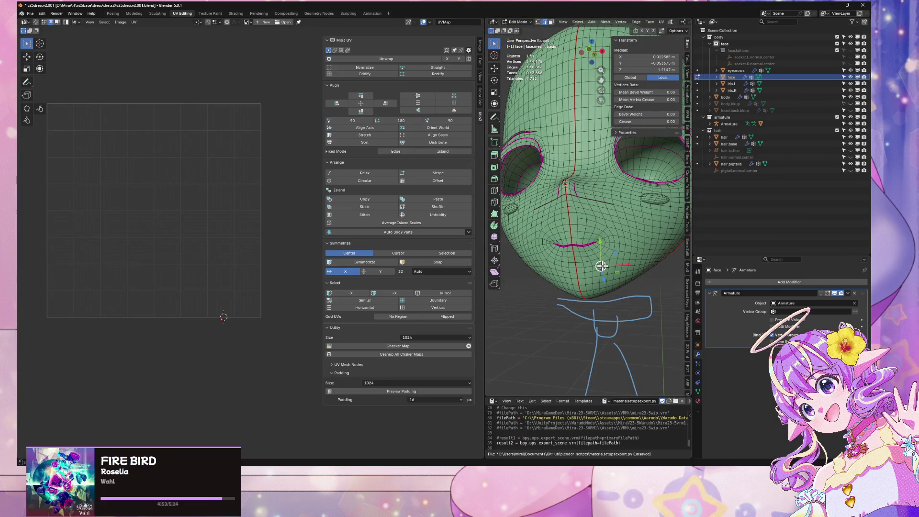
# Step: Select one face half with Ctrl+L, then select its island's border edge loop in the UV map
pyautogui.hotkey('ctrl', 'l')
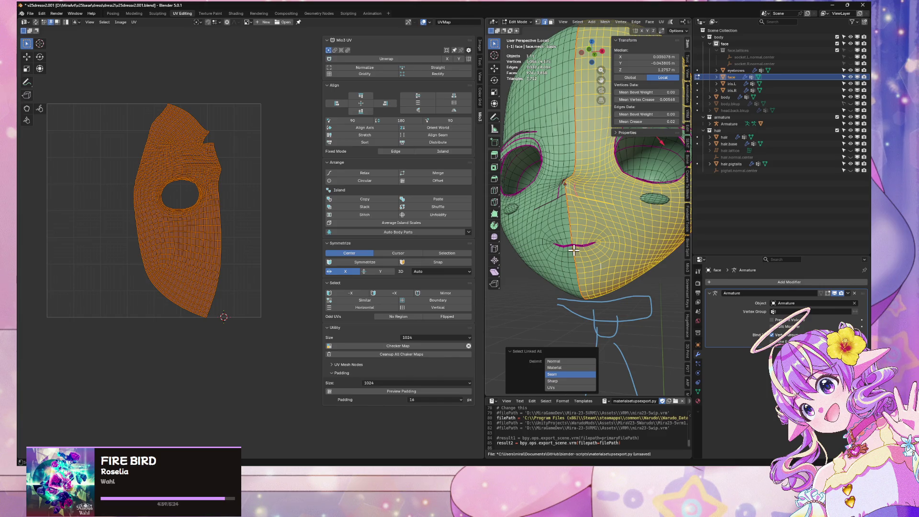
pyautogui.moveTo(573, 250)
pyautogui.mouseDown(button='middle')
pyautogui.moveTo(550, 330)
pyautogui.moveTo(533, 349)
pyautogui.moveTo(552, 301)
pyautogui.moveTo(546, 307)
pyautogui.moveTo(578, 286)
pyautogui.mouseUp(button='middle')
pyautogui.scroll(-5, 554, 301)
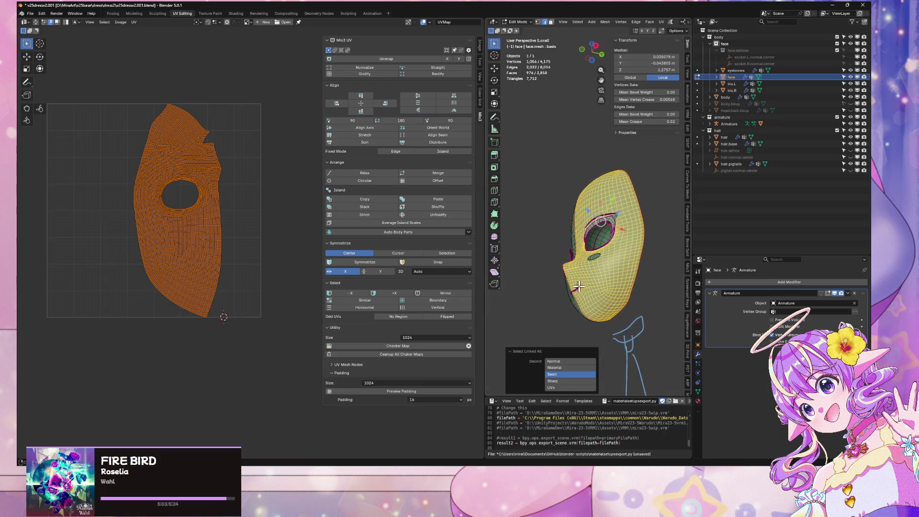
pyautogui.press('KP_1')
pyautogui.scroll(2, 613, 180)
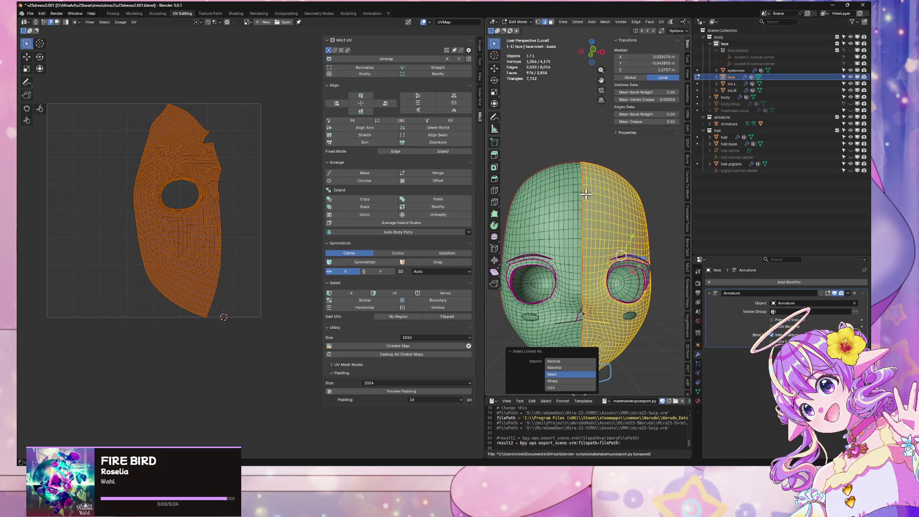
pyautogui.keyDown('alt'); pyautogui.click(145, 140); pyautogui.keyUp('alt')
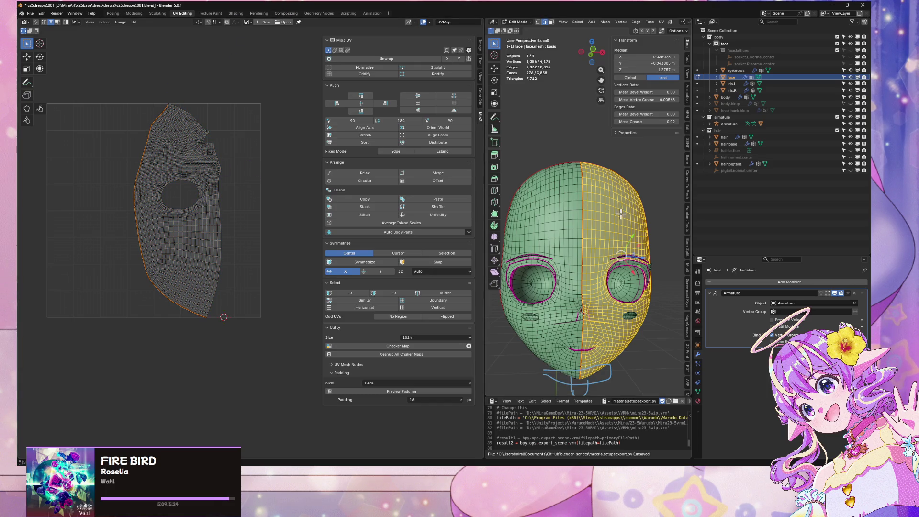
pyautogui.moveTo(621, 214)
pyautogui.mouseDown(button='middle')
pyautogui.moveTo(506, 208)
pyautogui.moveTo(541, 195)
pyautogui.moveTo(544, 174)
pyautogui.moveTo(566, 180)
pyautogui.moveTo(549, 170)
pyautogui.moveTo(603, 207)
pyautogui.mouseUp(button='middle')
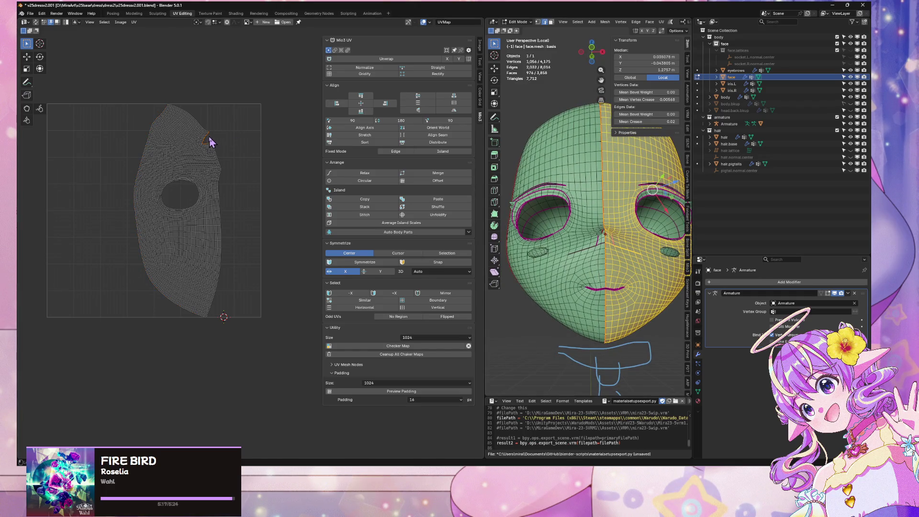
pyautogui.keyDown('alt'); pyautogui.click(219, 187); pyautogui.keyUp('alt')
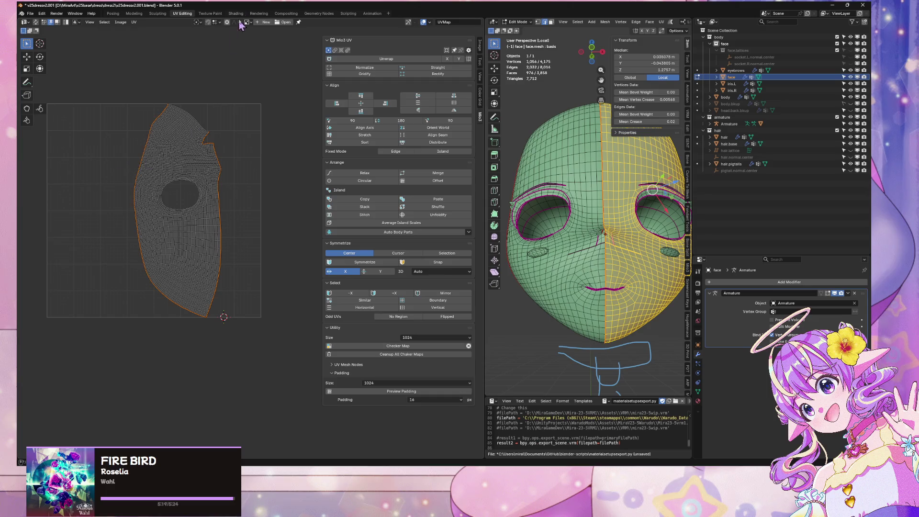
# Step: Try Straight and Rectify on the selected border edge, undoing both
pyautogui.click(432, 68)
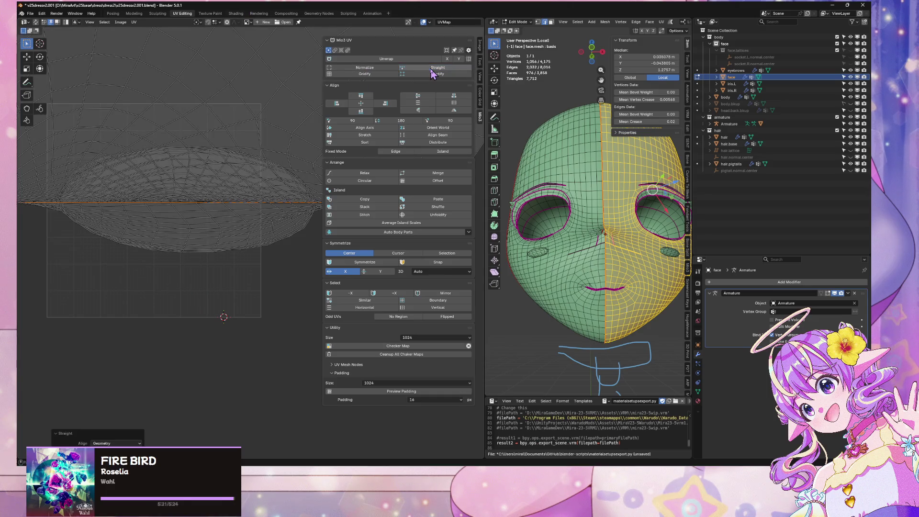
pyautogui.hotkey('ctrl', 'z')
pyautogui.click(424, 75)
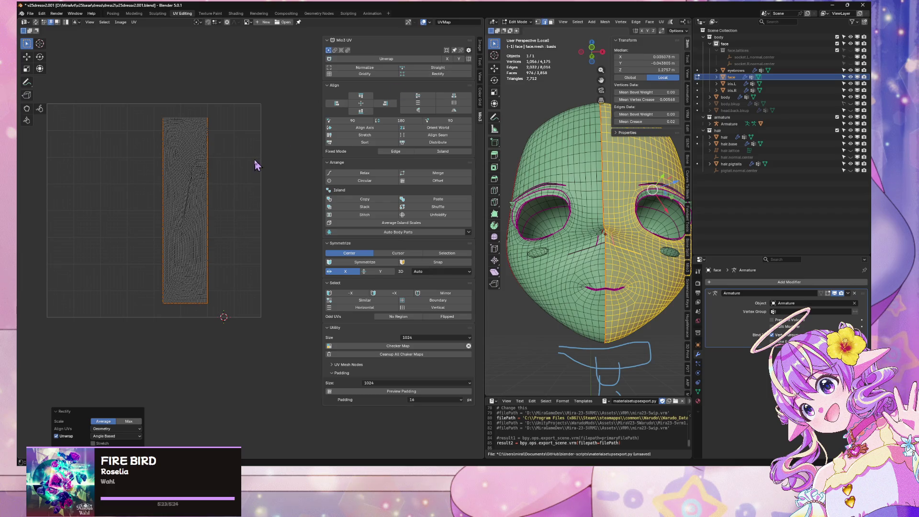
pyautogui.hotkey('ctrl', 'z')
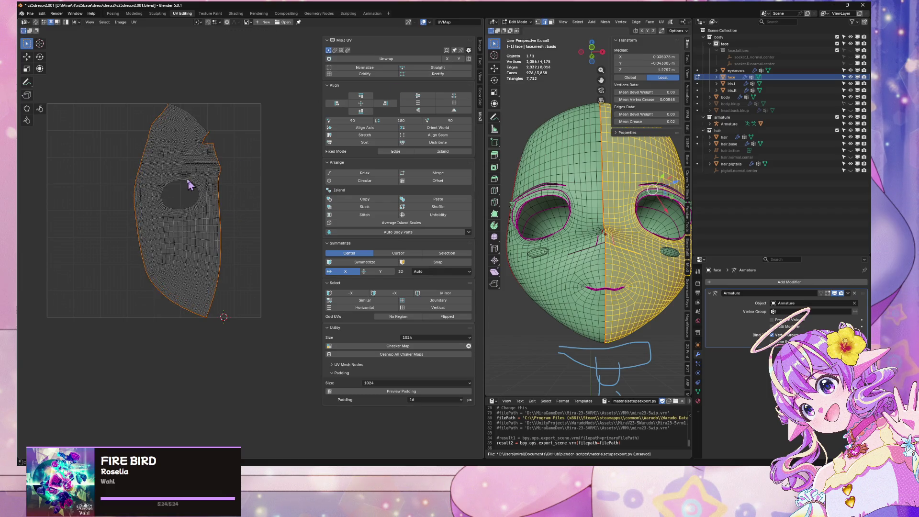
pyautogui.scroll(5, 187, 183)
pyautogui.scroll(-2, 253, 201)
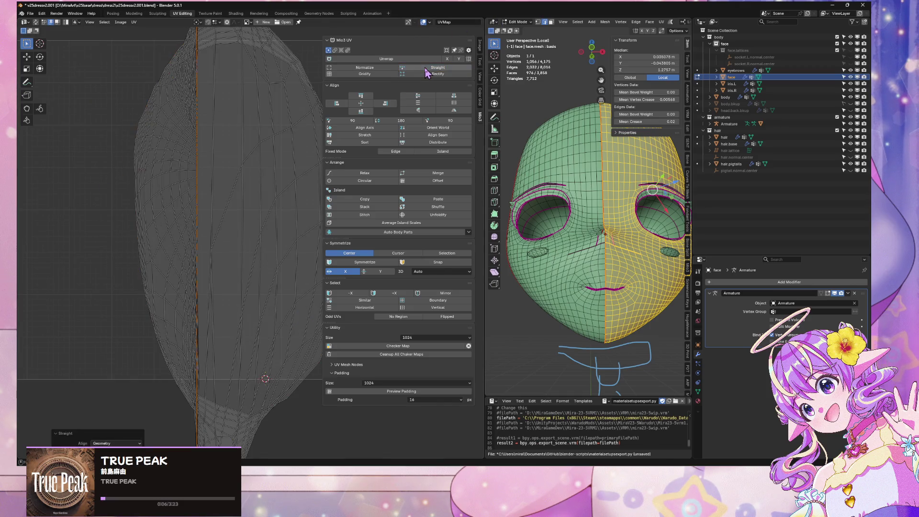
pyautogui.scroll(-4, 244, 145)
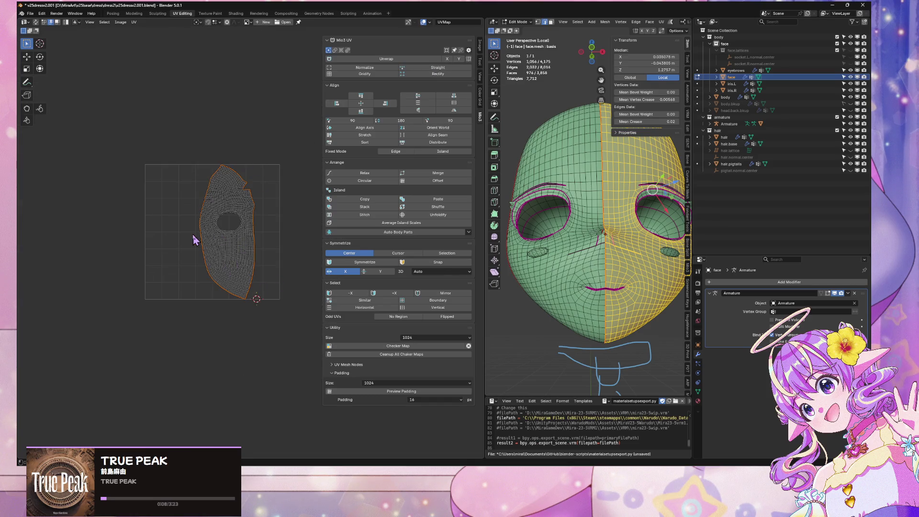
# Step: Rotate the whole half-face island about 170° so it stands upright
pyautogui.click(420, 68)
pyautogui.scroll(3, 237, 190)
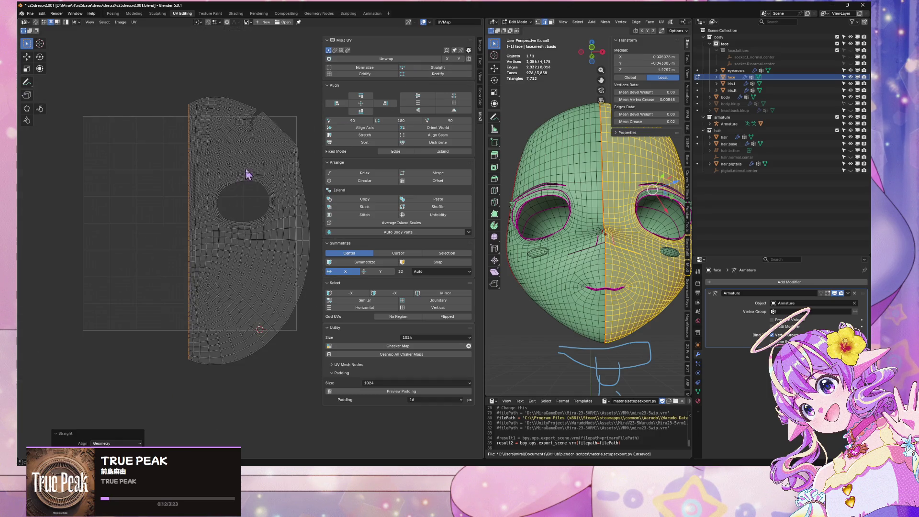
pyautogui.press('a')
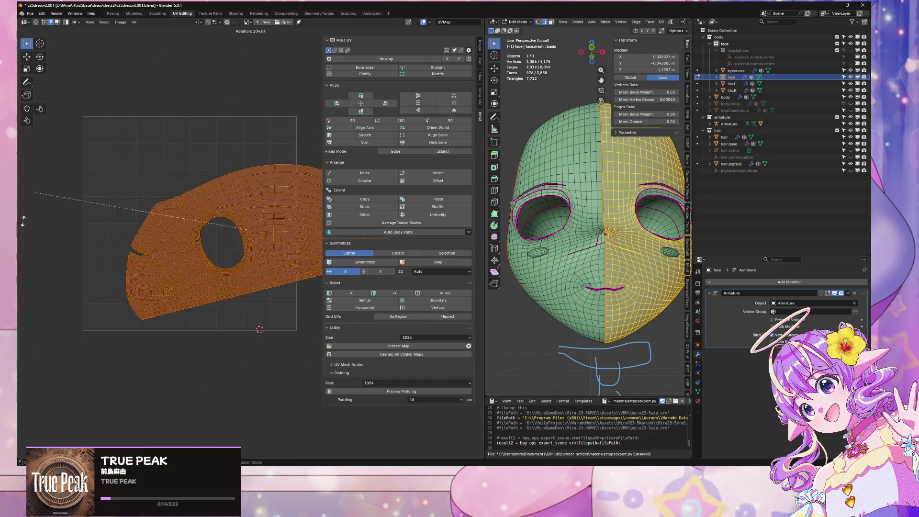
pyautogui.click(170, 422)
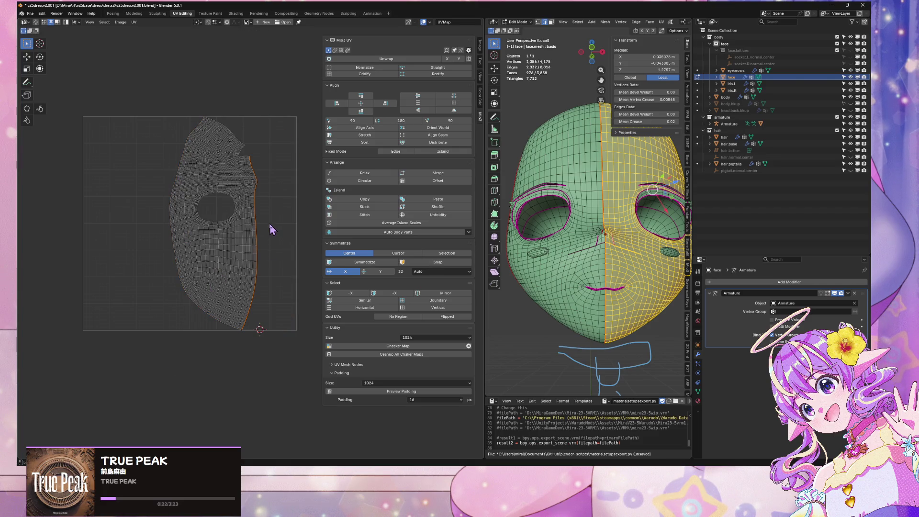
pyautogui.press('a')
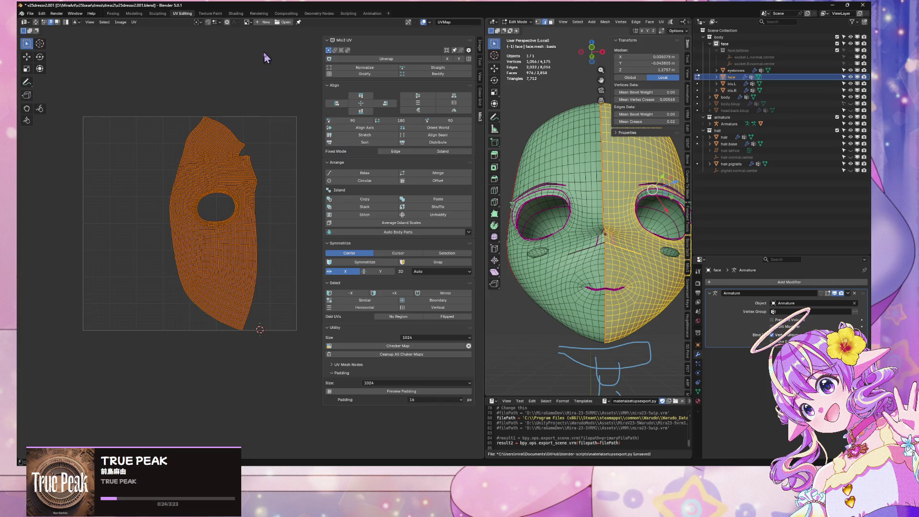
pyautogui.press('r')
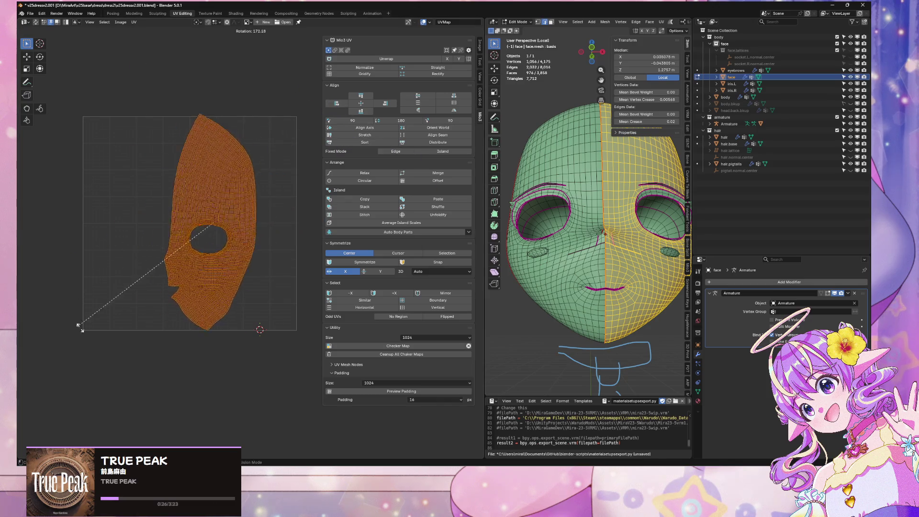
pyautogui.write('-19')
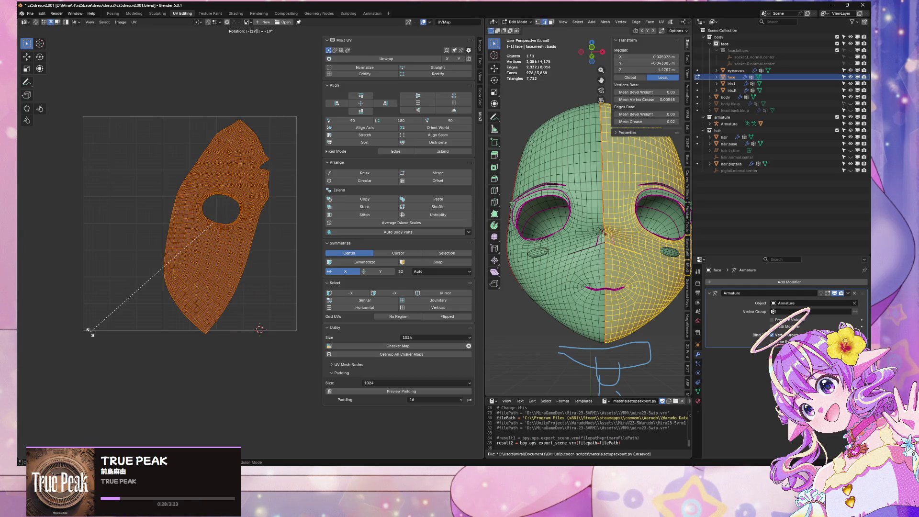
pyautogui.press('BackSpace')
pyautogui.press('BackSpace')
pyautogui.press('BackSpace')
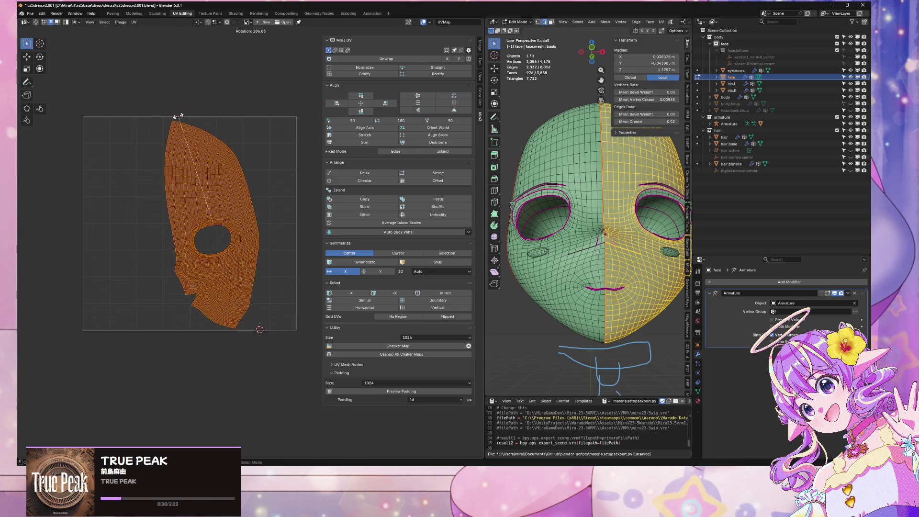
pyautogui.click(202, 125)
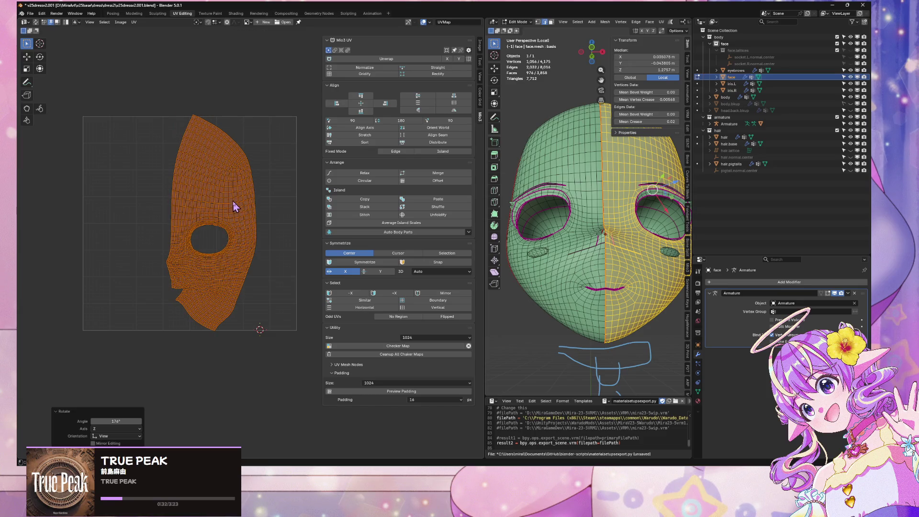
# Step: Move the island to the right and deselect it
pyautogui.press('g')
pyautogui.click(269, 205)
pyautogui.scroll(3, 212, 220)
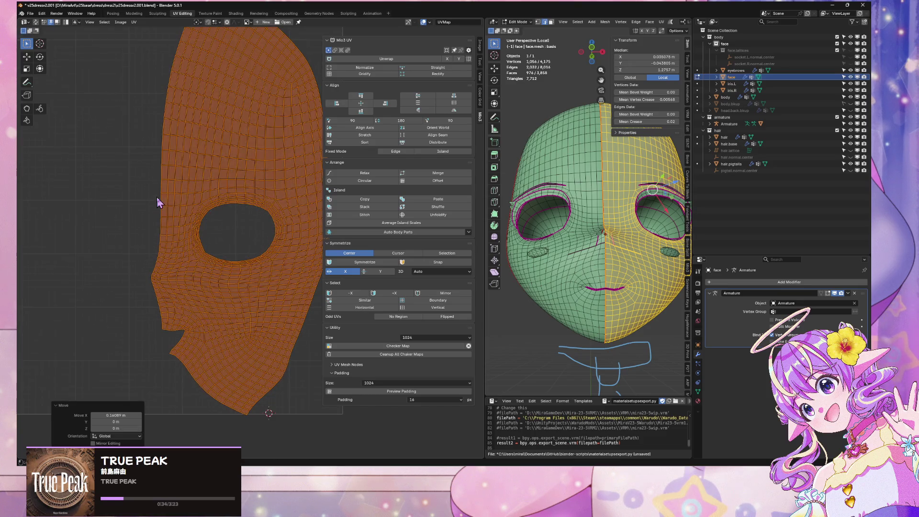
pyautogui.hotkey('alt', 'a')
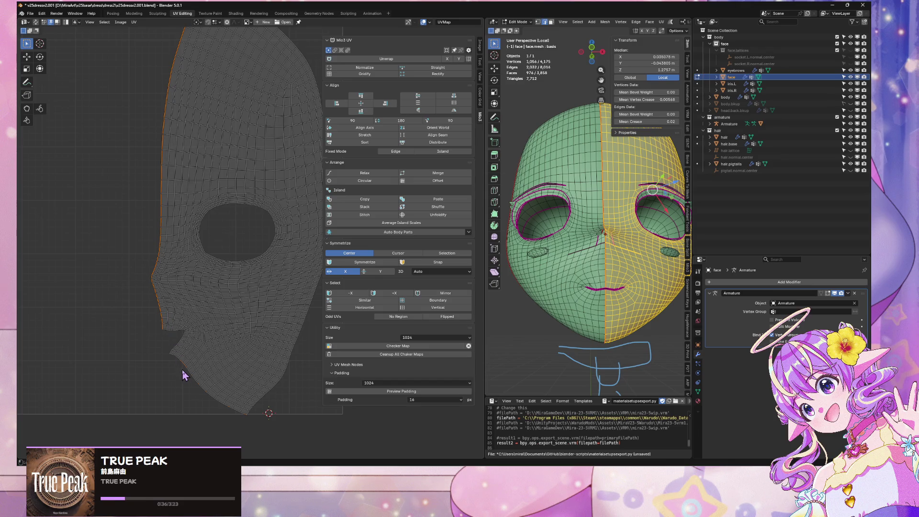
# Step: Select the lower-right boundary edges, try Rectify and Straight, then undo the straightening
pyautogui.keyDown('alt'); pyautogui.keyDown('shift'); pyautogui.click(182, 369); pyautogui.keyUp('shift'); pyautogui.keyUp('alt')
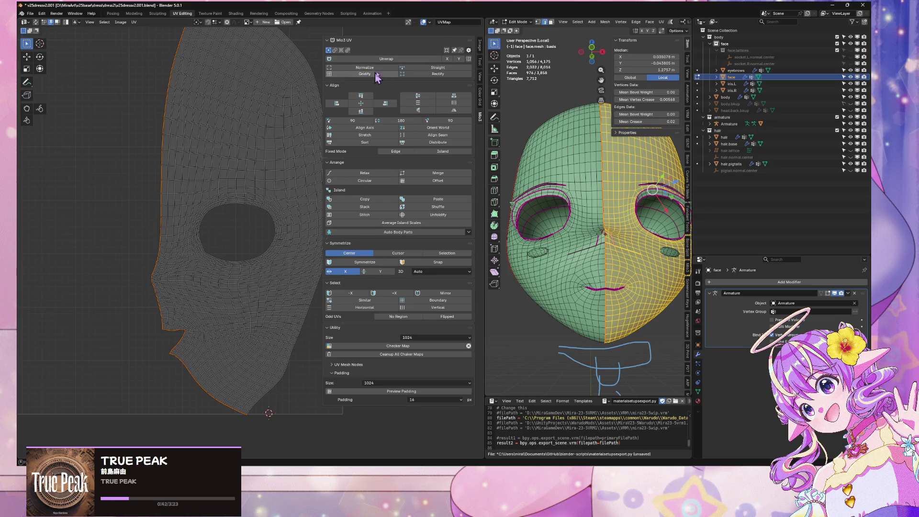
pyautogui.click(426, 74)
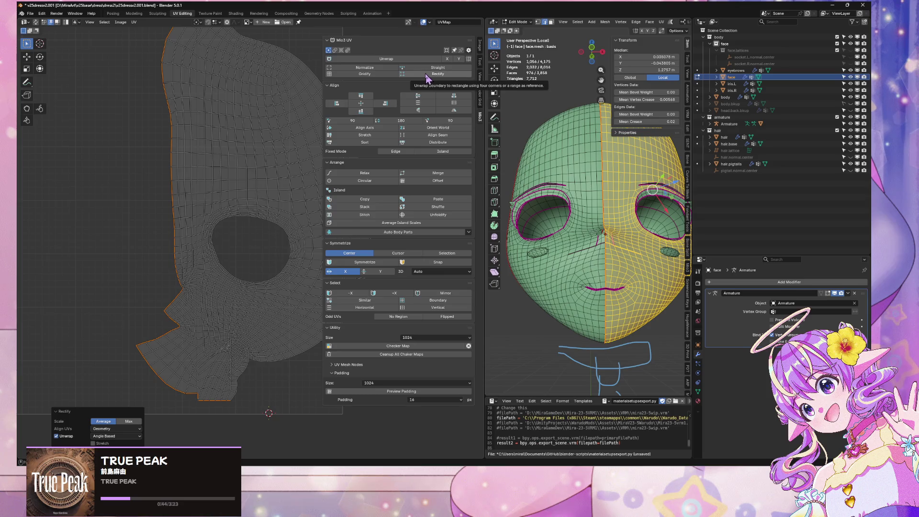
pyautogui.click(433, 68)
pyautogui.scroll(-3, 156, 143)
pyautogui.scroll(3, 199, 180)
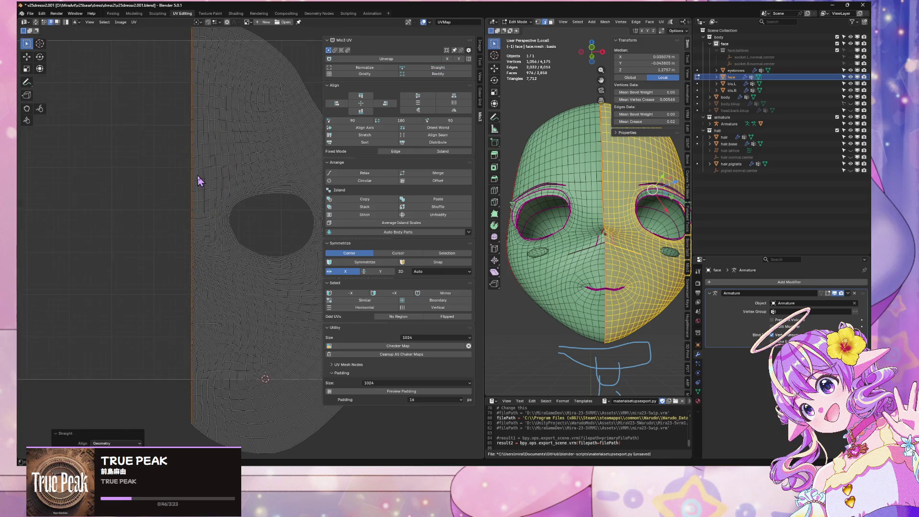
pyautogui.hotkey('ctrl', 'z')
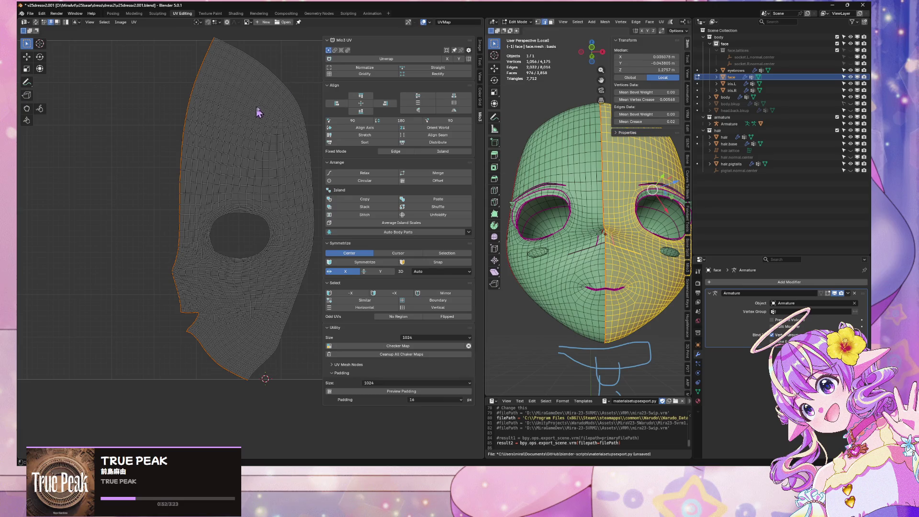
pyautogui.moveTo(645, 248)
pyautogui.mouseDown(button='middle')
pyautogui.moveTo(549, 269)
pyautogui.moveTo(571, 272)
pyautogui.mouseUp(button='middle')
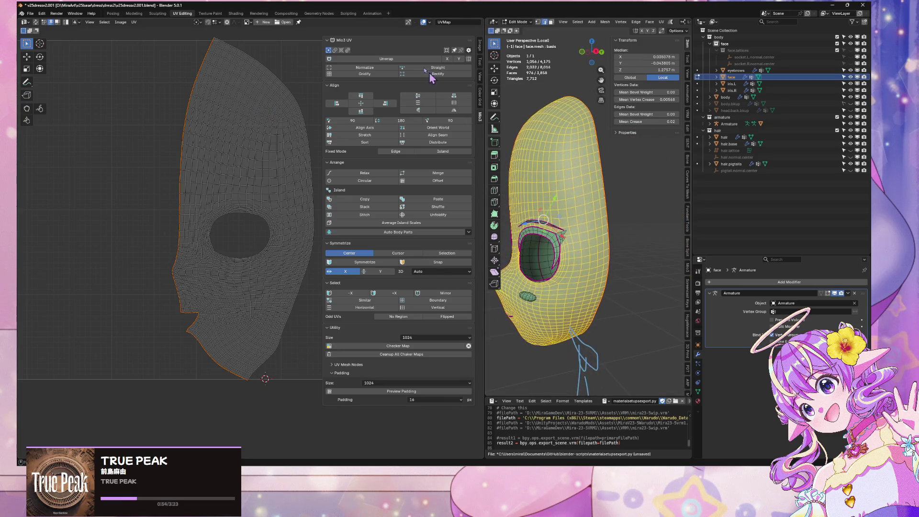
pyautogui.click(447, 68)
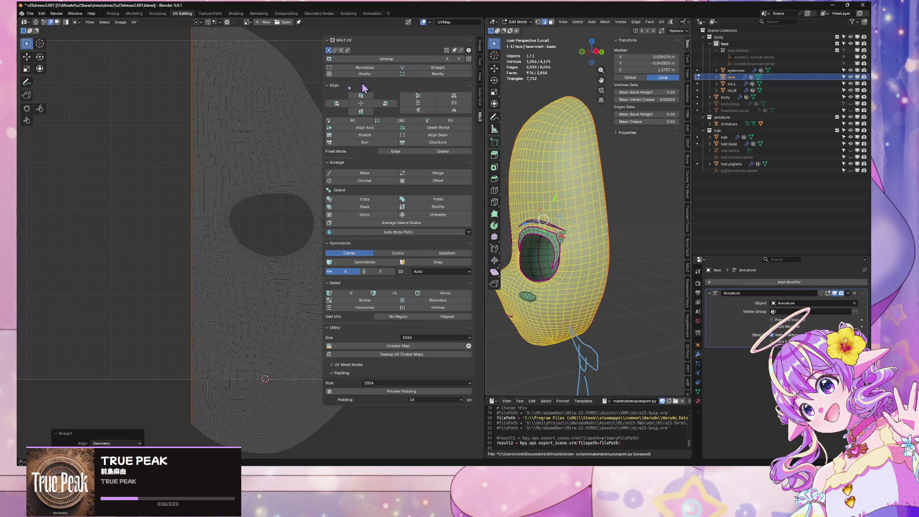
pyautogui.scroll(-3, 239, 116)
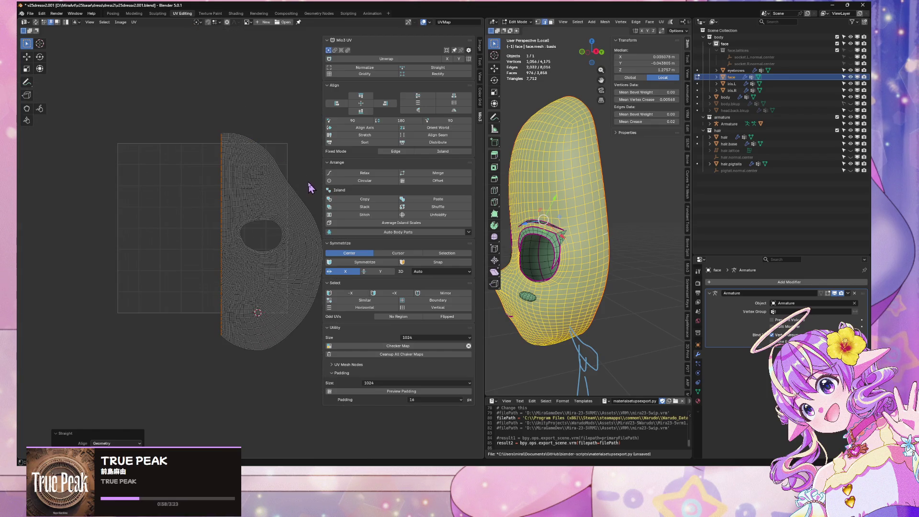
pyautogui.scroll(2, 282, 220)
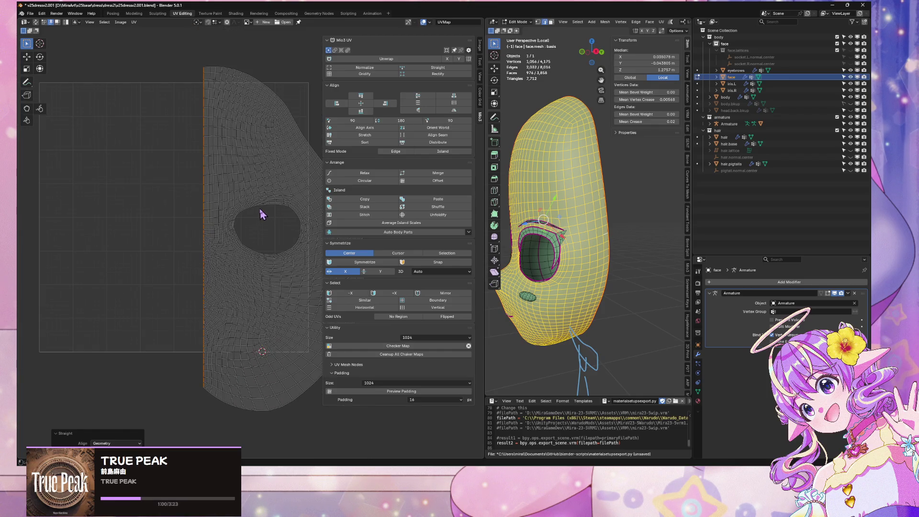
pyautogui.keyDown('alt'); pyautogui.click(260, 209); pyautogui.keyUp('alt')
pyautogui.press('s')
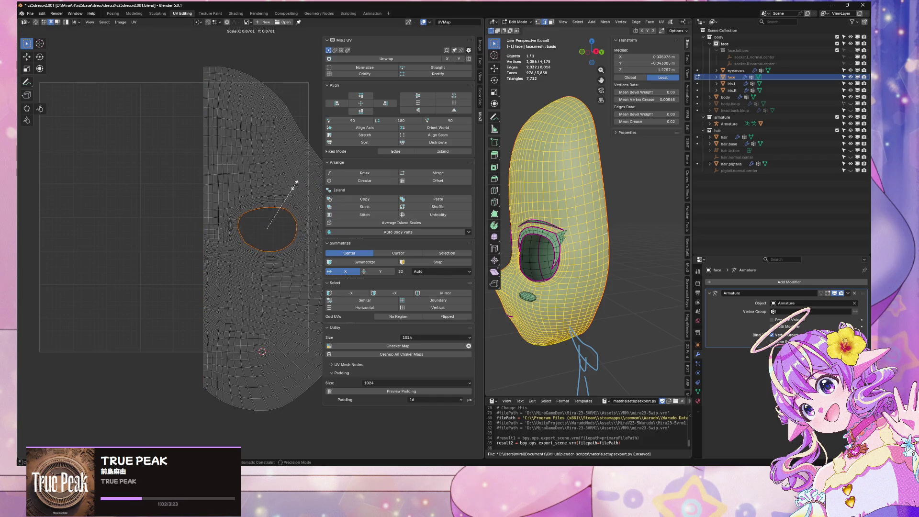
pyautogui.click(296, 183)
pyautogui.scroll(2, 217, 310)
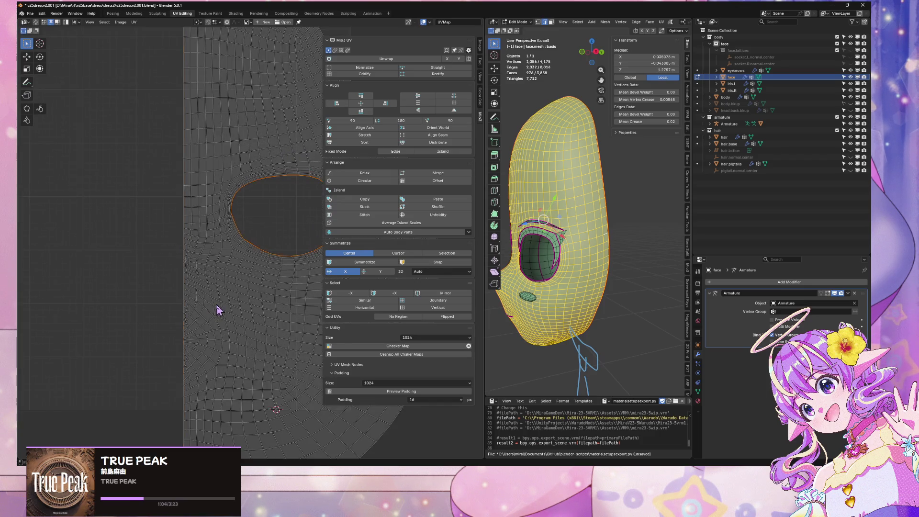
pyautogui.scroll(-3, 204, 335)
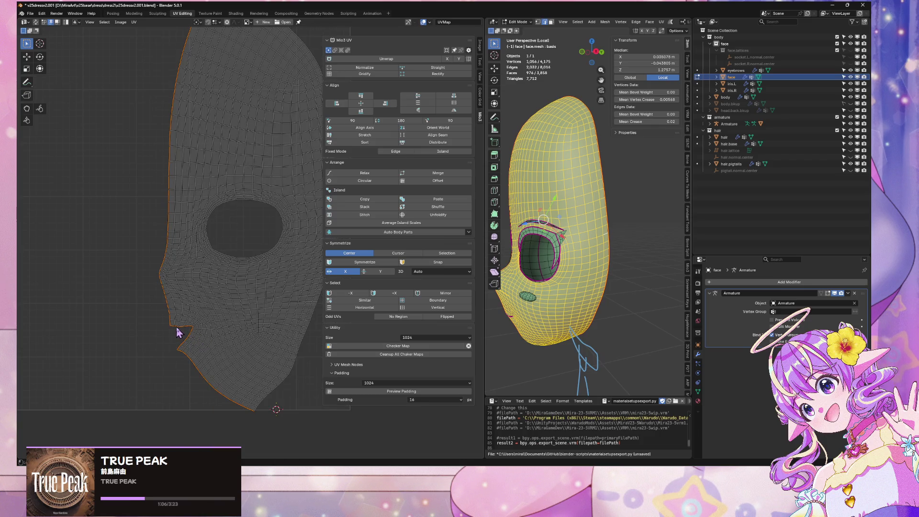
pyautogui.click(425, 69)
pyautogui.hotkey('ctrl', 'z')
pyautogui.click(442, 68)
pyautogui.hotkey('ctrl', 'z')
pyautogui.click(444, 76)
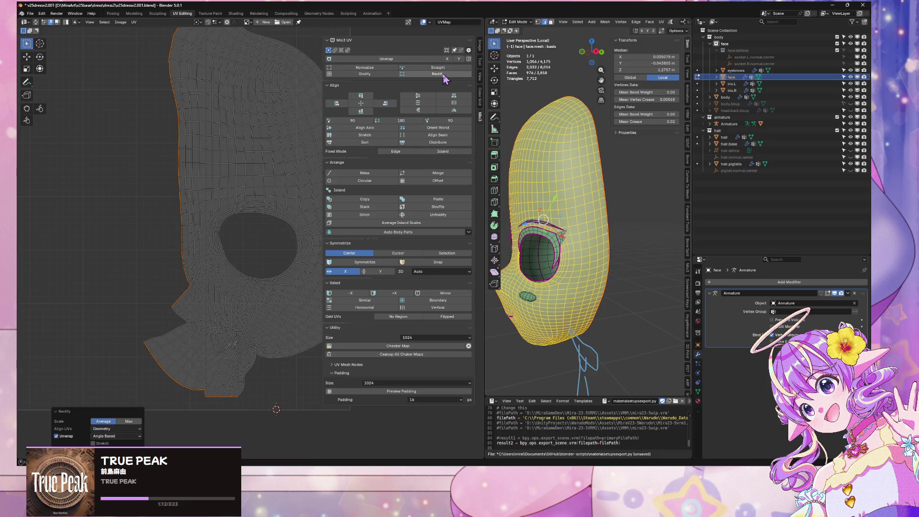
pyautogui.hotkey('ctrl', 'z')
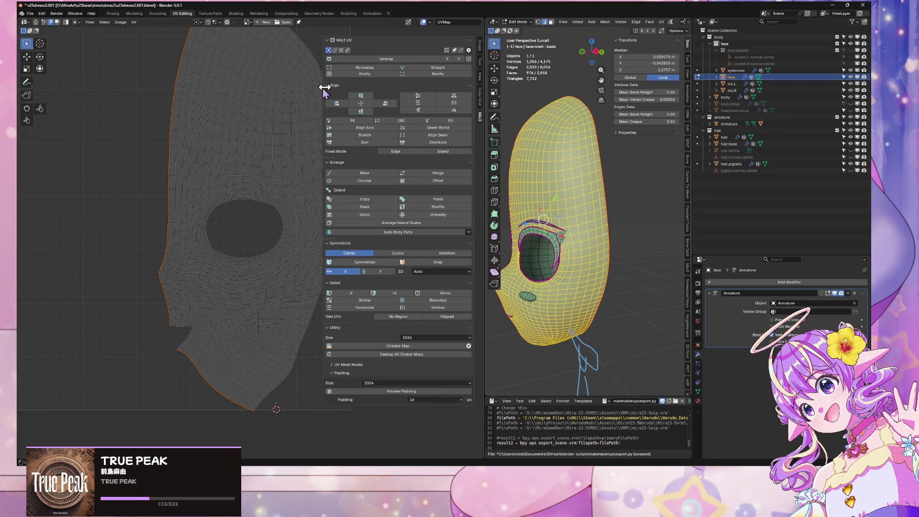
pyautogui.press('Home')
pyautogui.scroll(-1, 253, 95)
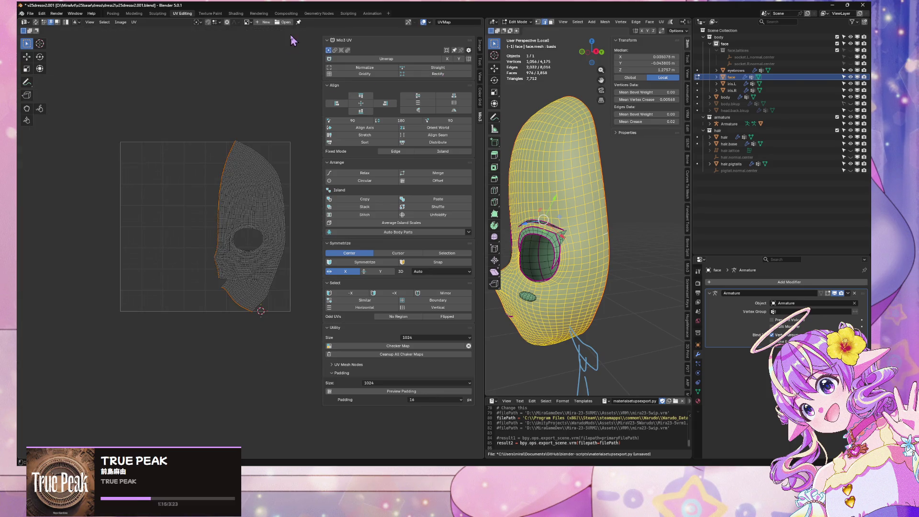
# Step: Rectify the island along its left boundary, compare with Straight, and undo back to Rectify
pyautogui.scroll(2, 242, 118)
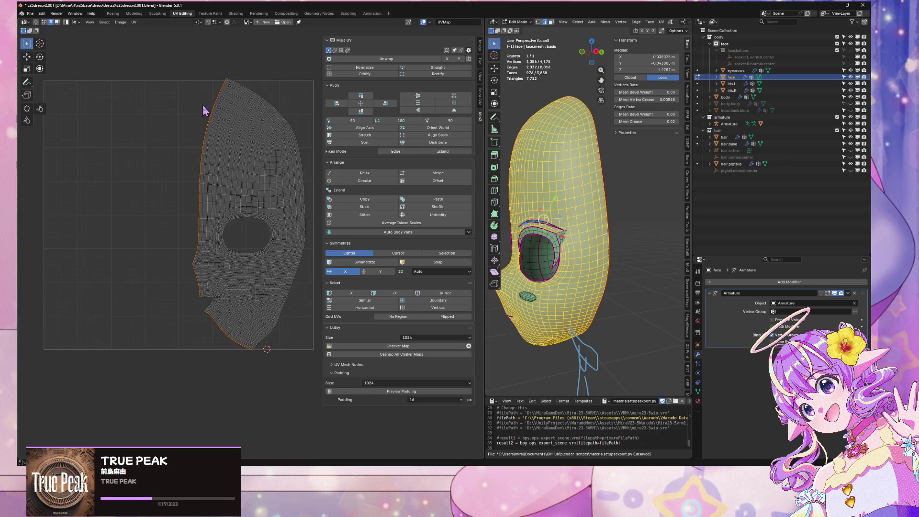
pyautogui.click(199, 208)
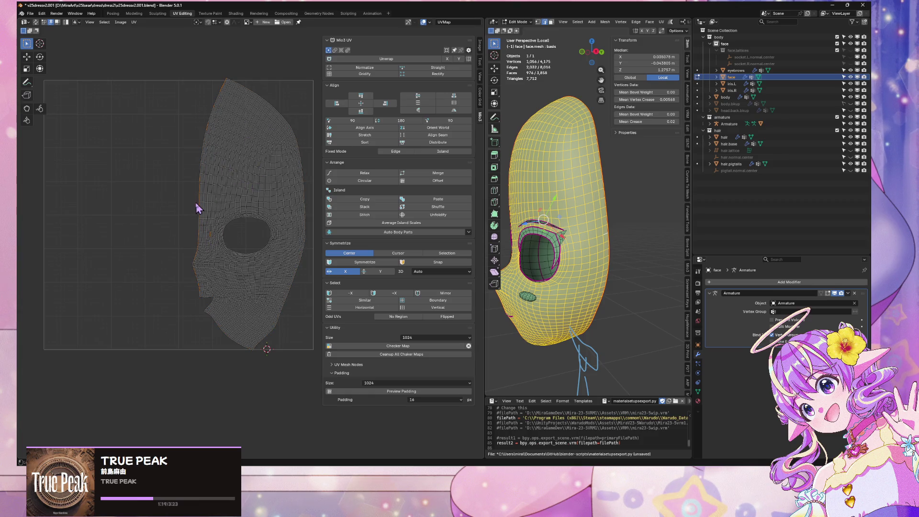
pyautogui.click(438, 74)
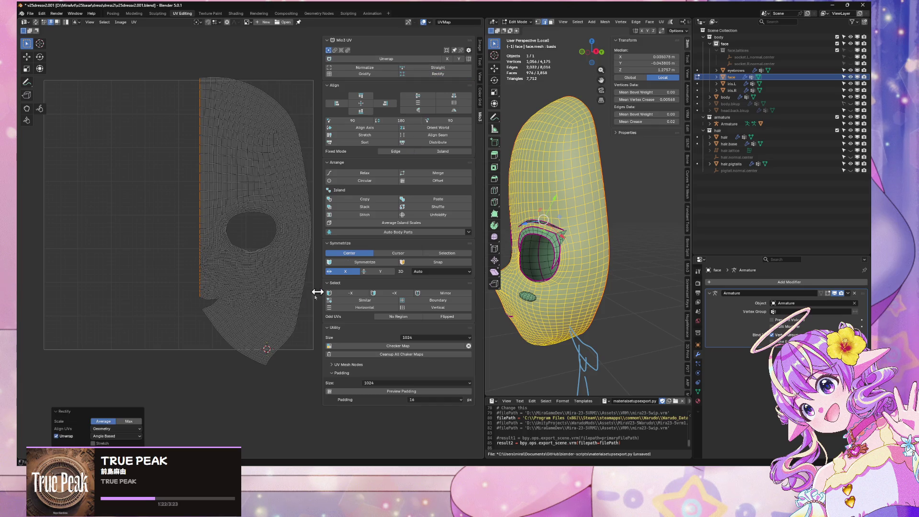
pyautogui.click(437, 74)
pyautogui.click(435, 68)
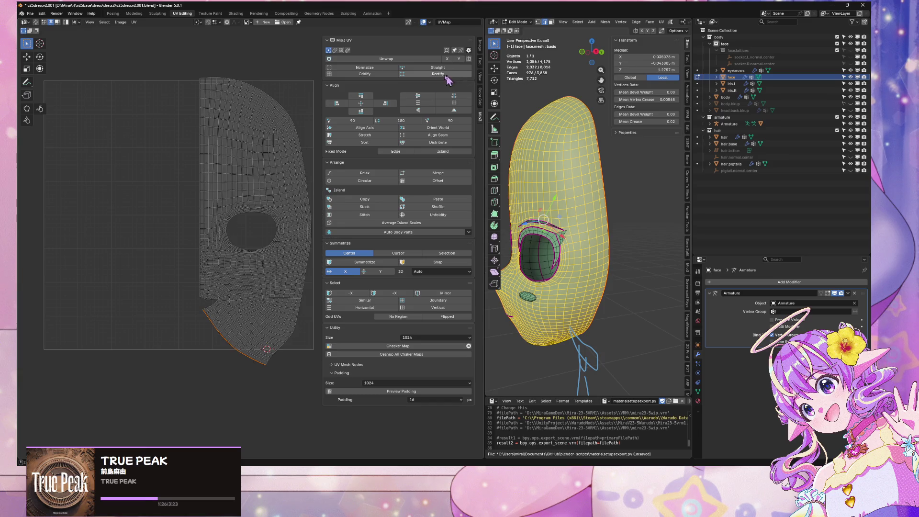
pyautogui.hotkey('ctrl', 'z')
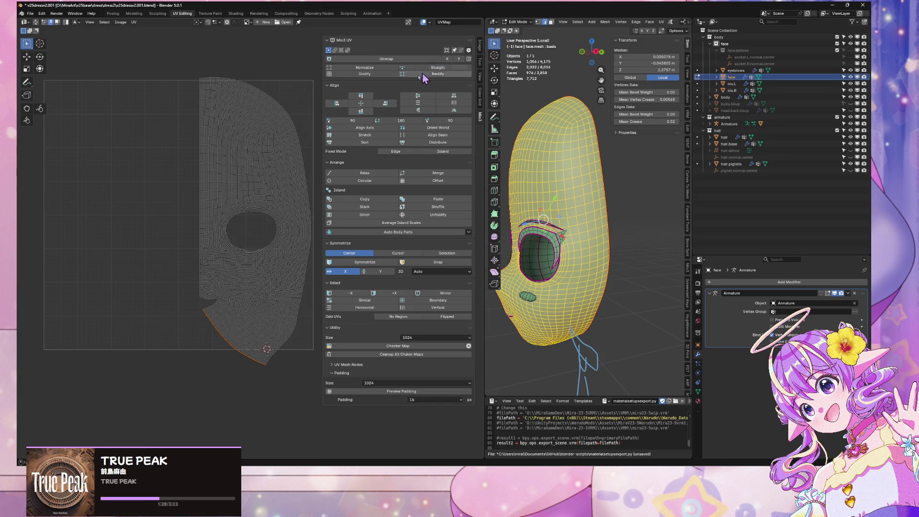
pyautogui.hotkey('ctrl', 'shift', 'z')
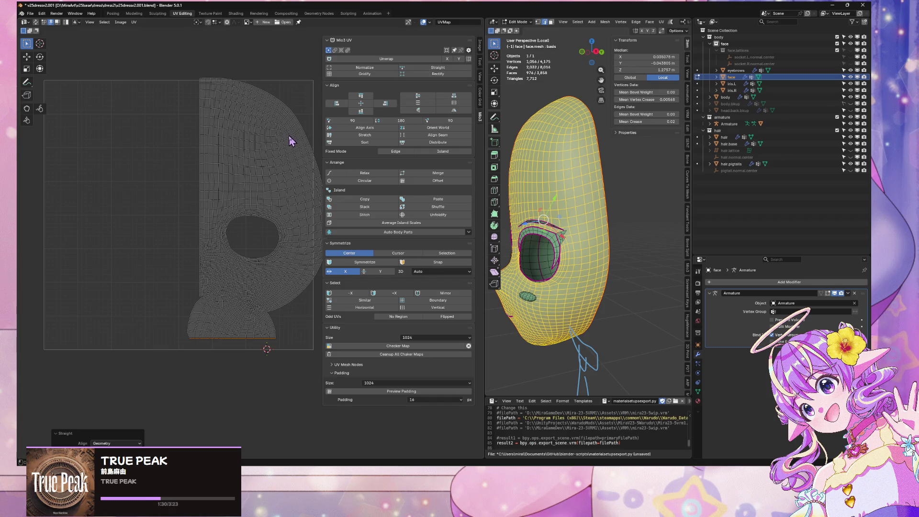
pyautogui.moveTo(535, 131); pyautogui.dragTo(624, 124, button='middle')
pyautogui.hotkey('ctrl', 'z')
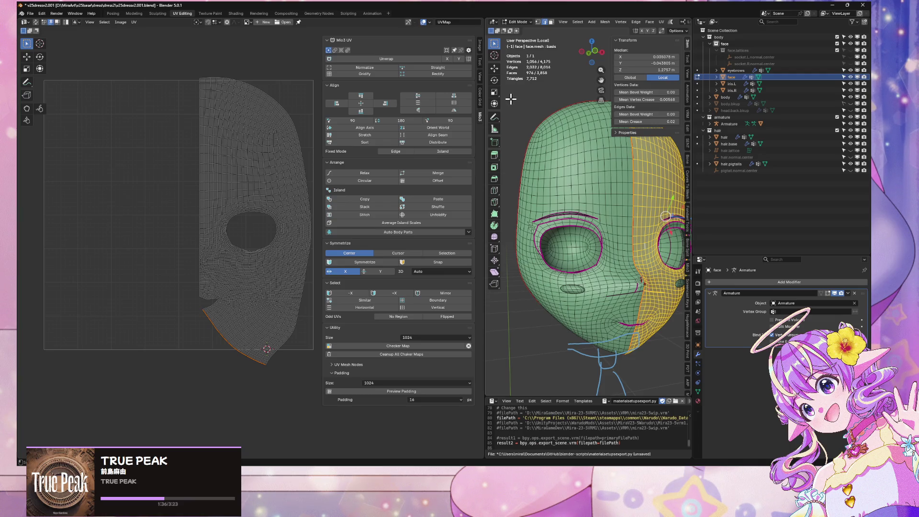
# Step: Show the face's material slots, then select the untouched face half with Ctrl+L
pyautogui.click(698, 392)
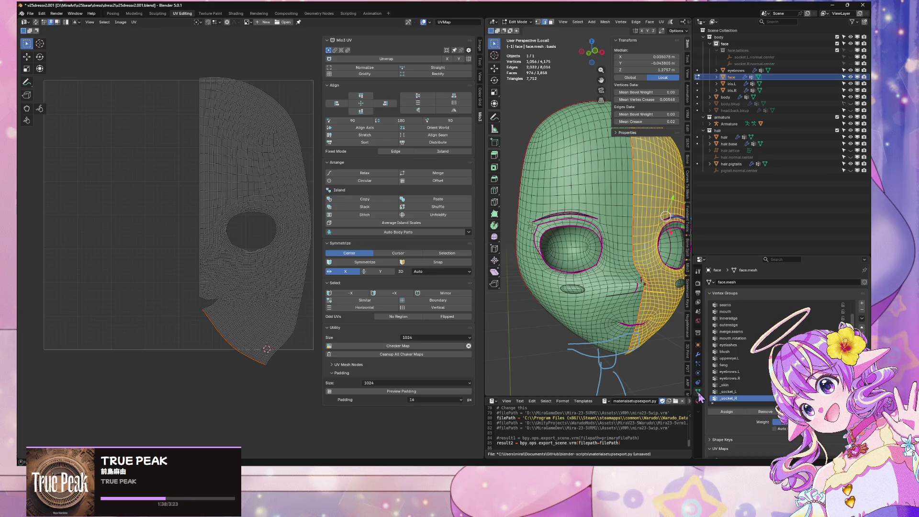
pyautogui.click(698, 401)
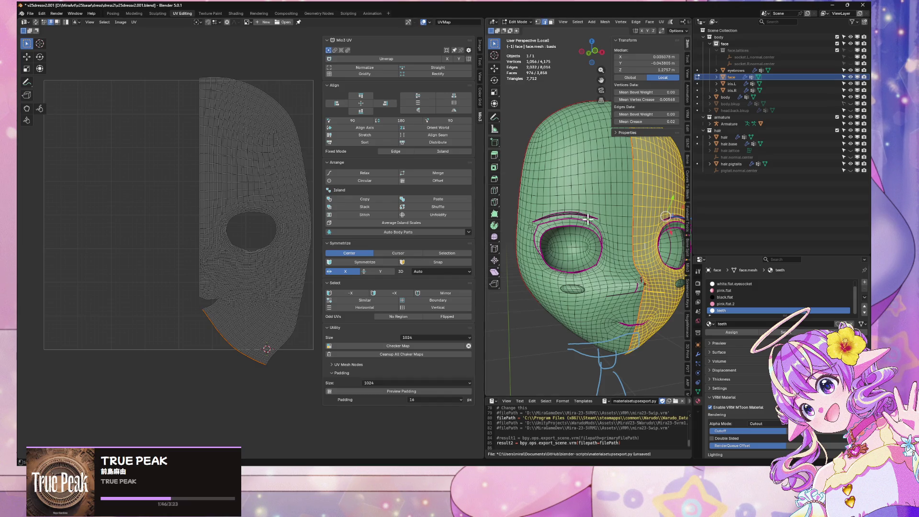
pyautogui.moveTo(587, 219)
pyautogui.mouseDown(button='middle')
pyautogui.moveTo(557, 235)
pyautogui.moveTo(571, 228)
pyautogui.mouseUp(button='middle')
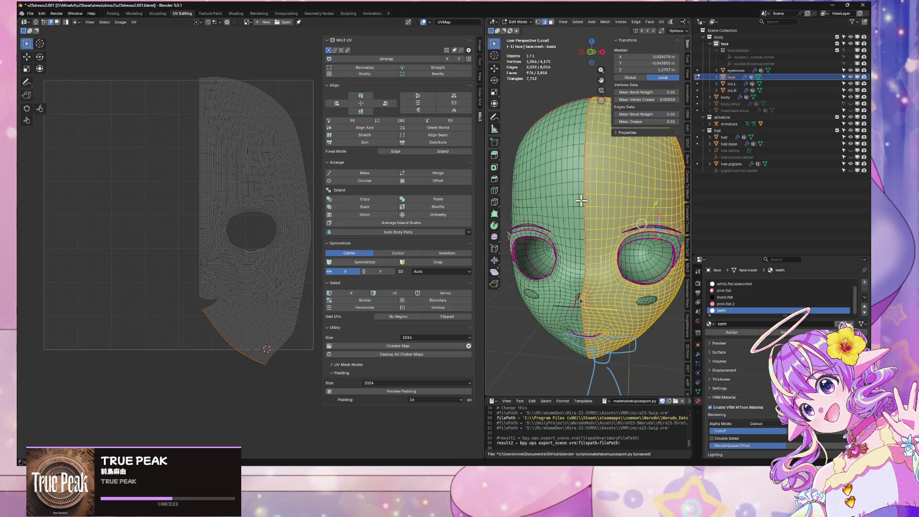
pyautogui.hotkey('ctrl', 'l')
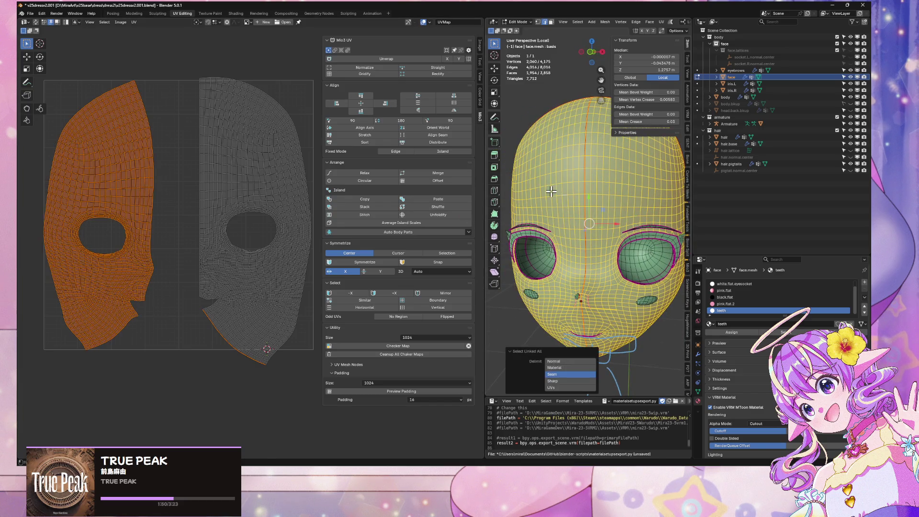
# Step: Unwrap the left face half conformally and select the other island too
pyautogui.click(661, 22)
pyautogui.click(676, 37)
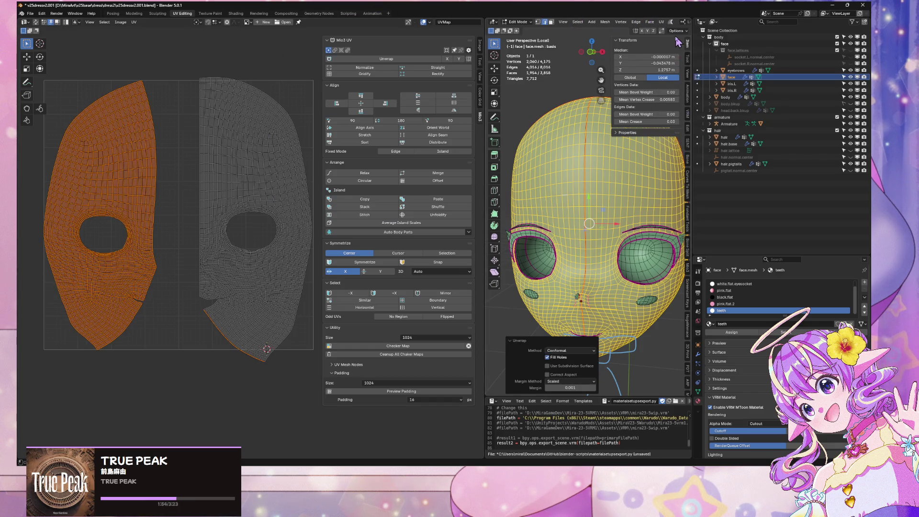
pyautogui.press('a')
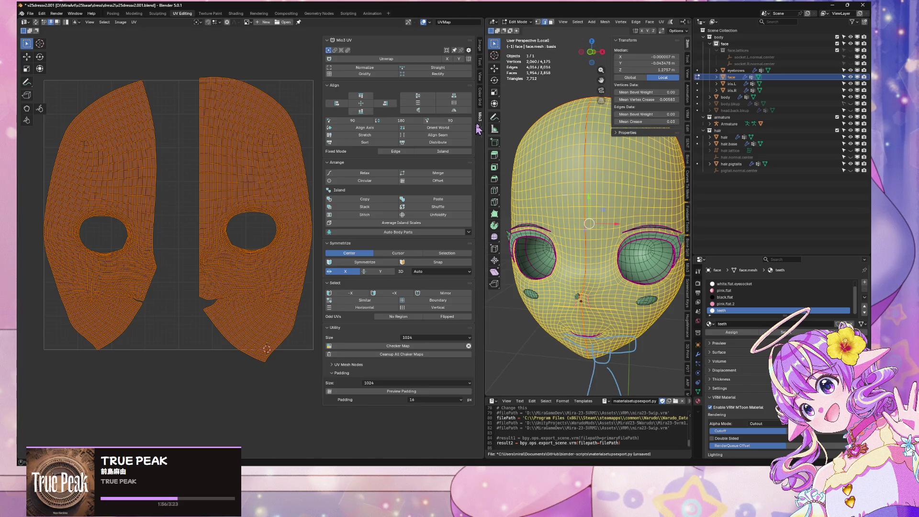
# Step: Re-unwrap both halves Angle Based, then Minimum Stretch, finally Conformal, and select a boundary edge
pyautogui.click(660, 22)
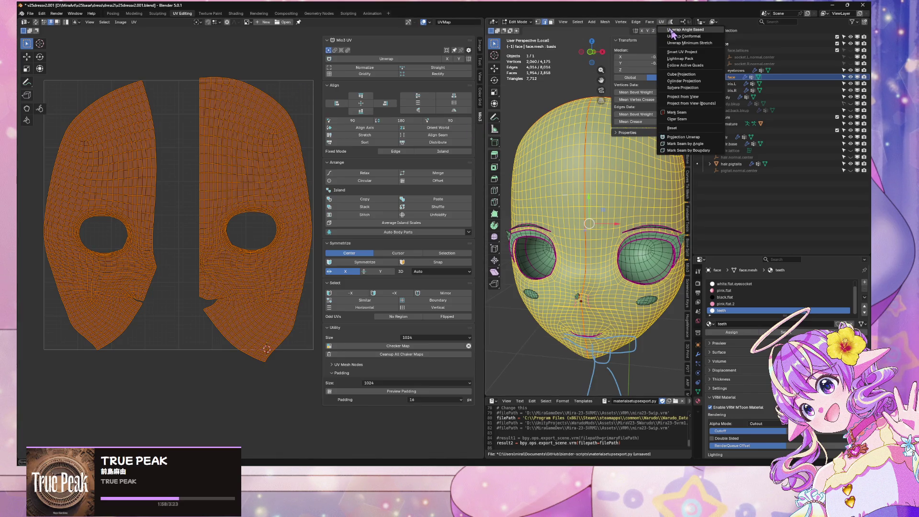
pyautogui.click(672, 30)
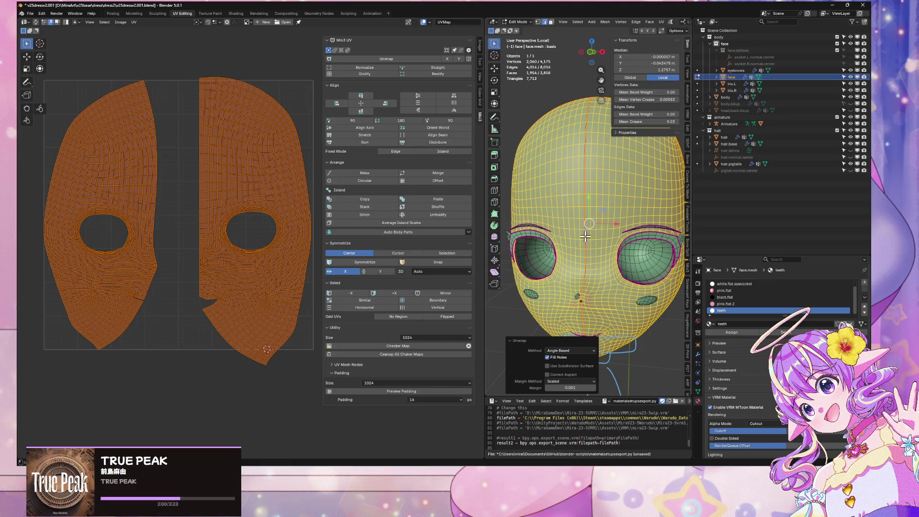
pyautogui.moveTo(586, 237); pyautogui.dragTo(662, 91, button='middle')
pyautogui.click(662, 22)
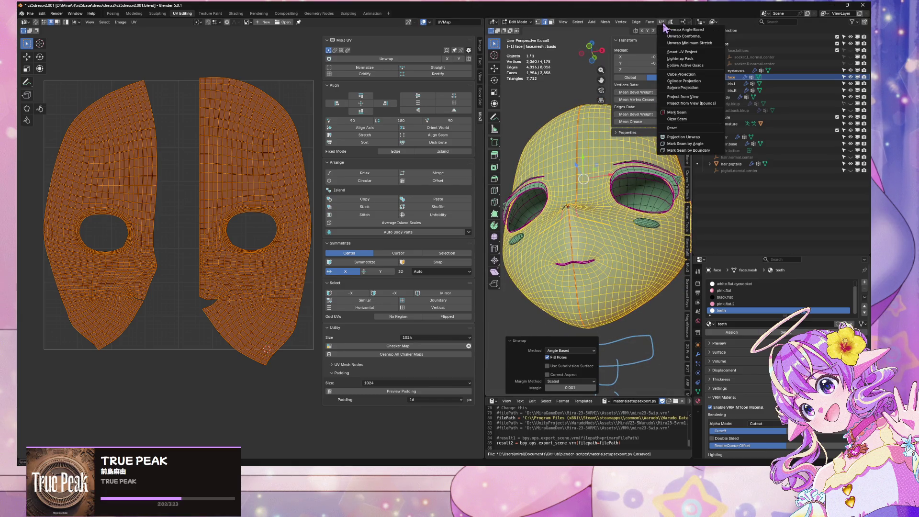
pyautogui.click(685, 44)
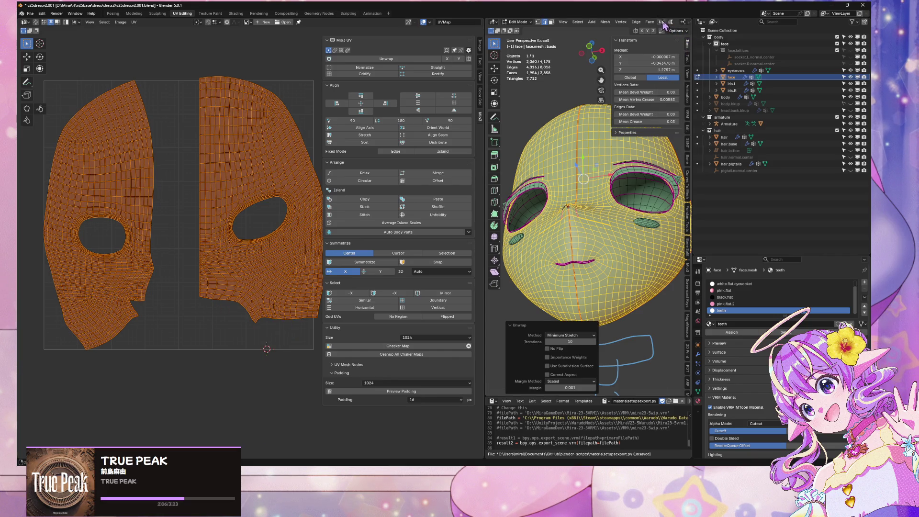
pyautogui.click(662, 24)
pyautogui.click(673, 38)
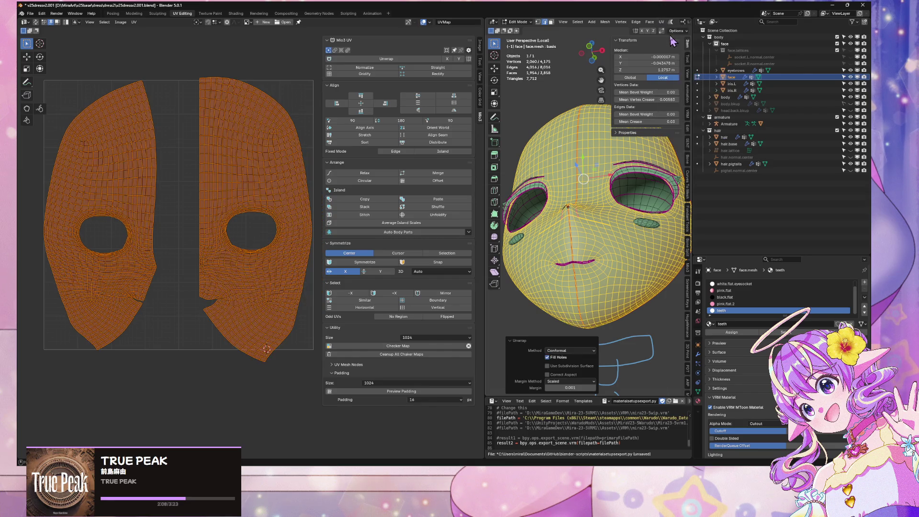
pyautogui.scroll(3, 225, 257)
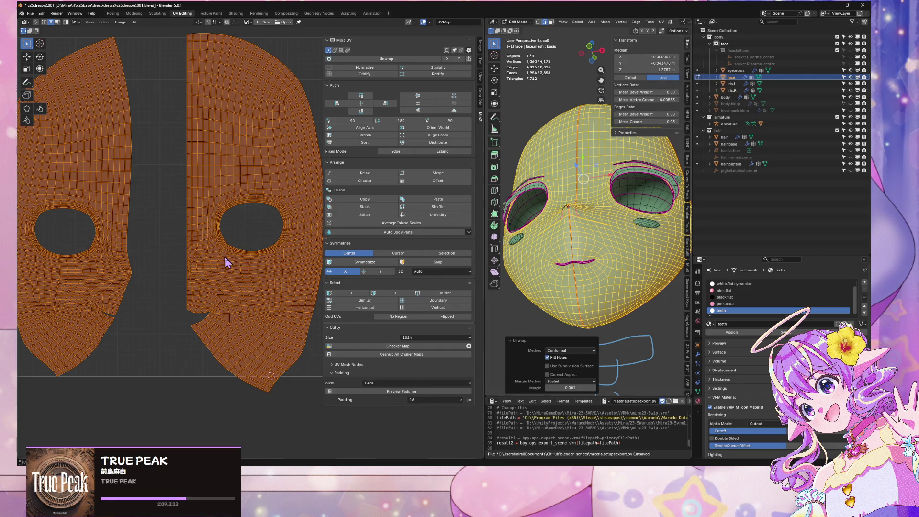
pyautogui.keyDown('alt'); pyautogui.click(204, 356); pyautogui.keyUp('alt')
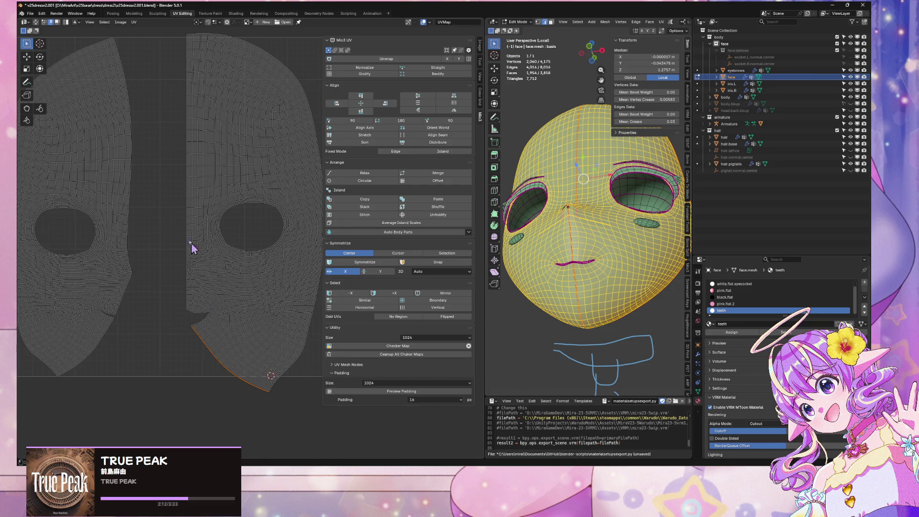
# Step: Curve, relax, then straighten and align the right island's selected seam edge vertically
pyautogui.scroll(-2, 187, 201)
pyautogui.scroll(1, 197, 201)
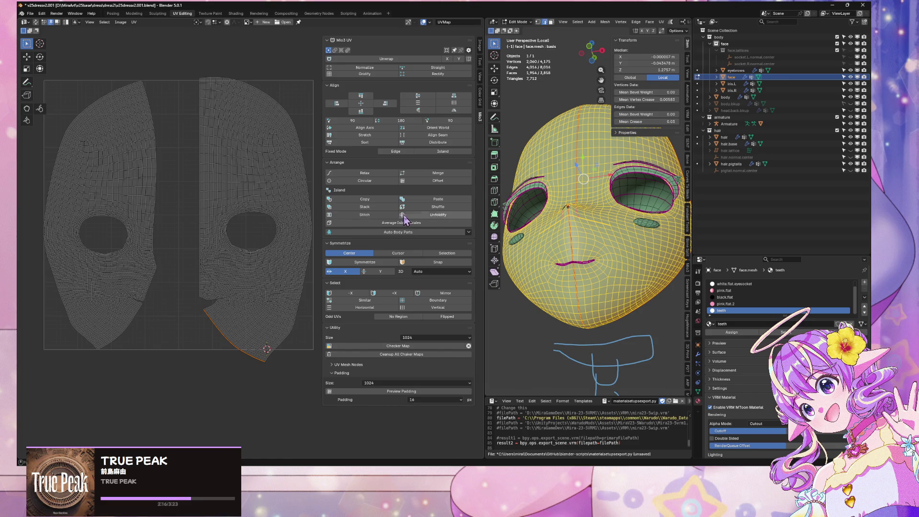
pyautogui.click(370, 181)
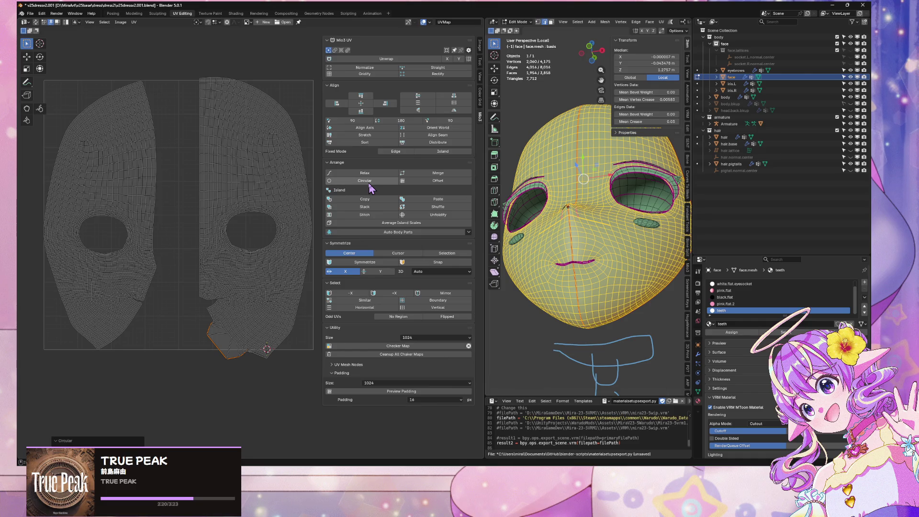
pyautogui.click(371, 174)
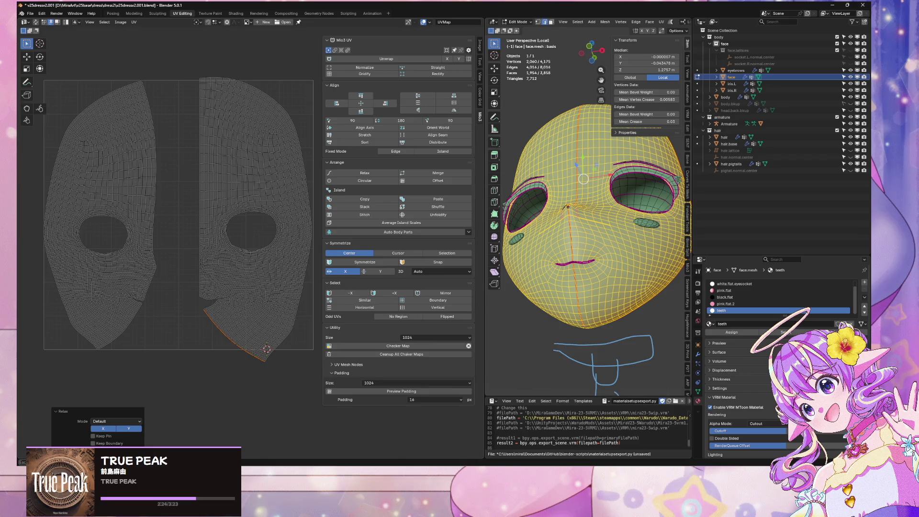
pyautogui.click(449, 138)
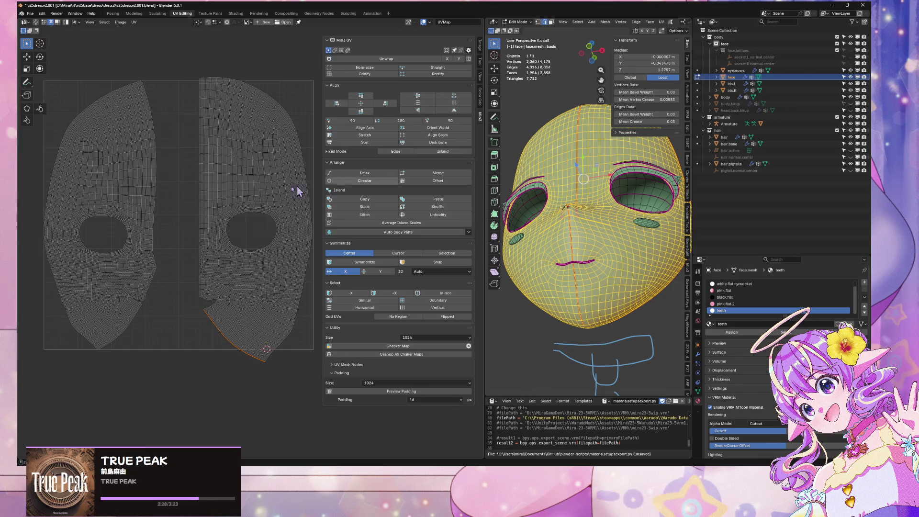
pyautogui.click(437, 136)
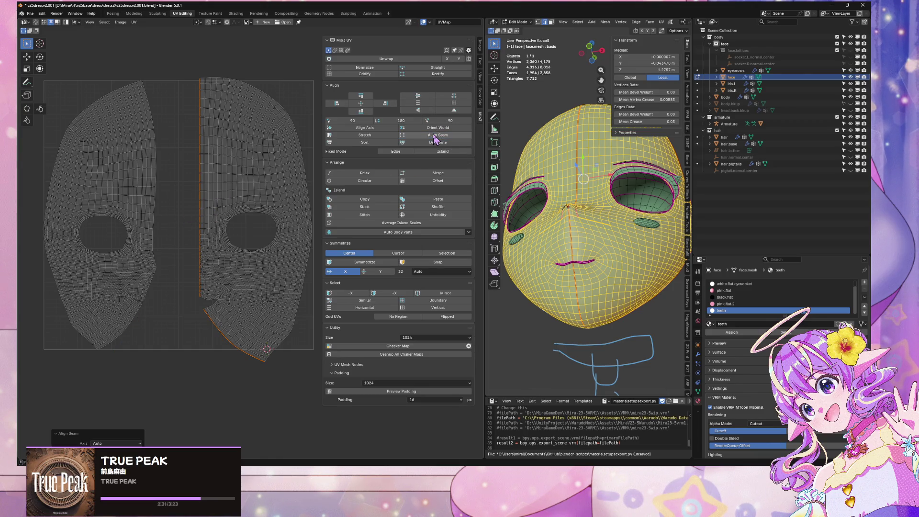
pyautogui.click(371, 135)
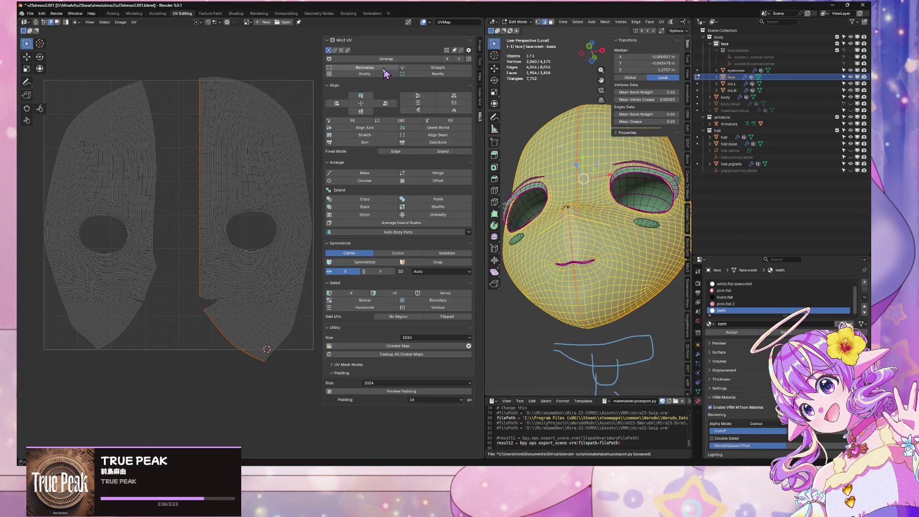
# Step: Try Normalize, Straight and Rectify on the right island, undoing each result
pyautogui.click(365, 68)
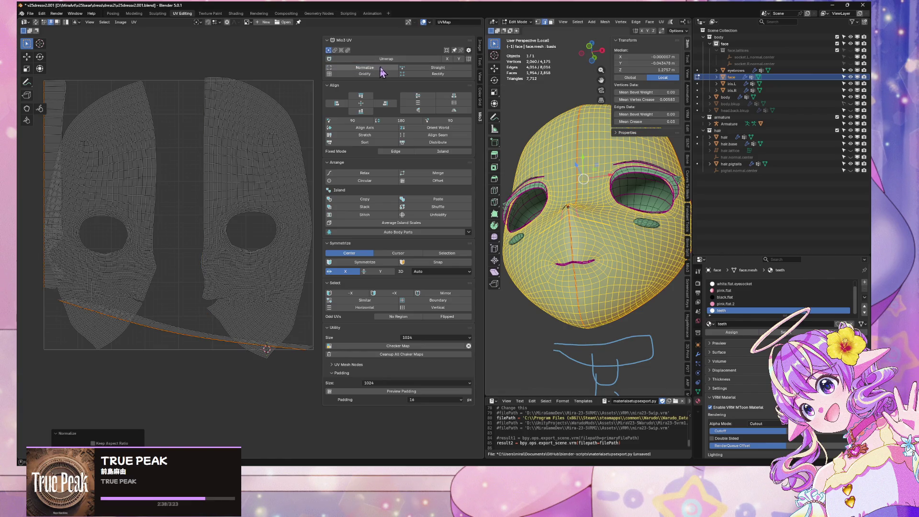
pyautogui.hotkey('ctrl', 'z')
pyautogui.click(464, 70)
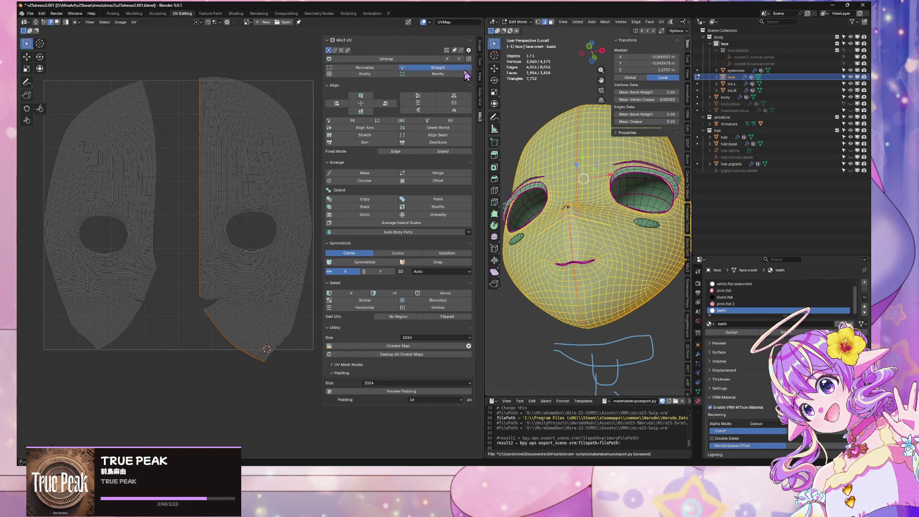
pyautogui.hotkey('ctrl', 'z')
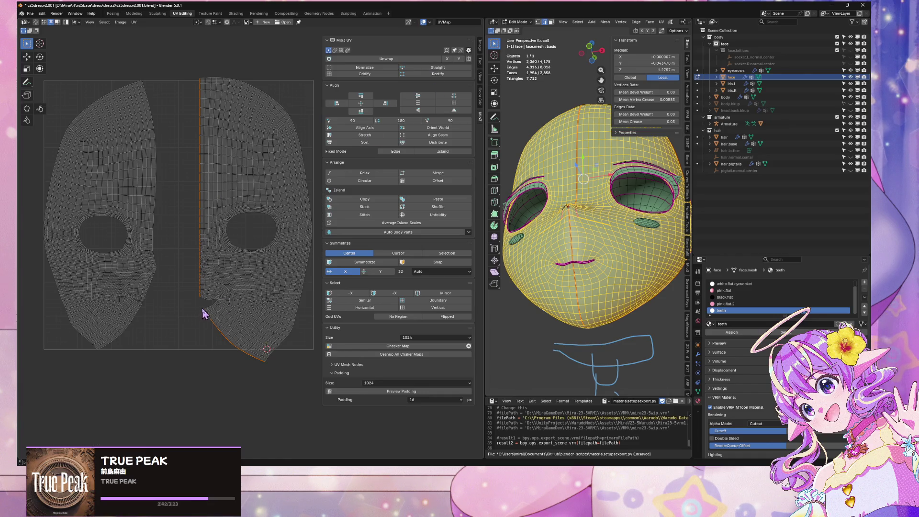
pyautogui.click(455, 68)
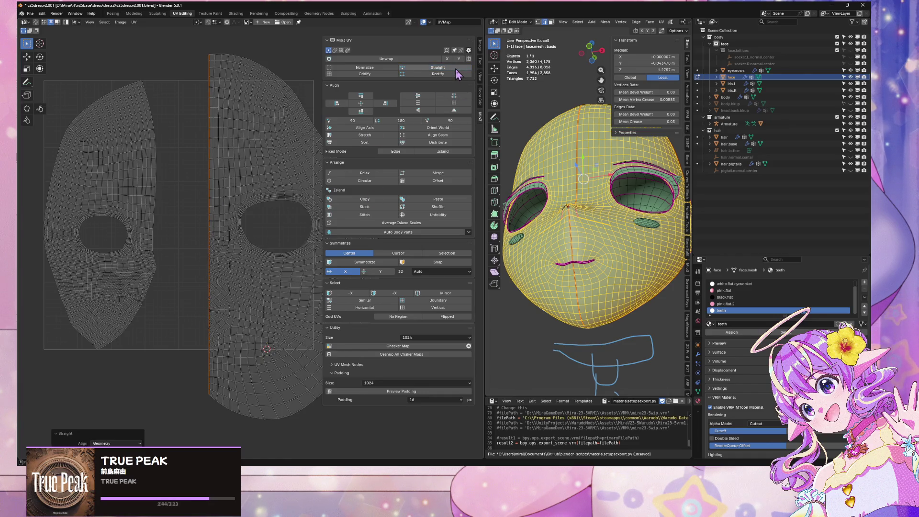
pyautogui.moveTo(283, 150); pyautogui.dragTo(196, 140, button='middle')
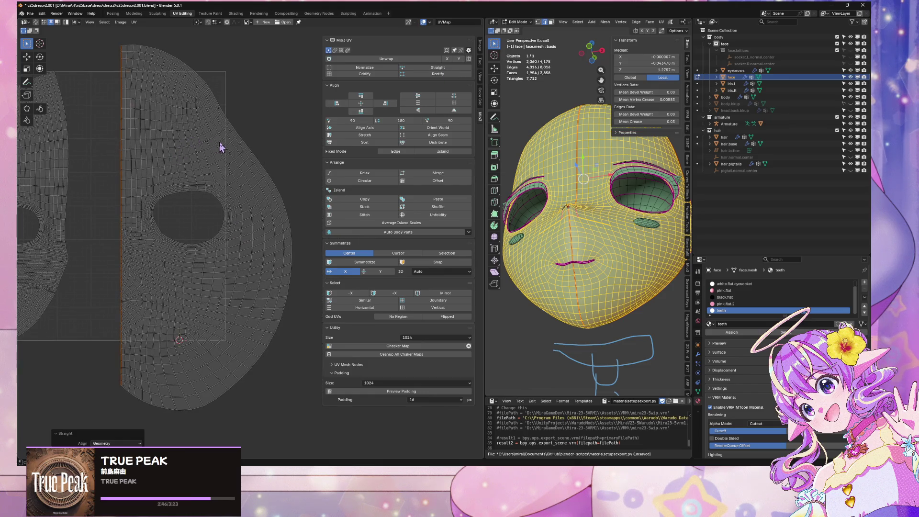
pyautogui.hotkey('ctrl', 'z')
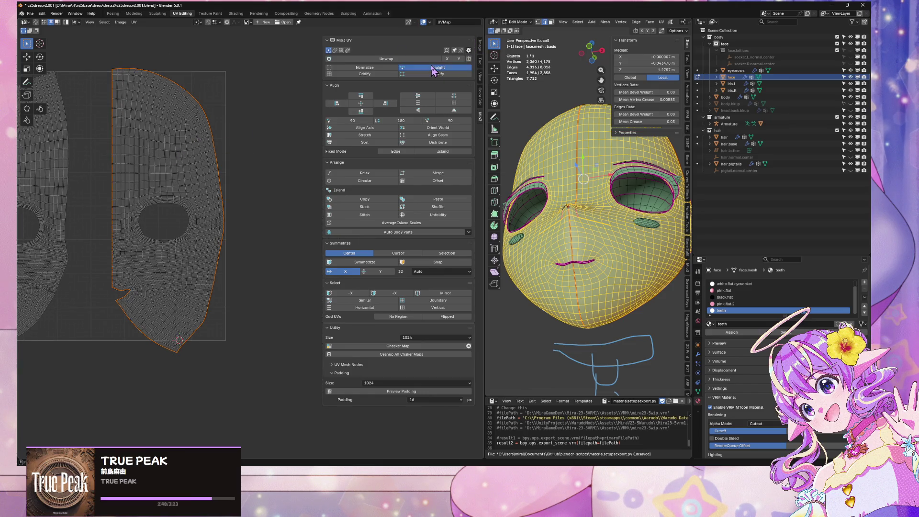
pyautogui.click(438, 68)
pyautogui.hotkey('ctrl', 'z')
pyautogui.click(433, 74)
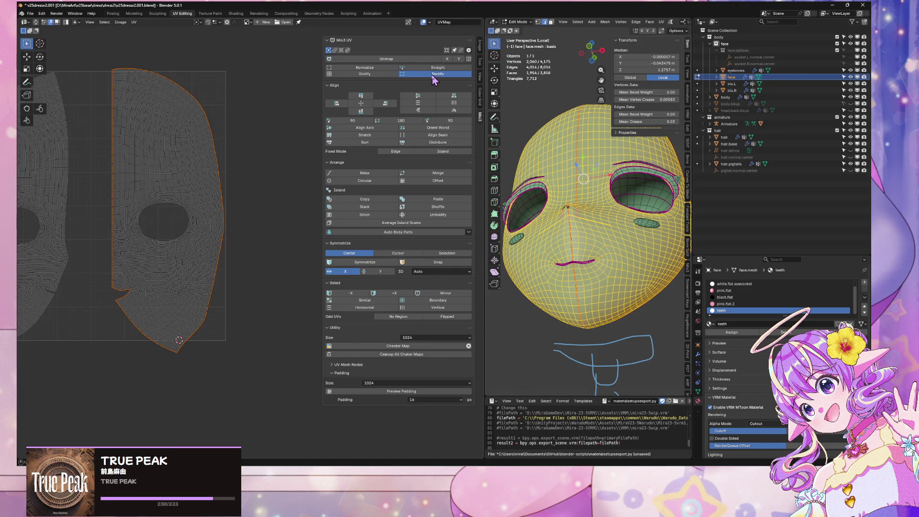
pyautogui.hotkey('ctrl', 'z')
# Step: Gridify the right island, then select both islands and re-unwrap them together
pyautogui.click(367, 75)
pyautogui.click(370, 59)
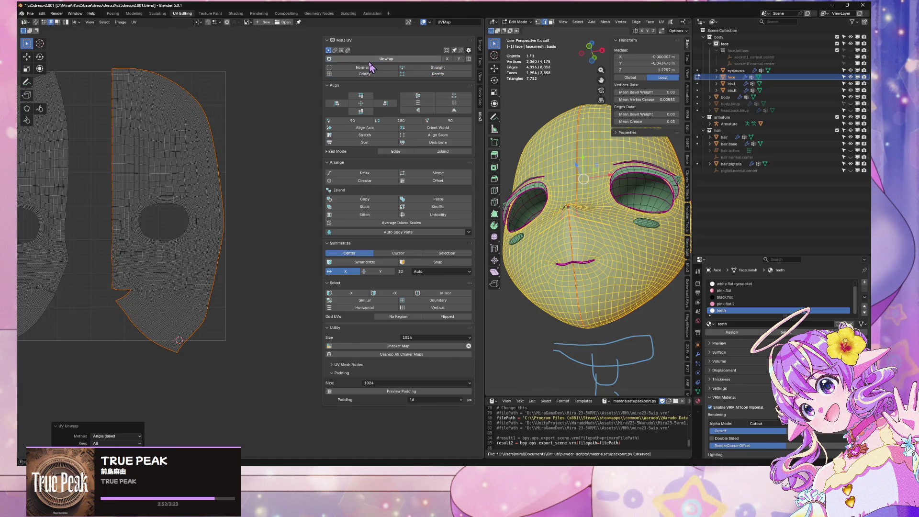
pyautogui.click(369, 68)
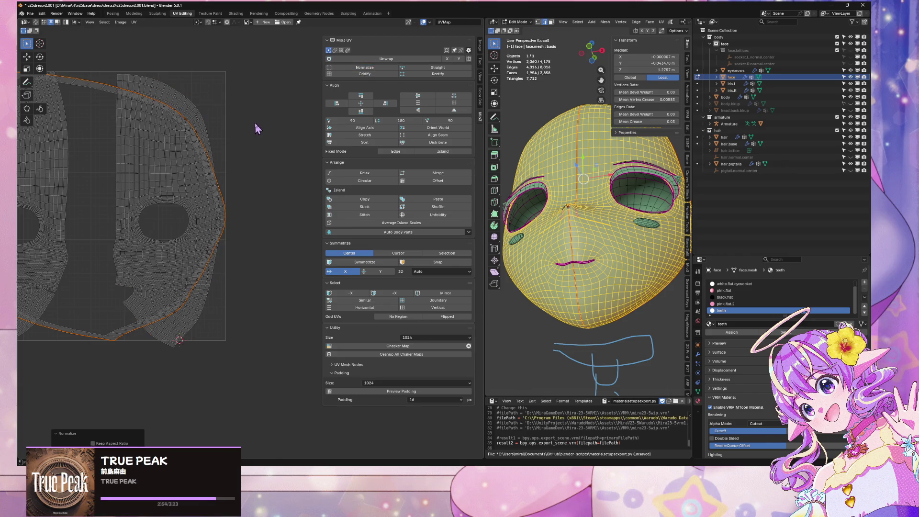
pyautogui.hotkey('ctrl', 'z')
pyautogui.click(289, 205)
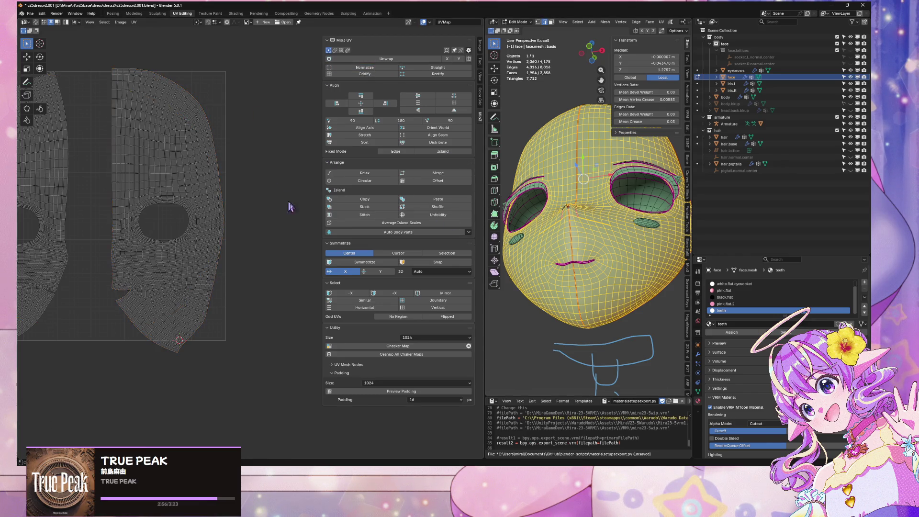
pyautogui.click(366, 59)
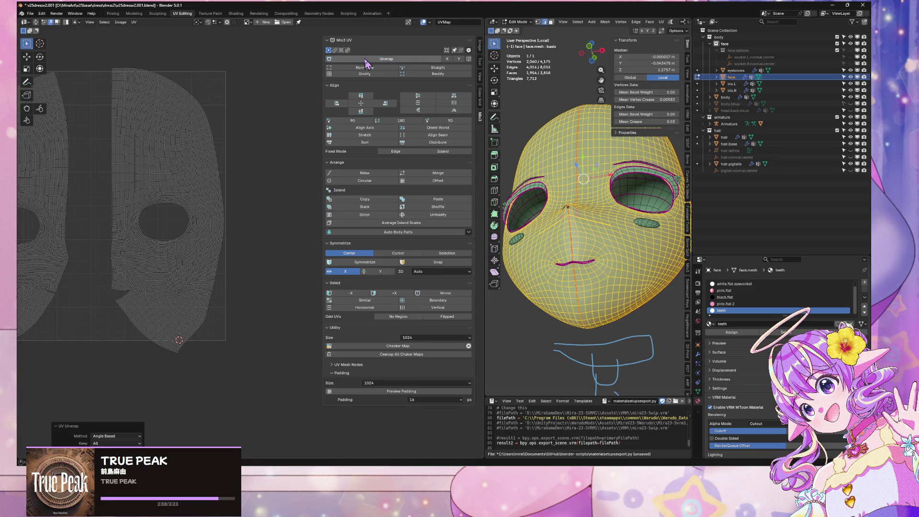
pyautogui.press('a')
pyautogui.click(396, 59)
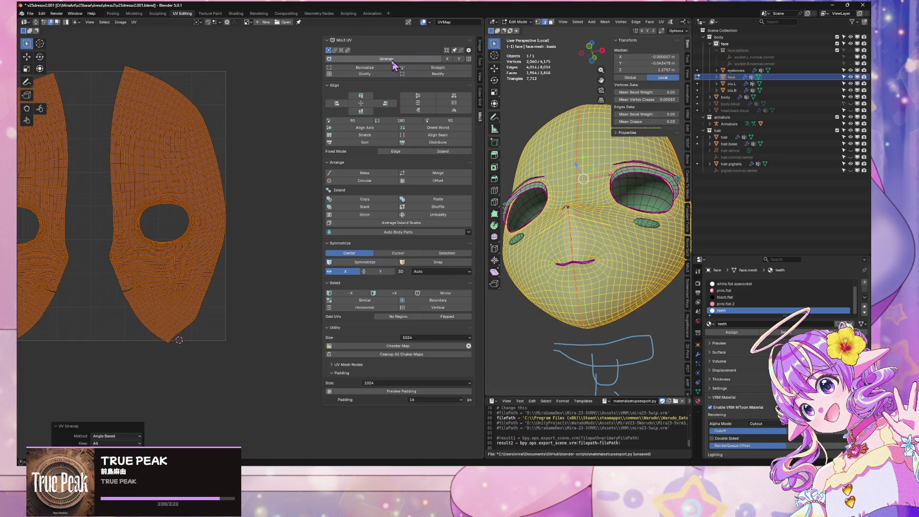
pyautogui.moveTo(241, 118); pyautogui.dragTo(341, 93, button='middle')
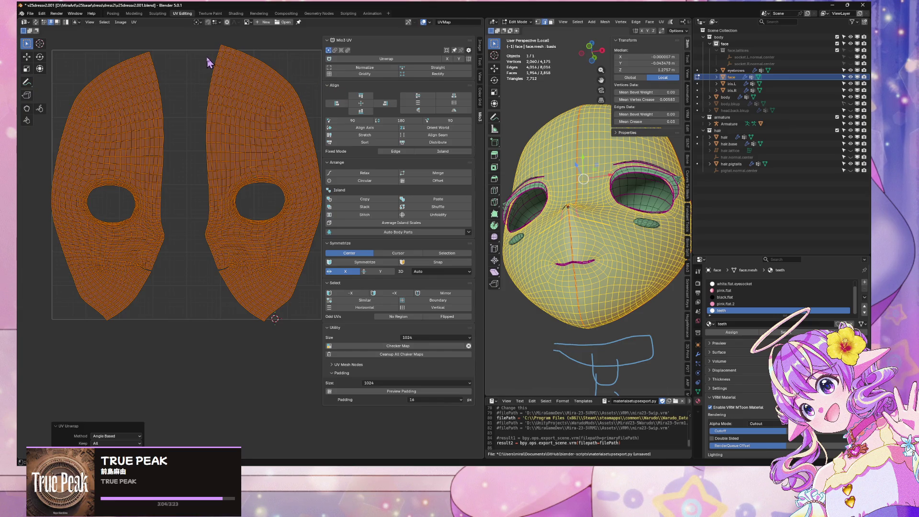
# Step: Straighten the left island's inner boundary vertically; test flattening both lower edges, then undo it
pyautogui.scroll(1, 209, 61)
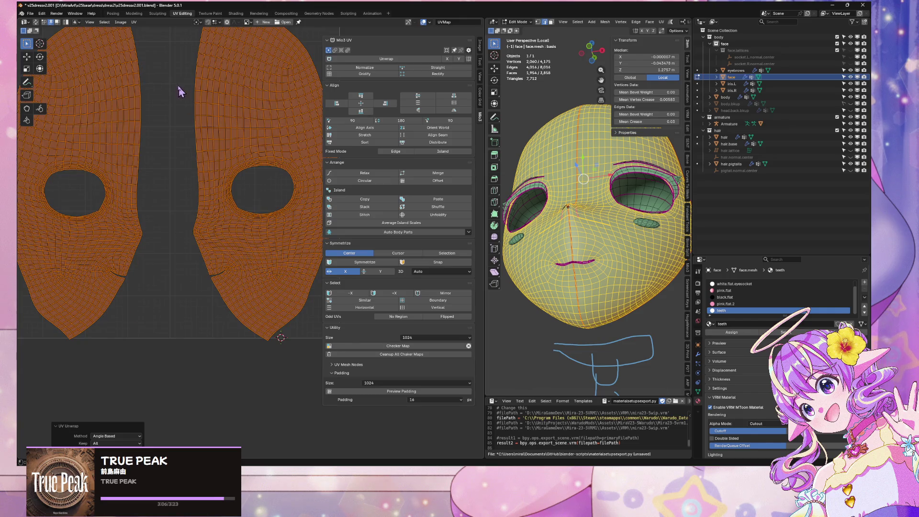
pyautogui.keyDown('alt'); pyautogui.click(145, 56); pyautogui.keyUp('alt')
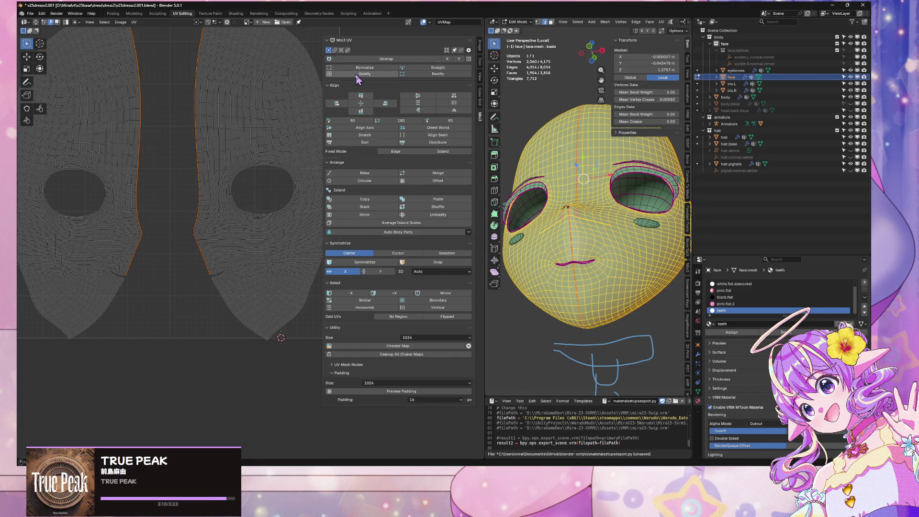
pyautogui.click(421, 69)
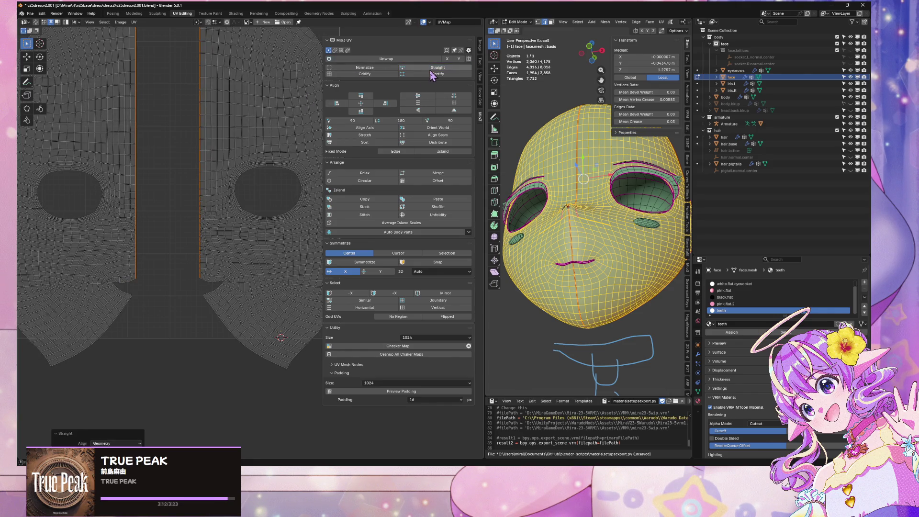
pyautogui.scroll(-3, 157, 76)
pyautogui.scroll(2, 168, 76)
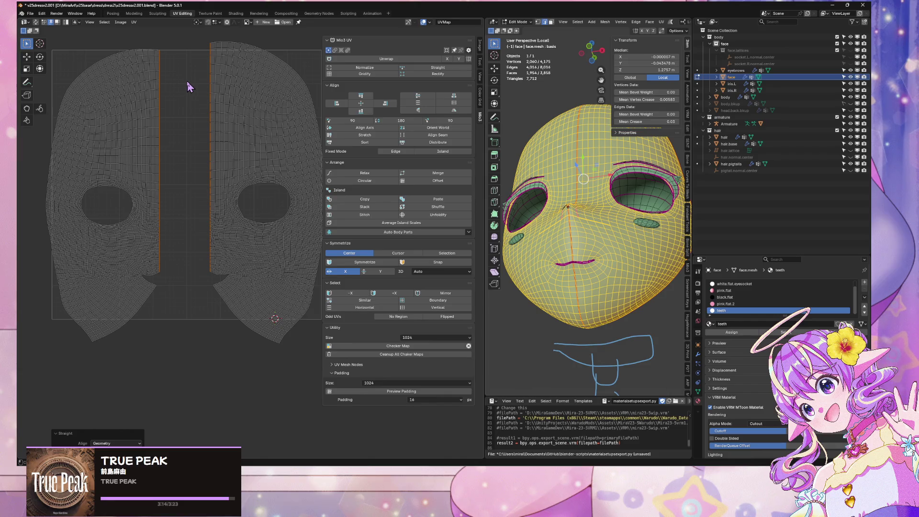
pyautogui.keyDown('alt'); pyautogui.keyDown('shift'); pyautogui.click(226, 306); pyautogui.keyUp('shift'); pyautogui.keyUp('alt')
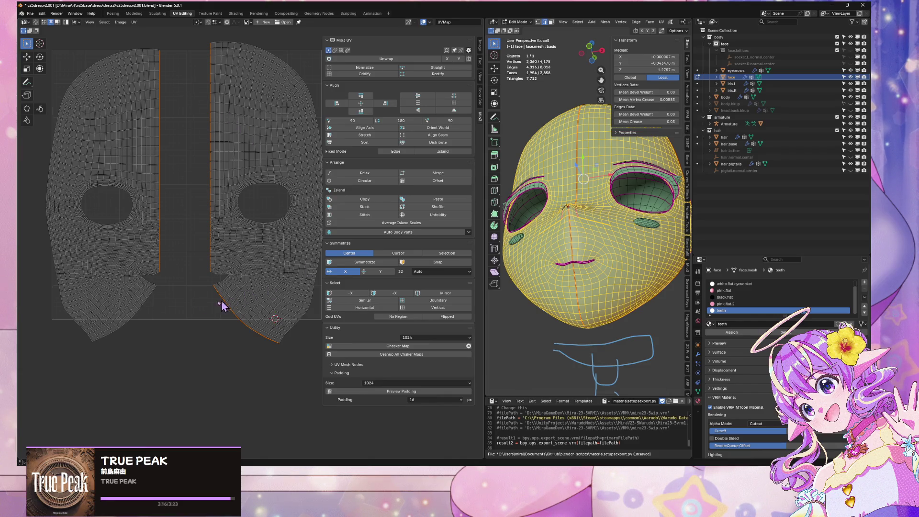
pyautogui.click(437, 69)
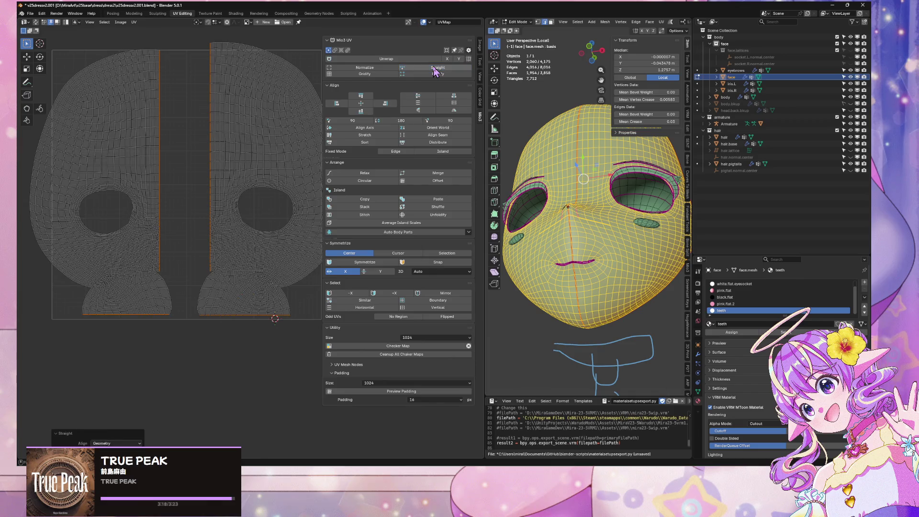
pyautogui.hotkey('ctrl', 'z')
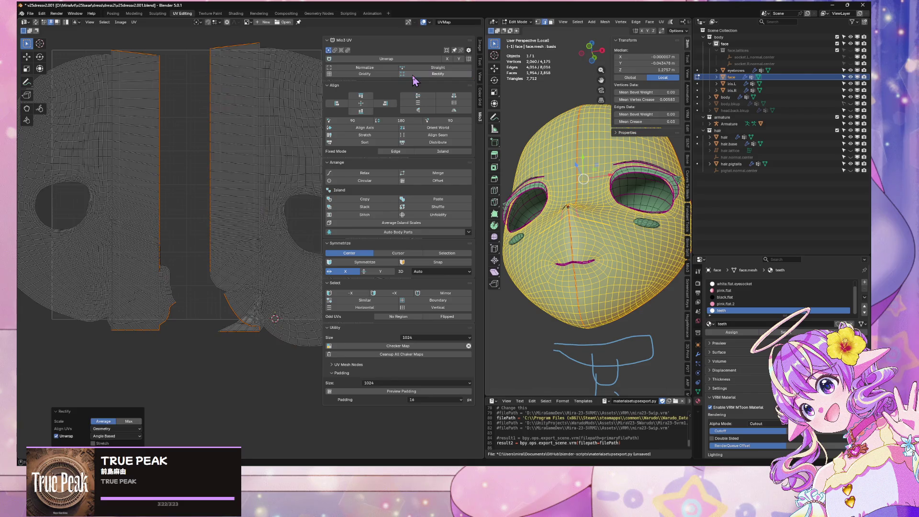
pyautogui.click(437, 68)
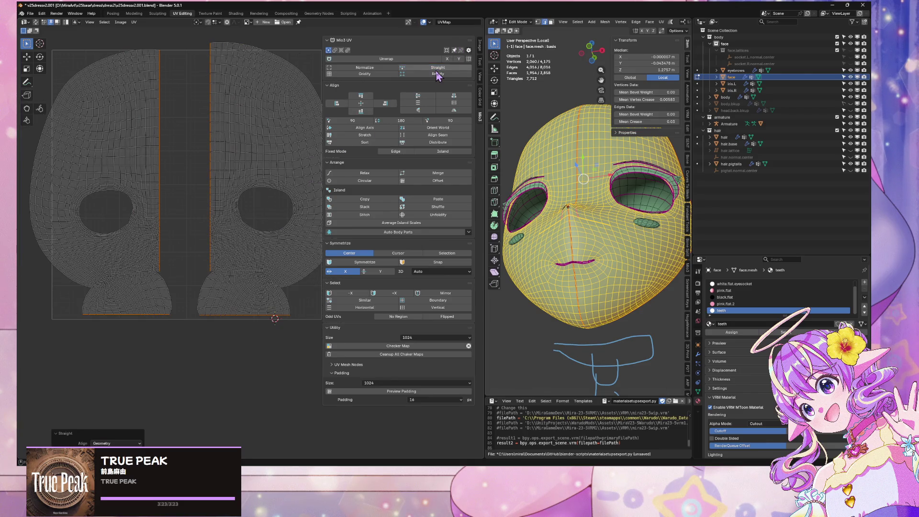
pyautogui.hotkey('ctrl', 'z')
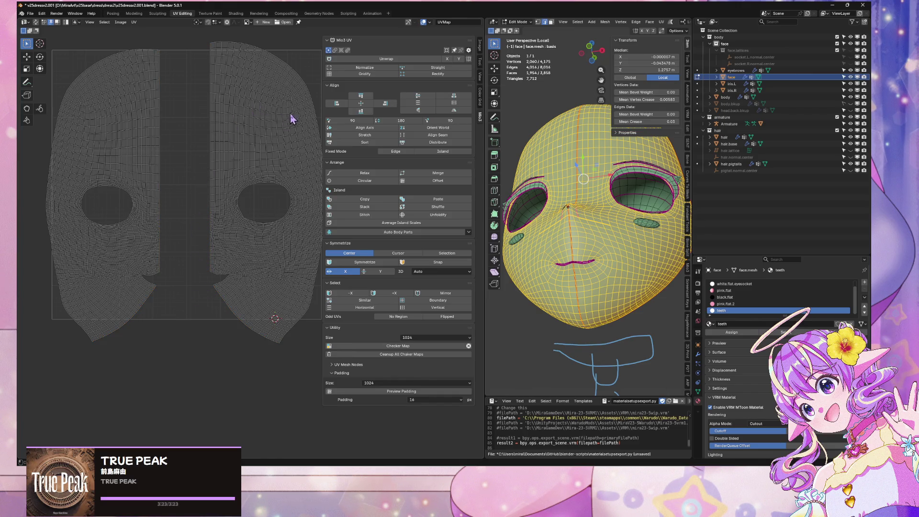
pyautogui.press('a')
pyautogui.hotkey('alt', 'a')
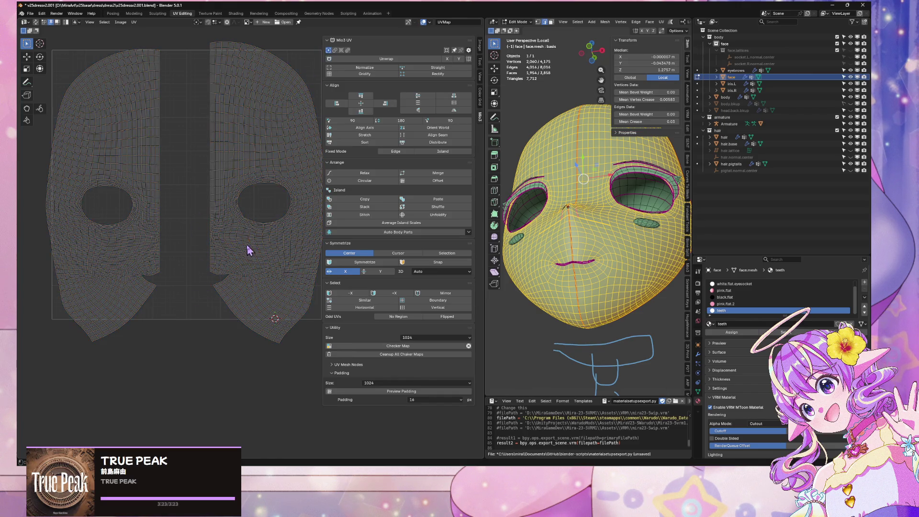
# Step: Scale both face UV islands down to 0.821, then clear the selection
pyautogui.press('a')
pyautogui.press('s')
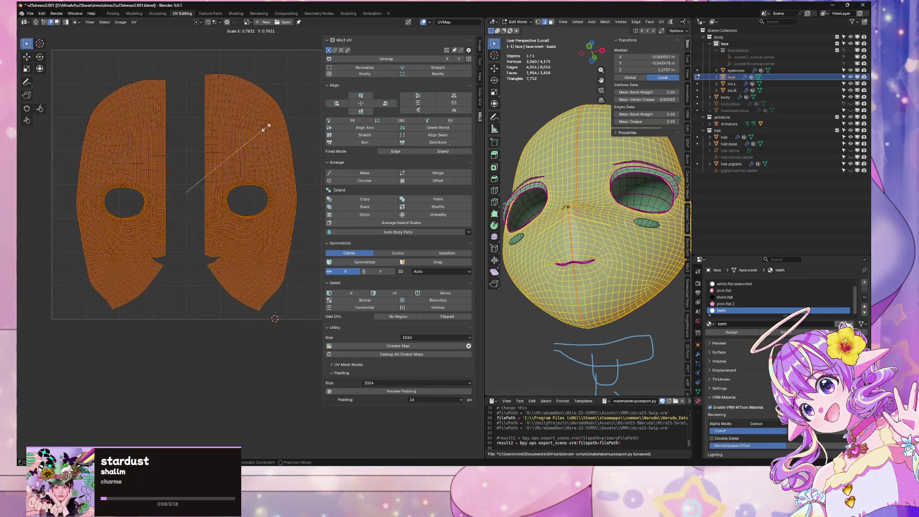
pyautogui.click(269, 153)
pyautogui.press('s')
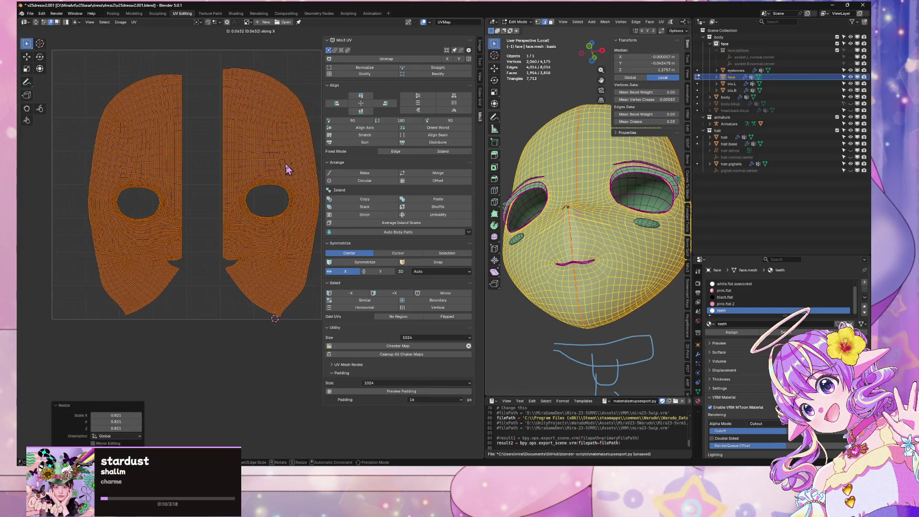
pyautogui.press('Escape')
pyautogui.hotkey('alt', 'a')
# Step: Slide the right face half horizontally toward the centre
pyautogui.press('l')
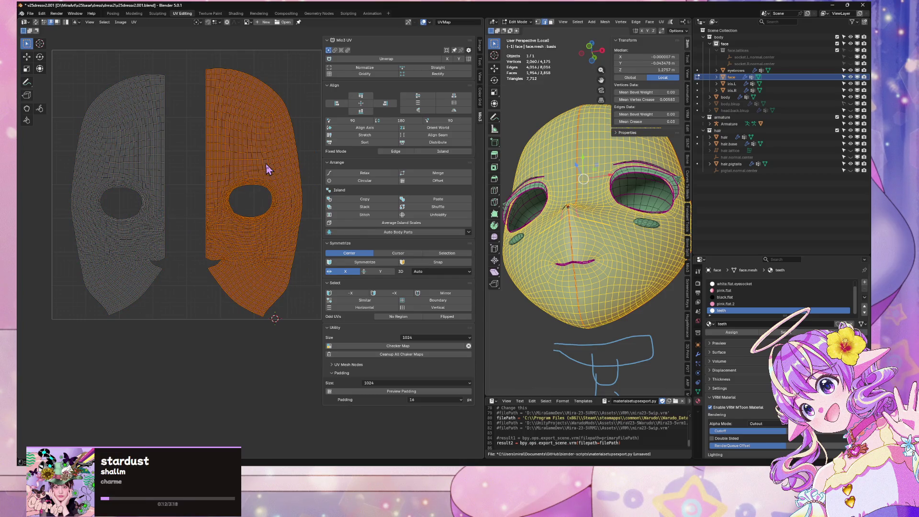
pyautogui.press('g')
pyautogui.press('x')
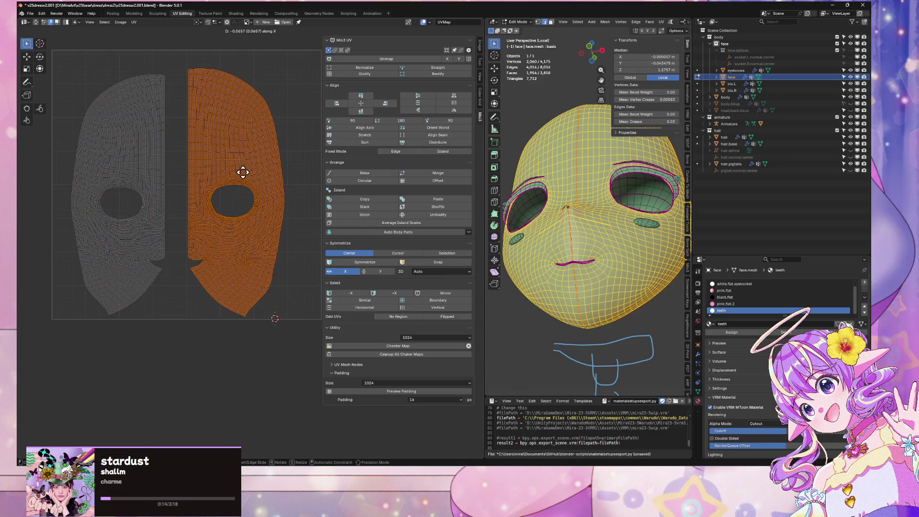
pyautogui.click(237, 189)
pyautogui.hotkey('alt', 'a')
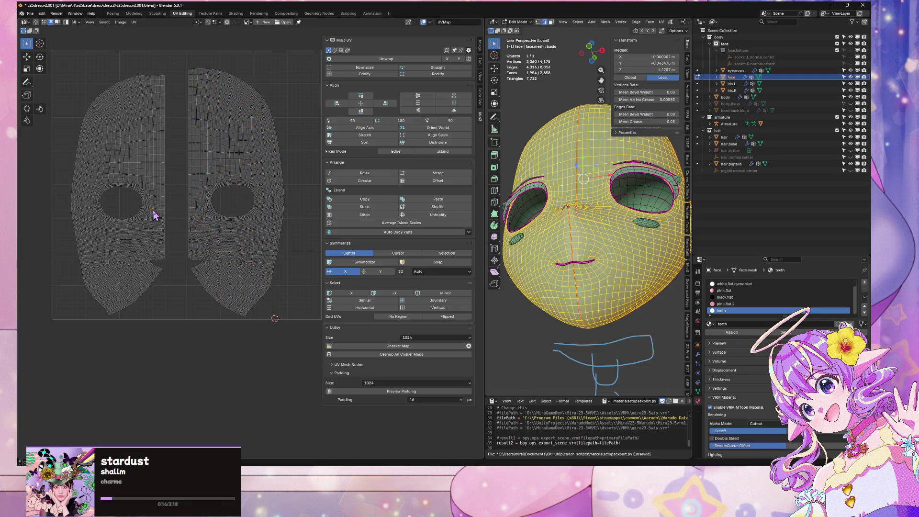
# Step: Slide the left face half 0.0818 to the right and raise it slightly
pyautogui.press('l')
pyautogui.press('g')
pyautogui.press('x')
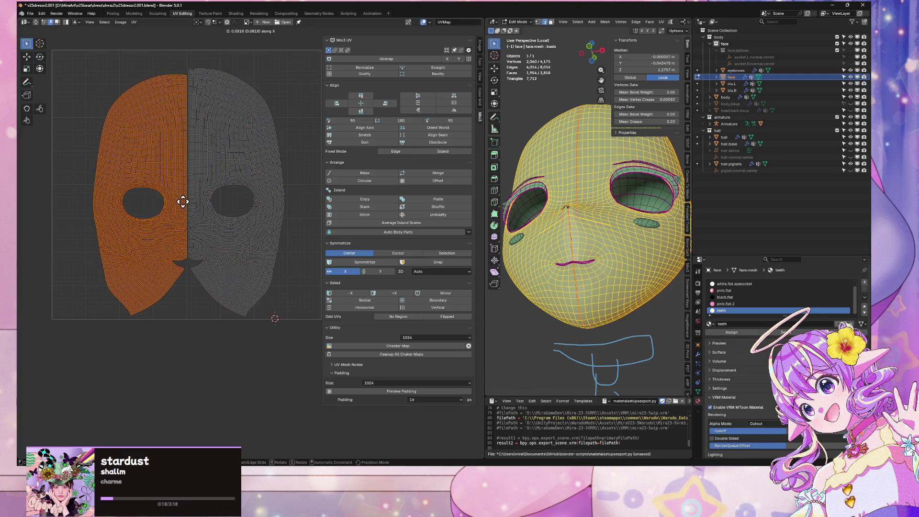
pyautogui.click(182, 202)
pyautogui.press('g')
pyautogui.press('y')
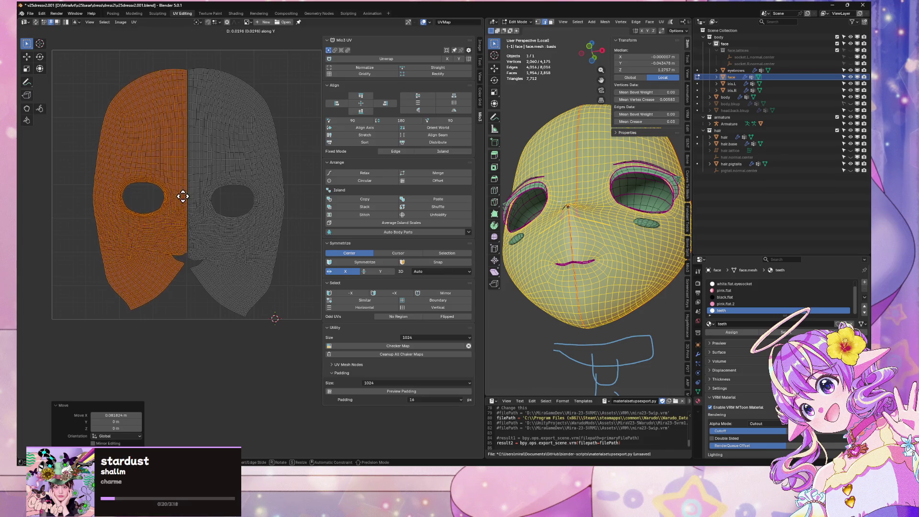
pyautogui.click(183, 197)
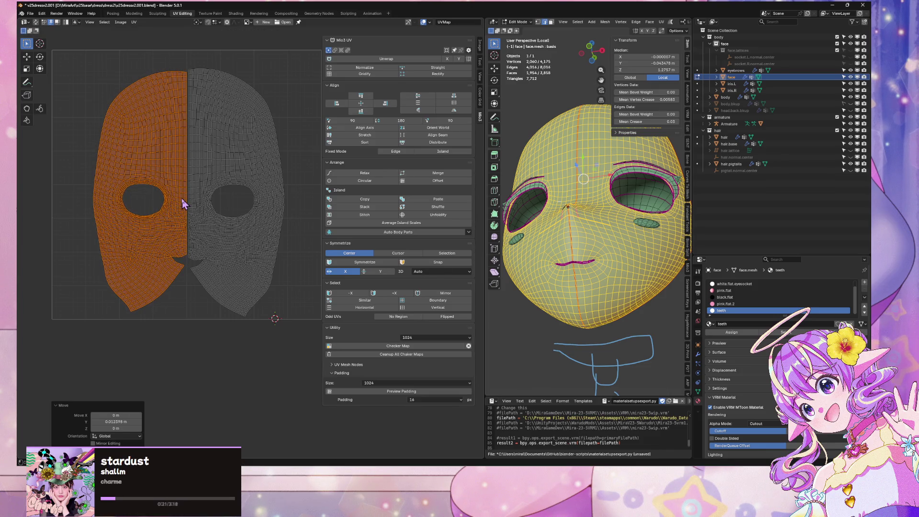
pyautogui.click(252, 237)
# Step: Resize the right face half vertically and raise it to match the left, then deselect everything
pyautogui.hotkey('ctrl', 'l')
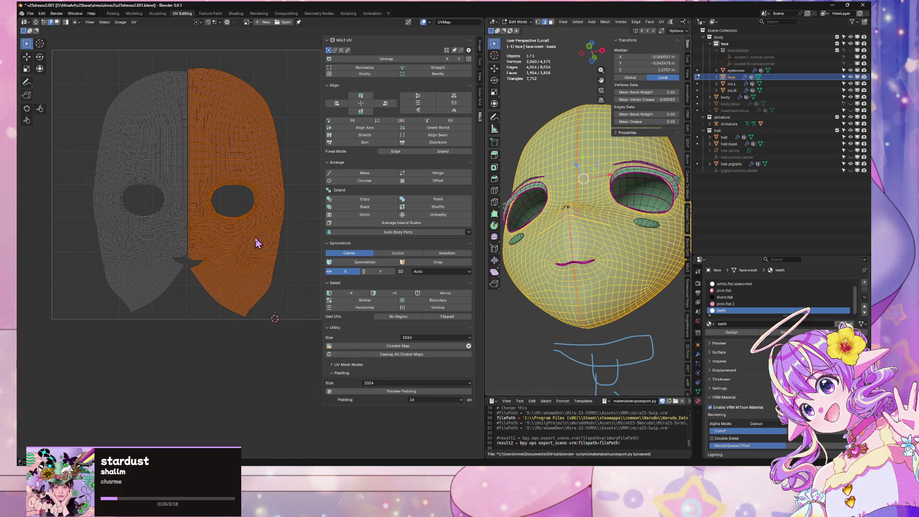
pyautogui.press('s')
pyautogui.press('y')
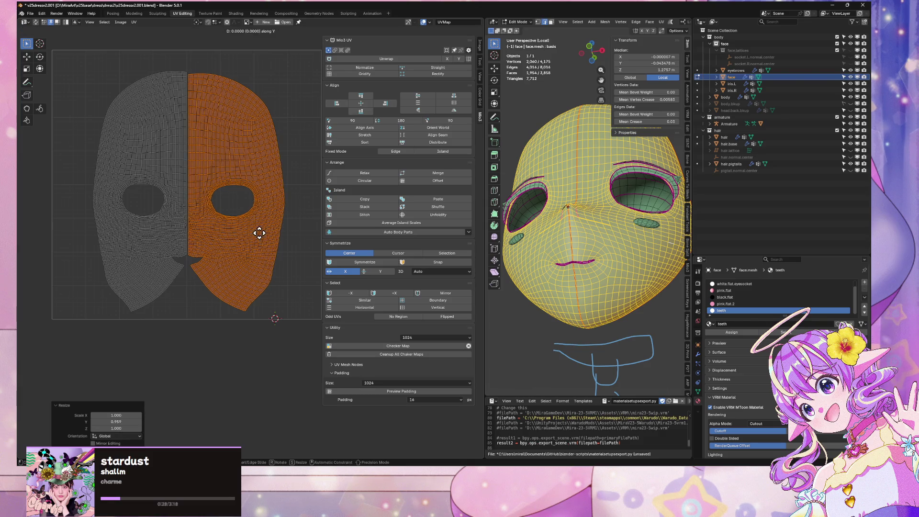
pyautogui.press('g')
pyautogui.click(258, 216)
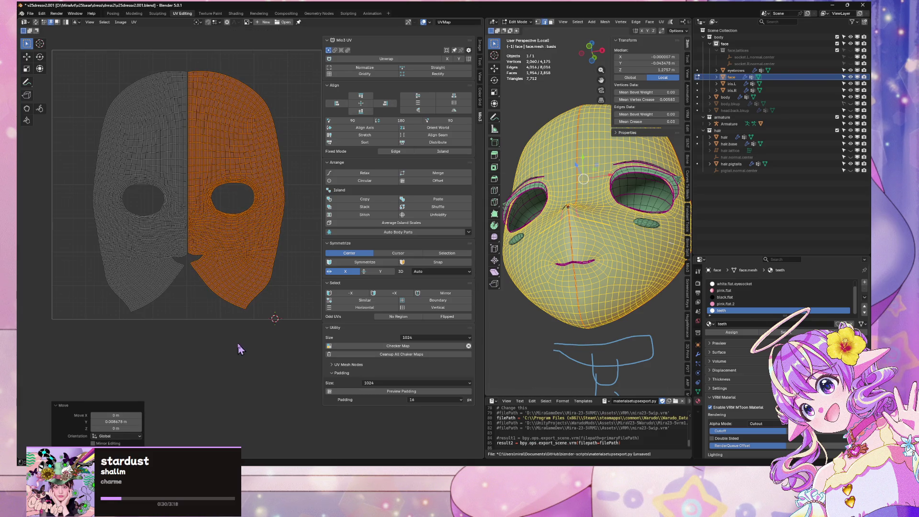
pyautogui.press('a')
pyautogui.hotkey('alt', 'a')
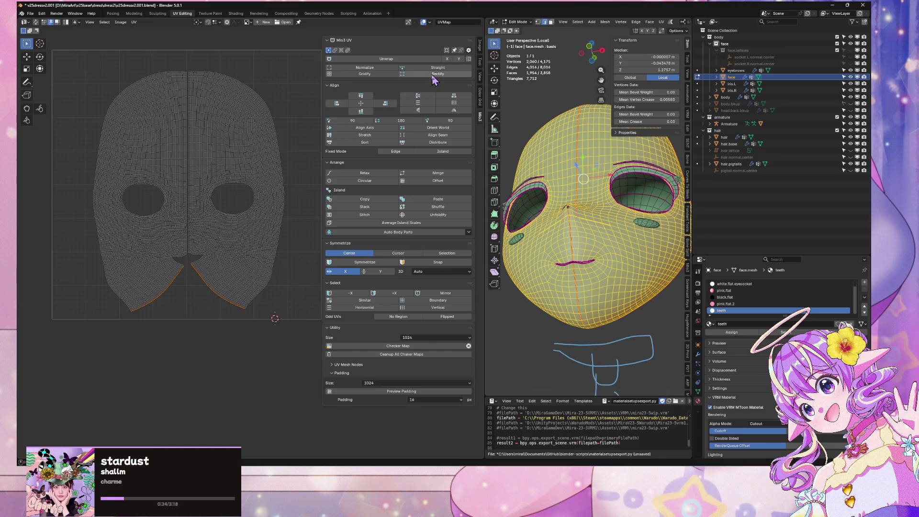
# Step: Square up the face island in Mio3 UV, then try straightening its lower seam and undo
pyautogui.click(426, 69)
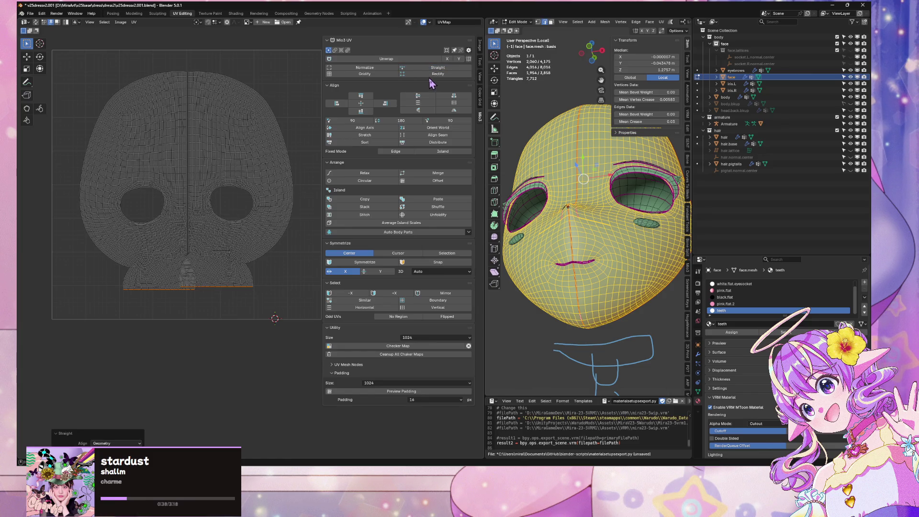
pyautogui.click(368, 135)
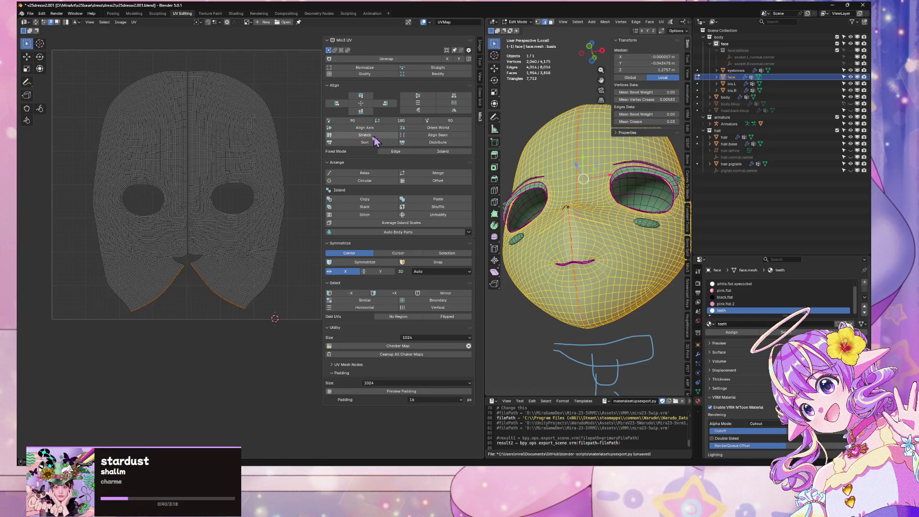
pyautogui.click(369, 135)
pyautogui.hotkey('ctrl', 'z')
pyautogui.click(431, 135)
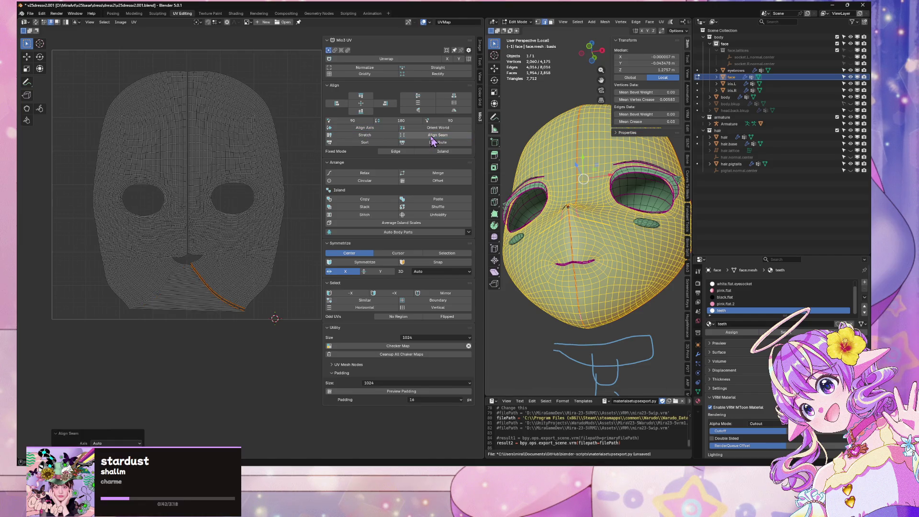
pyautogui.hotkey('ctrl', 'z')
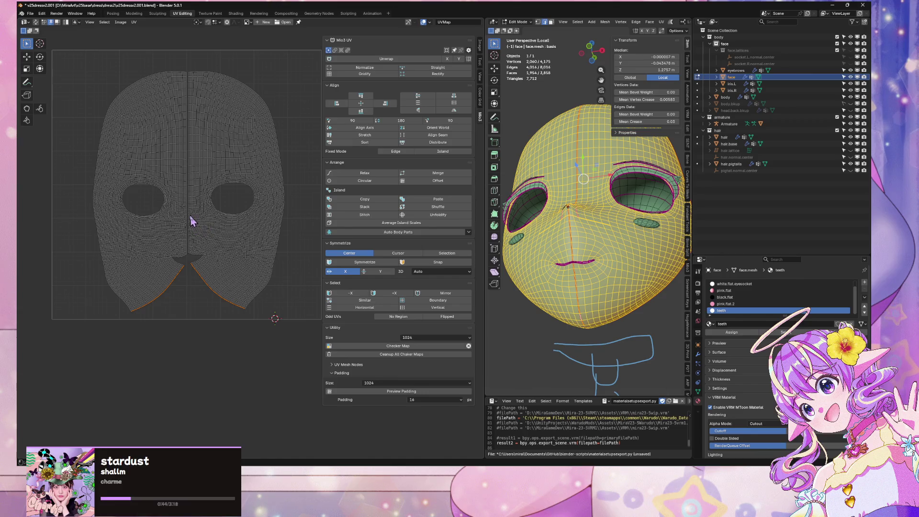
# Step: Try straightening the central vertical seam with a different axis, undoing each attempt
pyautogui.keyDown('alt'); pyautogui.keyDown('shift'); pyautogui.click(188, 217); pyautogui.keyUp('shift'); pyautogui.keyUp('alt')
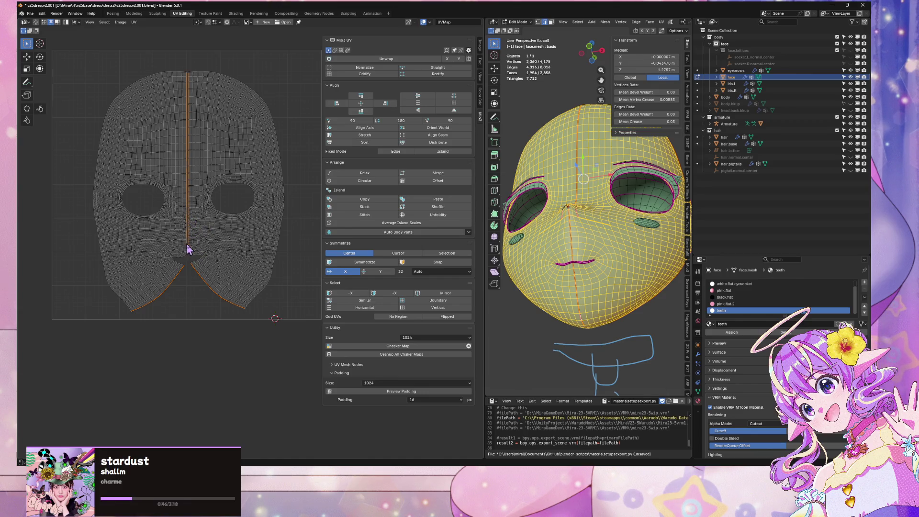
pyautogui.scroll(5, 225, 154)
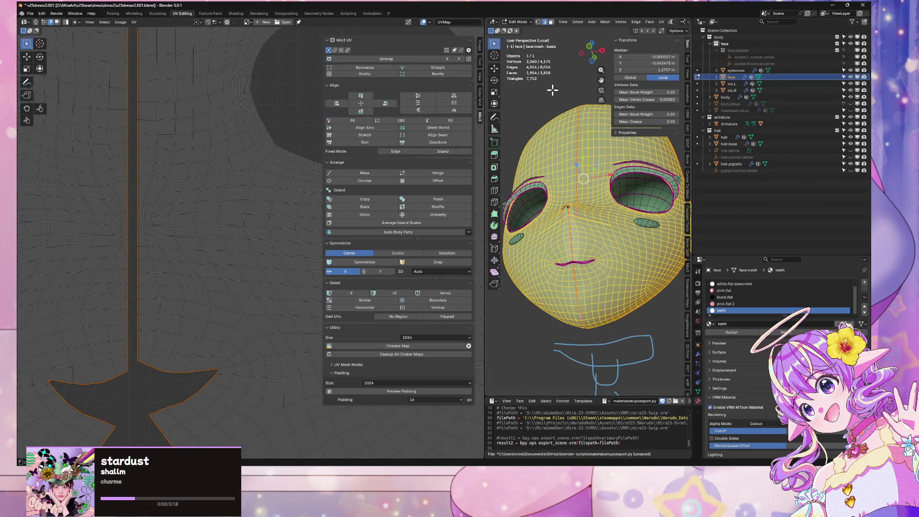
pyautogui.click(437, 135)
pyautogui.scroll(-3, 225, 177)
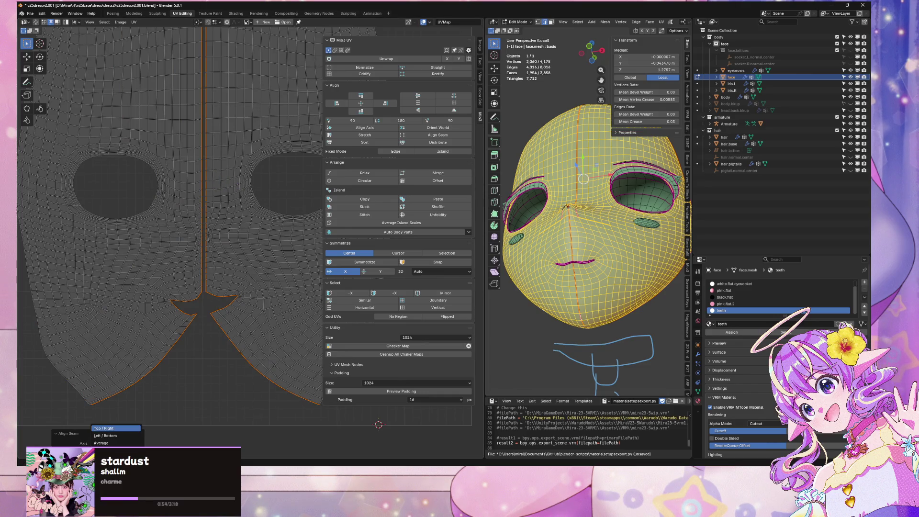
pyautogui.click(118, 443)
pyautogui.click(119, 443)
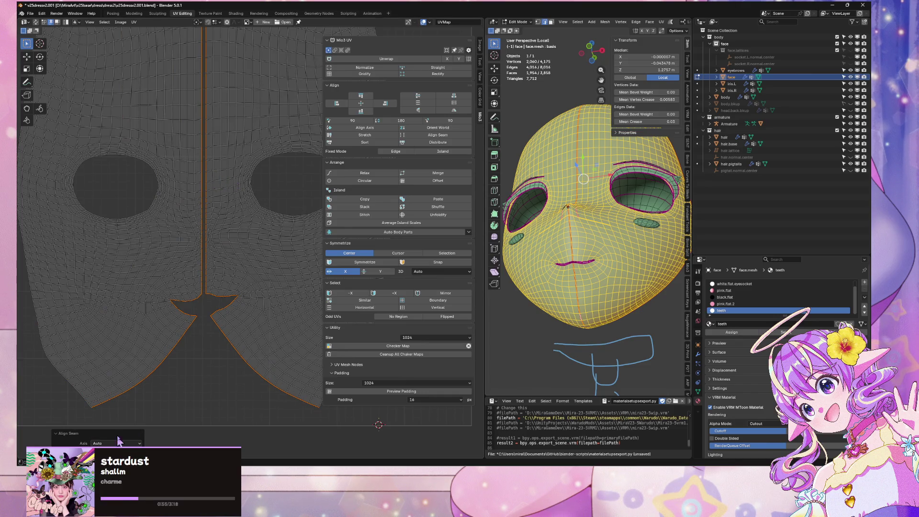
pyautogui.click(177, 378)
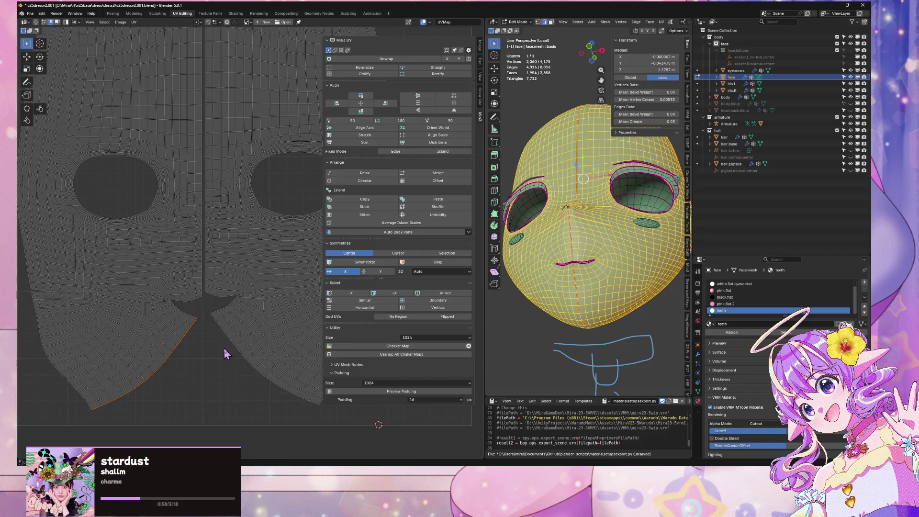
pyautogui.click(437, 135)
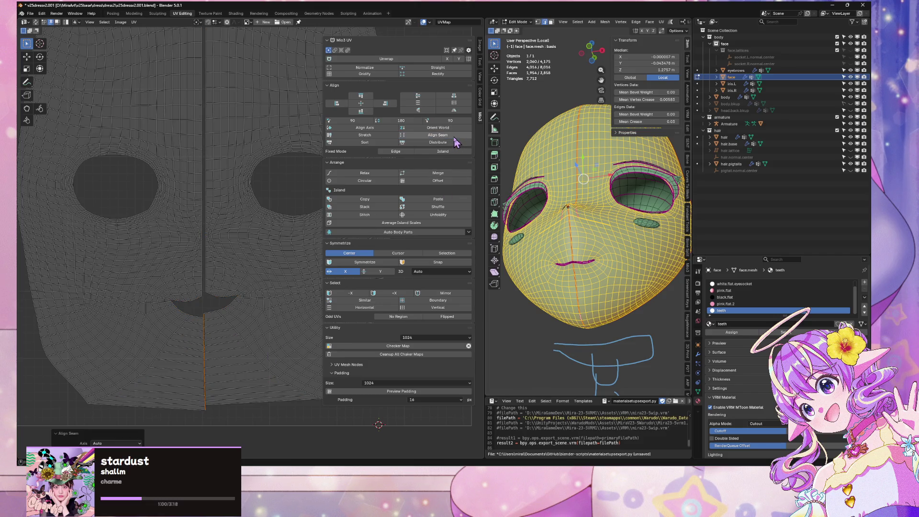
pyautogui.hotkey('ctrl', 'z')
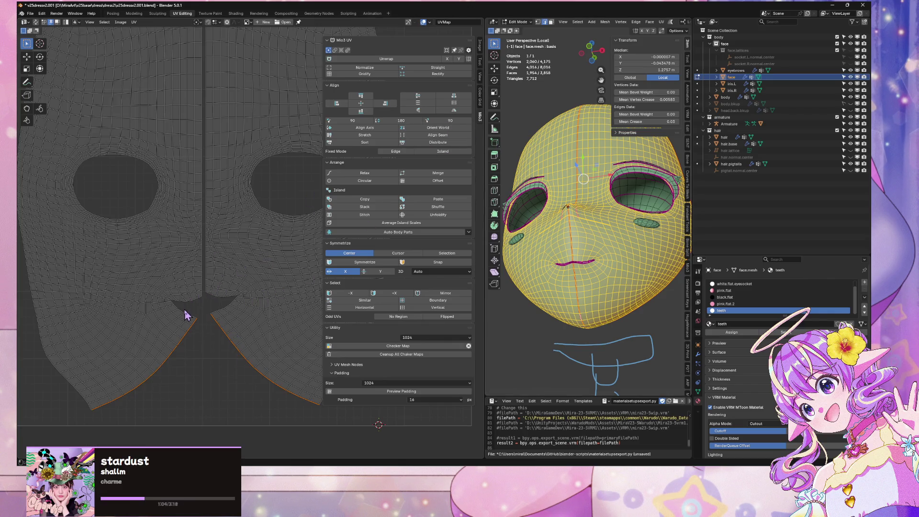
pyautogui.click(437, 135)
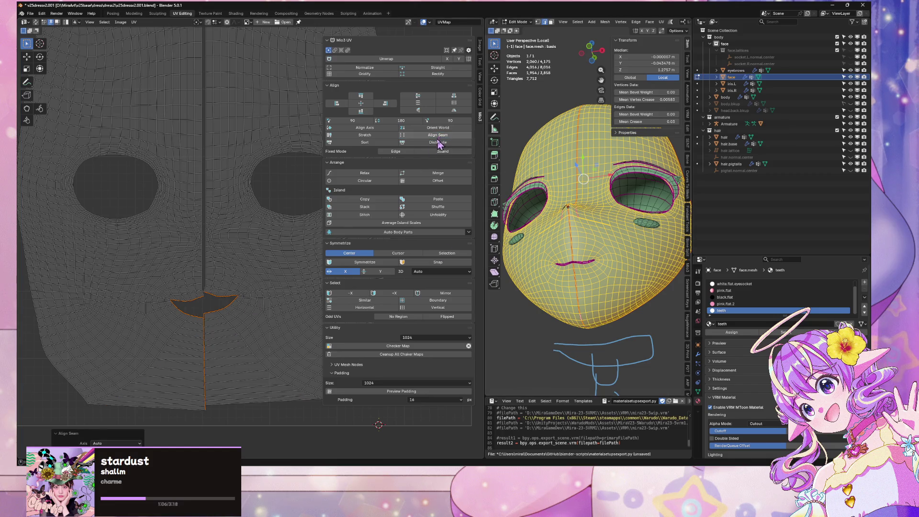
pyautogui.hotkey('ctrl', 'z')
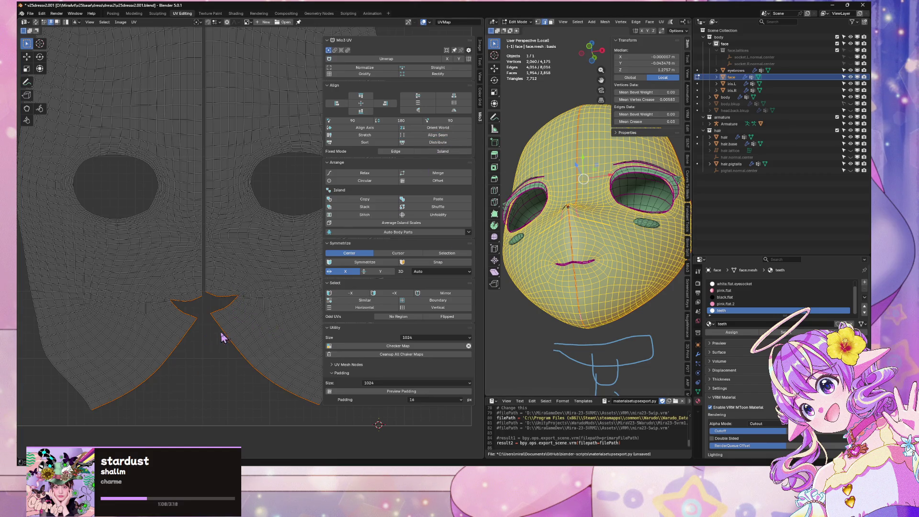
# Step: Straighten the face outline seam, align the eye-hole seams, and undo their redistribution
pyautogui.scroll(-3, 213, 288)
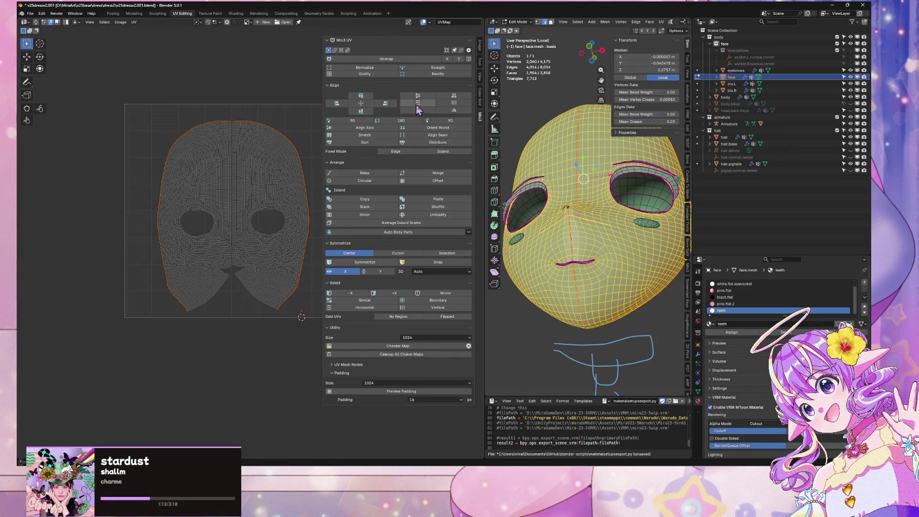
pyautogui.click(445, 136)
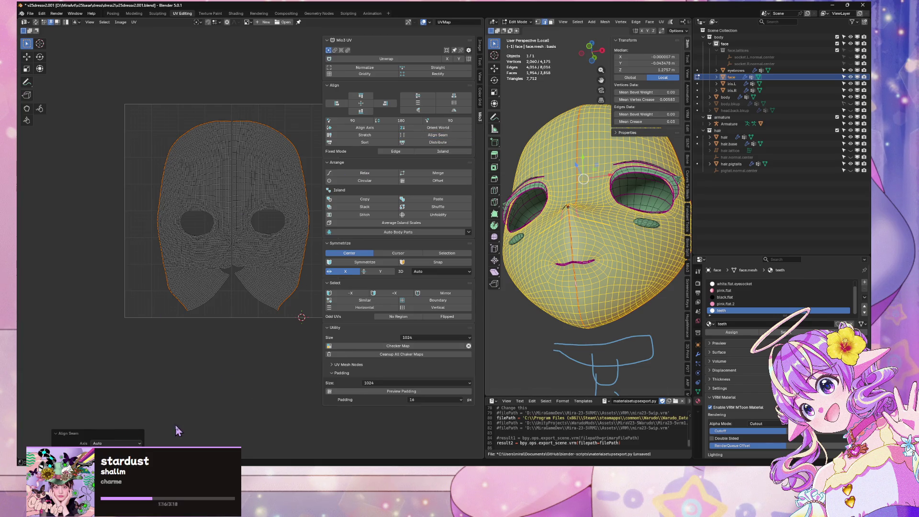
pyautogui.scroll(2, 227, 293)
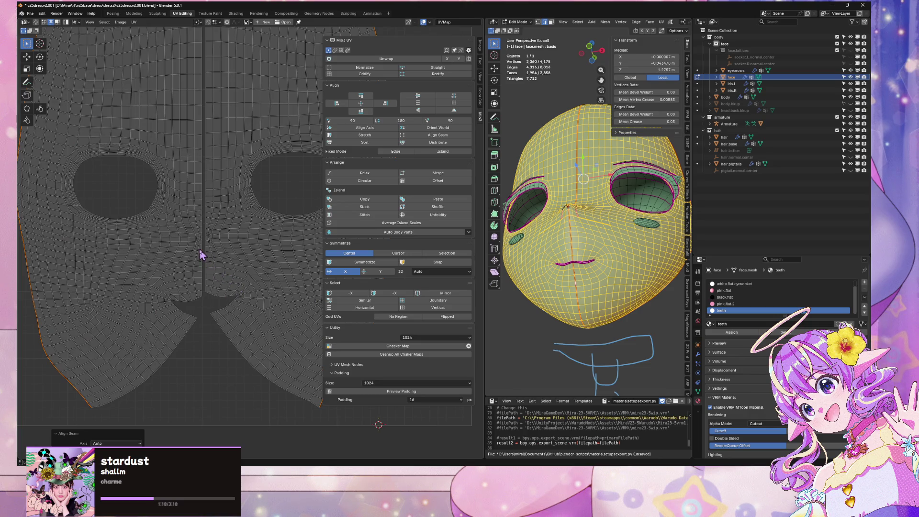
pyautogui.scroll(-3, 225, 243)
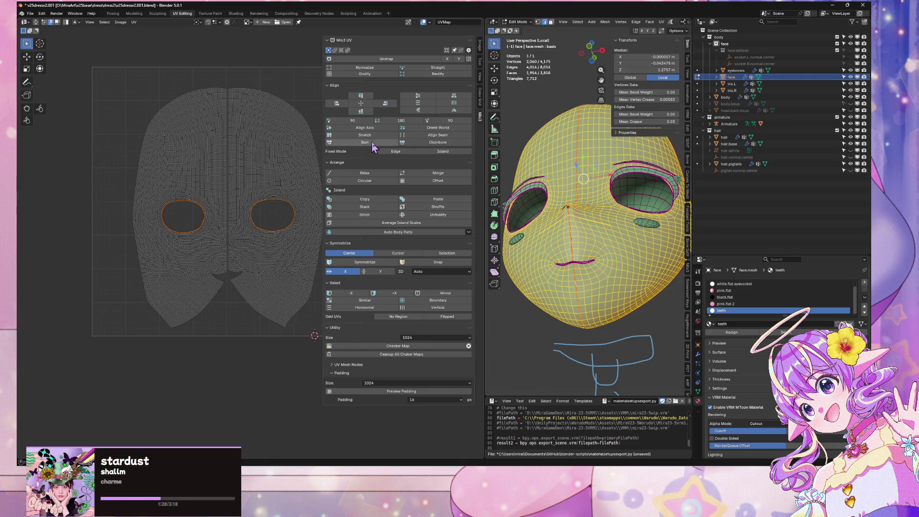
pyautogui.click(458, 136)
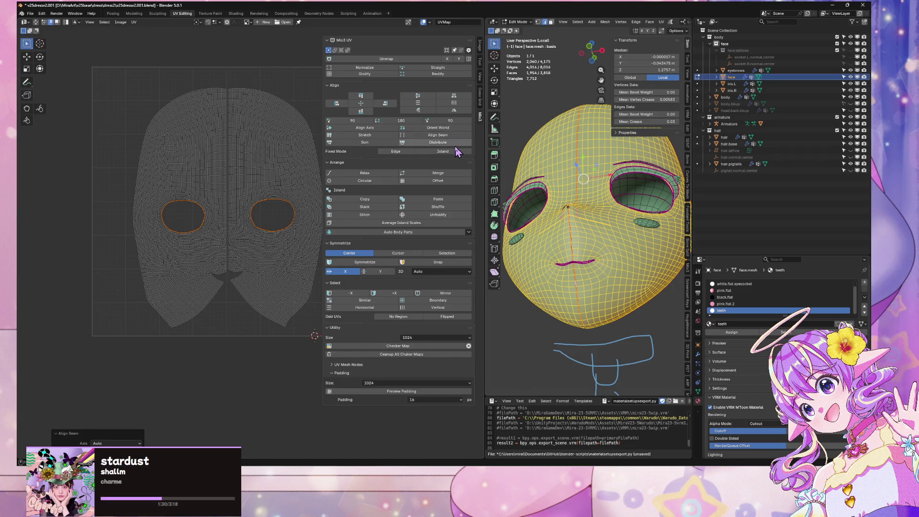
pyautogui.click(455, 143)
pyautogui.hotkey('ctrl', 'z')
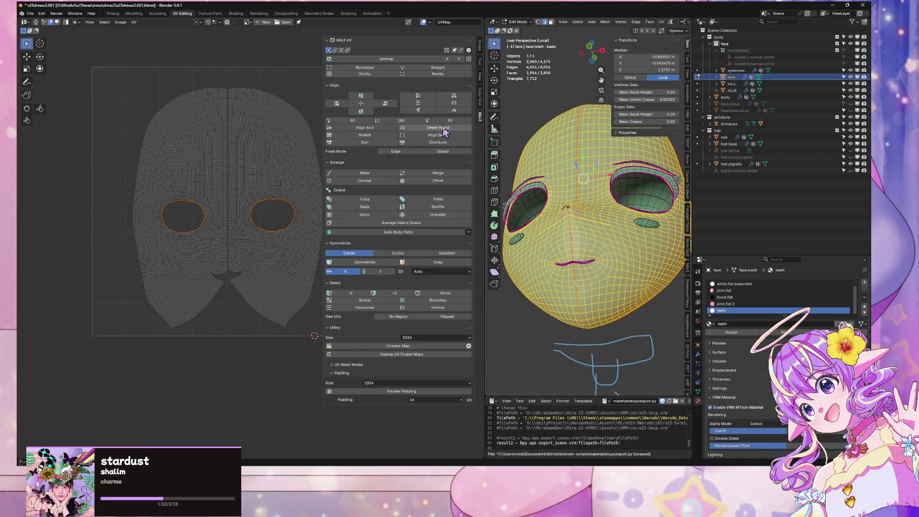
pyautogui.scroll(-1, 168, 193)
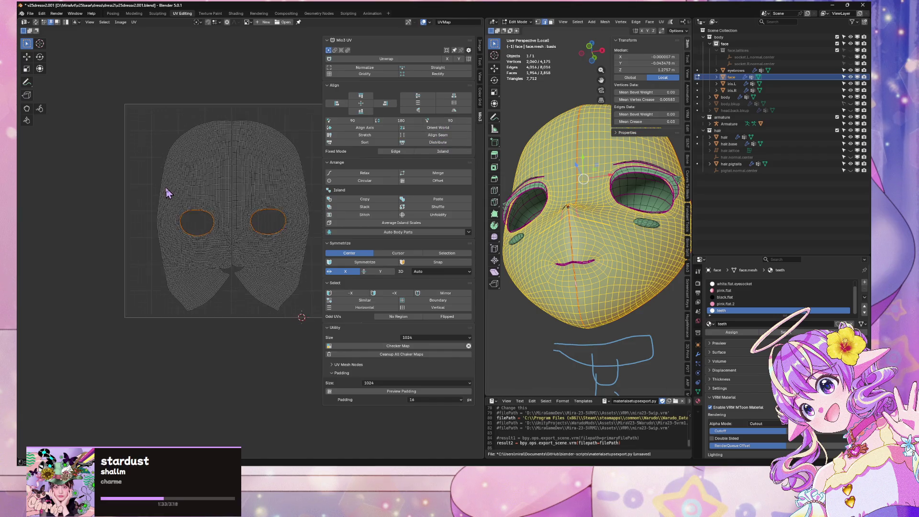
# Step: Orient the face UV island to world axes and view the face from below
pyautogui.click(435, 128)
pyautogui.moveTo(177, 160); pyautogui.dragTo(192, 186, button='middle')
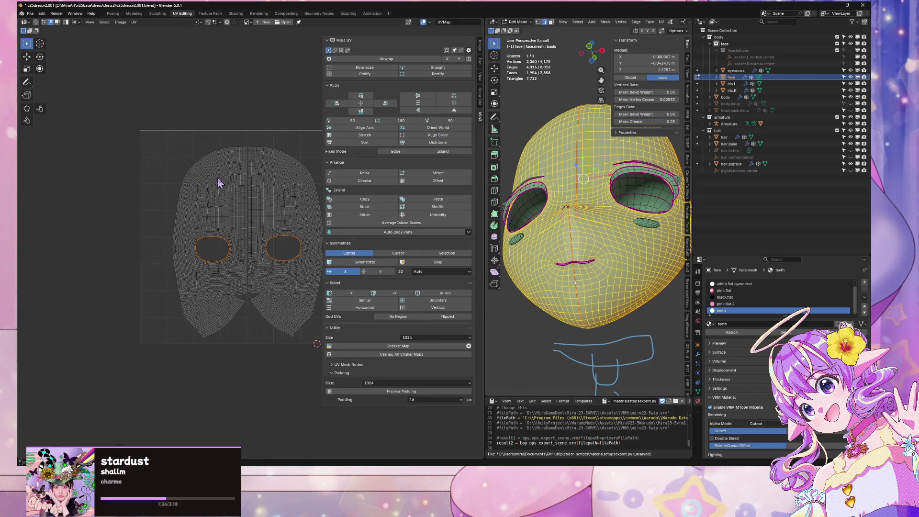
pyautogui.scroll(2, 253, 179)
pyautogui.scroll(-2, 257, 169)
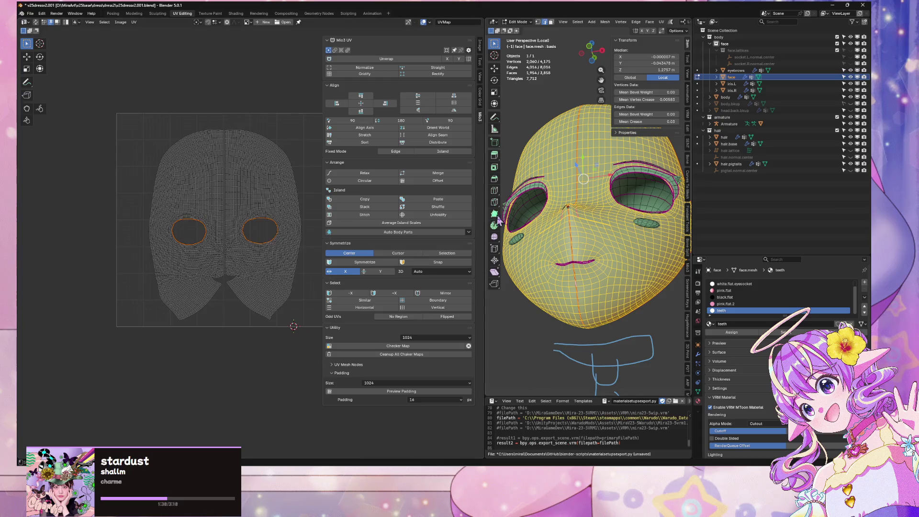
pyautogui.moveTo(545, 237)
pyautogui.mouseDown(button='middle')
pyautogui.moveTo(555, 308)
pyautogui.moveTo(560, 162)
pyautogui.moveTo(550, 131)
pyautogui.mouseUp(button='middle')
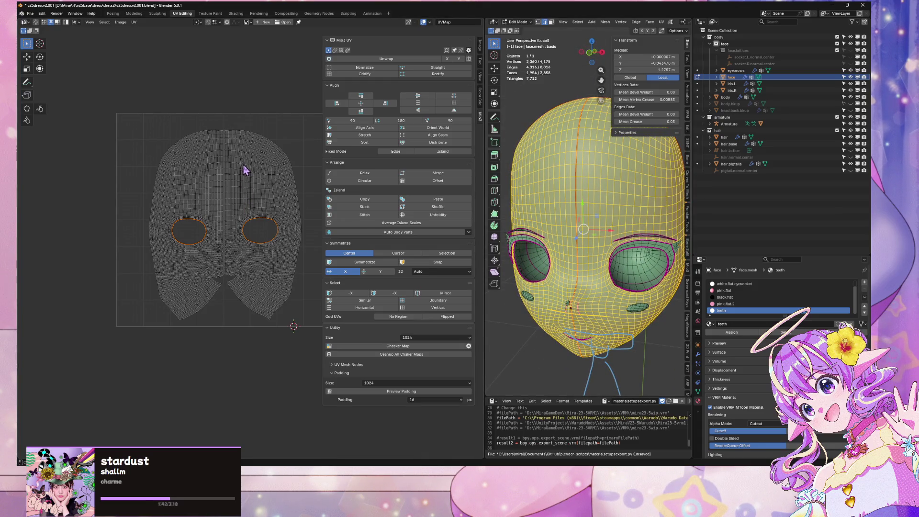
# Step: Select the whole face mesh and frame it in a three-quarter view
pyautogui.click(623, 274)
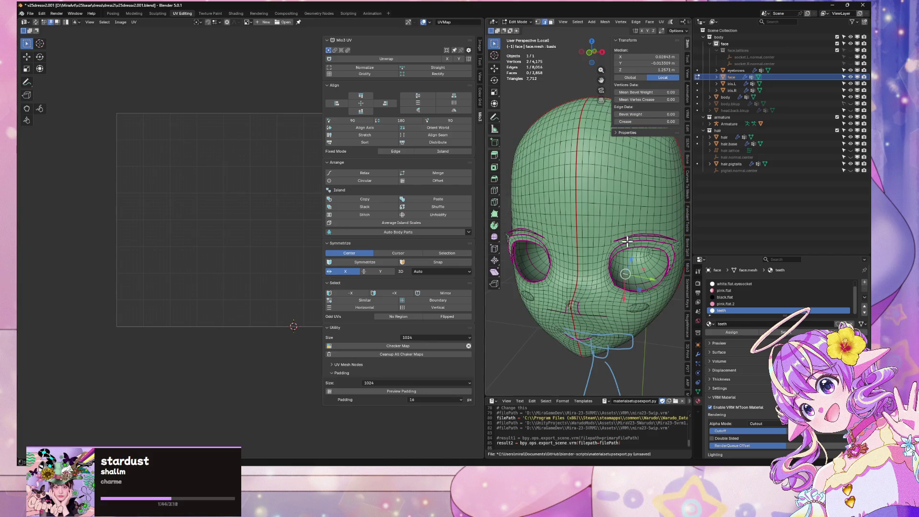
pyautogui.moveTo(627, 242)
pyautogui.mouseDown(button='middle')
pyautogui.moveTo(580, 223)
pyautogui.moveTo(610, 256)
pyautogui.mouseUp(button='middle')
pyautogui.click(613, 258)
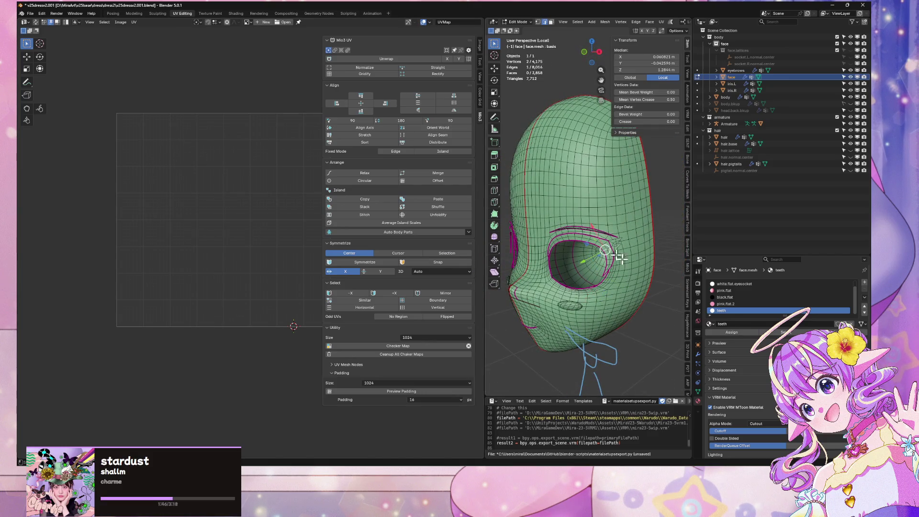
pyautogui.scroll(3, 640, 259)
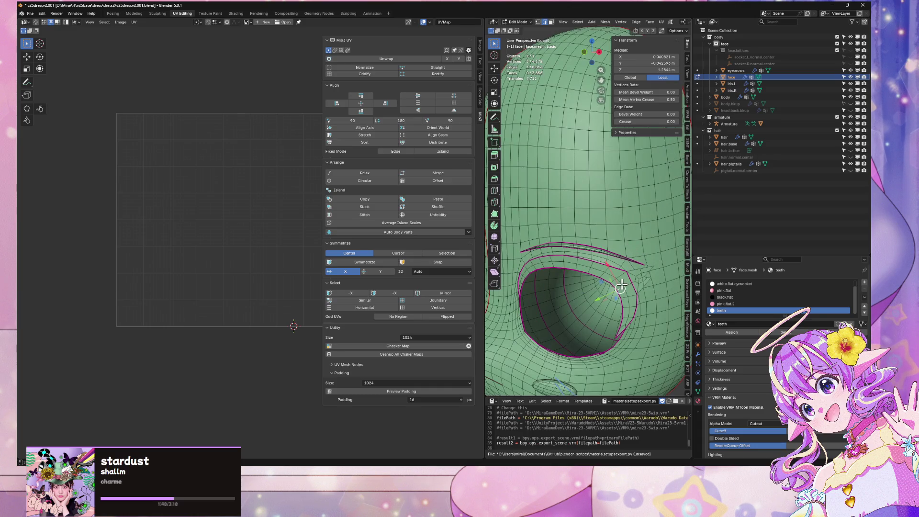
pyautogui.moveTo(621, 286); pyautogui.dragTo(604, 266, button='middle')
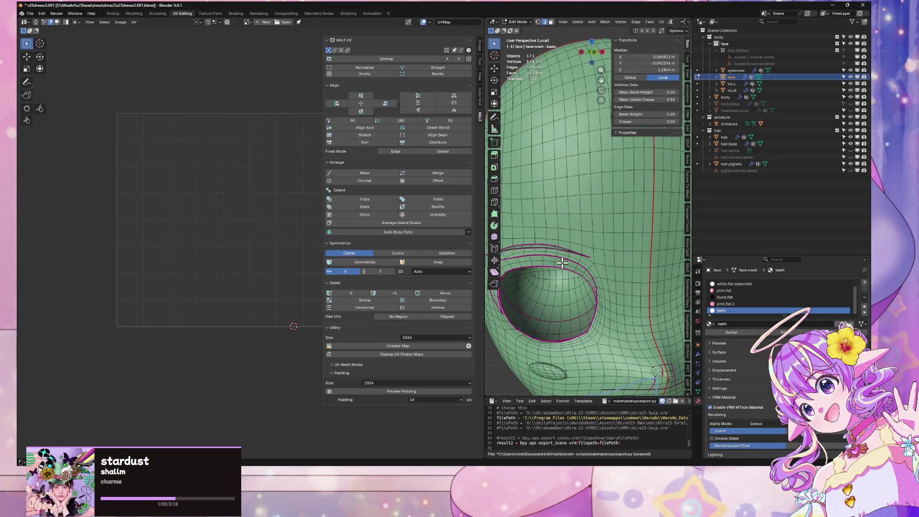
pyautogui.press('a')
pyautogui.press('KP_Decimal')
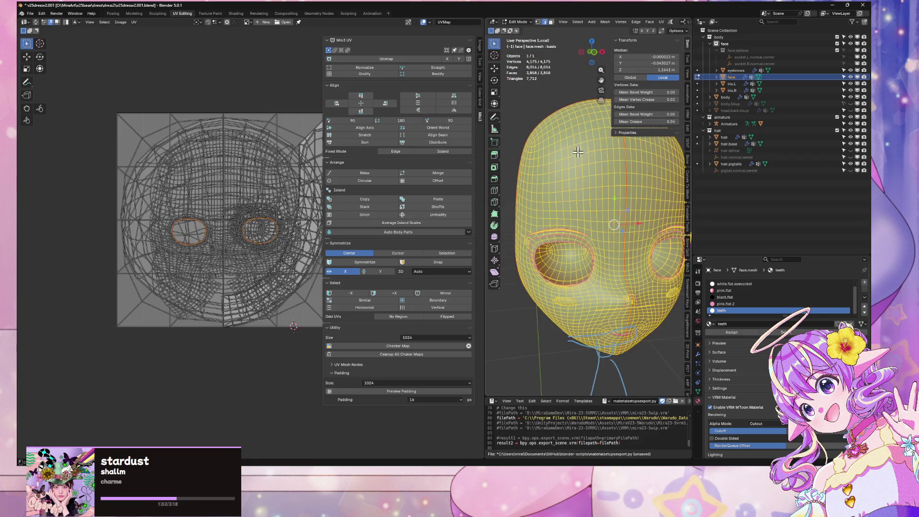
pyautogui.moveTo(559, 126); pyautogui.dragTo(571, 159, button='middle')
# Step: Select the edge path running from beside the eye socket to between the eyes
pyautogui.click(610, 224)
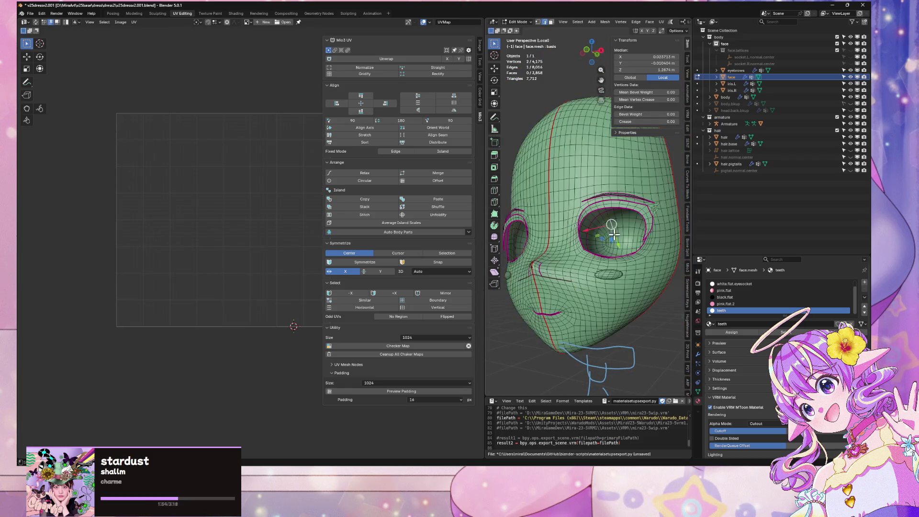
pyautogui.scroll(5, 608, 230)
pyautogui.scroll(-6, 606, 235)
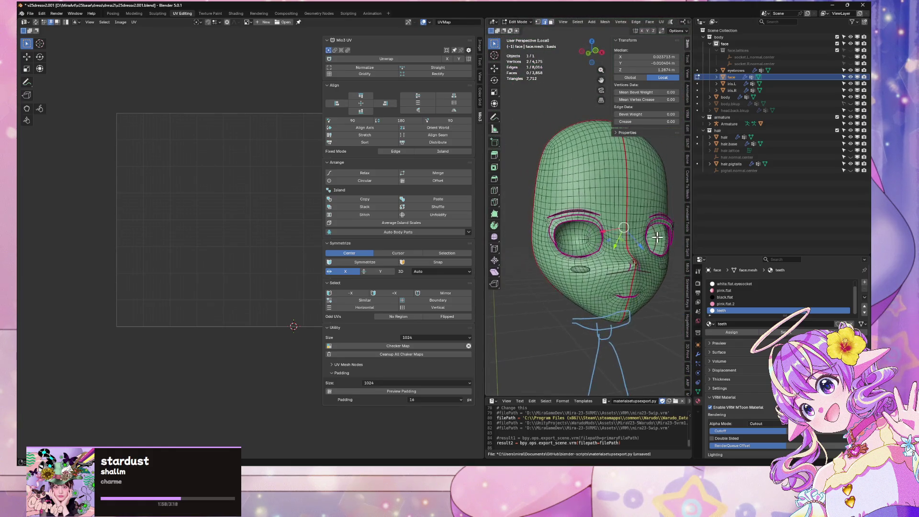
pyautogui.moveTo(651, 242); pyautogui.dragTo(556, 220, button='middle')
pyautogui.scroll(5, 587, 234)
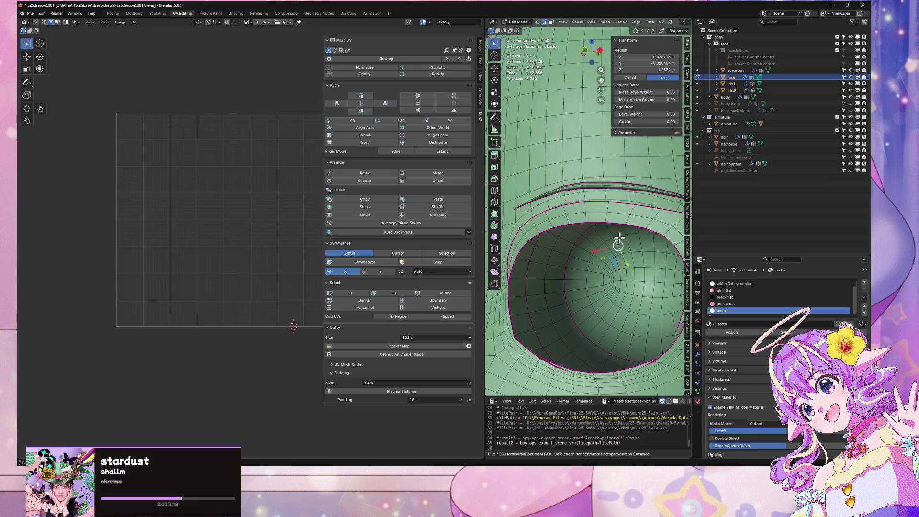
pyautogui.scroll(-4, 642, 272)
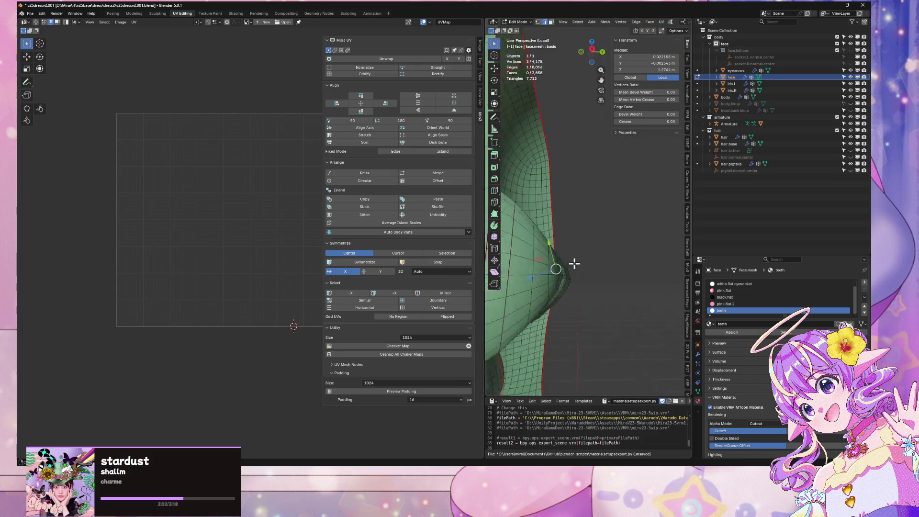
pyautogui.moveTo(575, 263)
pyautogui.mouseDown(button='middle')
pyautogui.moveTo(523, 273)
pyautogui.moveTo(611, 254)
pyautogui.moveTo(610, 291)
pyautogui.mouseUp(button='middle')
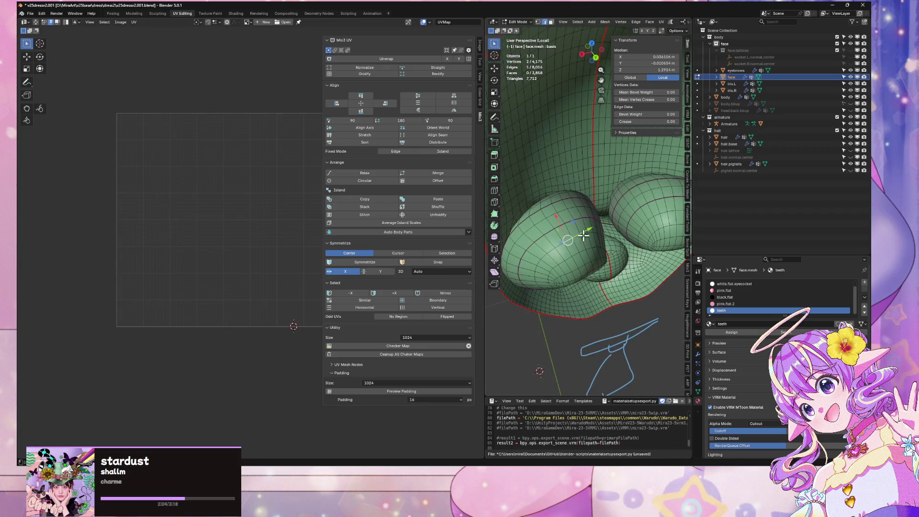
pyautogui.moveTo(619, 222)
pyautogui.mouseDown(button='middle')
pyautogui.moveTo(642, 236)
pyautogui.moveTo(520, 328)
pyautogui.moveTo(582, 249)
pyautogui.moveTo(518, 234)
pyautogui.moveTo(624, 239)
pyautogui.mouseUp(button='middle')
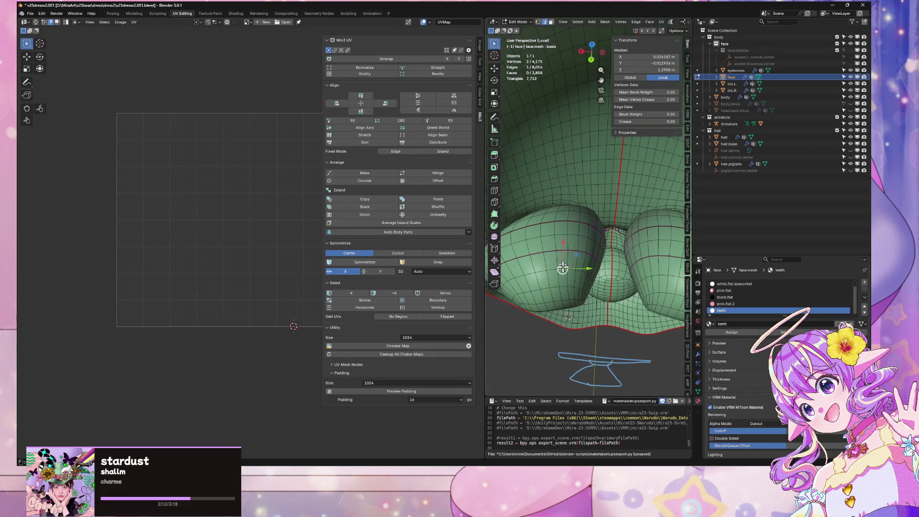
pyautogui.keyDown('shift'); pyautogui.click(656, 270); pyautogui.keyUp('shift')
pyautogui.moveTo(656, 269)
pyautogui.mouseDown(button='middle')
pyautogui.moveTo(605, 257)
pyautogui.moveTo(647, 197)
pyautogui.moveTo(614, 251)
pyautogui.moveTo(576, 262)
pyautogui.moveTo(554, 245)
pyautogui.mouseUp(button='middle')
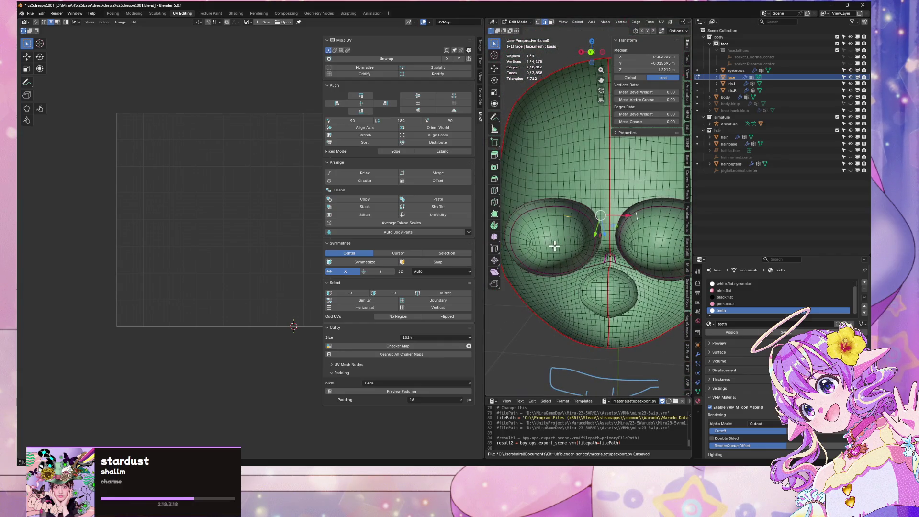
pyautogui.keyDown('ctrl'); pyautogui.click(648, 246); pyautogui.keyUp('ctrl')
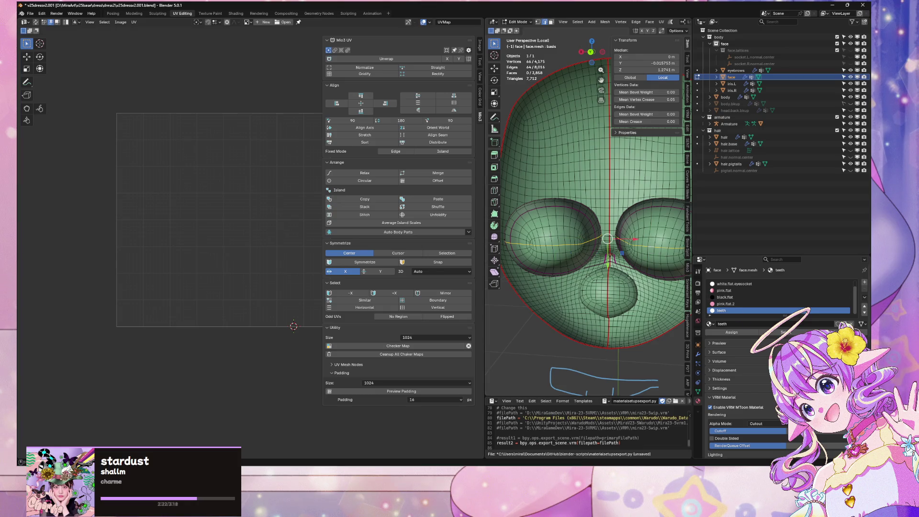
# Step: Expand the Shape Keys section in the face's mesh data properties
pyautogui.click(697, 392)
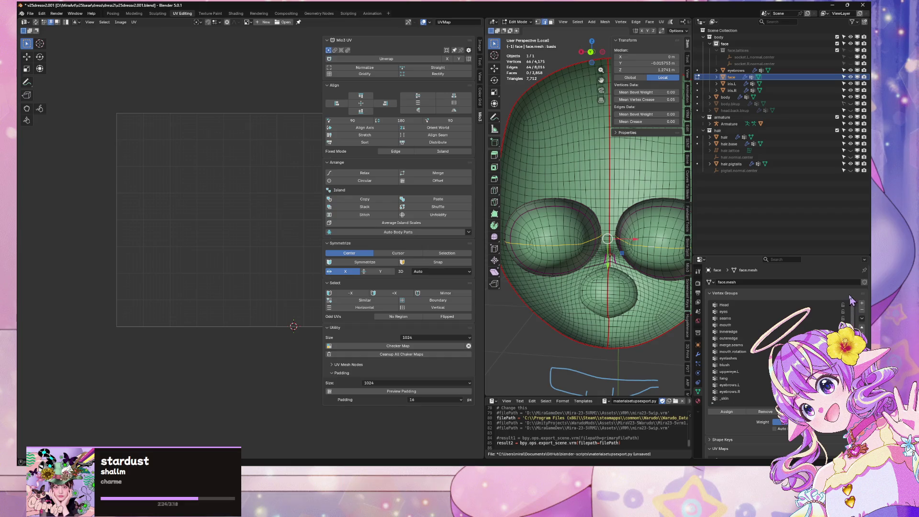
pyautogui.scroll(-2, 775, 316)
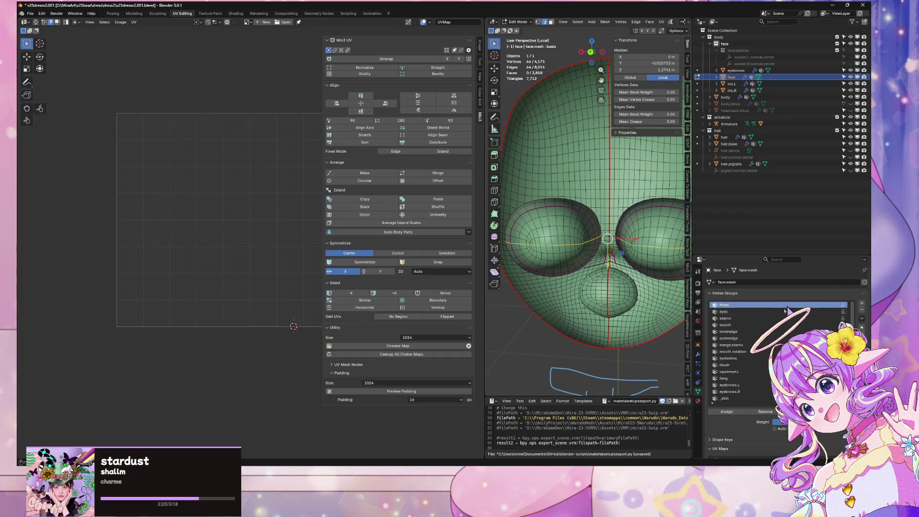
pyautogui.click(727, 439)
pyautogui.scroll(-2, 623, 323)
# Step: Mark the edge path as a seam and select both eye regions bounded by seams
pyautogui.rightClick(608, 256)
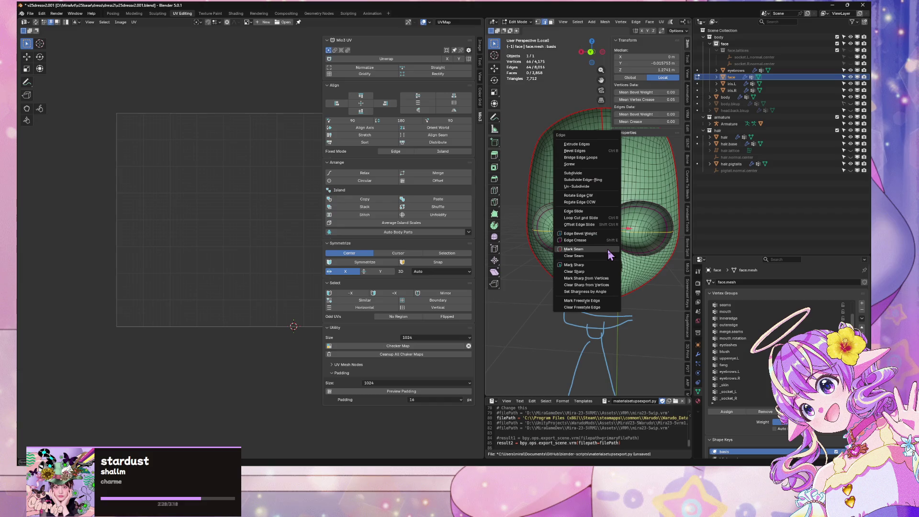
pyautogui.press('Escape')
pyautogui.click(587, 220)
pyautogui.keyDown('shift'); pyautogui.click(634, 221); pyautogui.keyUp('shift')
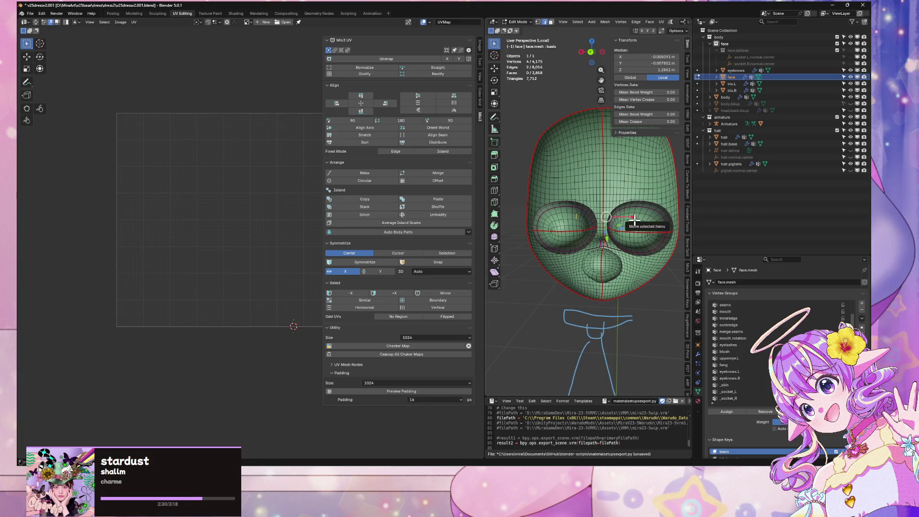
pyautogui.hotkey('ctrl', 'l')
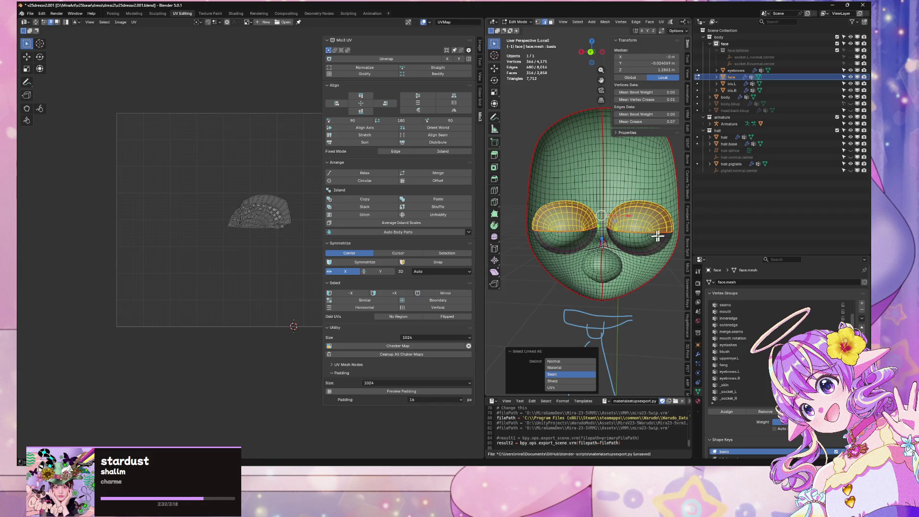
pyautogui.moveTo(657, 235); pyautogui.dragTo(643, 226, button='middle')
pyautogui.keyDown('shift'); pyautogui.click(591, 213); pyautogui.keyUp('shift')
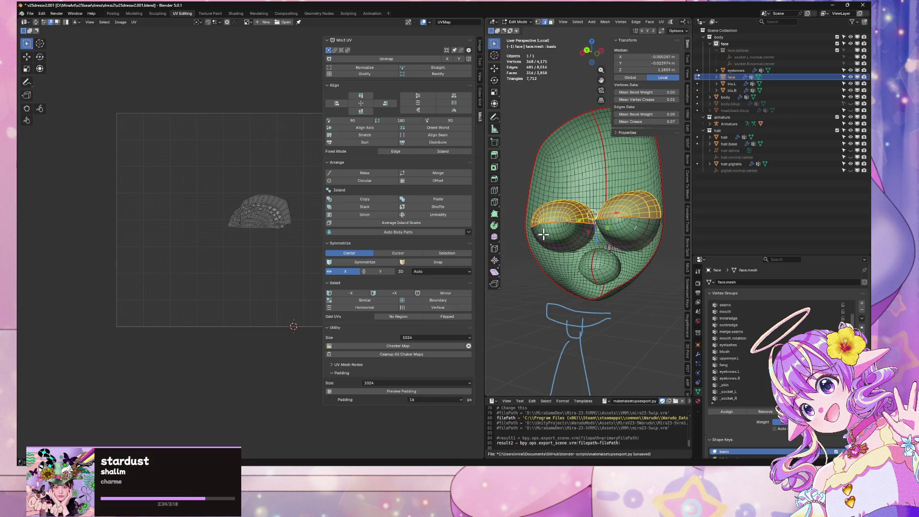
pyautogui.hotkey('ctrl', 'l')
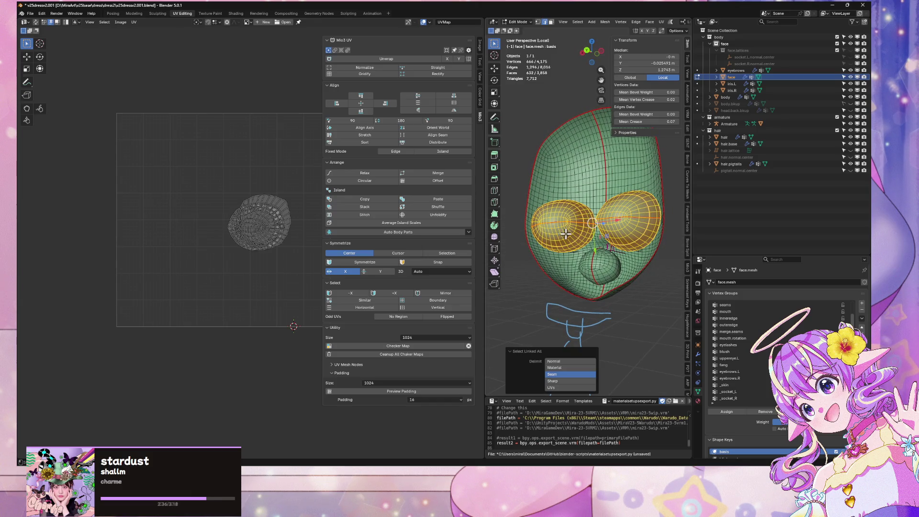
# Step: Unwrap the eye regions with Minimum Stretch
pyautogui.click(660, 21)
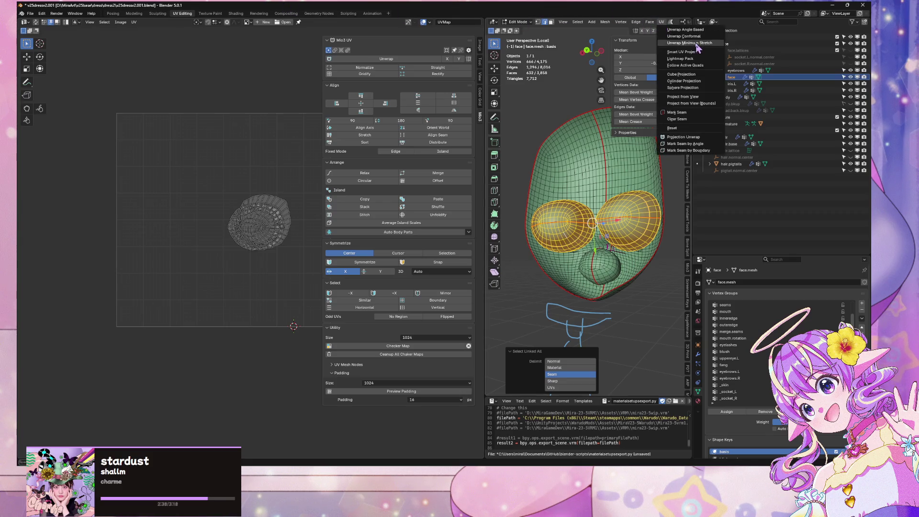
pyautogui.click(694, 36)
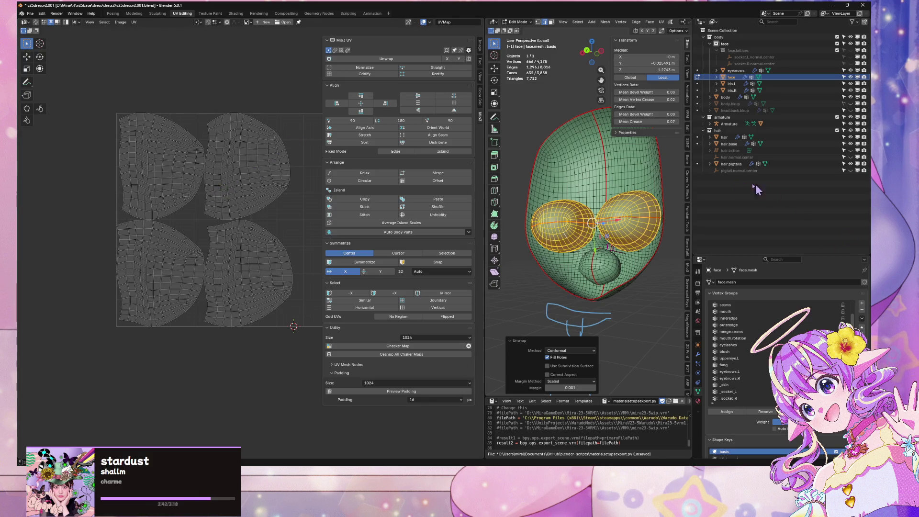
pyautogui.moveTo(636, 187)
pyautogui.mouseDown(button='middle')
pyautogui.moveTo(584, 176)
pyautogui.moveTo(595, 181)
pyautogui.moveTo(607, 180)
pyautogui.moveTo(566, 163)
pyautogui.moveTo(641, 201)
pyautogui.moveTo(620, 222)
pyautogui.mouseUp(button='middle')
pyautogui.scroll(2, 605, 179)
# Step: Separate the selected eye faces into a new object, face.001, and select it
pyautogui.press('p')
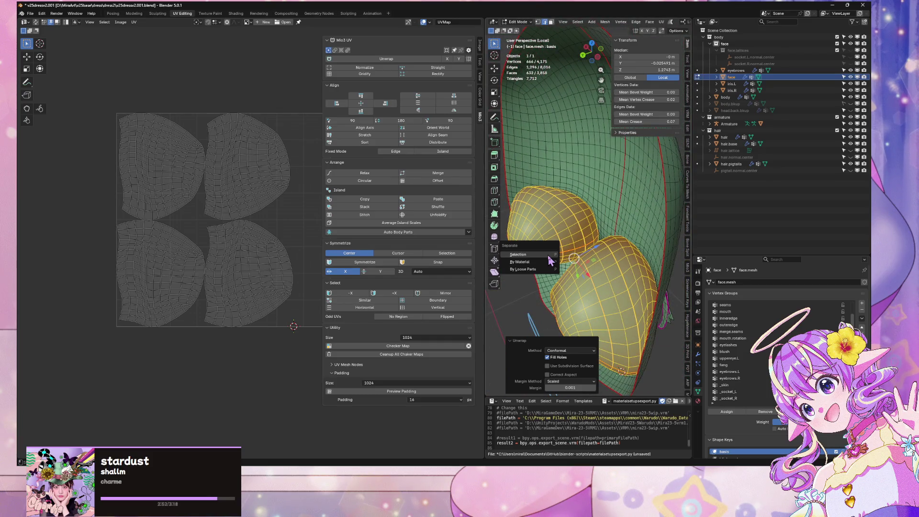
pyautogui.click(547, 254)
pyautogui.press('Tab')
pyautogui.click(614, 295)
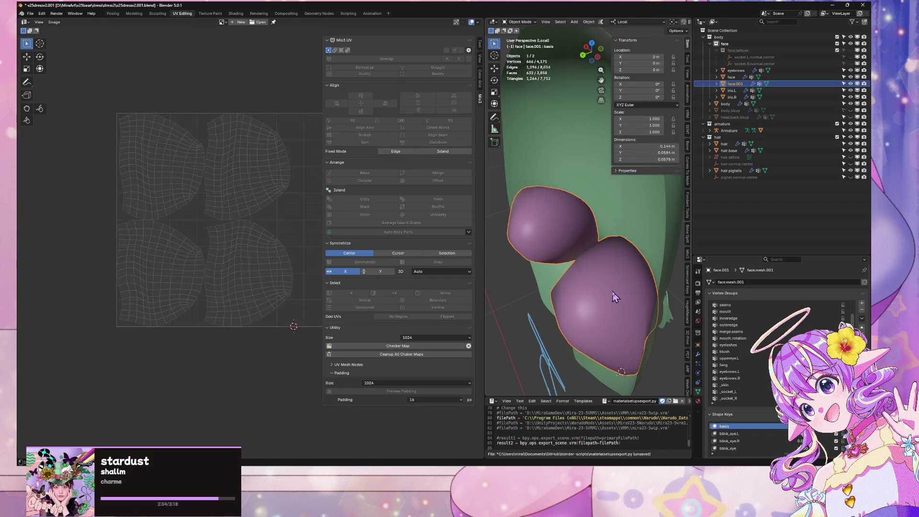
# Step: Isolate face.001, seam its eye edge loop, and unwrap it with Minimum Stretch
pyautogui.press('KP_Divide')
pyautogui.press('KP_Divide')
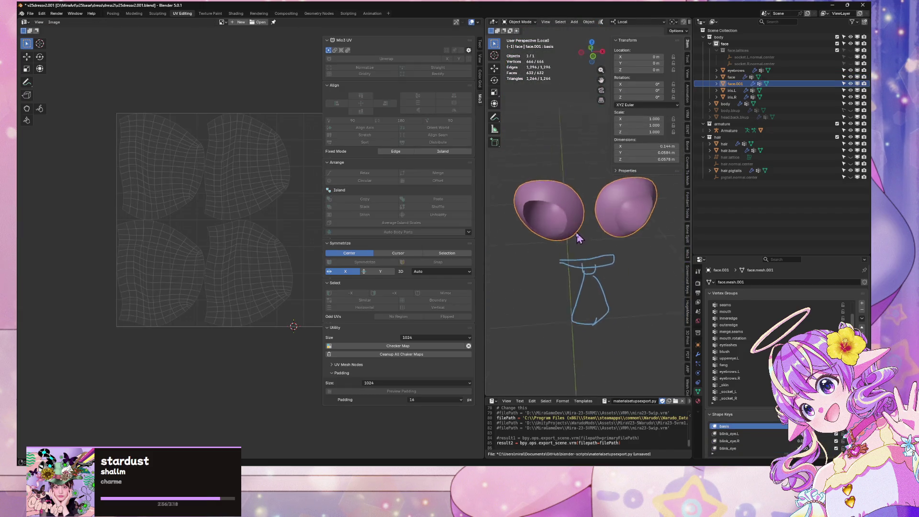
pyautogui.press('Tab')
pyautogui.scroll(5, 587, 236)
pyautogui.keyDown('alt'); pyautogui.click(607, 305); pyautogui.keyUp('alt')
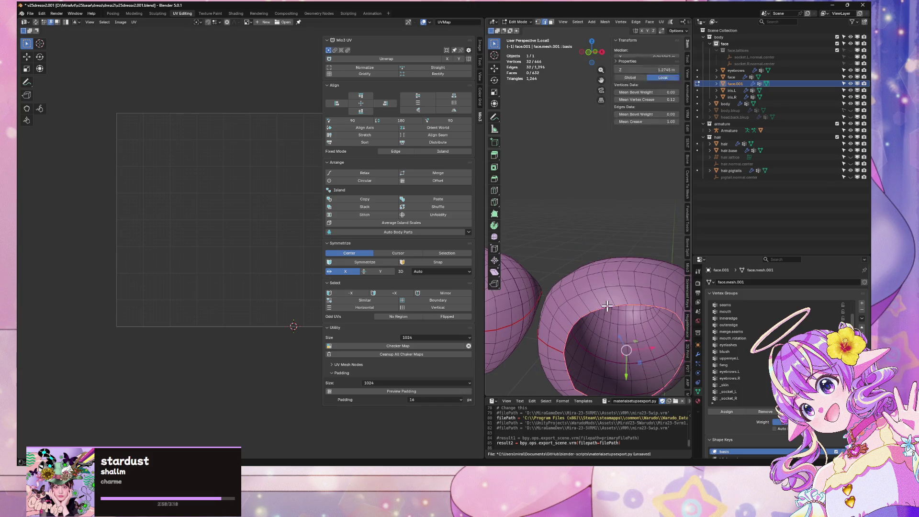
pyautogui.moveTo(606, 306)
pyautogui.mouseDown(button='middle')
pyautogui.moveTo(597, 310)
pyautogui.moveTo(632, 299)
pyautogui.mouseUp(button='middle')
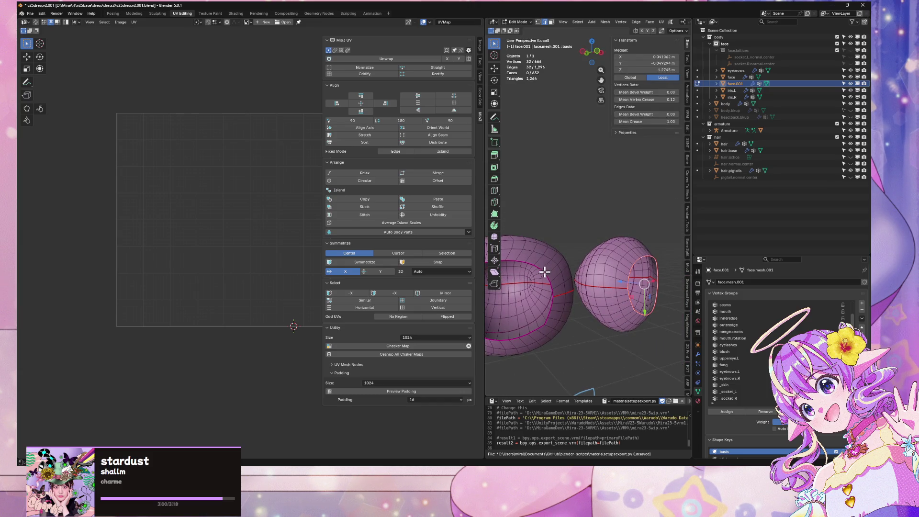
pyautogui.hotkey('ctrl', 'e')
pyautogui.click(623, 293)
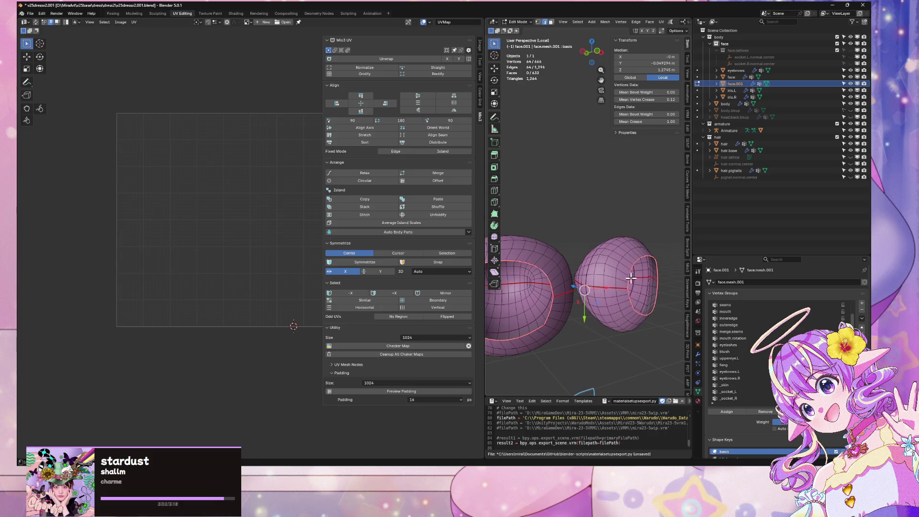
pyautogui.press('a')
pyautogui.click(660, 22)
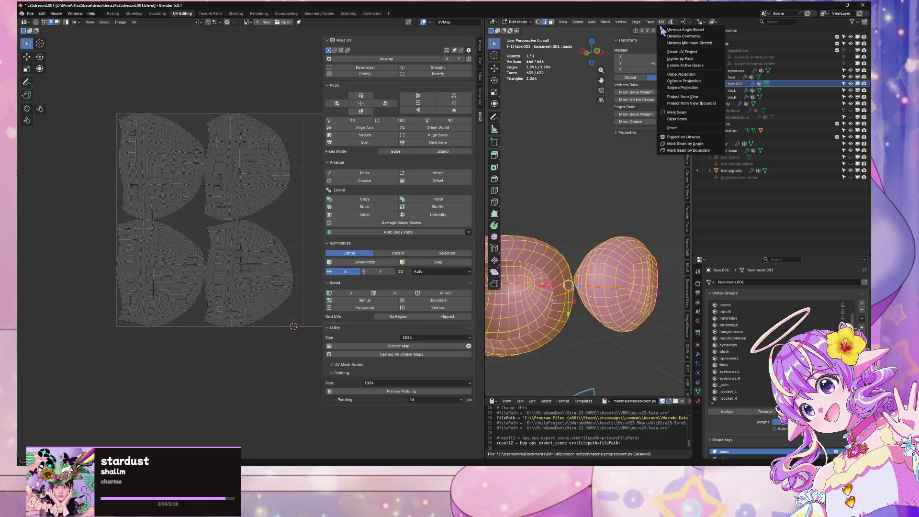
pyautogui.click(675, 49)
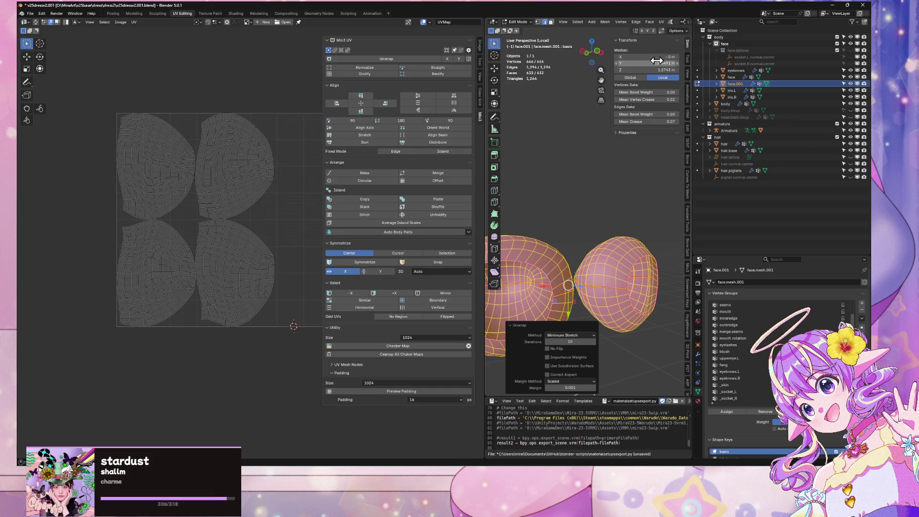
# Step: Select horizontal edge loops on both eyes
pyautogui.moveTo(602, 187)
pyautogui.mouseDown(button='middle')
pyautogui.moveTo(488, 164)
pyautogui.moveTo(662, 156)
pyautogui.moveTo(532, 180)
pyautogui.moveTo(589, 195)
pyautogui.moveTo(658, 191)
pyautogui.moveTo(622, 210)
pyautogui.moveTo(511, 183)
pyautogui.moveTo(665, 179)
pyautogui.moveTo(636, 178)
pyautogui.mouseUp(button='middle')
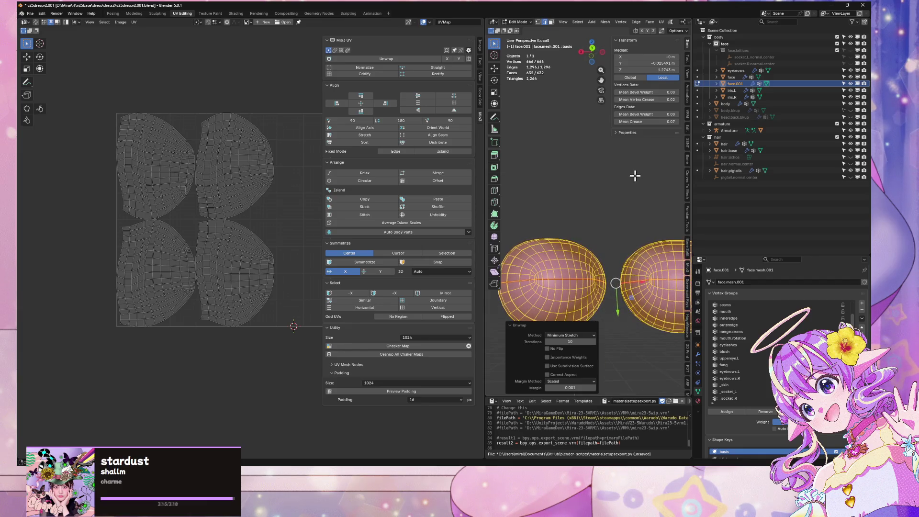
pyautogui.keyDown('alt'); pyautogui.click(550, 281); pyautogui.keyUp('alt')
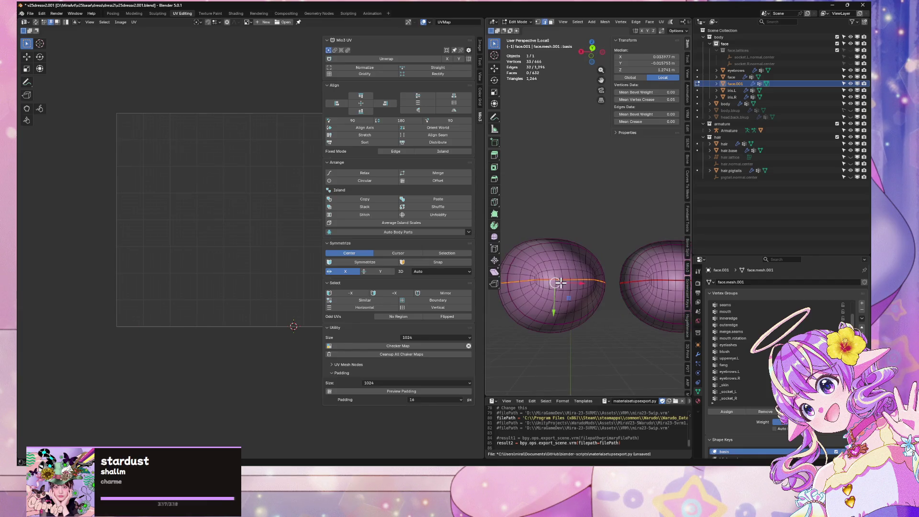
pyautogui.keyDown('alt'); pyautogui.keyDown('shift'); pyautogui.click(665, 279); pyautogui.keyUp('shift'); pyautogui.keyUp('alt')
pyautogui.rightClick(646, 158)
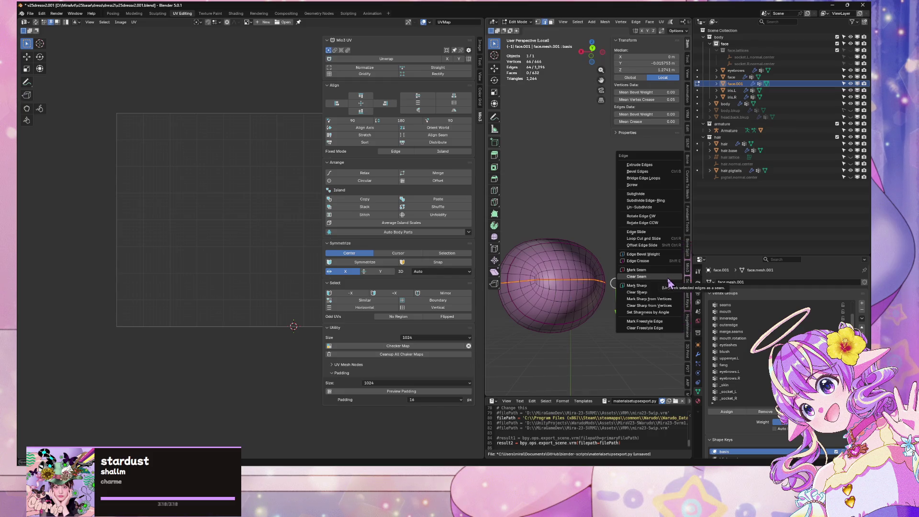
pyautogui.press('a')
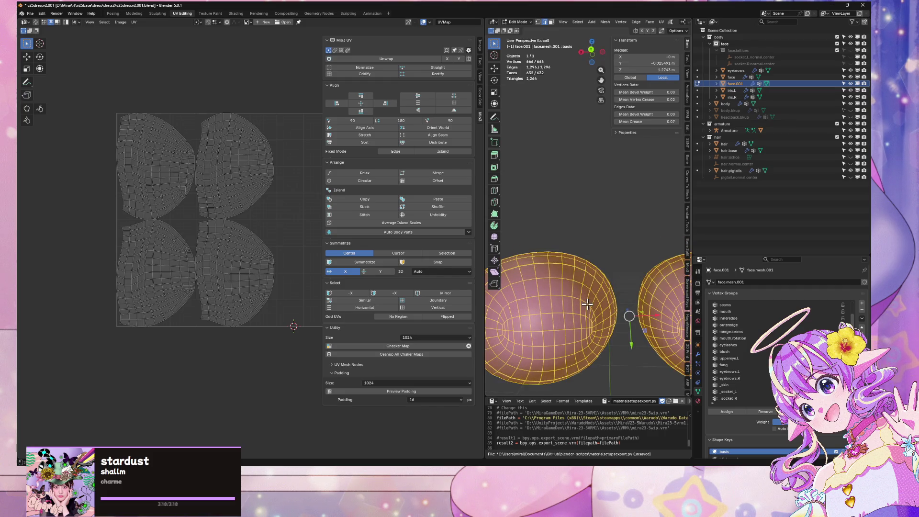
# Step: Mark the vertical centre loops of both eyes as seams
pyautogui.moveTo(584, 303)
pyautogui.mouseDown(button='middle')
pyautogui.moveTo(636, 199)
pyautogui.moveTo(625, 196)
pyautogui.moveTo(609, 233)
pyautogui.mouseUp(button='middle')
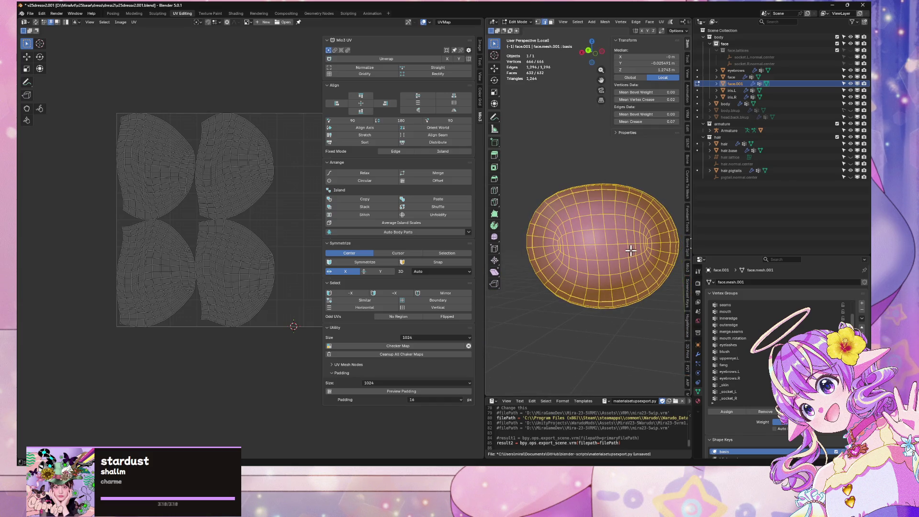
pyautogui.keyDown('alt'); pyautogui.click(617, 244); pyautogui.keyUp('alt')
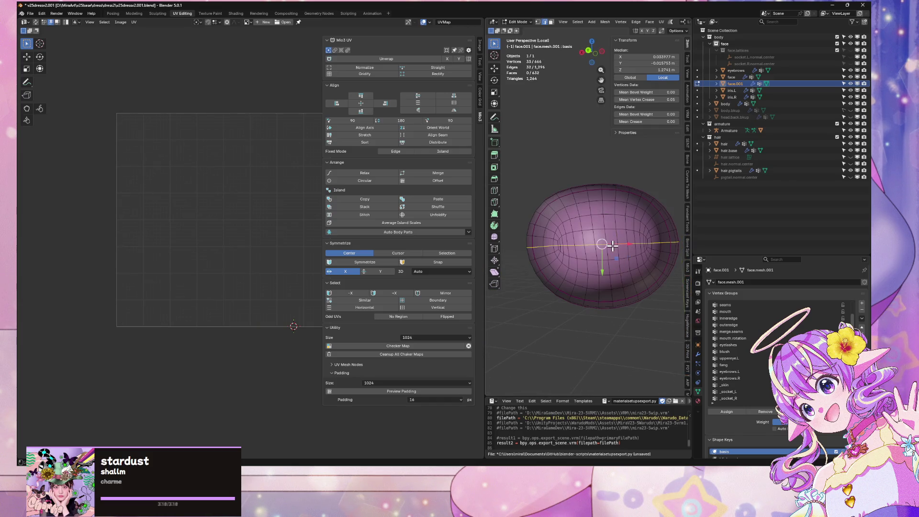
pyautogui.keyDown('alt'); pyautogui.click(607, 218); pyautogui.keyUp('alt')
pyautogui.moveTo(609, 213)
pyautogui.mouseDown(button='middle')
pyautogui.moveTo(636, 221)
pyautogui.moveTo(570, 232)
pyautogui.moveTo(600, 241)
pyautogui.moveTo(606, 257)
pyautogui.moveTo(606, 234)
pyautogui.moveTo(642, 230)
pyautogui.moveTo(620, 250)
pyautogui.moveTo(652, 199)
pyautogui.moveTo(651, 248)
pyautogui.mouseUp(button='middle')
pyautogui.scroll(3, 601, 241)
pyautogui.scroll(-3, 605, 230)
pyautogui.keyDown('alt'); pyautogui.keyDown('shift'); pyautogui.click(620, 244); pyautogui.keyUp('shift'); pyautogui.keyUp('alt')
pyautogui.rightClick(651, 247)
pyautogui.click(656, 243)
# Step: From a back orthographic view, box-select edges across both eyes with see-through off
pyautogui.scroll(1, 630, 245)
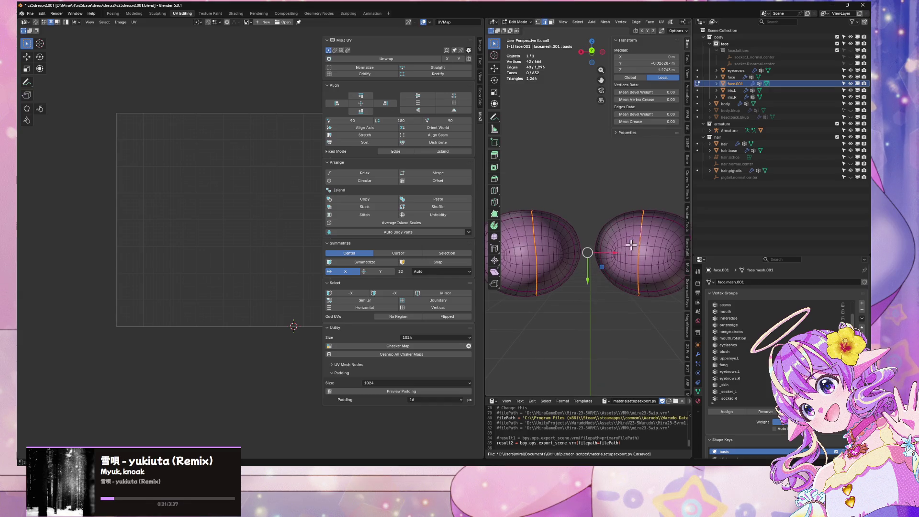
pyautogui.click(592, 50)
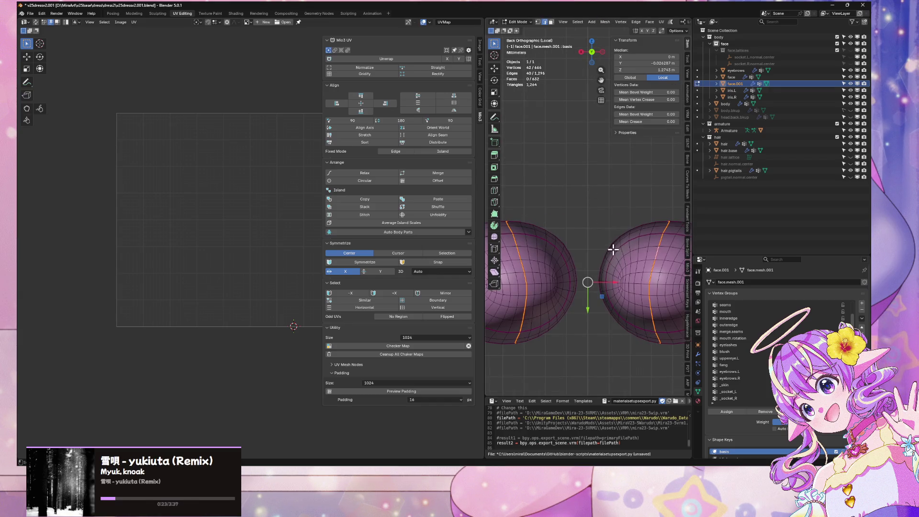
pyautogui.scroll(-2, 605, 278)
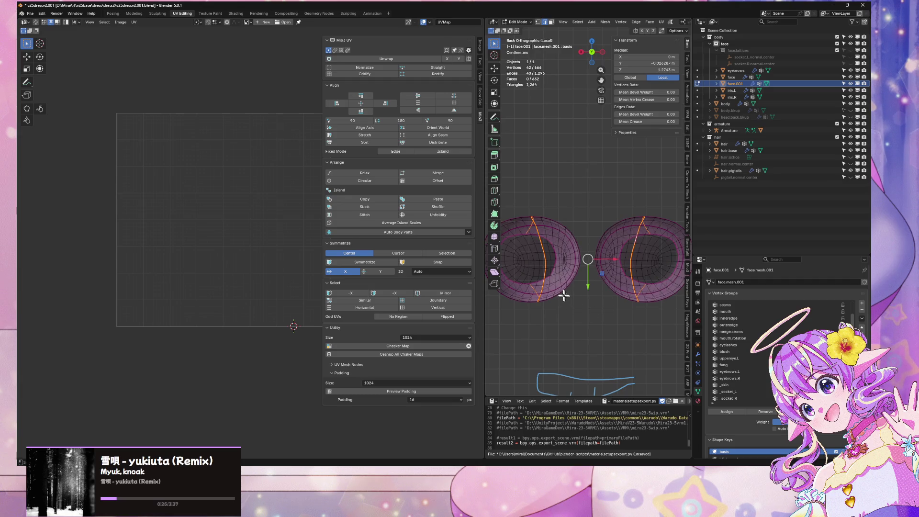
pyautogui.moveTo(516, 266); pyautogui.dragTo(562, 322)
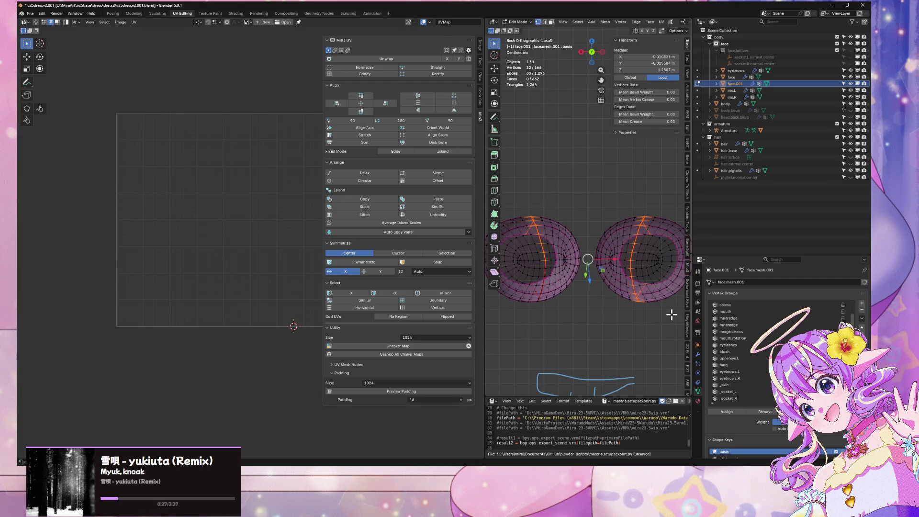
pyautogui.moveTo(664, 321); pyautogui.dragTo(606, 263)
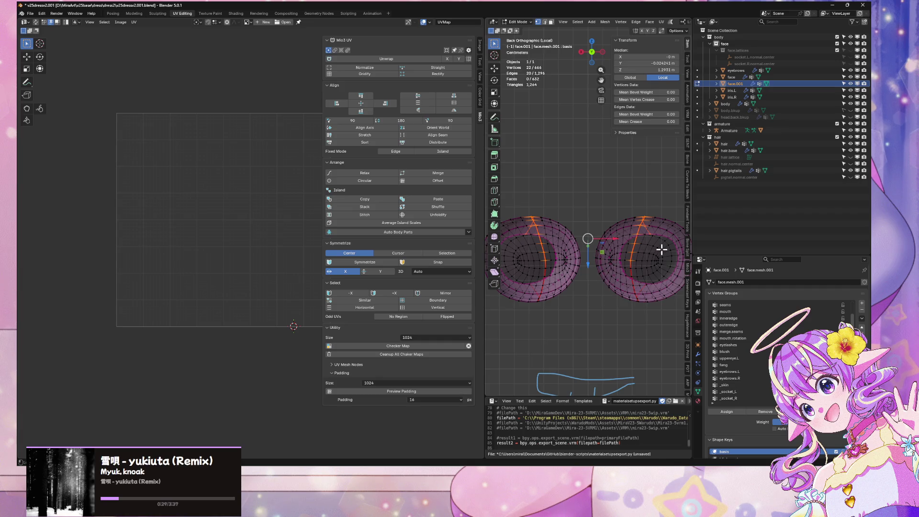
pyautogui.hotkey('alt', 'z')
pyautogui.press('2')
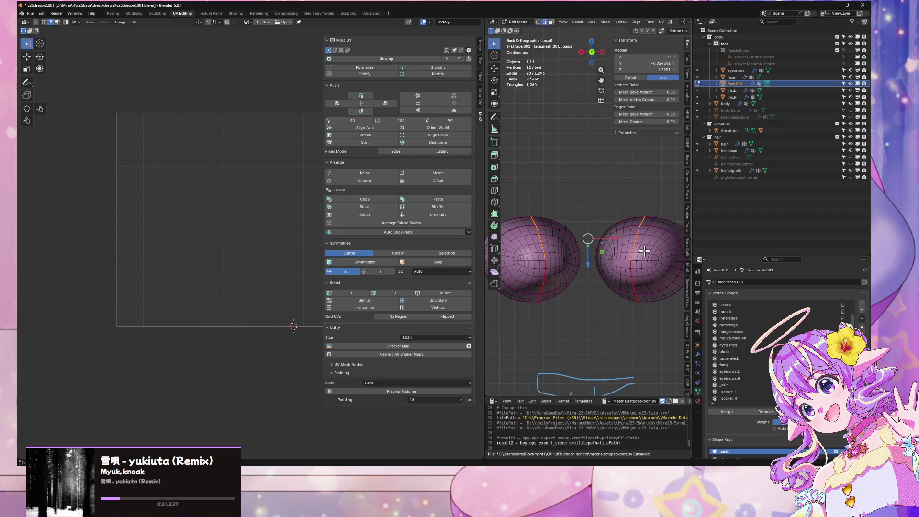
pyautogui.rightClick(642, 251)
pyautogui.press('Escape')
# Step: Unwrap the whole eye mesh again with Minimum Stretch
pyautogui.press('a')
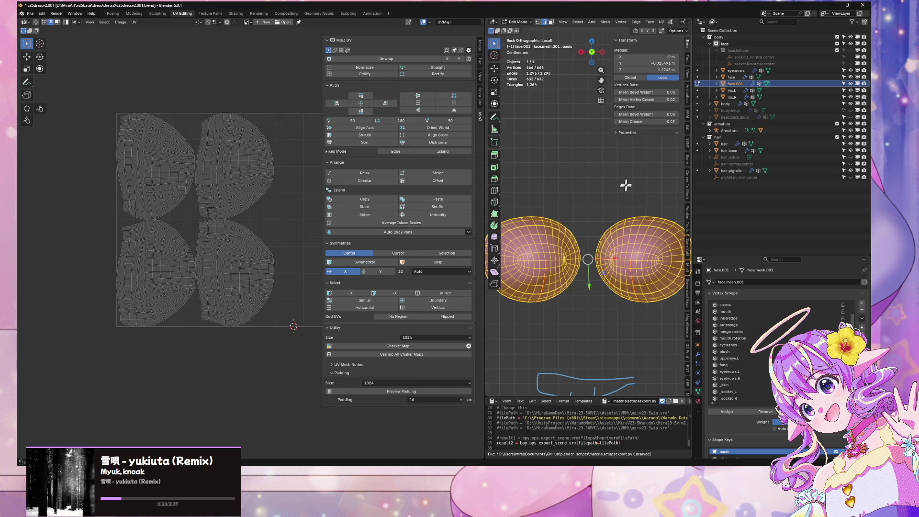
pyautogui.click(660, 22)
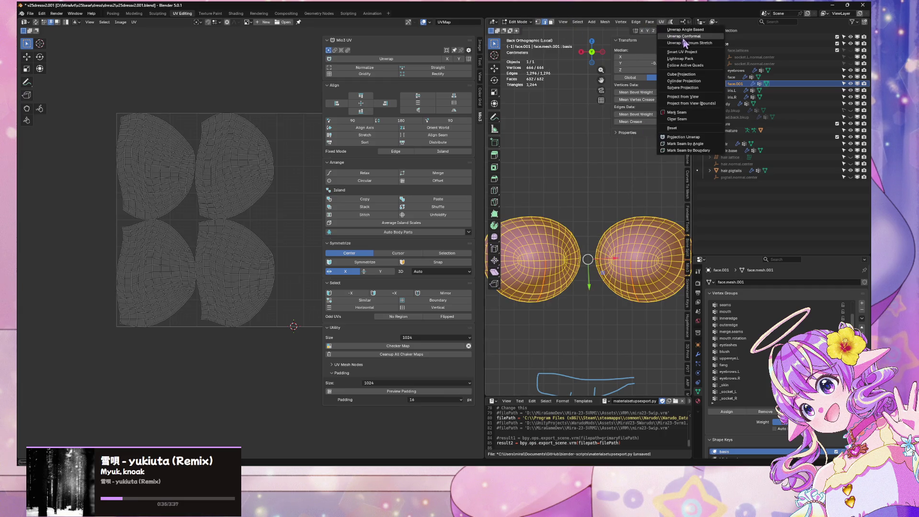
pyautogui.click(685, 44)
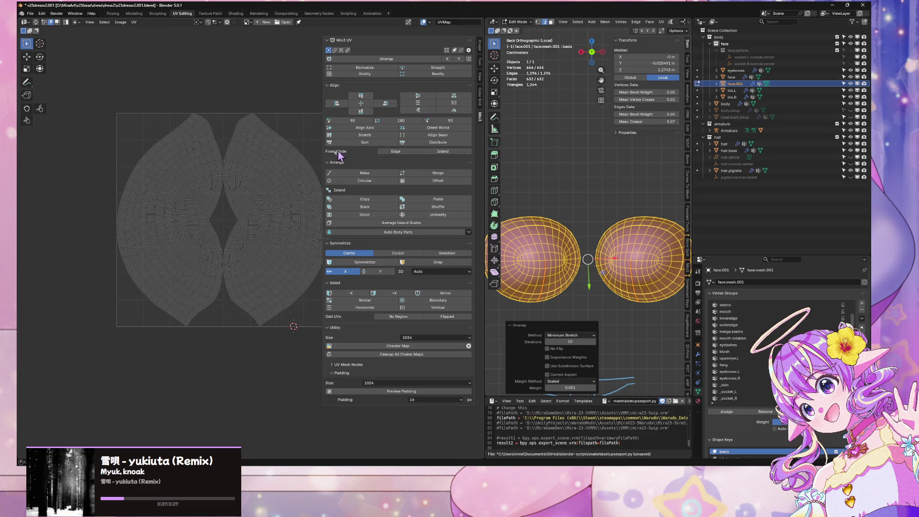
pyautogui.scroll(-3, 288, 151)
pyautogui.scroll(2, 287, 151)
# Step: Scale the eye UV islands down to fit the UV tile and return to Object Mode
pyautogui.press('a')
pyautogui.press('s')
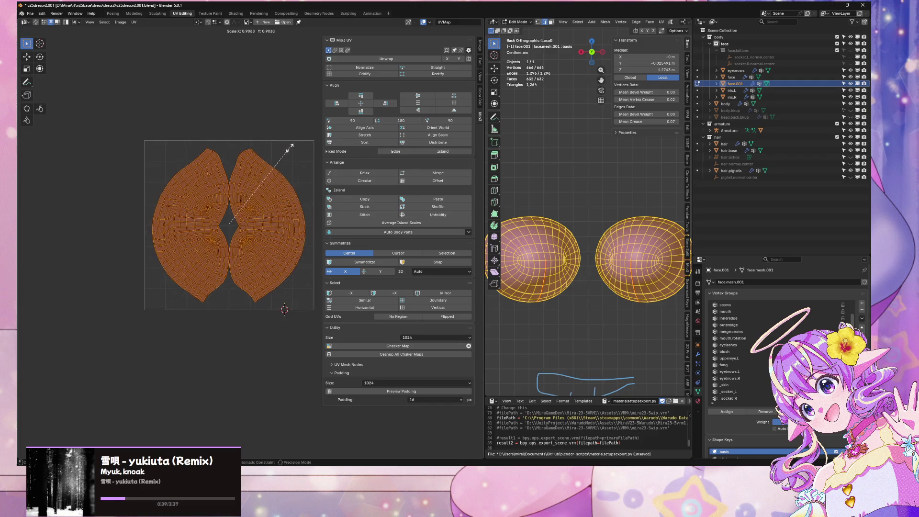
pyautogui.click(297, 150)
pyautogui.press('Tab')
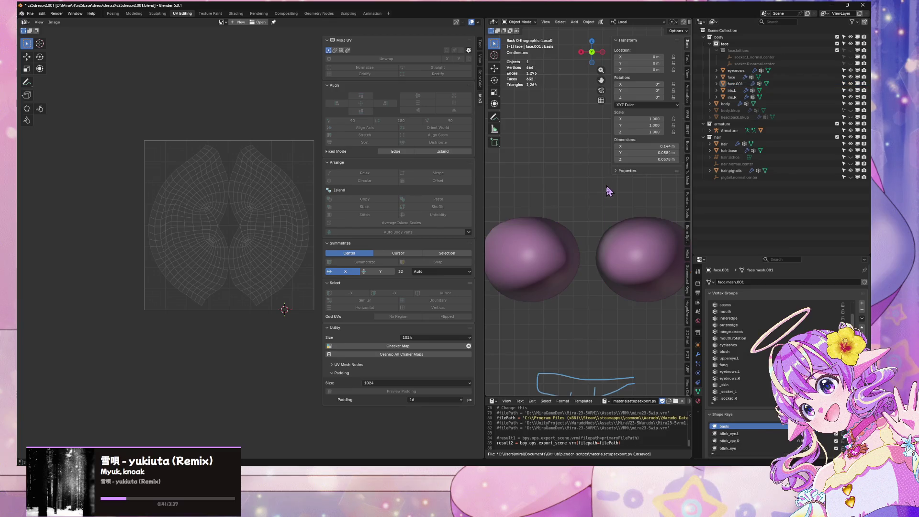
pyautogui.press('Tab')
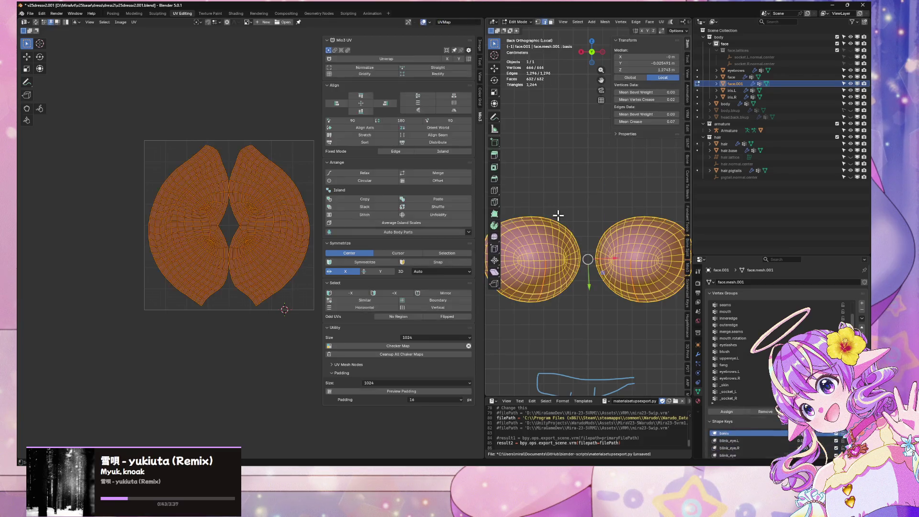
pyautogui.click(242, 238)
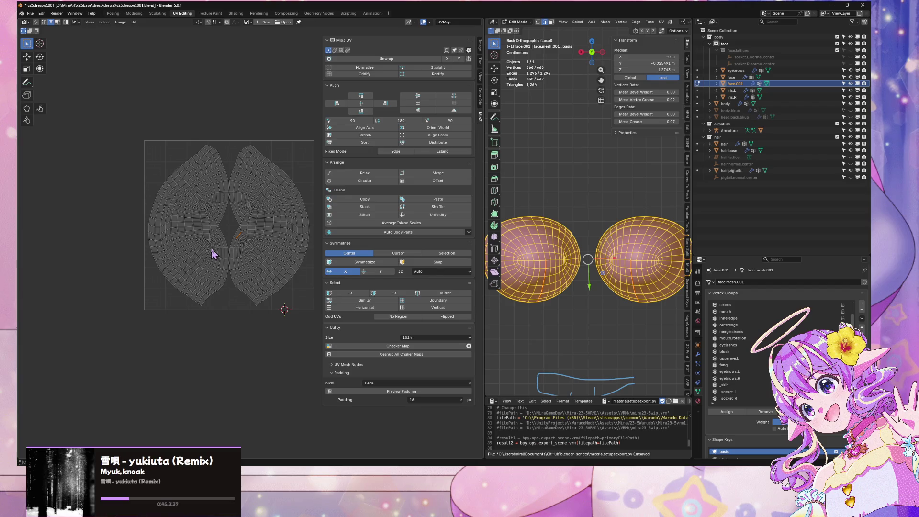
pyautogui.press('Tab')
pyautogui.click(624, 200)
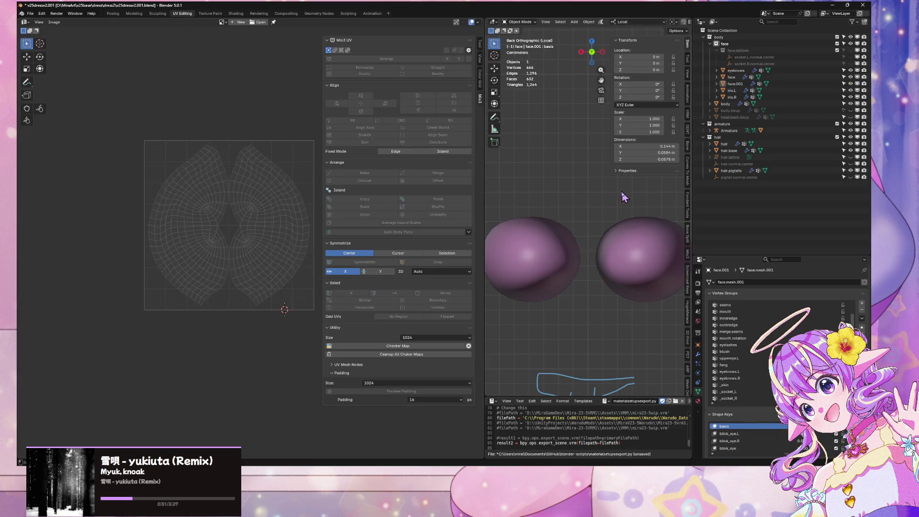
# Step: Join the eye meshes into the face mesh in front view and start editing the combined mesh
pyautogui.click(633, 241)
pyautogui.press('KP_Divide')
pyautogui.scroll(5, 622, 237)
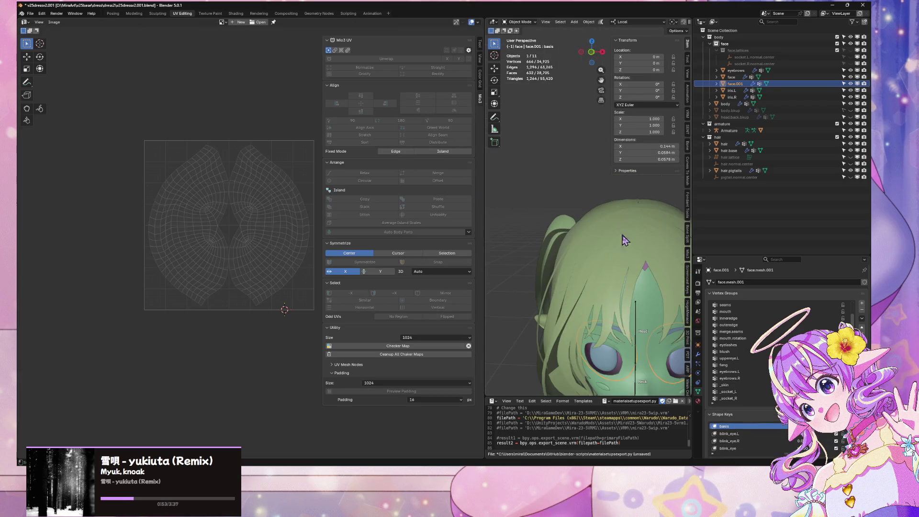
pyautogui.press('KP_1')
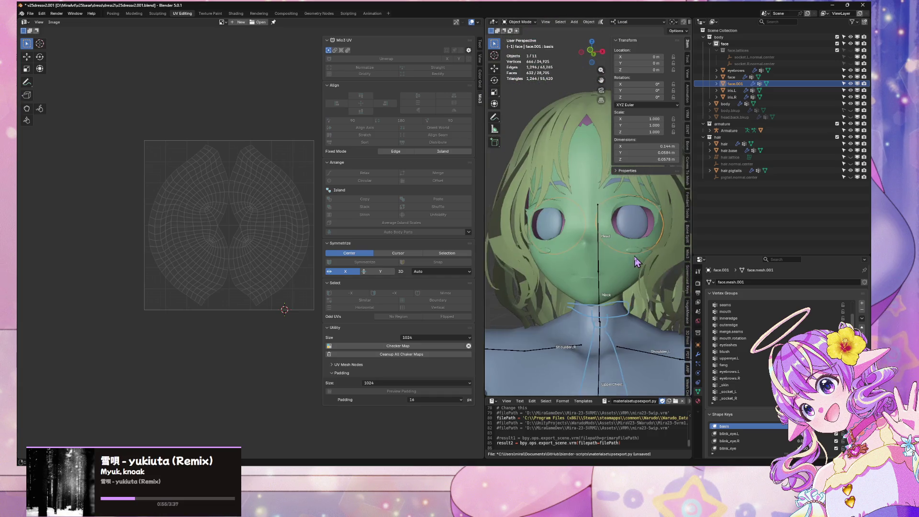
pyautogui.keyDown('shift'); pyautogui.click(621, 298); pyautogui.keyUp('shift')
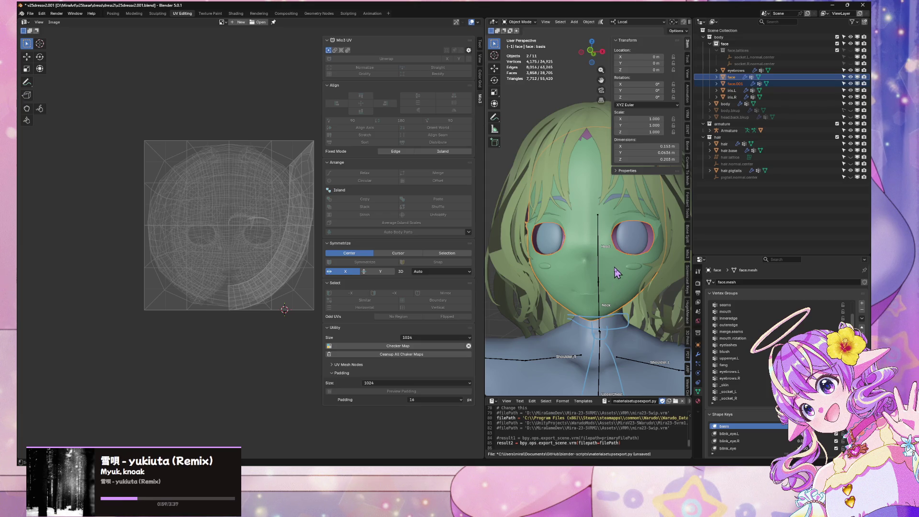
pyautogui.hotkey('ctrl', 'j')
pyautogui.press('Tab')
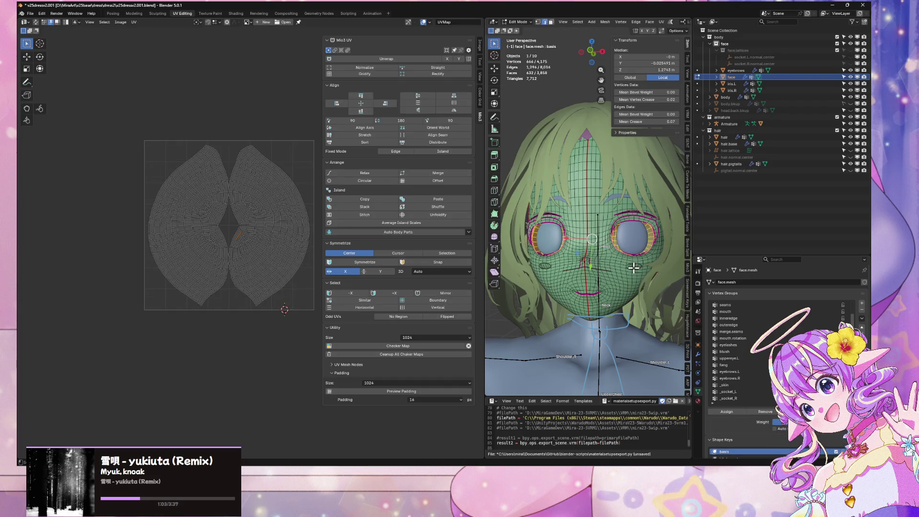
# Step: Select the connected cheek patch and re-unwrap it with Minimum Stretch
pyautogui.click(634, 268)
pyautogui.scroll(4, 641, 257)
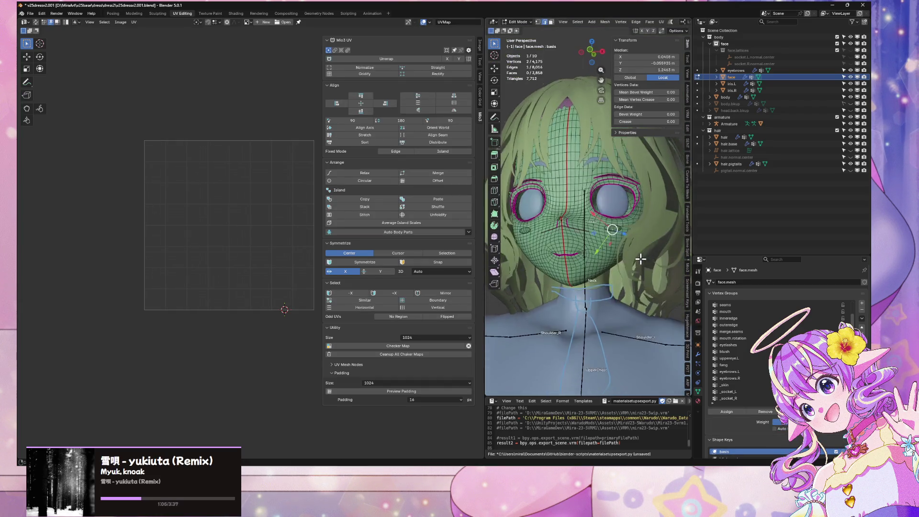
pyautogui.scroll(-3, 587, 179)
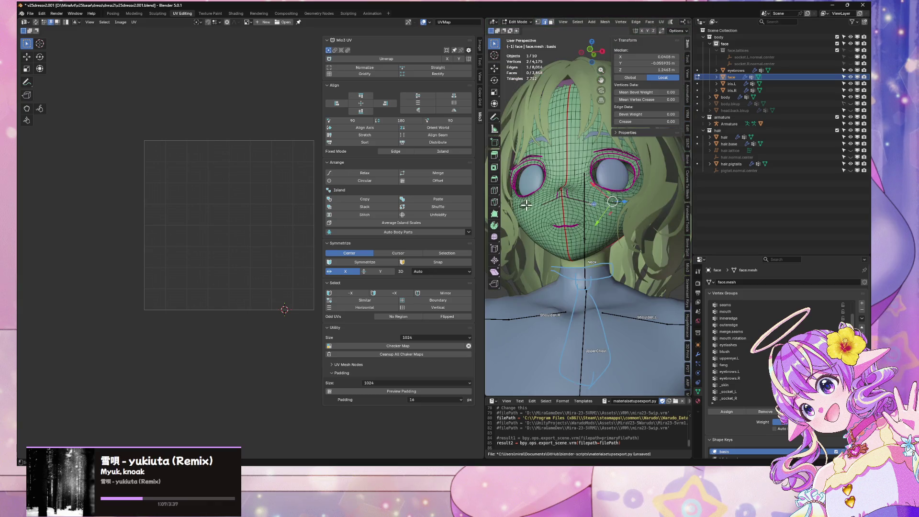
pyautogui.hotkey('ctrl', 'l')
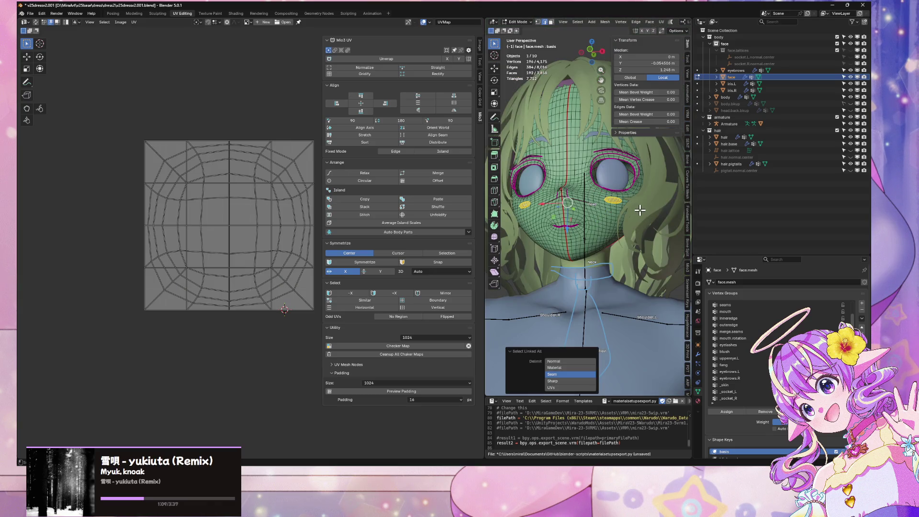
pyautogui.scroll(1, 241, 185)
pyautogui.scroll(4, 555, 168)
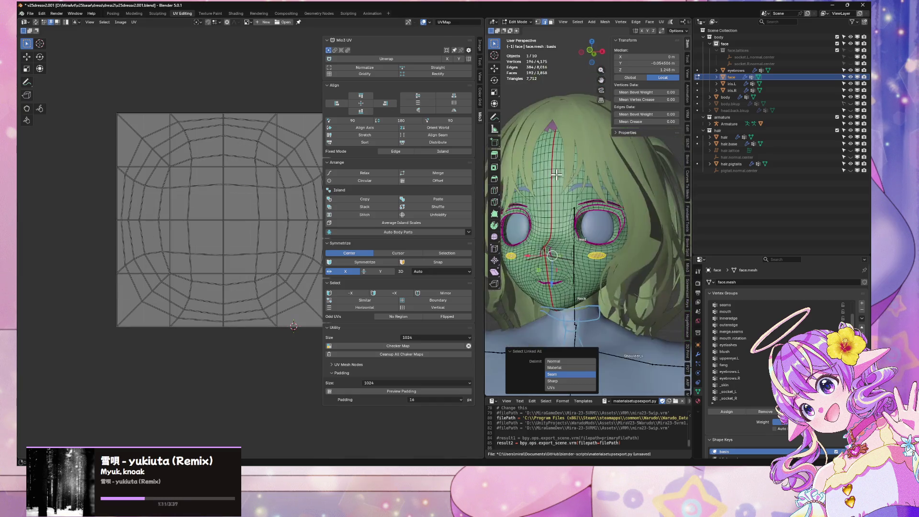
pyautogui.scroll(-4, 596, 186)
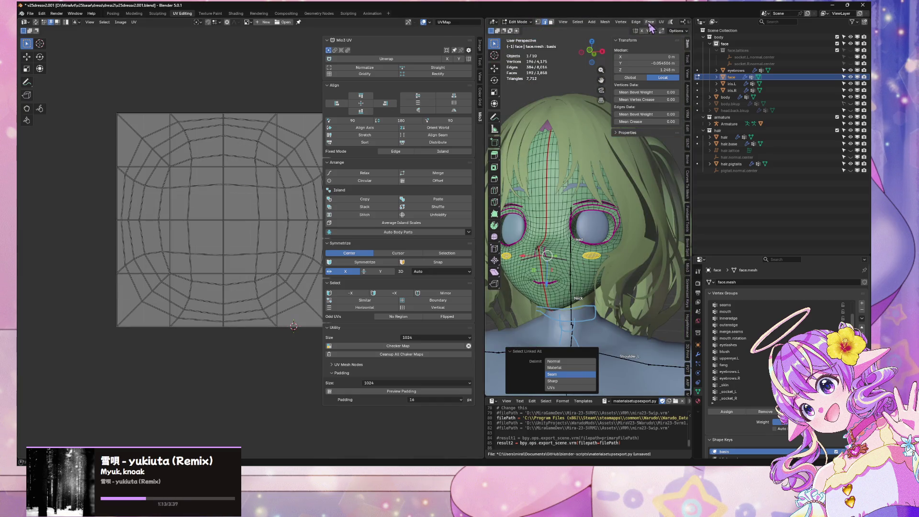
pyautogui.click(662, 22)
pyautogui.click(690, 42)
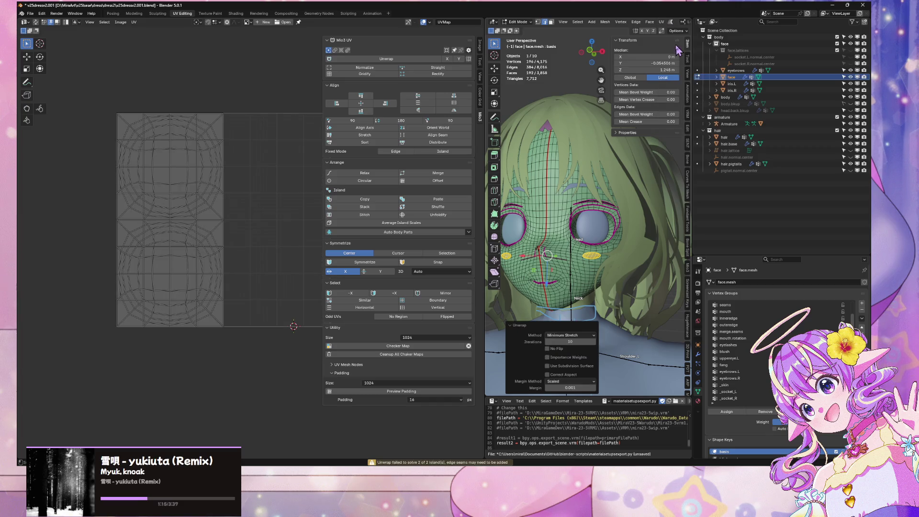
# Step: Clear the UV selection and pick a vertical edge loop down the face
pyautogui.scroll(5, 586, 259)
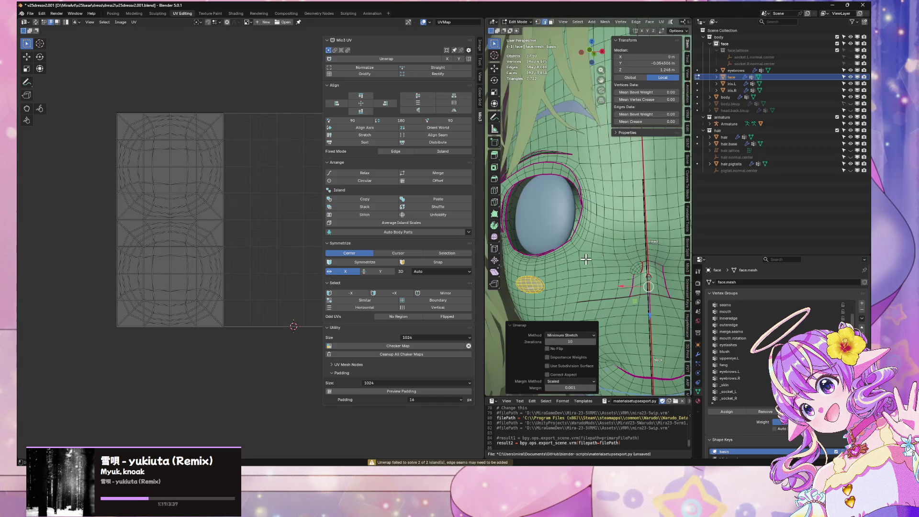
pyautogui.moveTo(585, 259); pyautogui.dragTo(576, 251, button='middle')
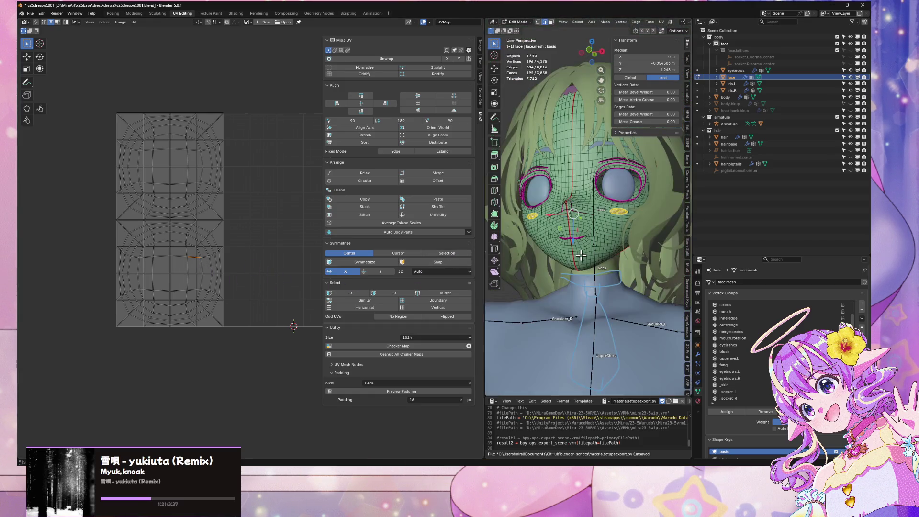
pyautogui.press('a')
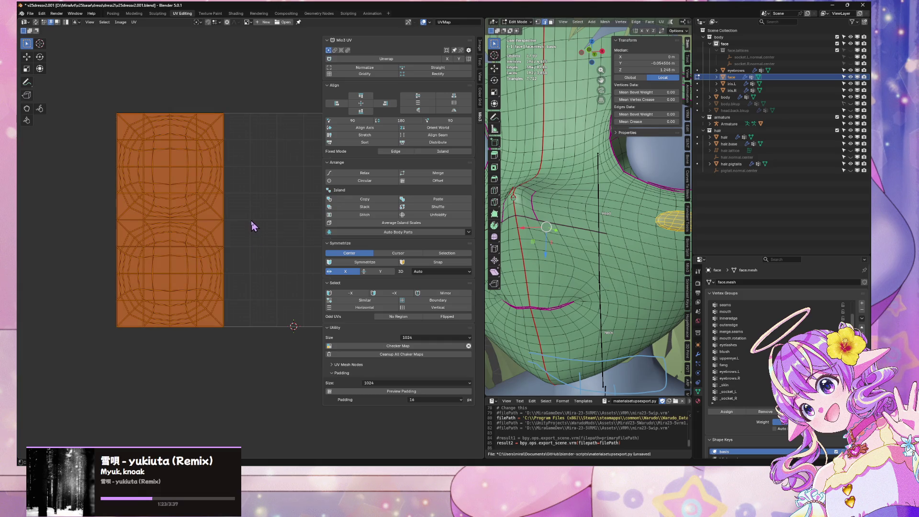
pyautogui.hotkey('alt', 'a')
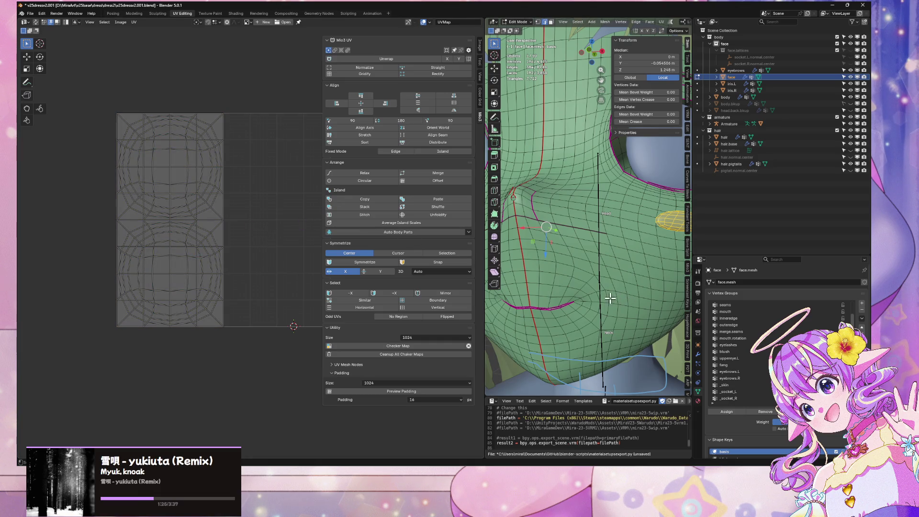
pyautogui.click(555, 304)
pyautogui.keyDown('alt'); pyautogui.click(541, 304); pyautogui.keyUp('alt')
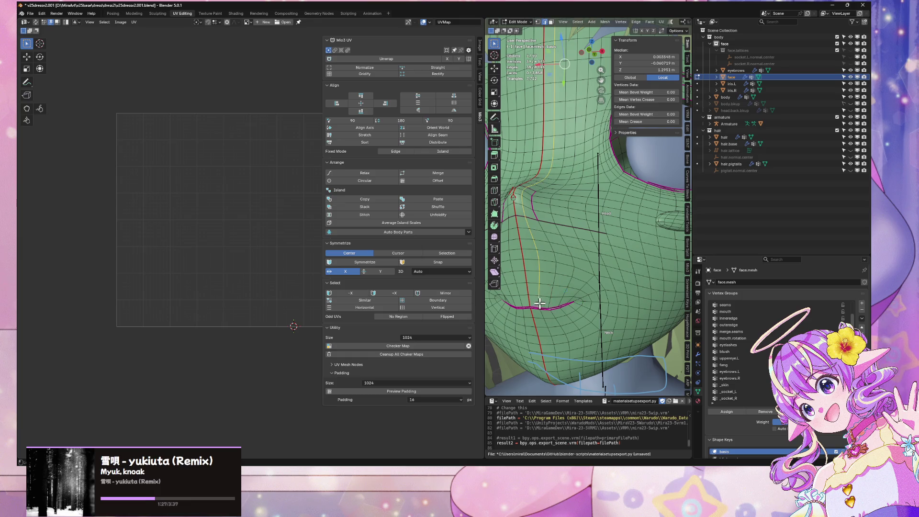
pyautogui.scroll(-5, 574, 239)
pyautogui.scroll(3, 594, 227)
pyautogui.scroll(4, 594, 226)
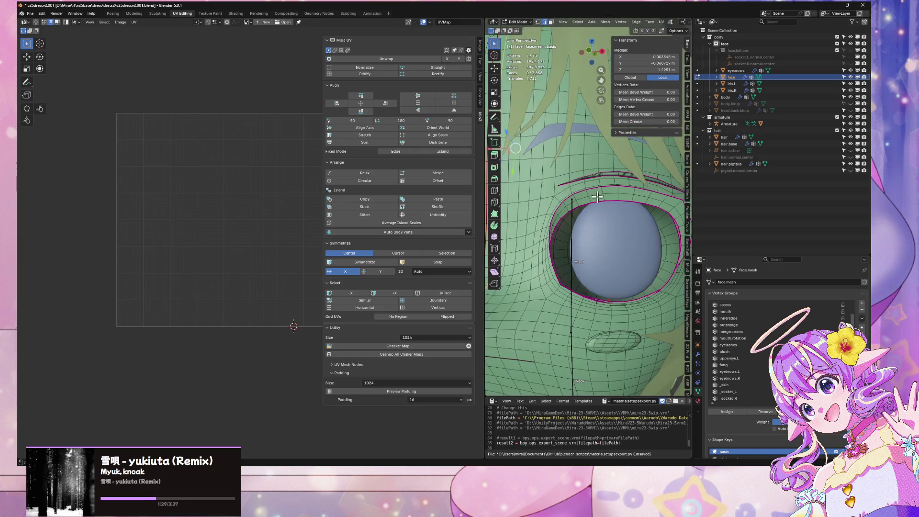
pyautogui.press('Tab')
pyautogui.press('Tab')
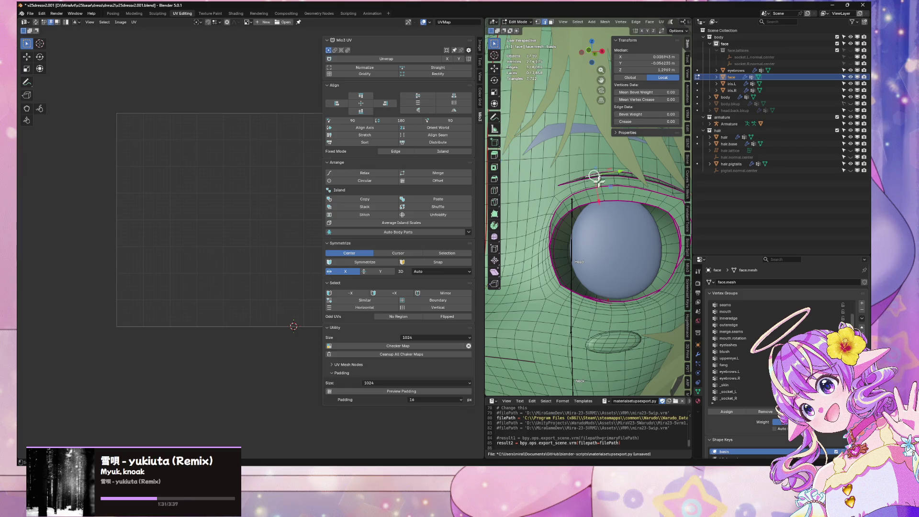
# Step: Unwrap the linked brow strip into two islands, shrink them slightly, and switch to the eyebrows
pyautogui.scroll(-3, 594, 184)
pyautogui.scroll(3, 585, 193)
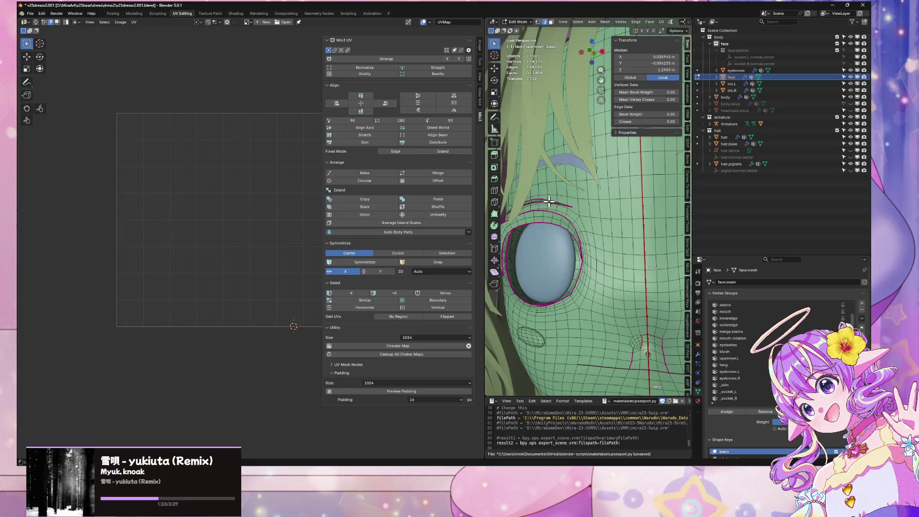
pyautogui.hotkey('ctrl', 'l')
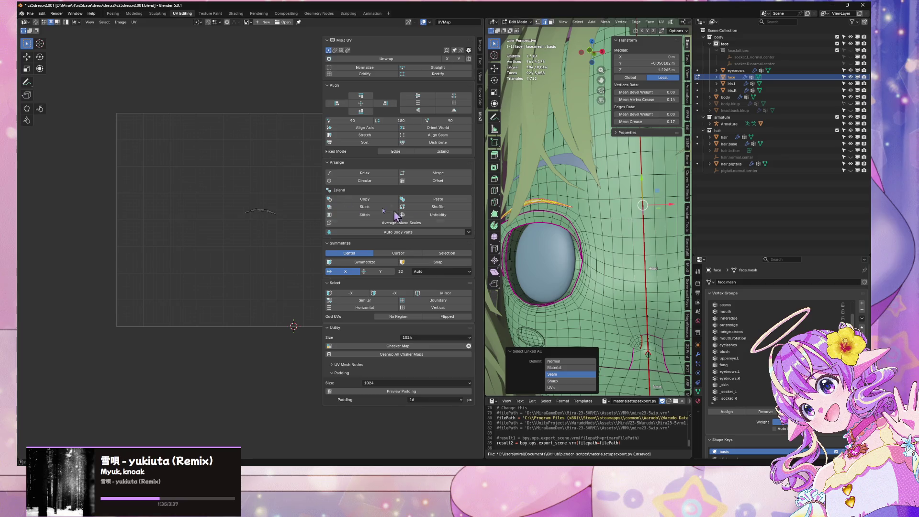
pyautogui.moveTo(310, 174); pyautogui.dragTo(242, 160, button='middle')
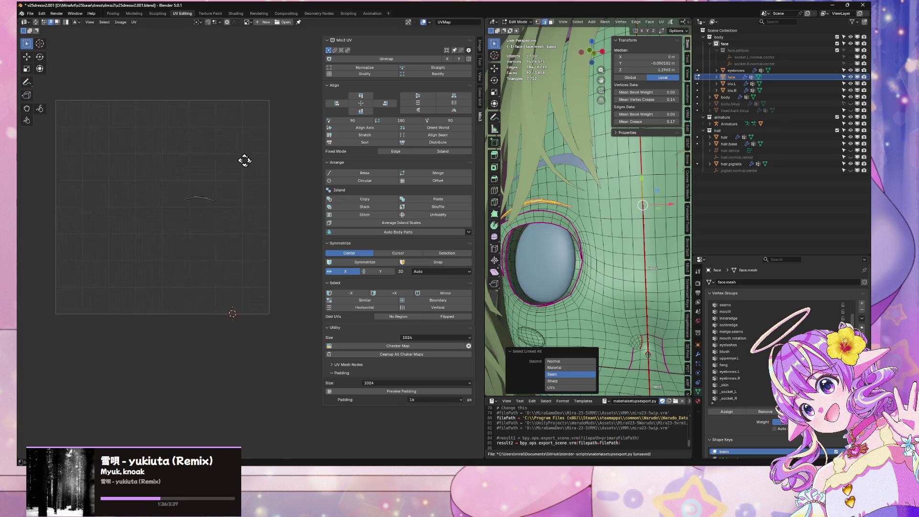
pyautogui.click(663, 28)
pyautogui.click(680, 48)
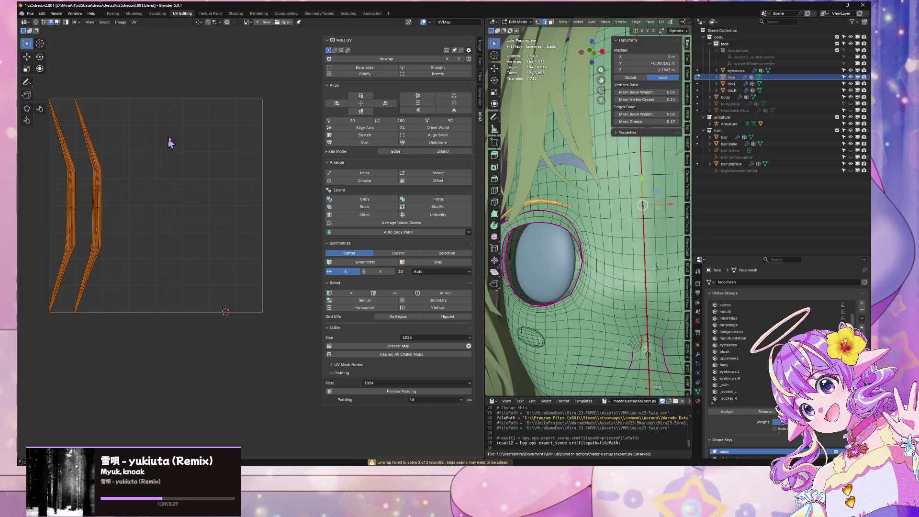
pyautogui.press('s')
pyautogui.click(212, 145)
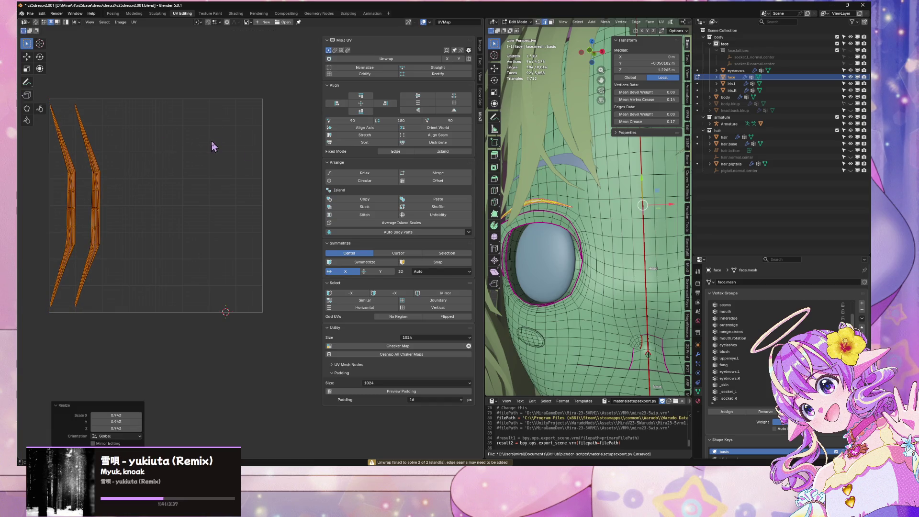
pyautogui.hotkey('alt', 'q')
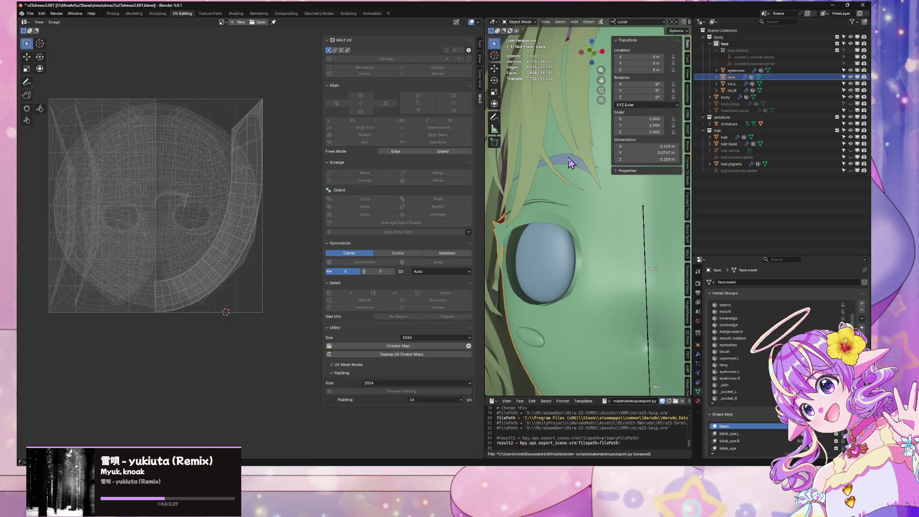
# Step: Unwrap the eyebrow mesh with UV > Unwrap Minimum Stretch
pyautogui.press('Tab')
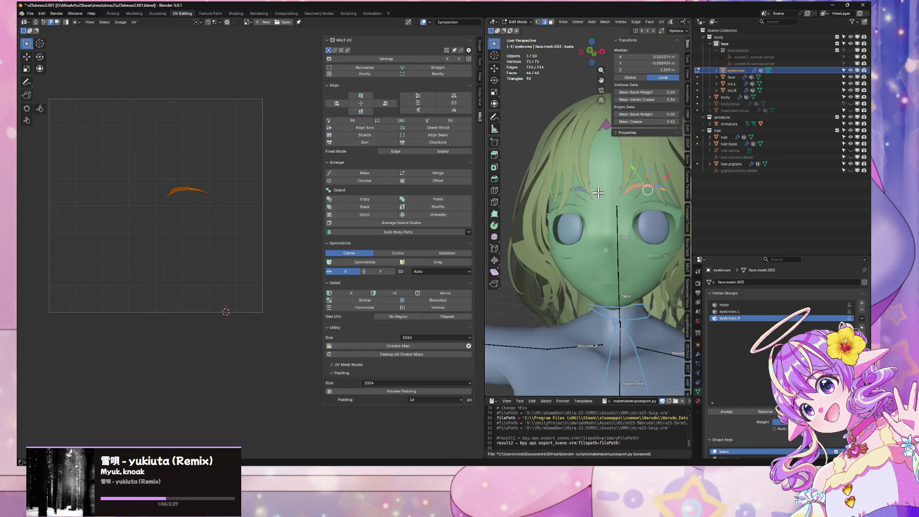
pyautogui.press('Tab')
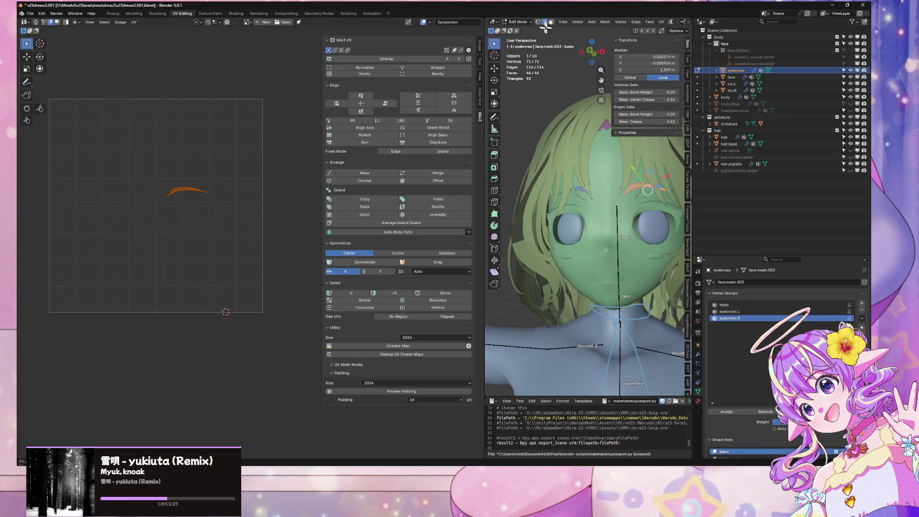
pyautogui.click(661, 21)
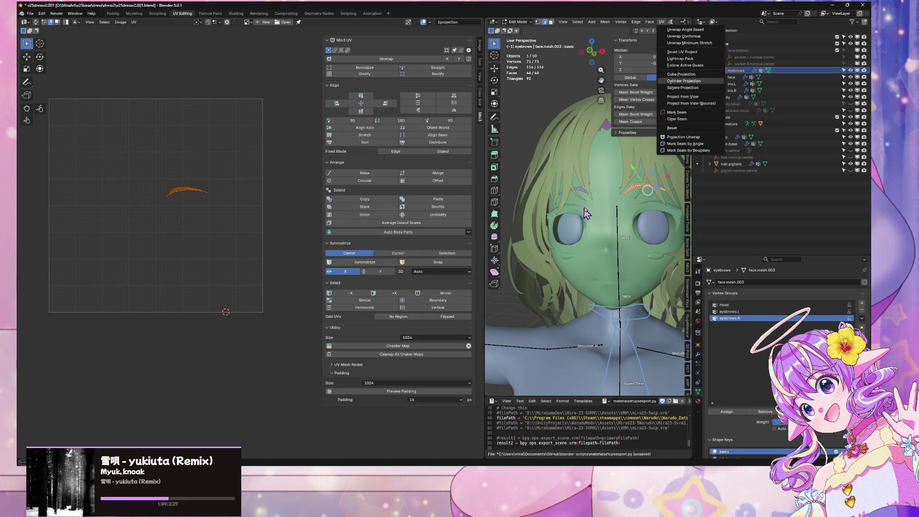
pyautogui.click(582, 189)
pyautogui.press('Tab')
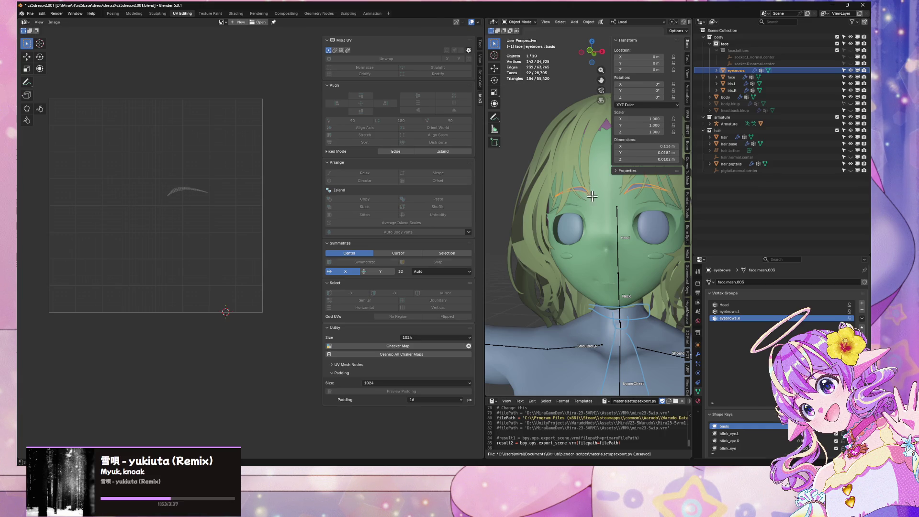
pyautogui.press('Tab')
pyautogui.click(661, 22)
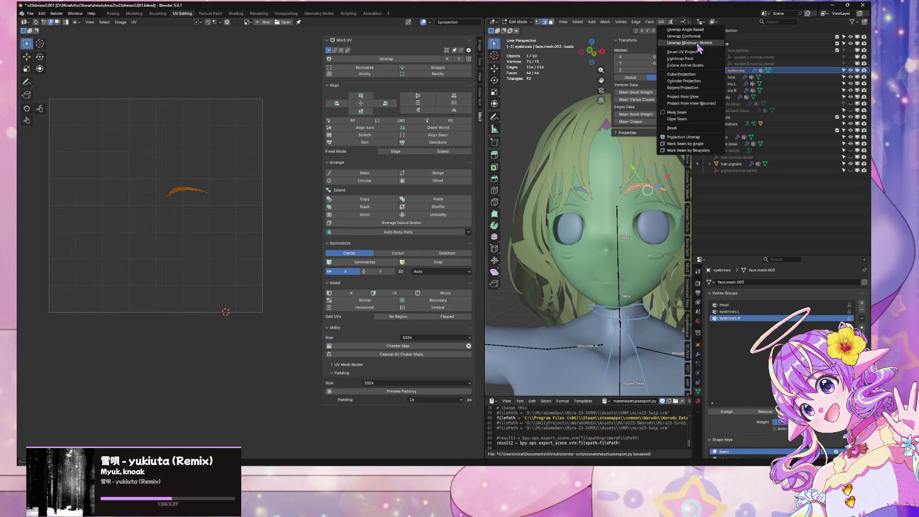
pyautogui.click(689, 43)
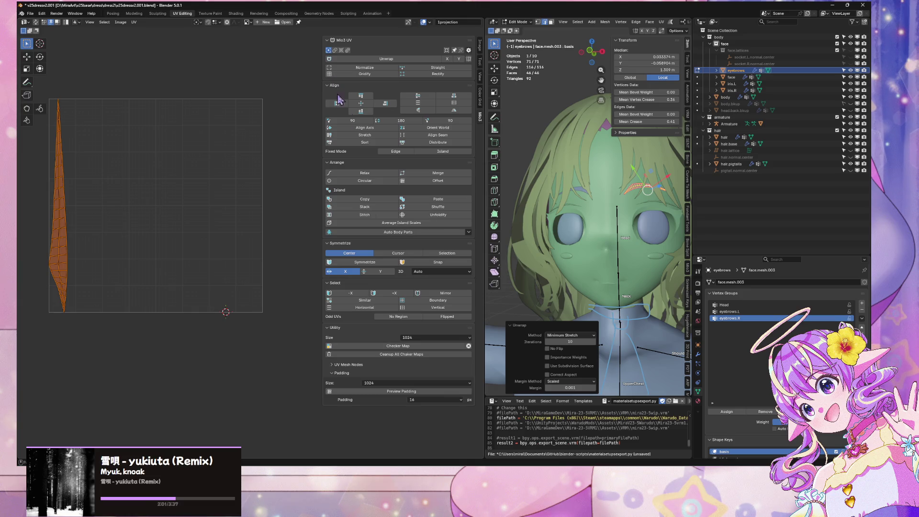
# Step: Straighten the eyebrow island with Mio3 Align, Sort and Distribute, then nudge right and enlarge it
pyautogui.click(363, 129)
pyautogui.click(361, 143)
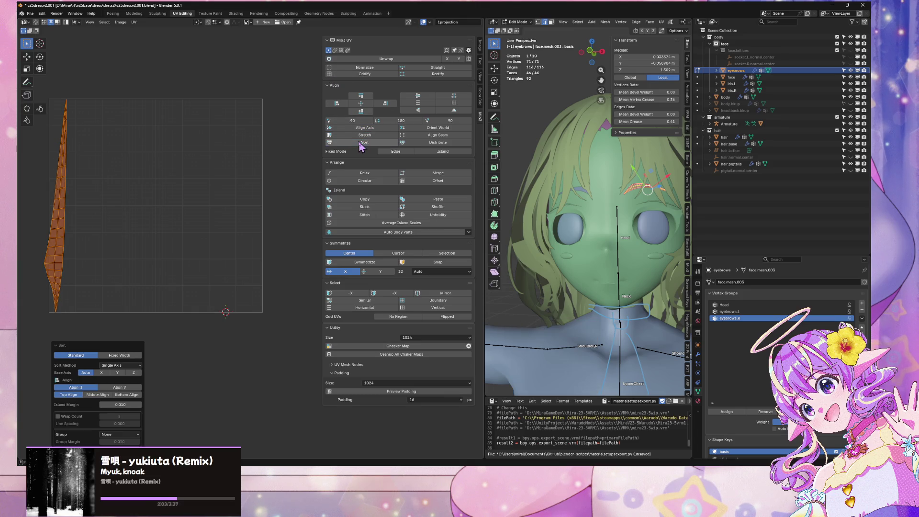
pyautogui.click(421, 143)
pyautogui.press('g')
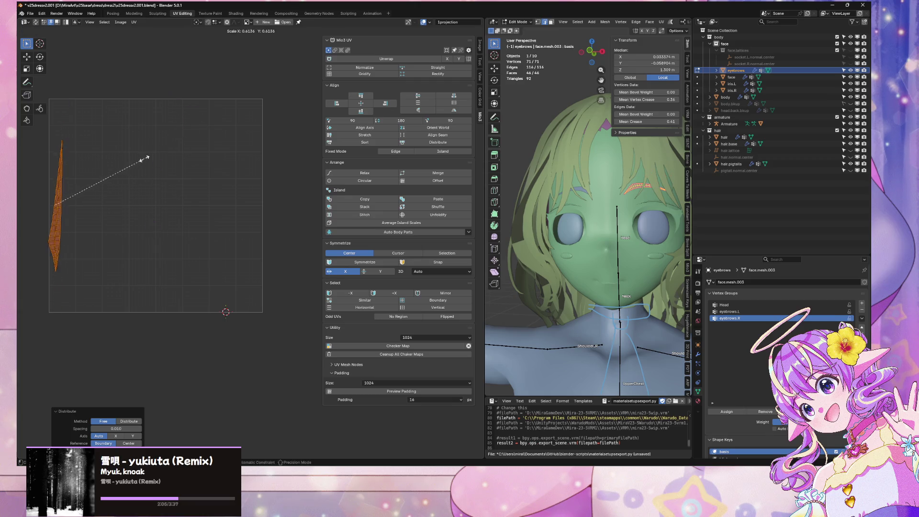
pyautogui.press('x')
pyautogui.click(316, 170)
pyautogui.press('s')
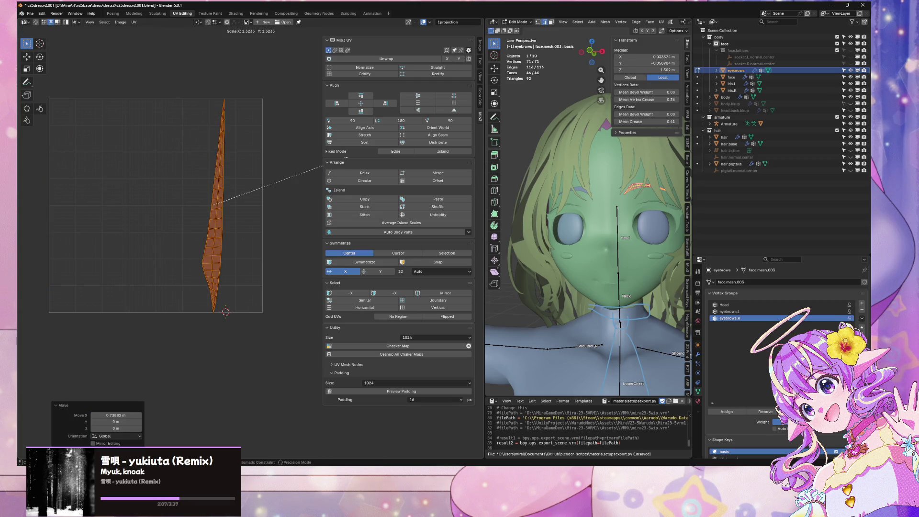
pyautogui.click(305, 162)
# Step: Widen the eyebrow island to 1.544 along X and shift it toward the tile centre
pyautogui.press('g')
pyautogui.press('x')
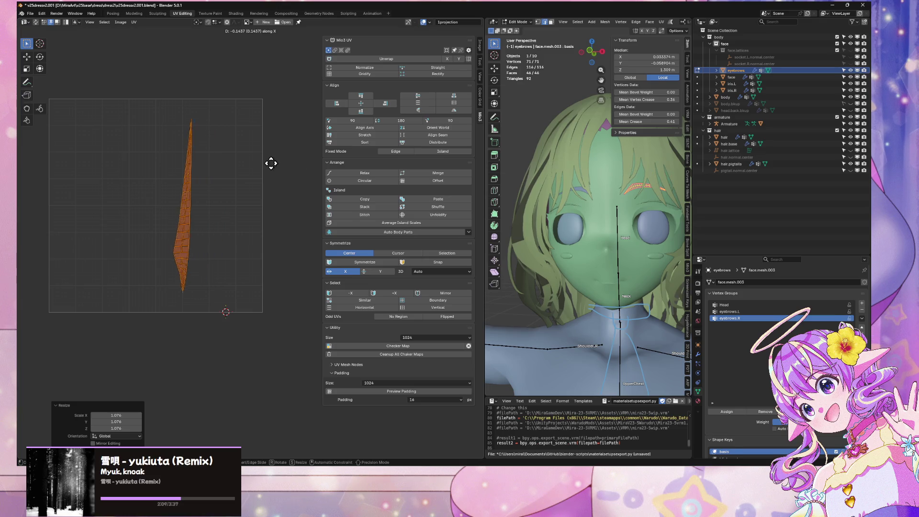
pyautogui.press('s')
pyautogui.click(278, 163)
pyautogui.press('s')
pyautogui.press('x')
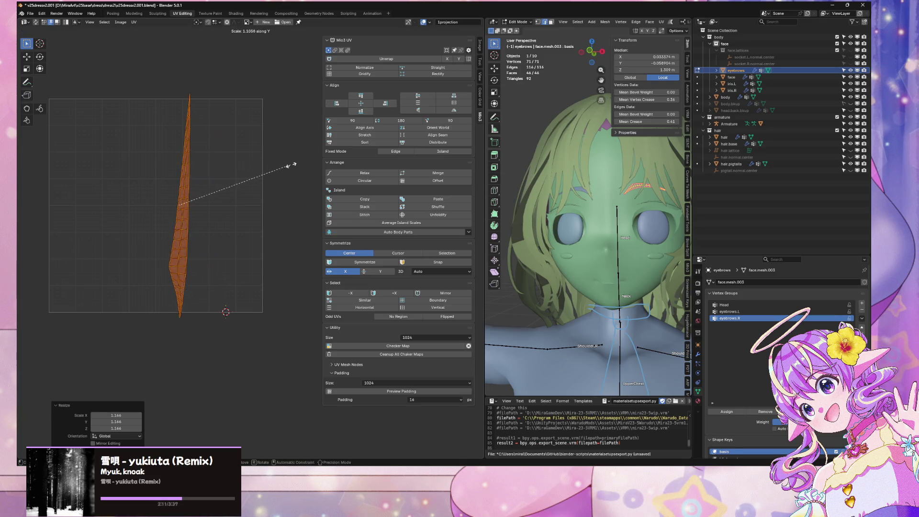
pyautogui.click(336, 173)
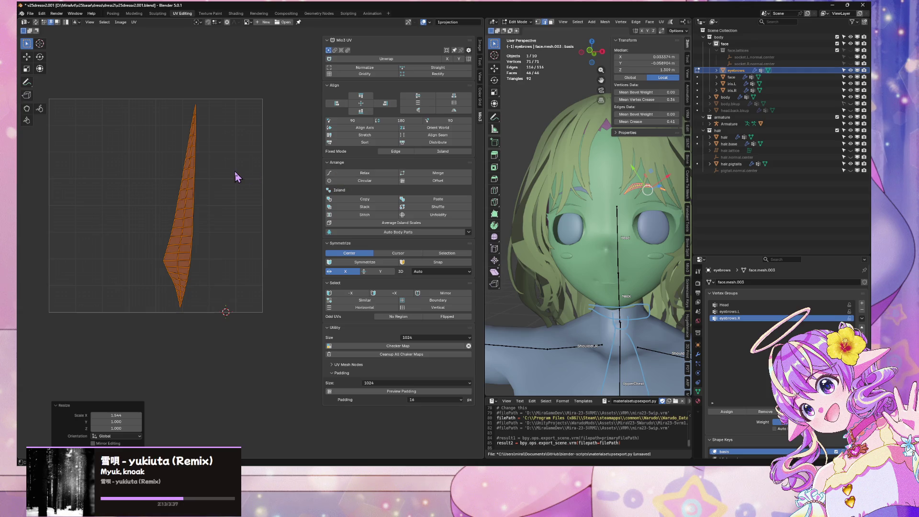
pyautogui.press('g')
pyautogui.press('x')
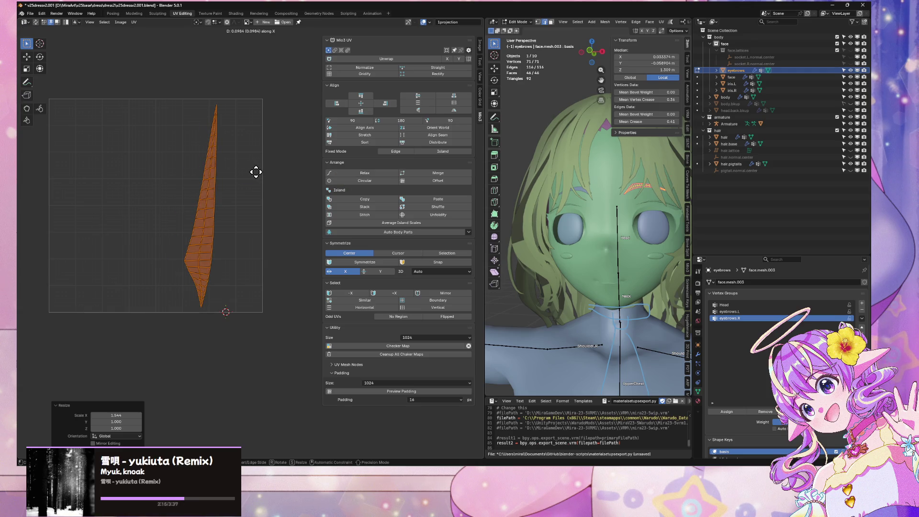
pyautogui.click(256, 172)
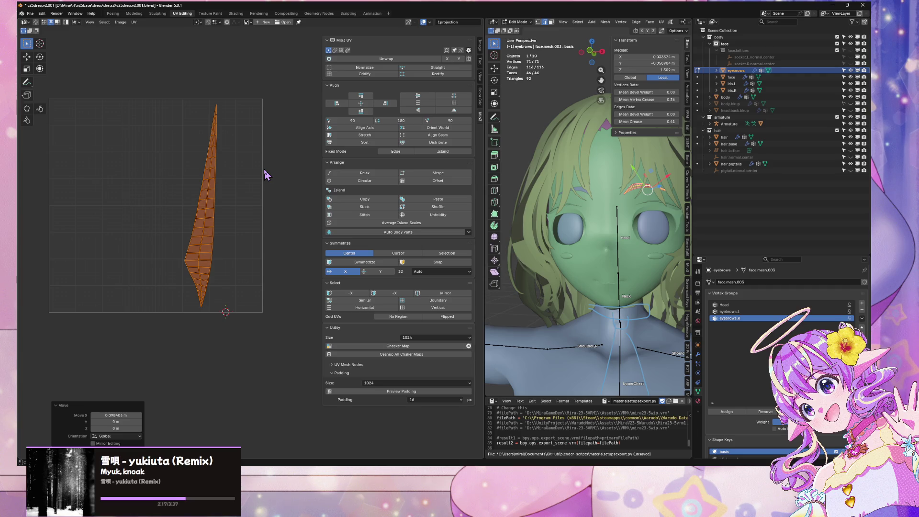
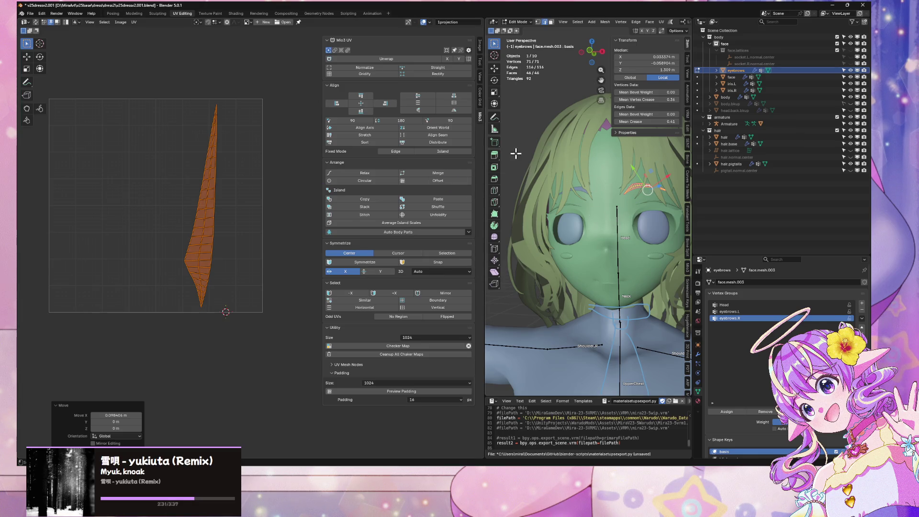
# Step: Switch to a front orthographic view centred on the head and leave Edit Mode
pyautogui.click(592, 52)
pyautogui.scroll(3, 682, 256)
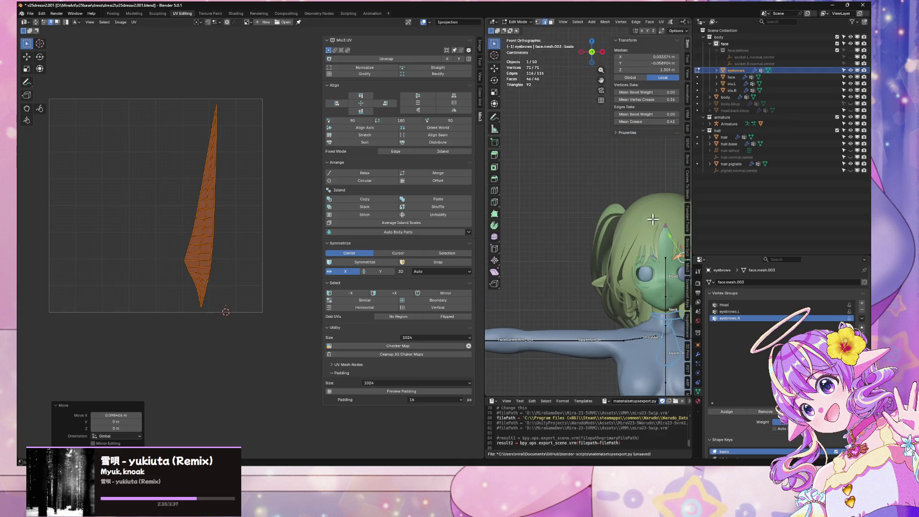
pyautogui.scroll(2, 652, 219)
pyautogui.keyDown('shift'); pyautogui.moveTo(670, 225); pyautogui.dragTo(598, 229, button='middle'); pyautogui.keyUp('shift')
pyautogui.press('Tab')
# Step: Select the eyebrows object after clicking through the hair and hair.pigtails objects
pyautogui.click(614, 231)
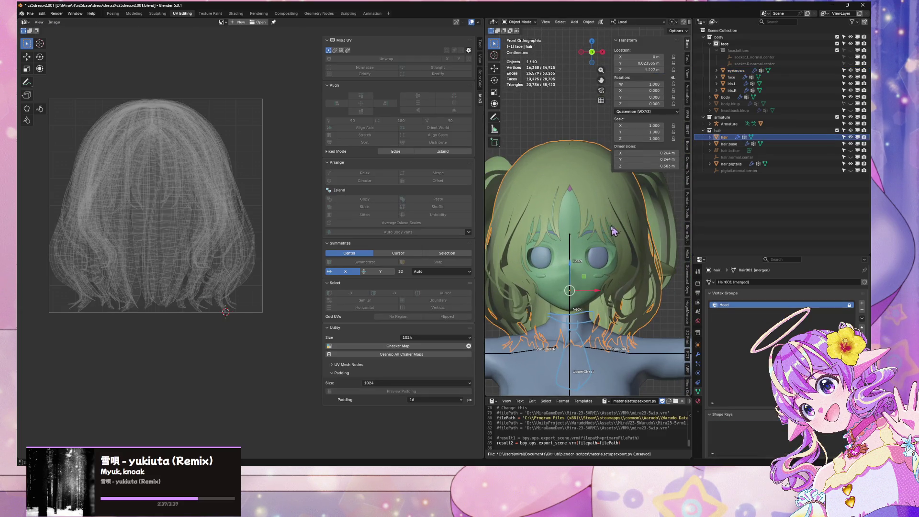
pyautogui.click(591, 237)
pyautogui.click(599, 229)
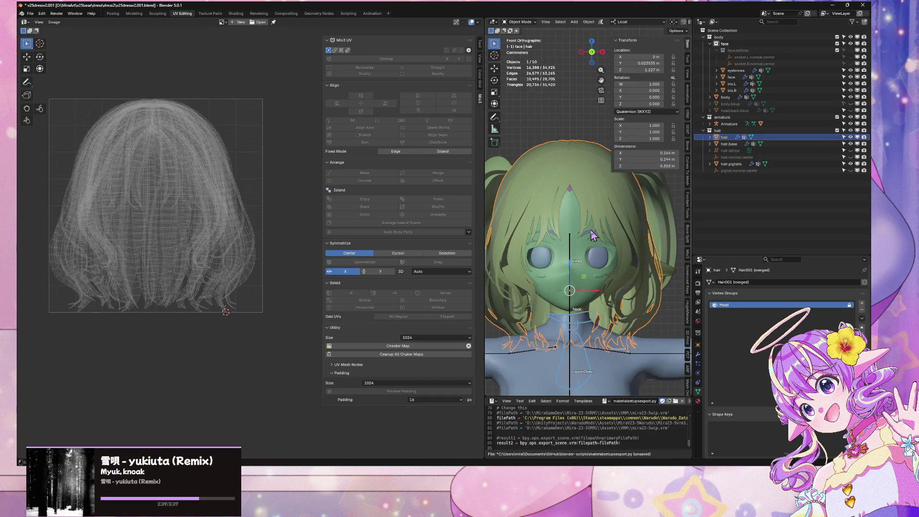
pyautogui.keyDown('shift'); pyautogui.click(593, 235); pyautogui.keyUp('shift')
pyautogui.keyDown('shift'); pyautogui.click(659, 192); pyautogui.keyUp('shift')
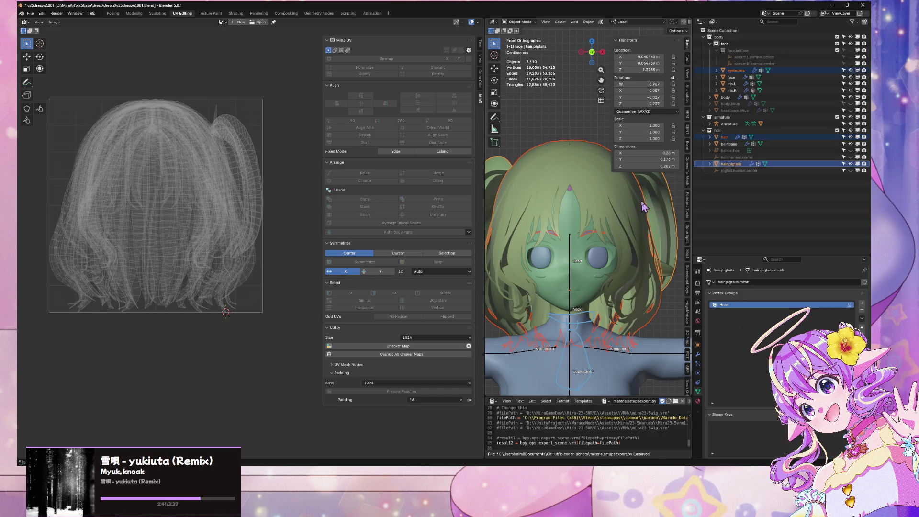
pyautogui.keyDown('shift'); pyautogui.click(504, 173); pyautogui.keyUp('shift')
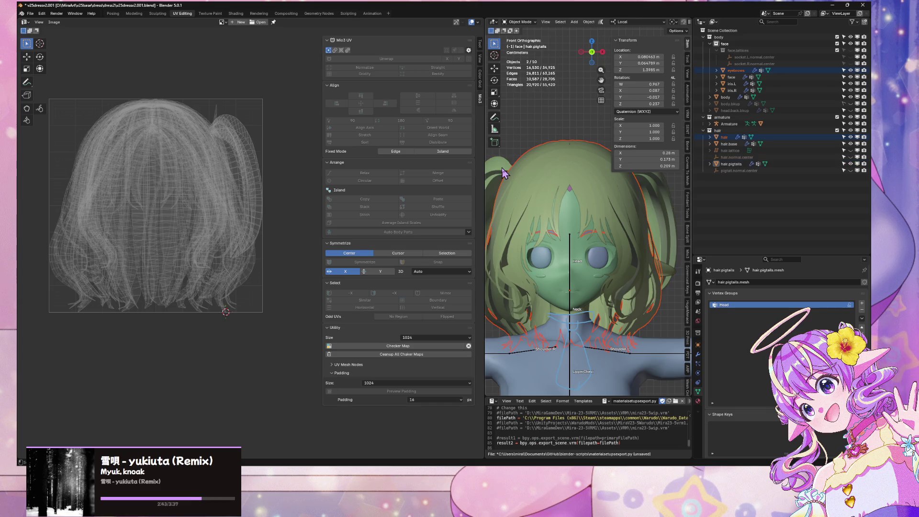
pyautogui.keyDown('shift'); pyautogui.click(503, 173); pyautogui.keyUp('shift')
pyautogui.click(667, 200)
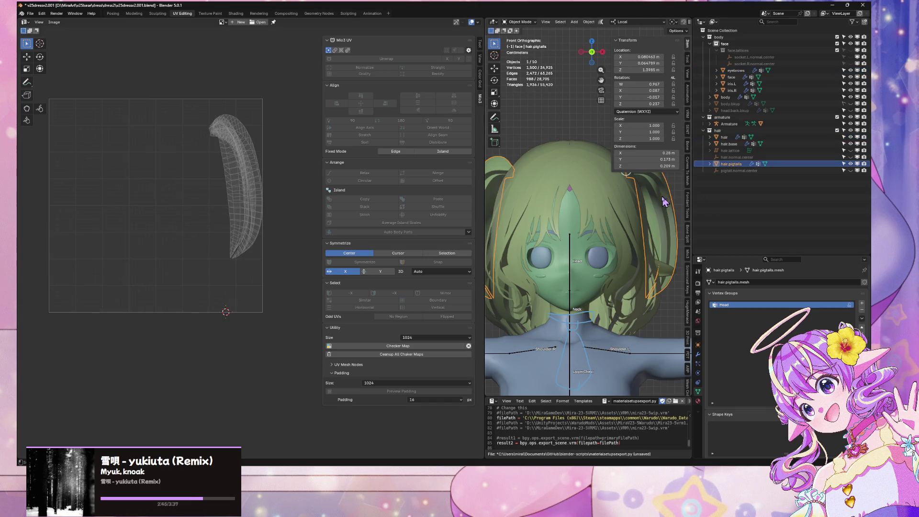
pyautogui.click(601, 242)
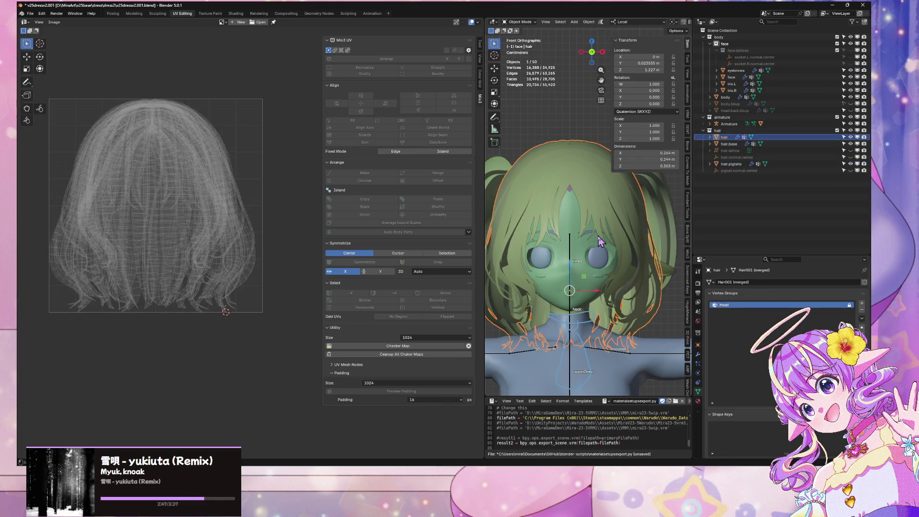
pyautogui.click(600, 242)
# Step: Reshape the eyebrow UVs into a small curved island and return to Object Mode
pyautogui.press('Tab')
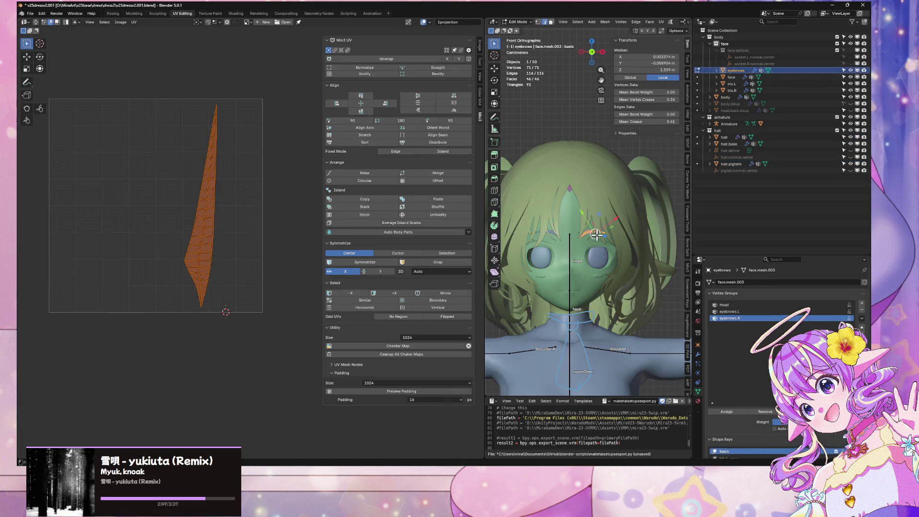
pyautogui.press('u')
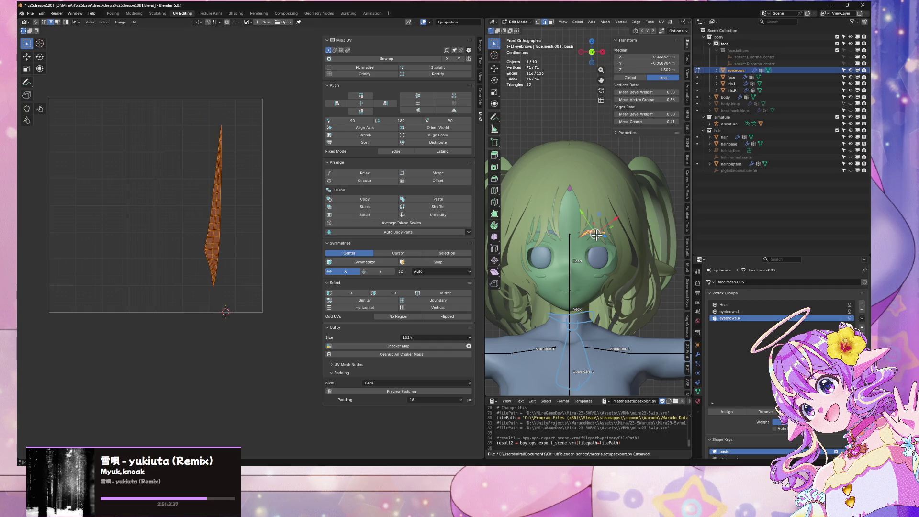
pyautogui.hotkey('ctrl', 'z')
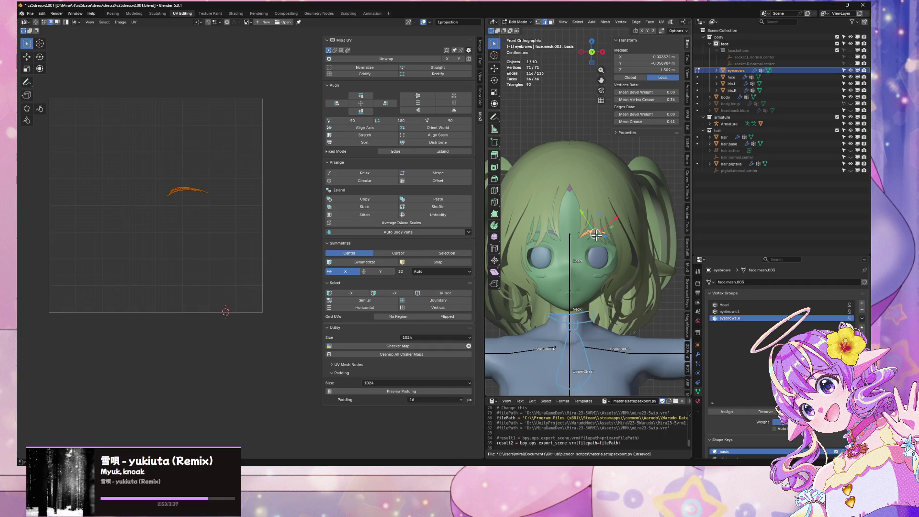
pyautogui.press('Tab')
# Step: Select the eyebrows, widen the 3D view and switch to Material Preview shading
pyautogui.scroll(3, 606, 205)
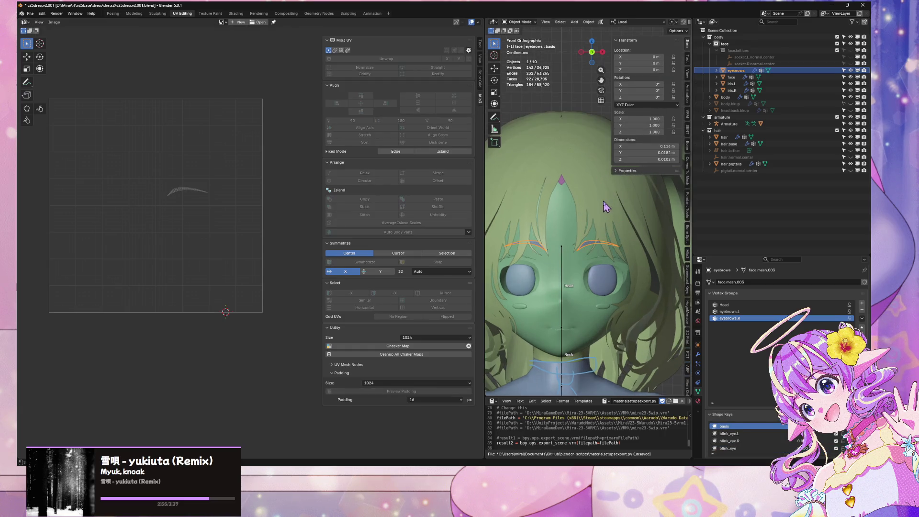
pyautogui.click(607, 205)
pyautogui.click(592, 246)
pyautogui.moveTo(692, 56)
pyautogui.mouseDown()
pyautogui.moveTo(816, 57)
pyautogui.moveTo(805, 58)
pyautogui.mouseUp()
pyautogui.click(789, 22)
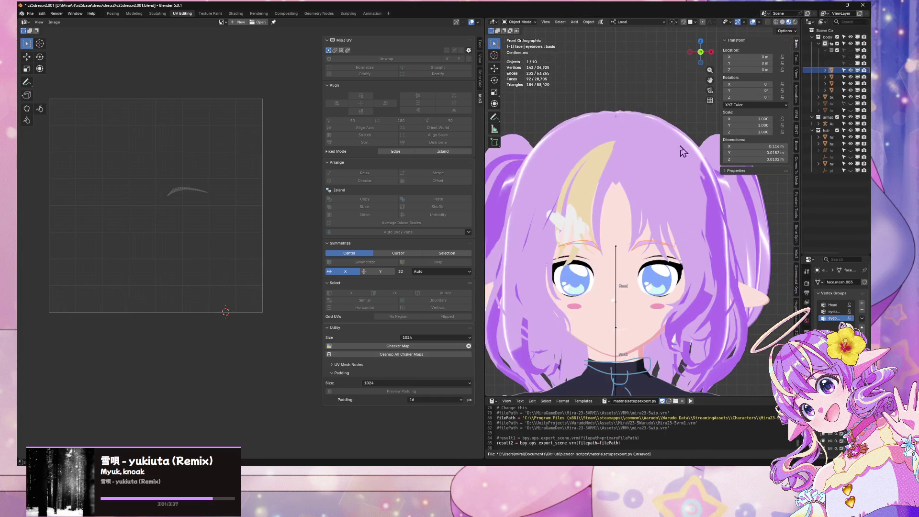
# Step: Widen the viewport further and orbit to see the whole character down to the feet
pyautogui.scroll(-3, 667, 151)
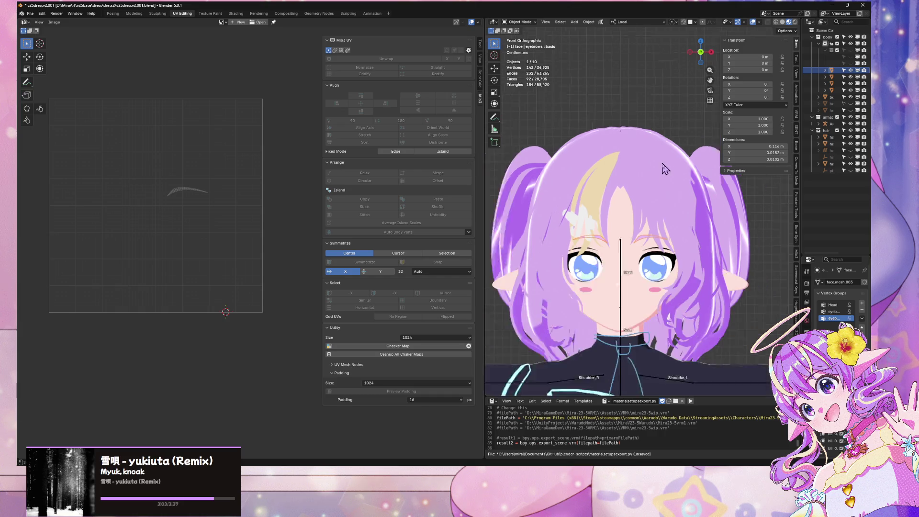
pyautogui.scroll(5, 663, 168)
pyautogui.moveTo(663, 169)
pyautogui.mouseDown(button='middle')
pyautogui.moveTo(645, 169)
pyautogui.moveTo(647, 153)
pyautogui.moveTo(697, 123)
pyautogui.mouseUp(button='middle')
pyautogui.scroll(-4, 662, 141)
pyautogui.scroll(3, 674, 135)
pyautogui.scroll(-3, 671, 134)
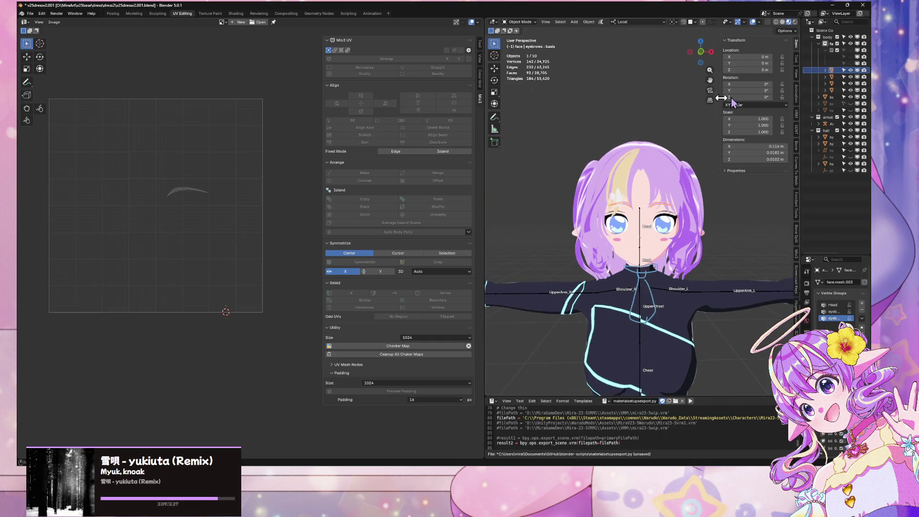
pyautogui.moveTo(484, 124); pyautogui.dragTo(337, 126)
pyautogui.moveTo(592, 188)
pyautogui.mouseDown(button='middle')
pyautogui.moveTo(565, 196)
pyautogui.moveTo(622, 182)
pyautogui.mouseUp(button='middle')
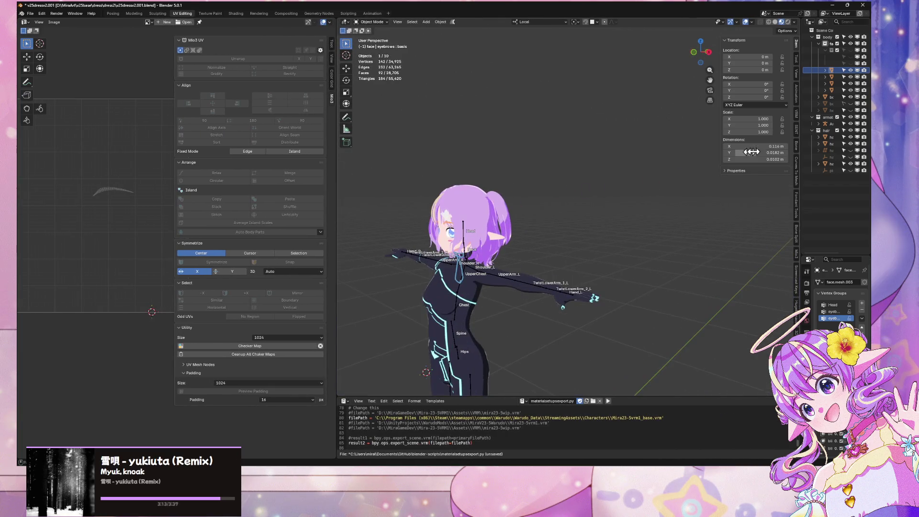
pyautogui.moveTo(802, 160); pyautogui.dragTo(609, 161)
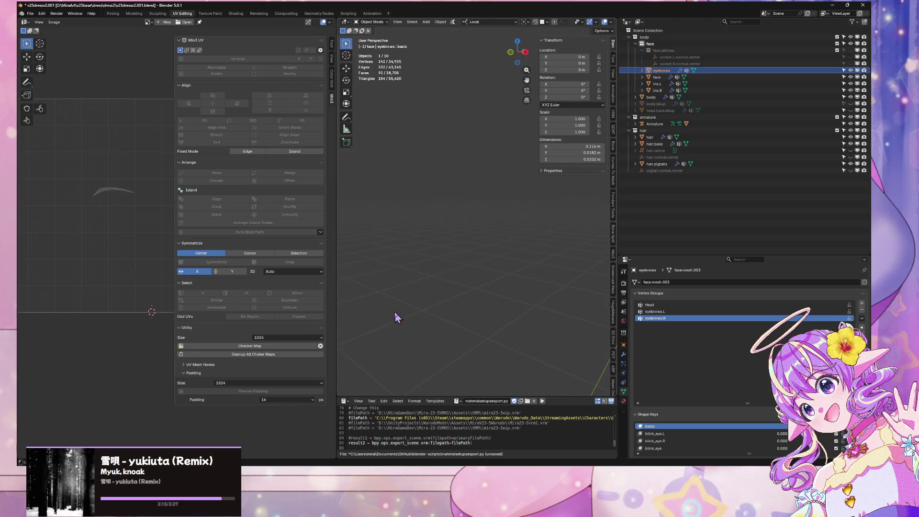
pyautogui.scroll(3, 396, 317)
pyautogui.moveTo(396, 318)
pyautogui.keyDown('shift'); pyautogui.mouseDown(button='middle')
pyautogui.moveTo(474, 177)
pyautogui.moveTo(500, 269)
pyautogui.mouseUp(button='middle'); pyautogui.keyUp('shift')
# Step: Select the body and assign it the base.body material
pyautogui.click(501, 269)
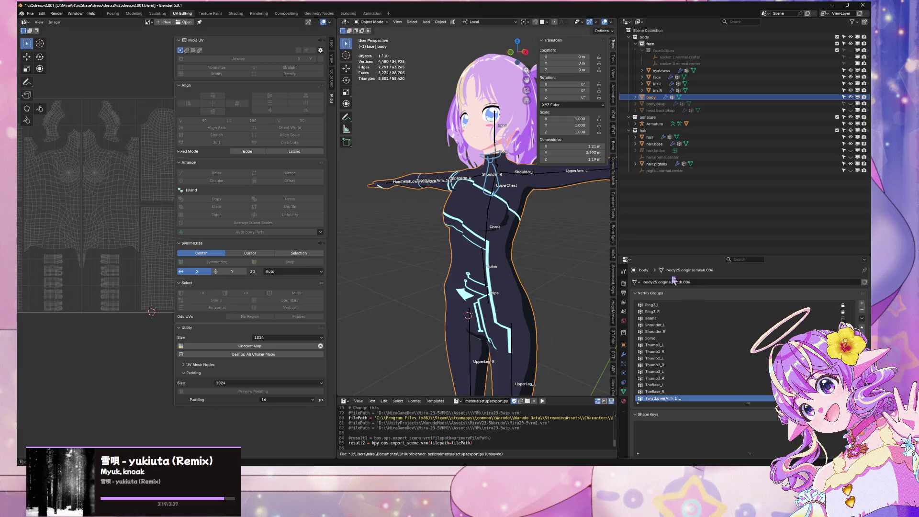
pyautogui.click(623, 401)
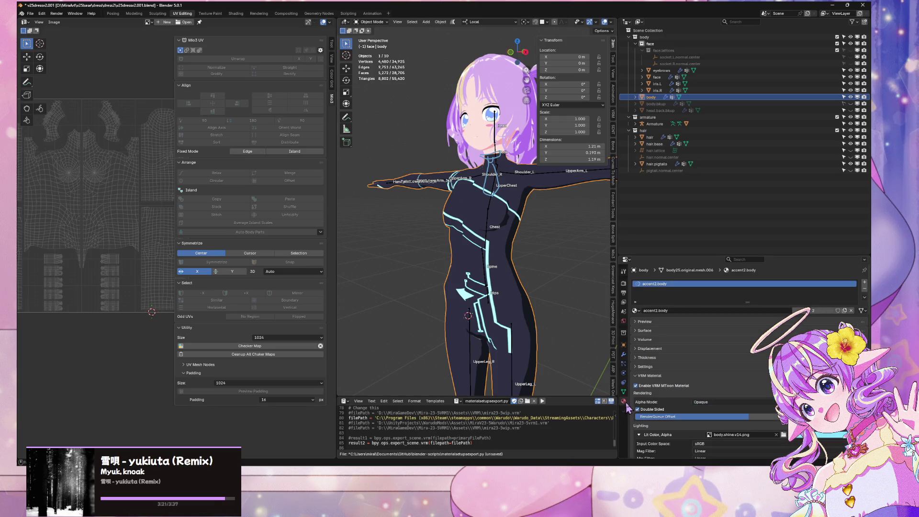
pyautogui.click(668, 311)
pyautogui.write('bas')
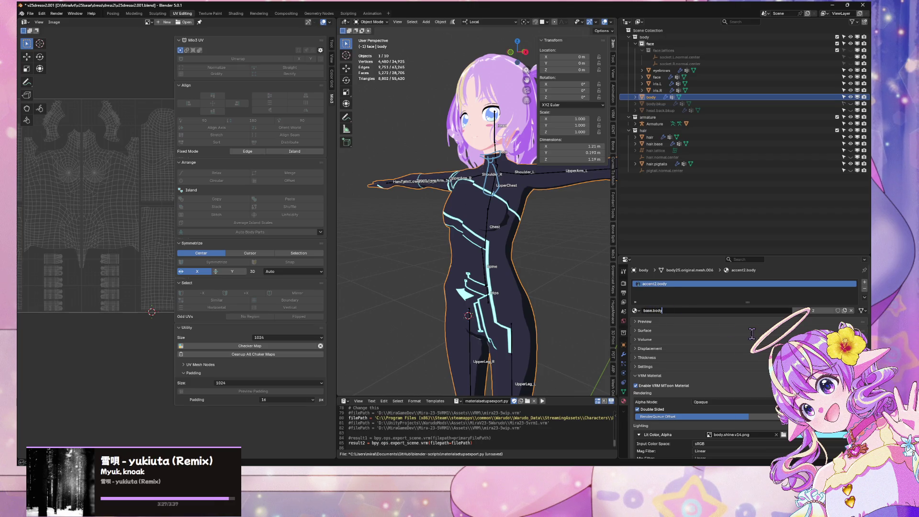
# Step: Turn off VRM MToon for base.body and expand its Surface settings
pyautogui.scroll(-5, 719, 393)
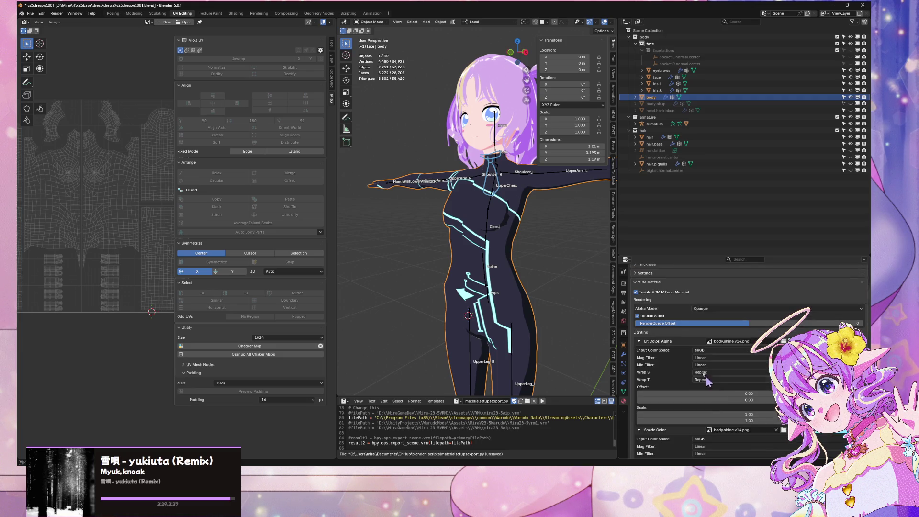
pyautogui.click(636, 292)
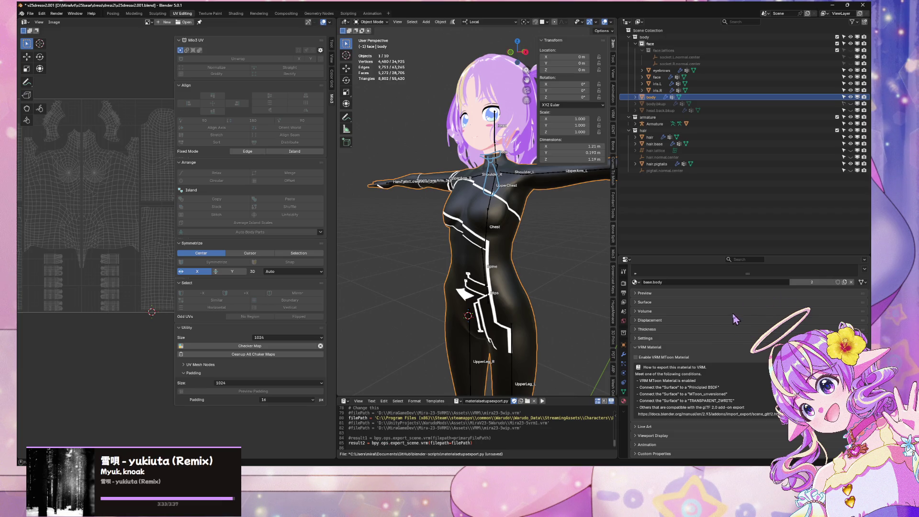
pyautogui.click(647, 294)
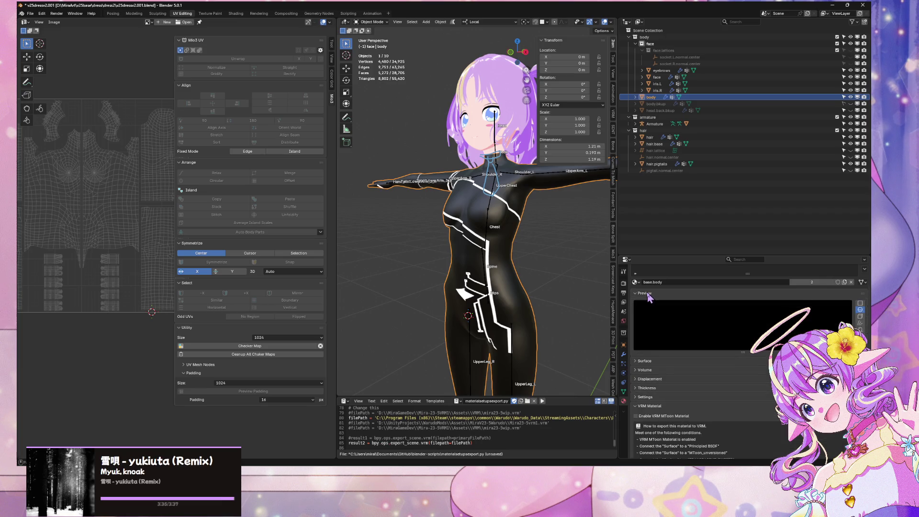
pyautogui.click(646, 293)
pyautogui.click(645, 303)
pyautogui.click(791, 317)
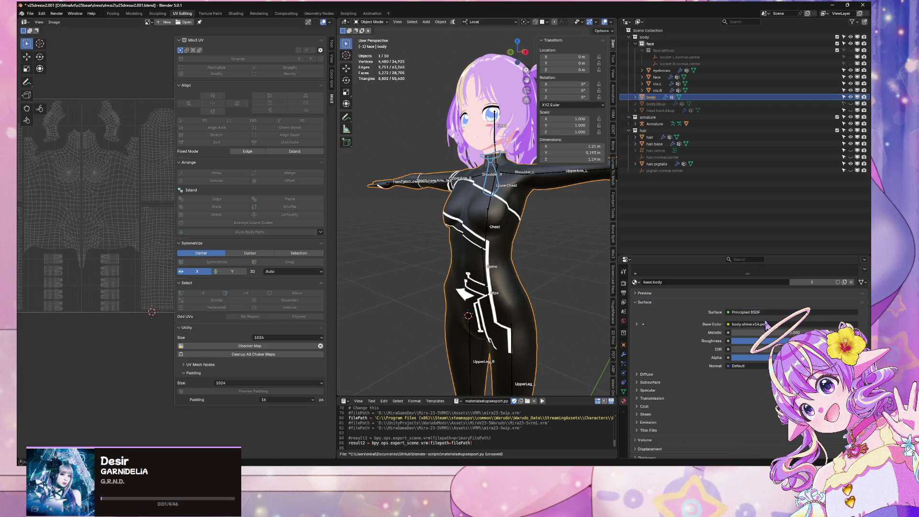
# Step: Change base.body's surface shader to Toon BSDF
pyautogui.click(767, 327)
pyautogui.click(754, 312)
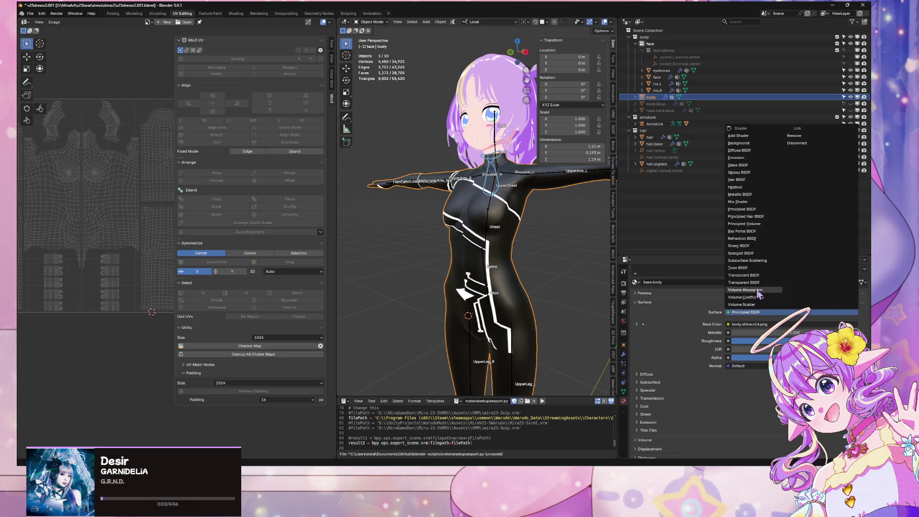
pyautogui.click(756, 273)
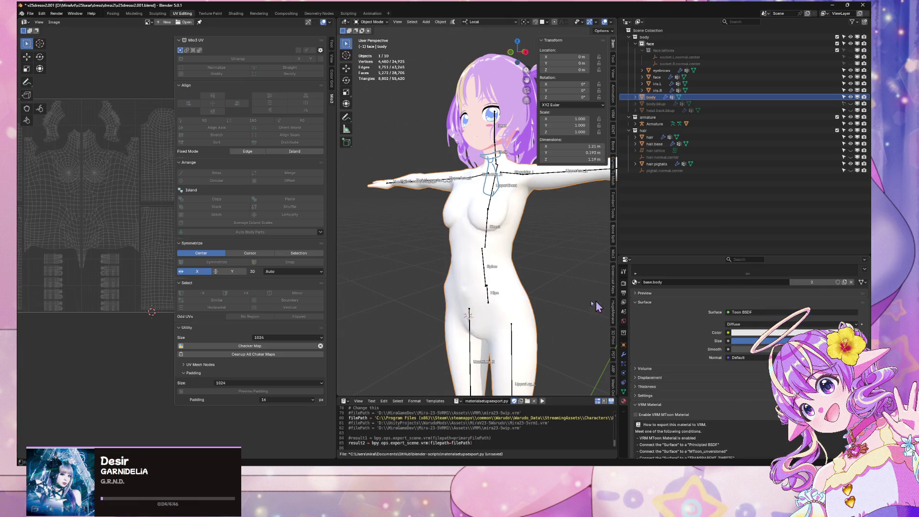
pyautogui.click(749, 325)
pyautogui.click(754, 341)
# Step: Set the Toon BSDF colour to a dark navy purple
pyautogui.click(753, 333)
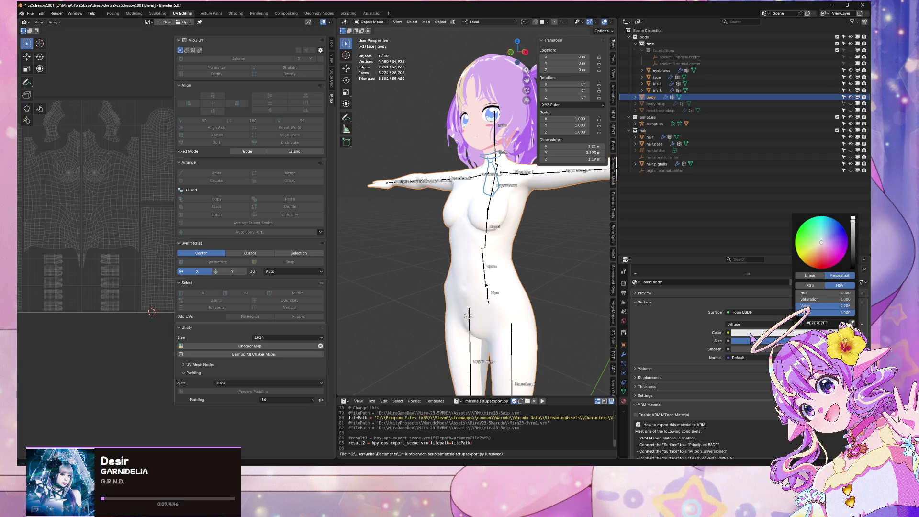
pyautogui.click(823, 251)
pyautogui.moveTo(823, 250); pyautogui.dragTo(852, 261)
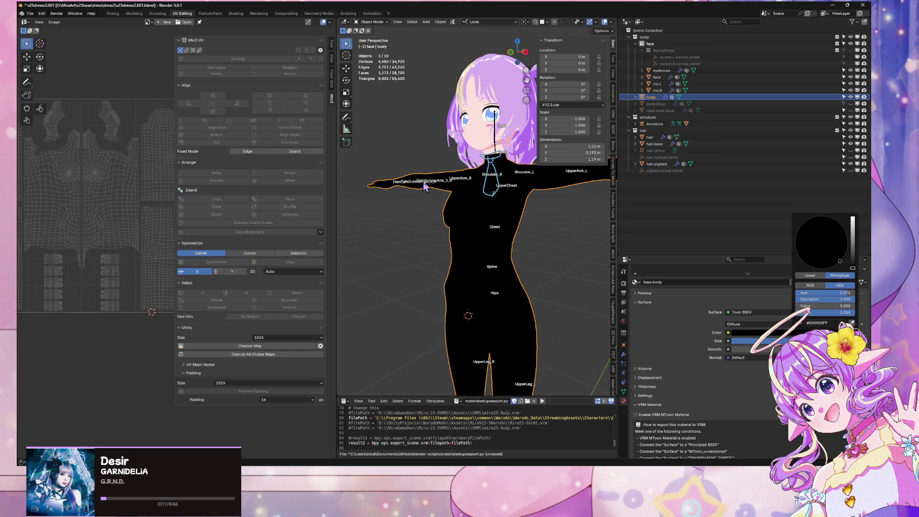
pyautogui.moveTo(852, 269)
pyautogui.mouseDown()
pyautogui.moveTo(852, 240)
pyautogui.moveTo(852, 267)
pyautogui.mouseUp()
pyautogui.moveTo(852, 266)
pyautogui.mouseDown()
pyautogui.moveTo(852, 225)
pyautogui.moveTo(852, 261)
pyautogui.mouseUp()
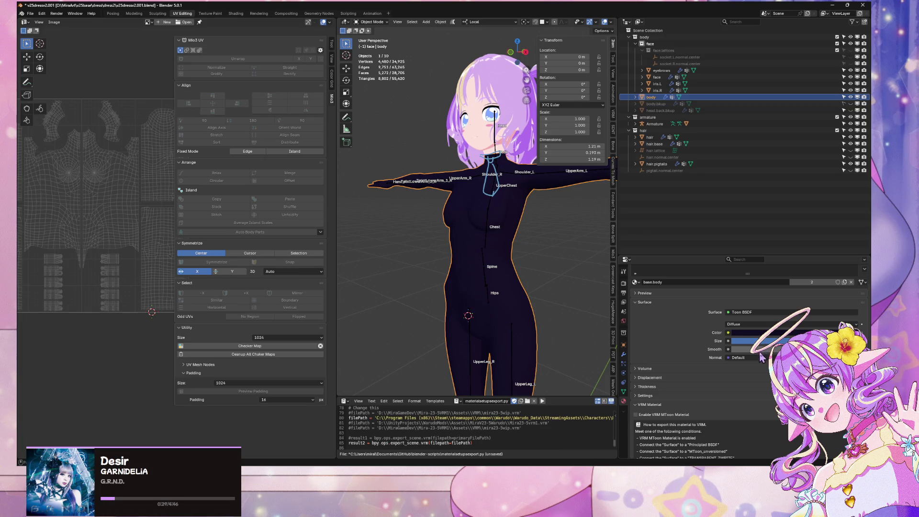
pyautogui.click(728, 332)
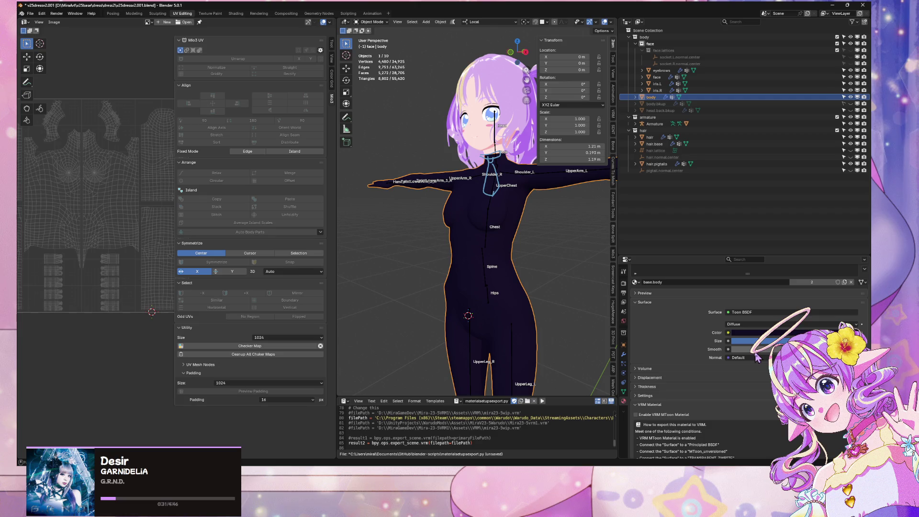
# Step: Adjust the toon smoothness and orbit to inspect the neck and chest
pyautogui.moveTo(756, 350); pyautogui.dragTo(785, 350)
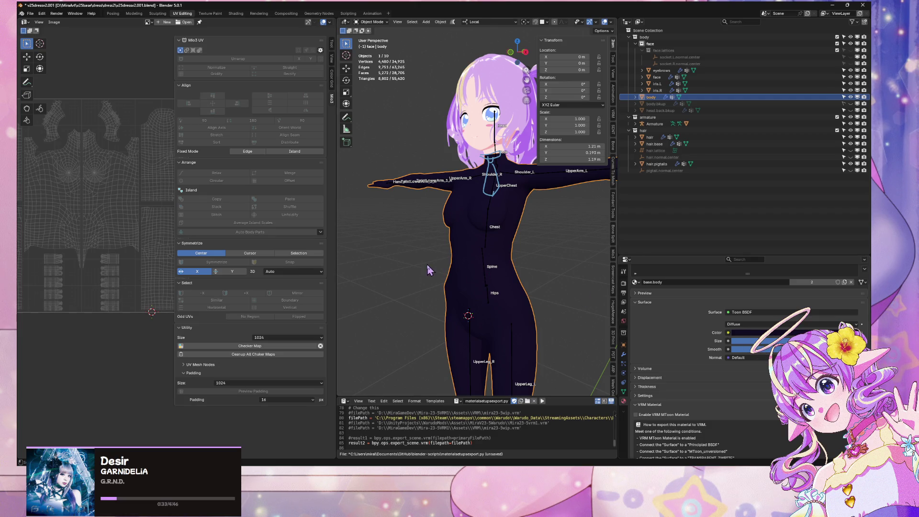
pyautogui.scroll(-2, 123, 200)
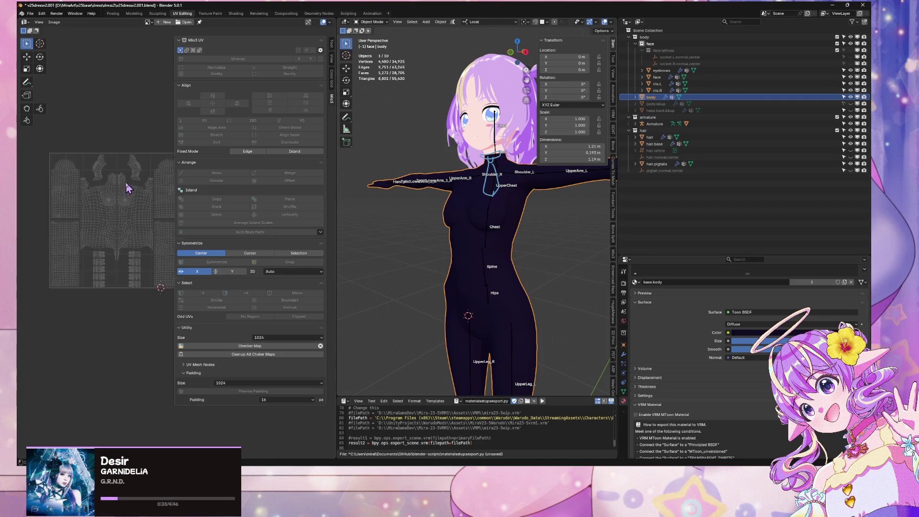
pyautogui.scroll(5, 556, 237)
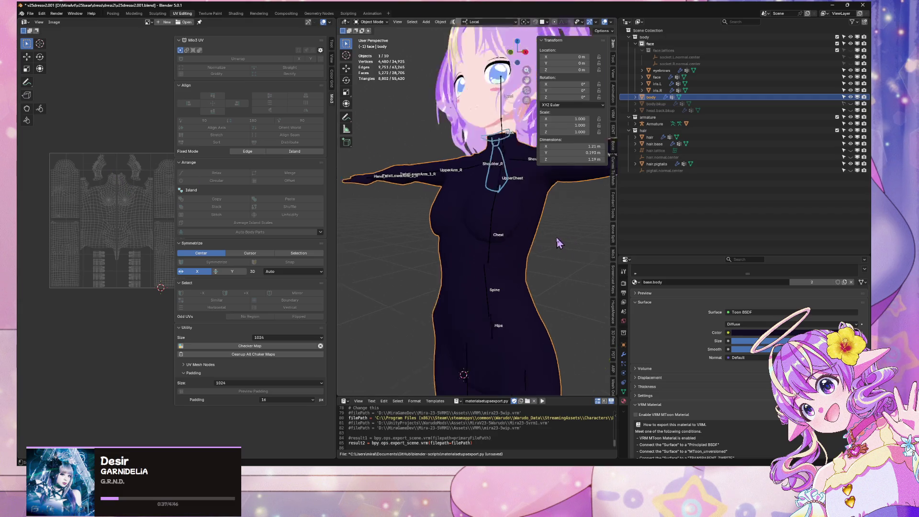
pyautogui.moveTo(536, 239)
pyautogui.mouseDown(button='middle')
pyautogui.moveTo(524, 250)
pyautogui.moveTo(544, 251)
pyautogui.moveTo(449, 228)
pyautogui.moveTo(527, 242)
pyautogui.moveTo(527, 221)
pyautogui.moveTo(538, 275)
pyautogui.mouseUp(button='middle')
pyautogui.scroll(-3, 545, 246)
pyautogui.scroll(3, 526, 242)
pyautogui.scroll(-3, 531, 246)
pyautogui.scroll(-5, 529, 219)
pyautogui.scroll(3, 530, 217)
pyautogui.scroll(3, 540, 274)
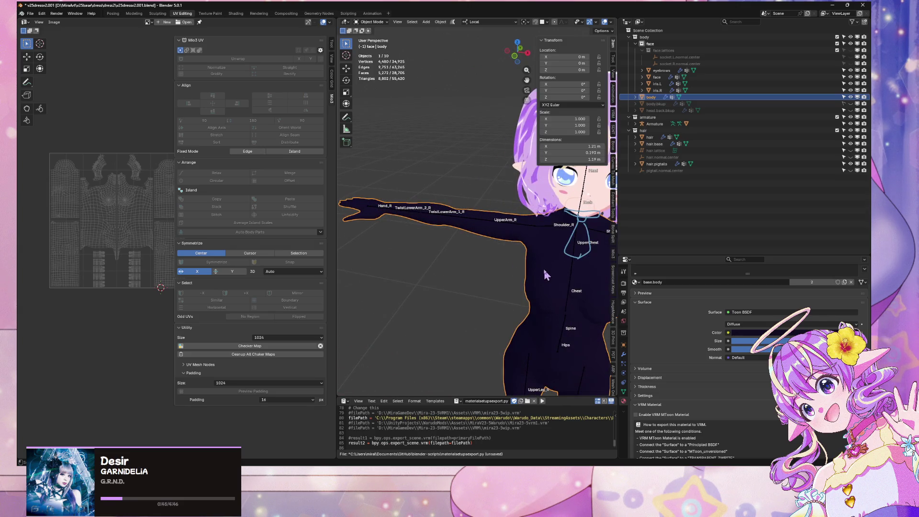
# Step: Swing the view to the character's front and make the face object active
pyautogui.moveTo(522, 203)
pyautogui.mouseDown(button='middle')
pyautogui.moveTo(517, 242)
pyautogui.moveTo(472, 203)
pyautogui.mouseUp(button='middle')
pyautogui.scroll(6, 517, 239)
pyautogui.scroll(-4, 494, 230)
pyautogui.scroll(4, 468, 199)
pyautogui.click(478, 196)
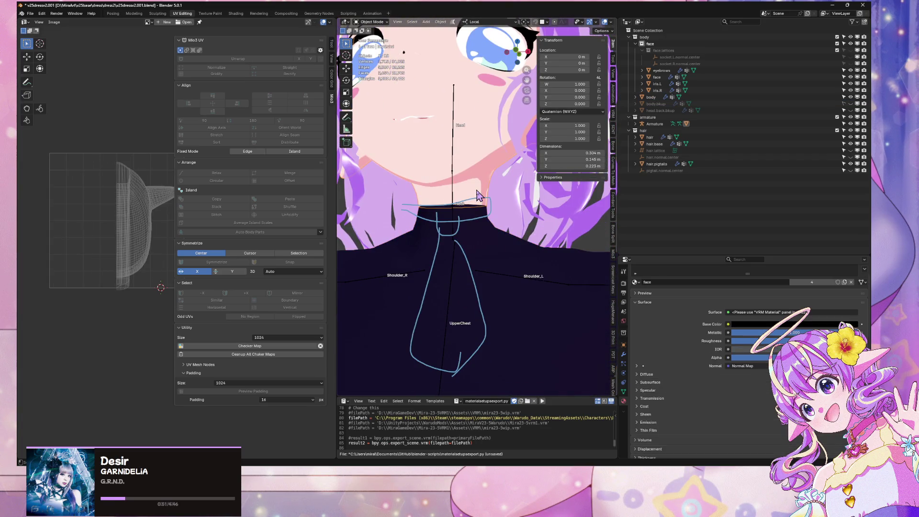
# Step: Isolate the head in Local View and enter Edit Mode on its mesh
pyautogui.press('KP_Divide')
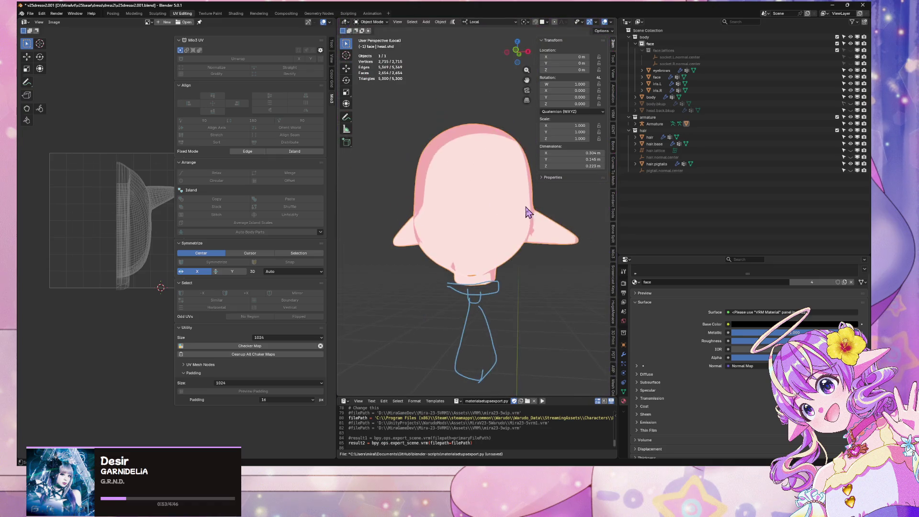
pyautogui.moveTo(529, 211)
pyautogui.mouseDown(button='middle')
pyautogui.moveTo(472, 207)
pyautogui.moveTo(545, 218)
pyautogui.moveTo(525, 172)
pyautogui.moveTo(453, 264)
pyautogui.mouseUp(button='middle')
pyautogui.press('Tab')
pyautogui.scroll(4, 545, 219)
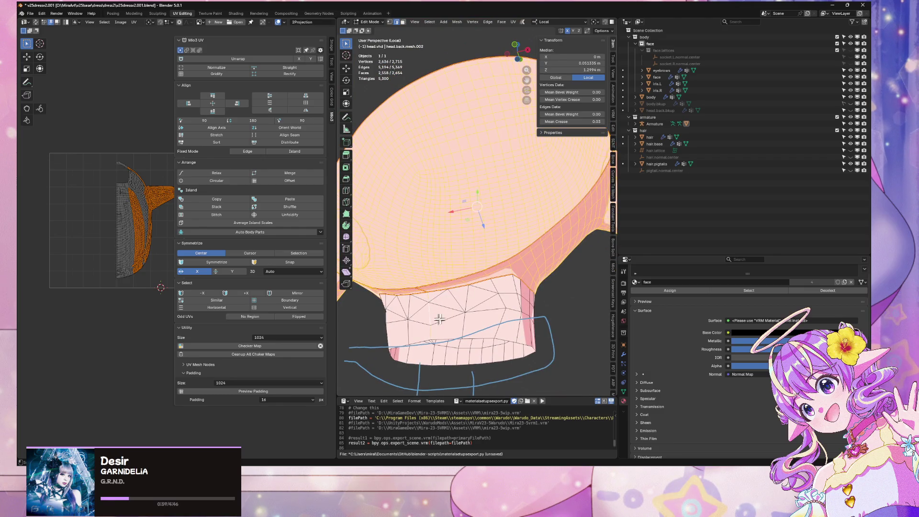
# Step: Mark the vertical edge loop running through the back of the head as a seam
pyautogui.click(441, 356)
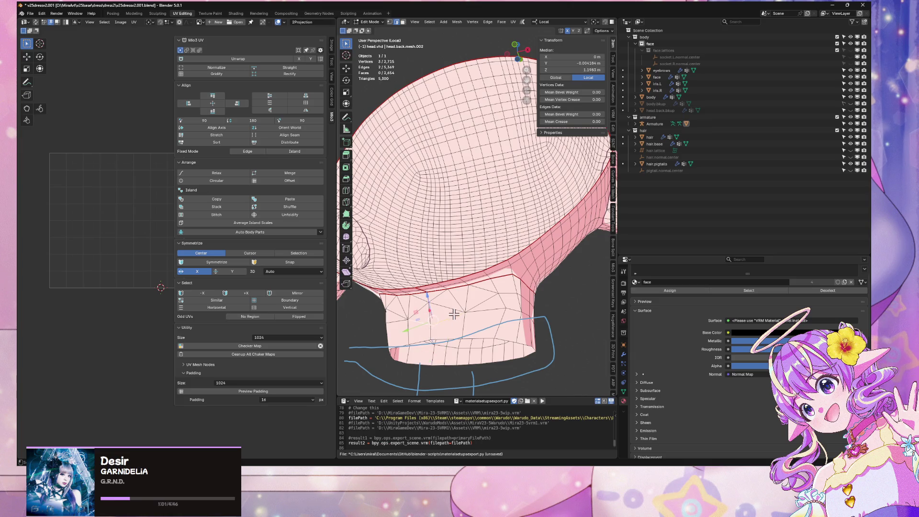
pyautogui.moveTo(454, 313)
pyautogui.mouseDown(button='middle')
pyautogui.moveTo(351, 322)
pyautogui.moveTo(448, 305)
pyautogui.moveTo(454, 281)
pyautogui.mouseUp(button='middle')
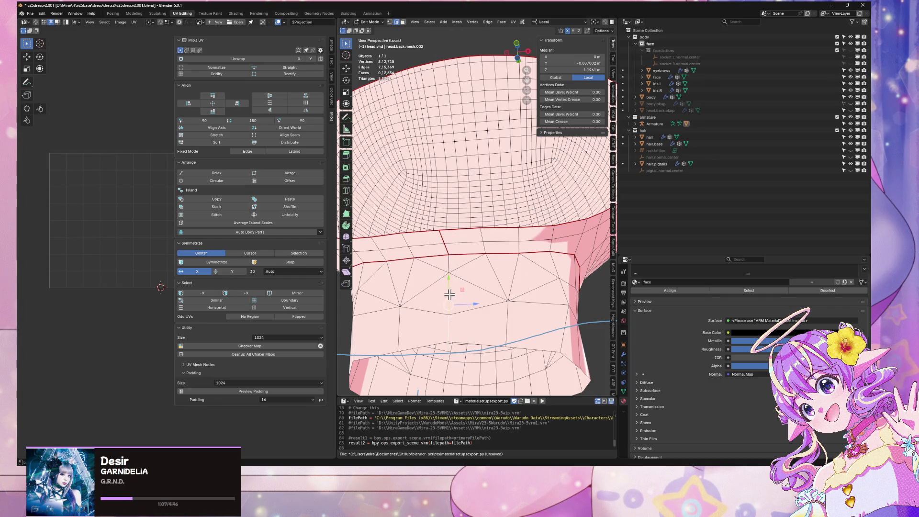
pyautogui.moveTo(491, 330); pyautogui.dragTo(378, 339, button='middle')
pyautogui.rightClick(533, 281)
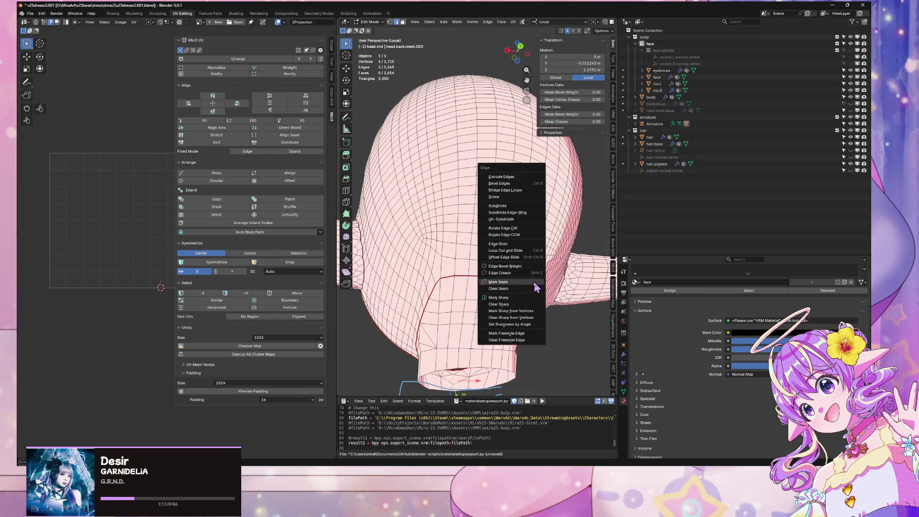
pyautogui.moveTo(533, 281)
pyautogui.mouseDown(button='middle')
pyautogui.moveTo(477, 276)
pyautogui.moveTo(608, 265)
pyautogui.moveTo(492, 220)
pyautogui.moveTo(360, 251)
pyautogui.mouseUp(button='middle')
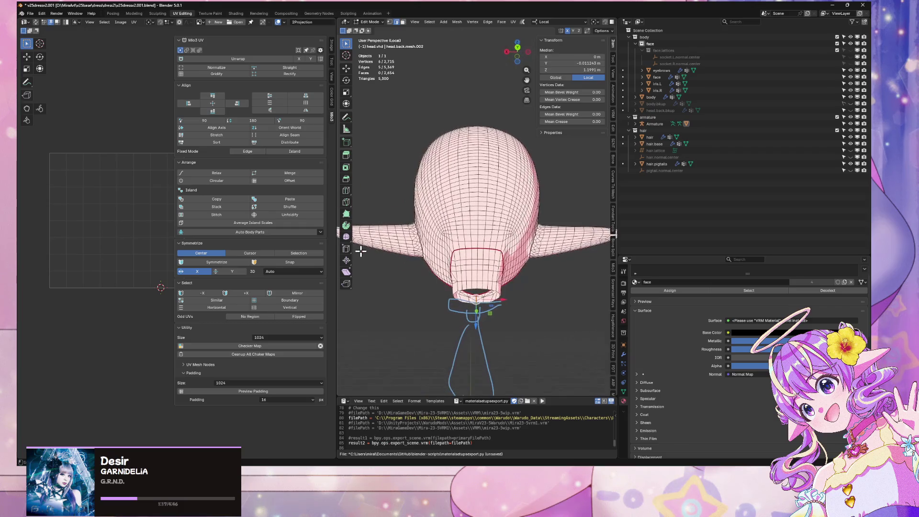
pyautogui.keyDown('alt'); pyautogui.keyDown('shift'); pyautogui.click(478, 256); pyautogui.keyUp('shift'); pyautogui.keyUp('alt')
pyautogui.rightClick(478, 255)
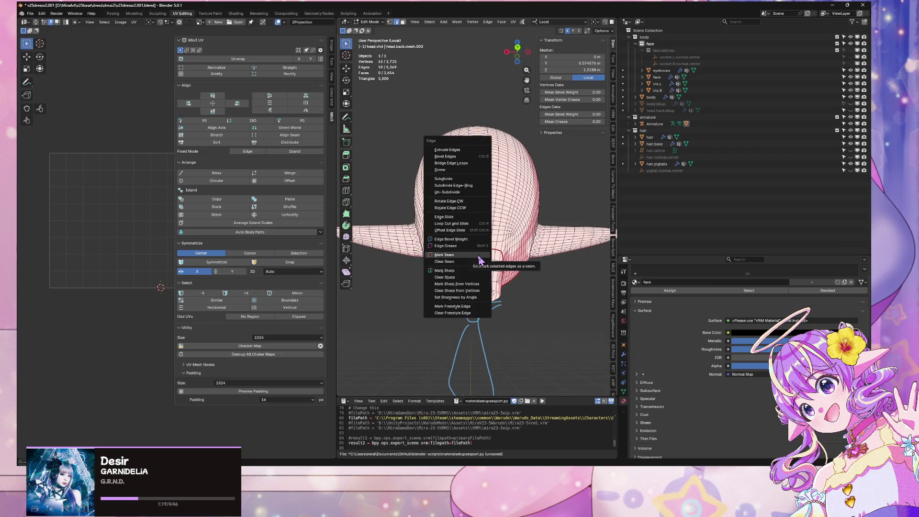
pyautogui.press('Escape')
pyautogui.moveTo(445, 248)
pyautogui.mouseDown(button='middle')
pyautogui.moveTo(576, 240)
pyautogui.moveTo(414, 220)
pyautogui.moveTo(505, 233)
pyautogui.moveTo(471, 231)
pyautogui.moveTo(493, 211)
pyautogui.moveTo(517, 242)
pyautogui.moveTo(500, 248)
pyautogui.mouseUp(button='middle')
pyautogui.press('a')
pyautogui.rightClick(506, 230)
# Step: Select the centre edge loop running down the back of the head
pyautogui.press('Escape')
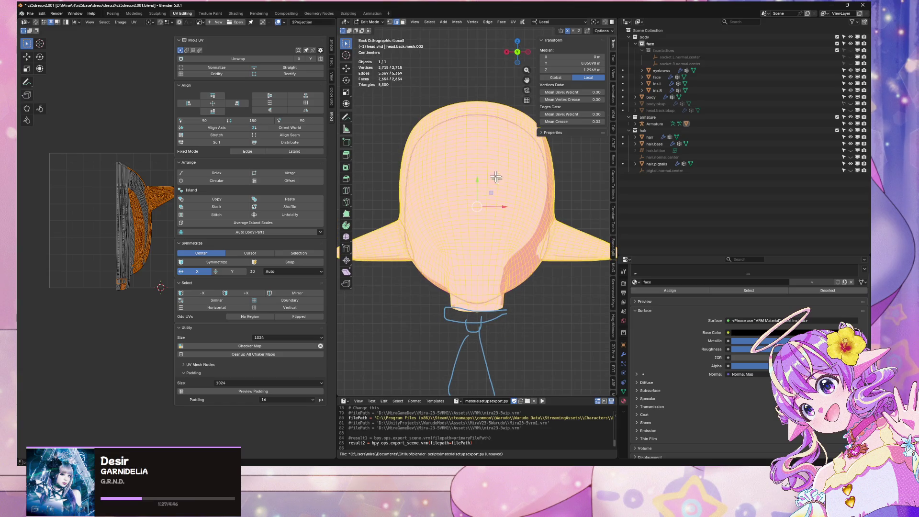
pyautogui.click(566, 194)
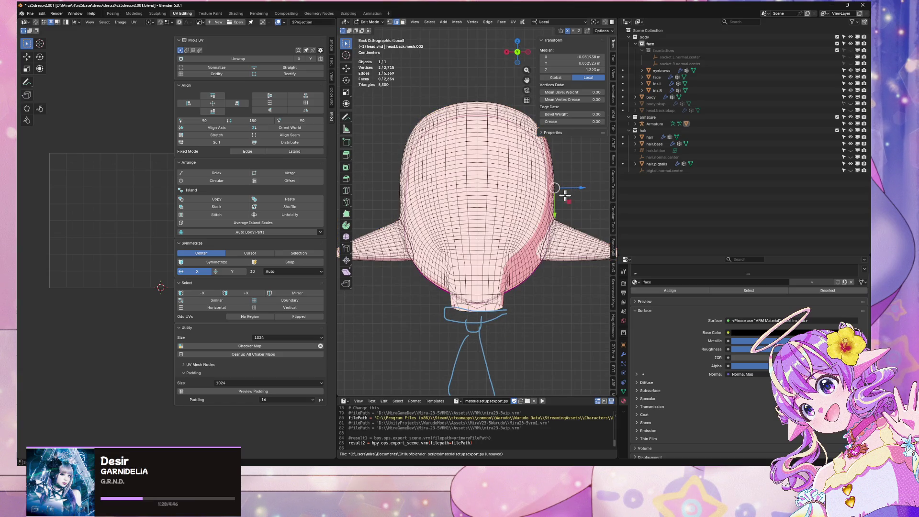
pyautogui.keyDown('alt'); pyautogui.click(476, 134); pyautogui.keyUp('alt')
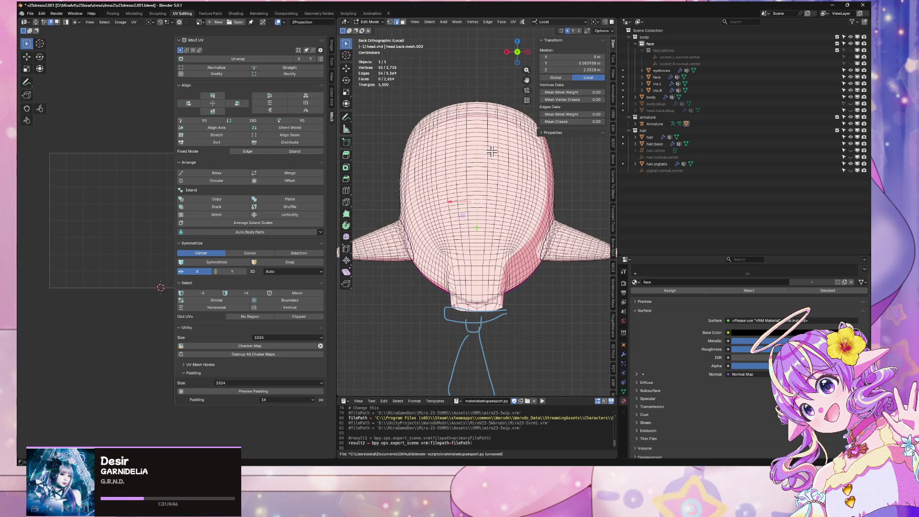
pyautogui.rightClick(492, 152)
pyautogui.moveTo(491, 151)
pyautogui.mouseDown(button='middle')
pyautogui.moveTo(553, 165)
pyautogui.moveTo(585, 201)
pyautogui.mouseUp(button='middle')
# Step: Delete the faces of the head's left half from front view, then return to Object Mode
pyautogui.press('a')
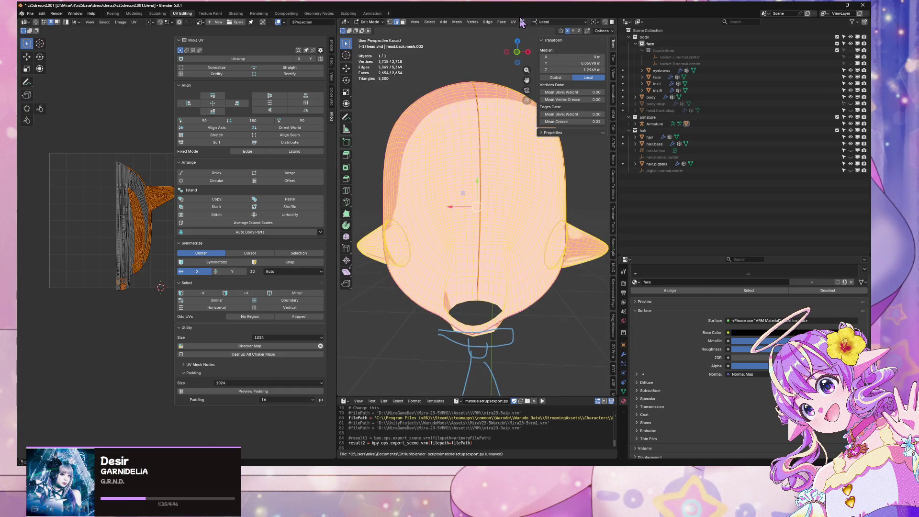
pyautogui.scroll(-3, 455, 146)
pyautogui.moveTo(517, 53); pyautogui.dragTo(520, 57)
pyautogui.press('KP_1')
pyautogui.press('3')
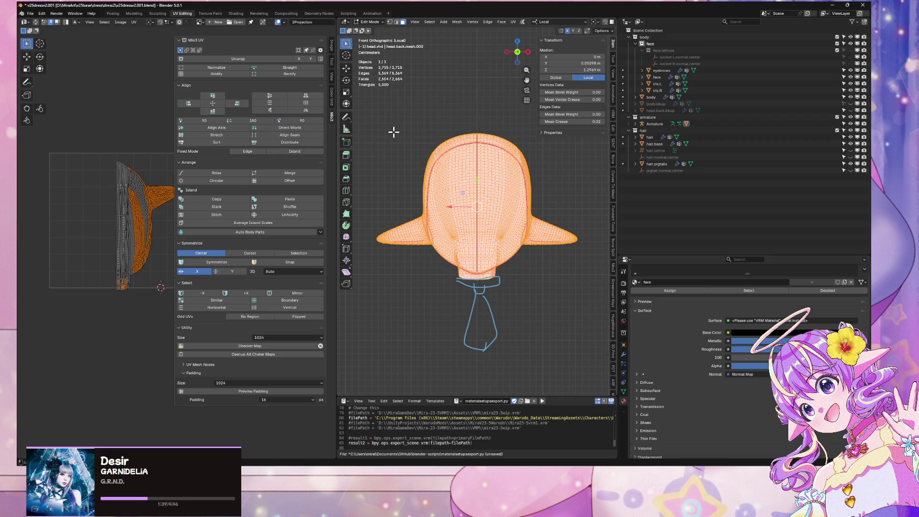
pyautogui.moveTo(363, 102); pyautogui.dragTo(478, 342)
pyautogui.press('x')
pyautogui.click(557, 261)
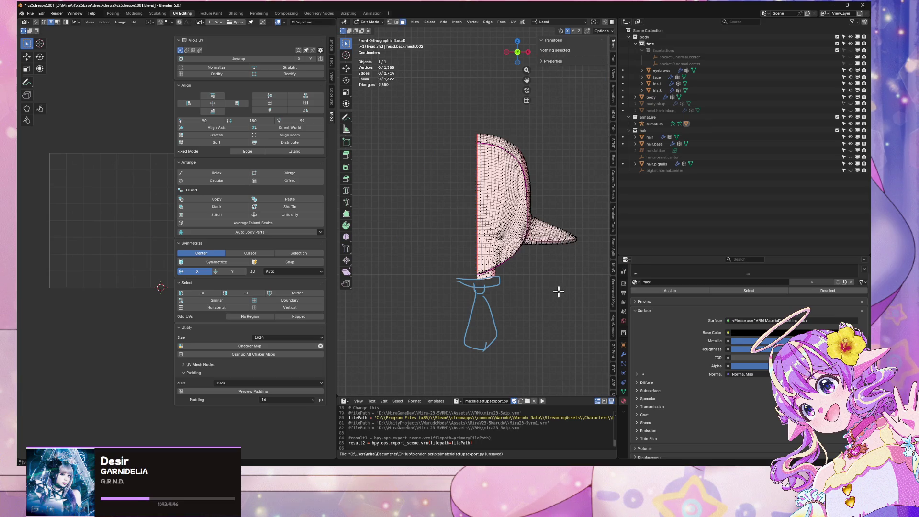
pyautogui.press('Tab')
# Step: Add a Mirror modifier to the head, drag it above CorrectiveSmooth and expand its Data panel
pyautogui.click(623, 355)
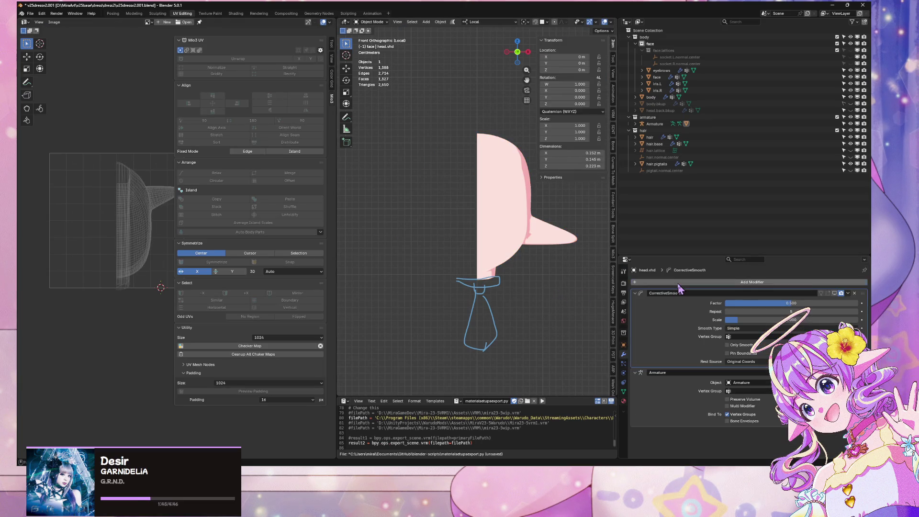
pyautogui.click(679, 282)
pyautogui.moveTo(679, 287)
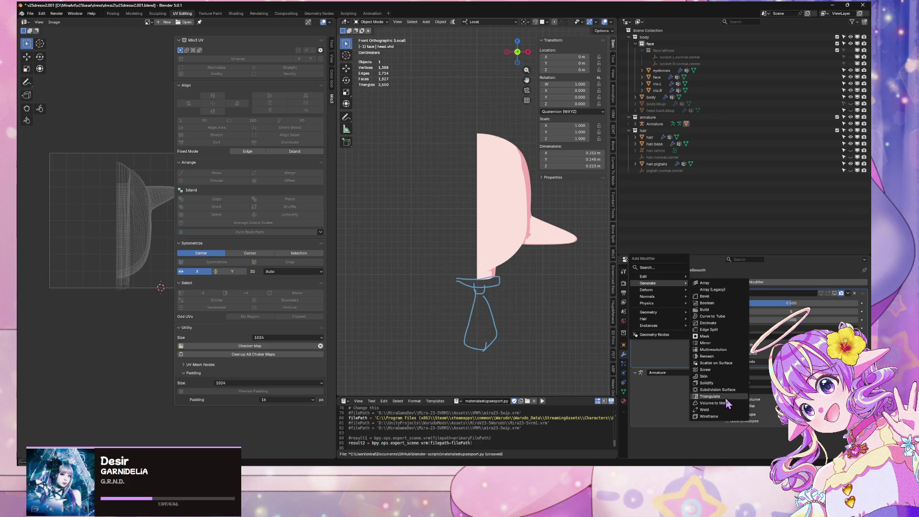
pyautogui.click(706, 342)
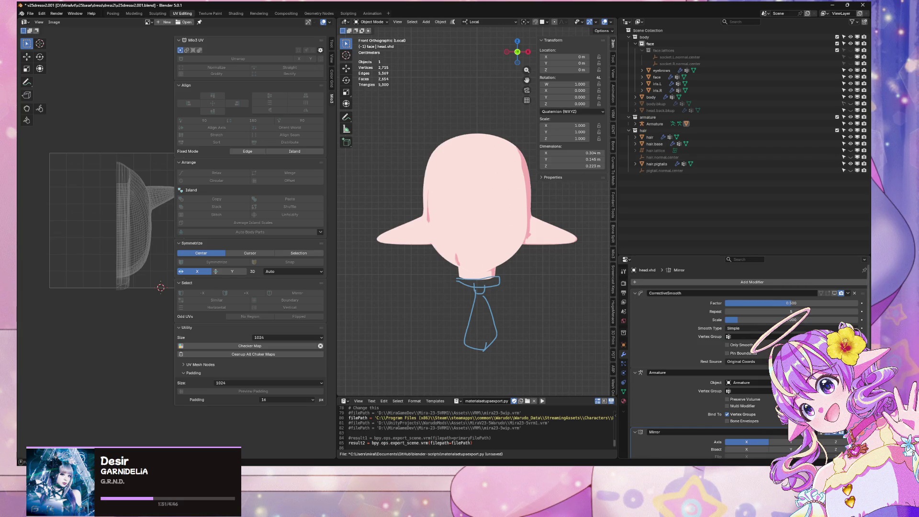
pyautogui.scroll(-2, 747, 359)
pyautogui.moveTo(750, 386); pyautogui.dragTo(749, 330)
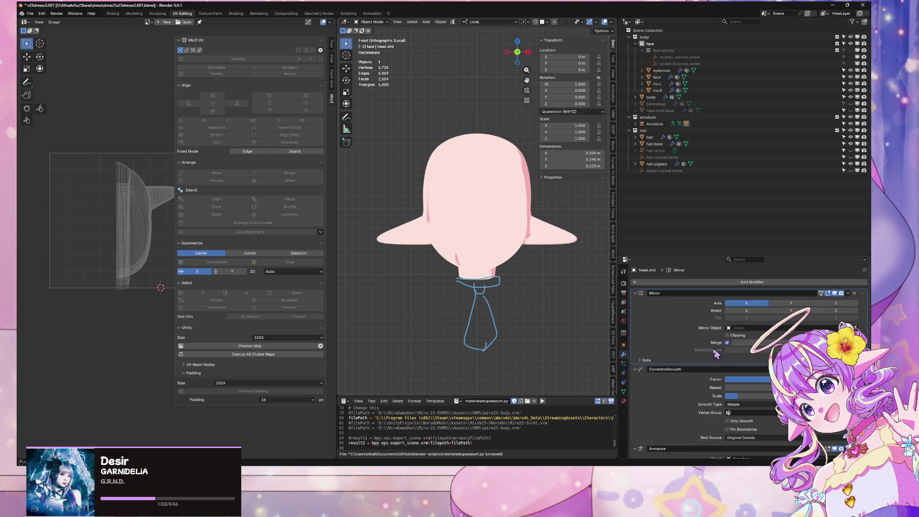
pyautogui.click(643, 360)
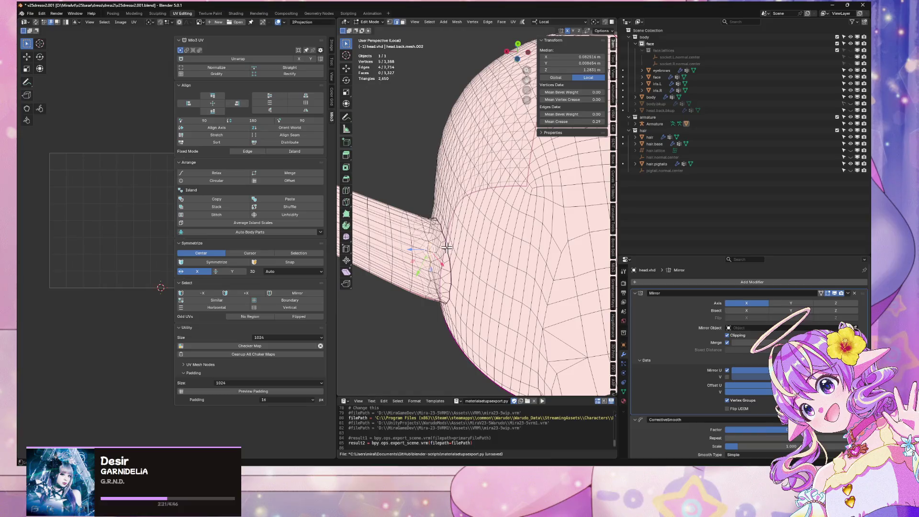
# Step: Extend the selection along the neck edges and switch to X-ray shading
pyautogui.keyDown('alt'); pyautogui.keyDown('shift'); pyautogui.click(445, 286); pyautogui.keyUp('shift'); pyautogui.keyUp('alt')
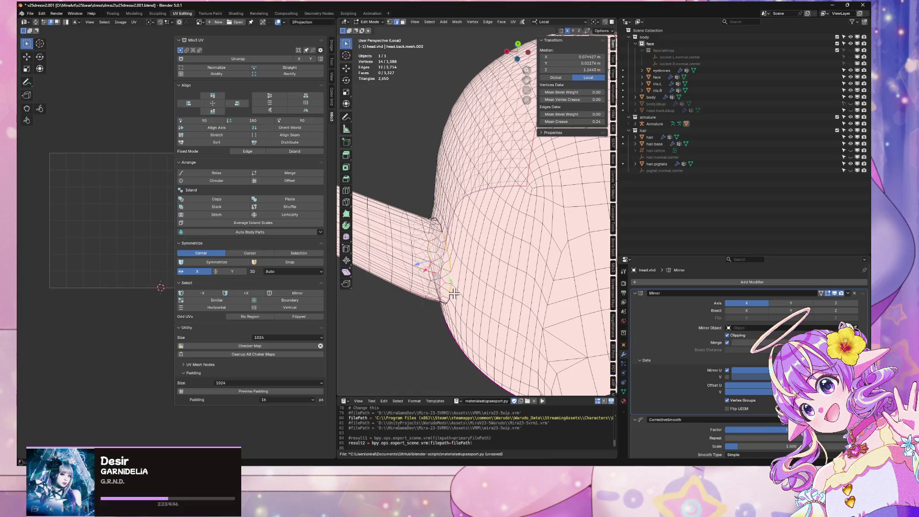
pyautogui.moveTo(445, 286)
pyautogui.mouseDown(button='middle')
pyautogui.moveTo(486, 274)
pyautogui.moveTo(493, 215)
pyautogui.moveTo(455, 236)
pyautogui.moveTo(488, 265)
pyautogui.moveTo(519, 268)
pyautogui.mouseUp(button='middle')
pyautogui.press('z')
pyautogui.click(546, 215)
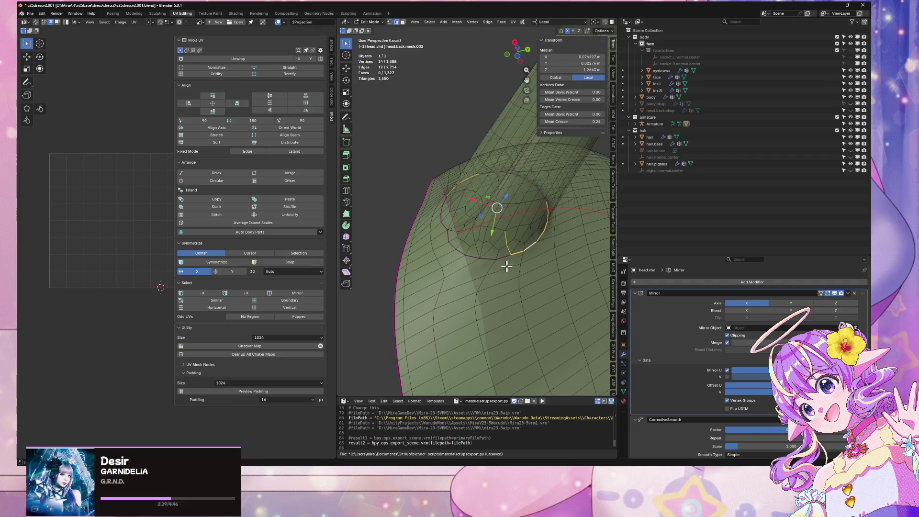
# Step: Build an edge path around the base of the pointed ear and mark it as a seam
pyautogui.keyDown('ctrl'); pyautogui.click(507, 258); pyautogui.keyUp('ctrl')
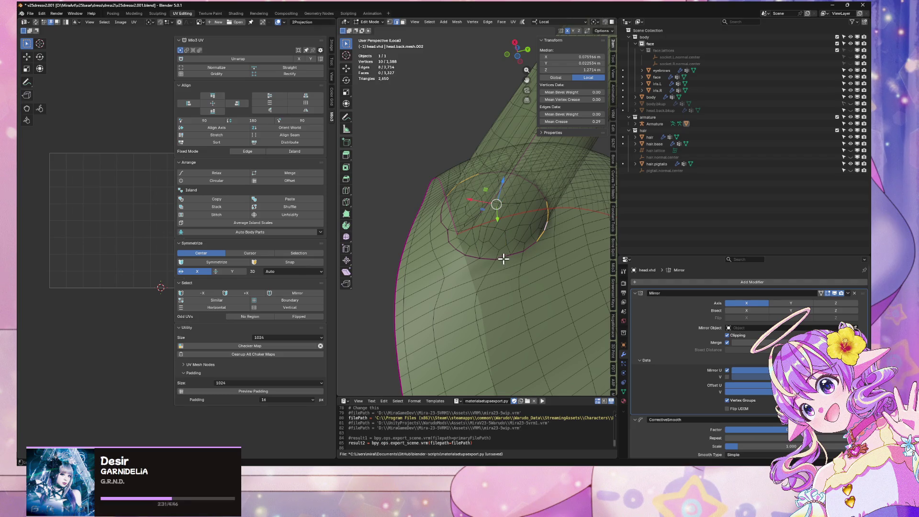
pyautogui.keyDown('ctrl'); pyautogui.click(521, 251); pyautogui.keyUp('ctrl')
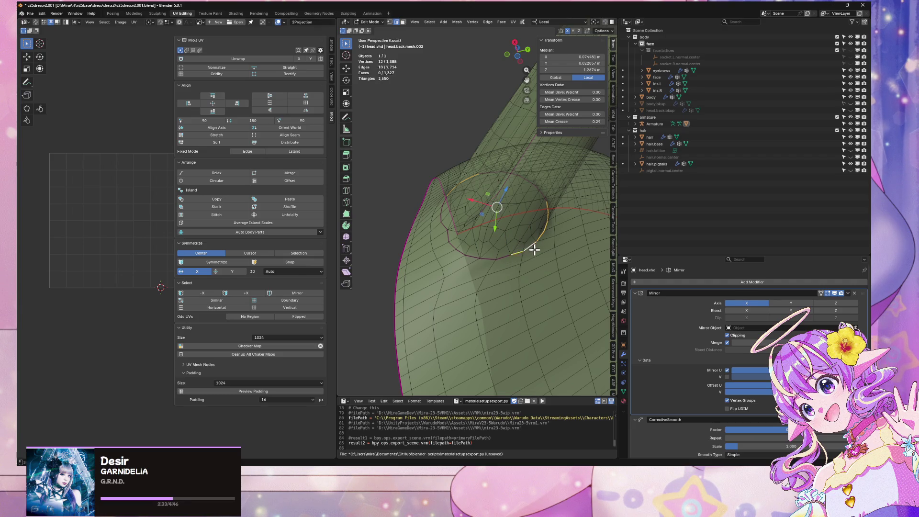
pyautogui.keyDown('ctrl'); pyautogui.click(511, 259); pyautogui.keyUp('ctrl')
pyautogui.keyDown('ctrl'); pyautogui.click(511, 257); pyautogui.keyUp('ctrl')
pyautogui.moveTo(439, 238)
pyautogui.mouseDown(button='middle')
pyautogui.moveTo(478, 263)
pyautogui.moveTo(440, 293)
pyautogui.moveTo(460, 283)
pyautogui.moveTo(476, 296)
pyautogui.moveTo(526, 295)
pyautogui.moveTo(483, 287)
pyautogui.mouseUp(button='middle')
pyautogui.keyDown('ctrl'); pyautogui.click(460, 283); pyautogui.keyUp('ctrl')
pyautogui.rightClick(536, 288)
pyautogui.scroll(-3, 540, 274)
# Step: Select the edge loop around the ear tube, then return to Object Mode
pyautogui.click(541, 273)
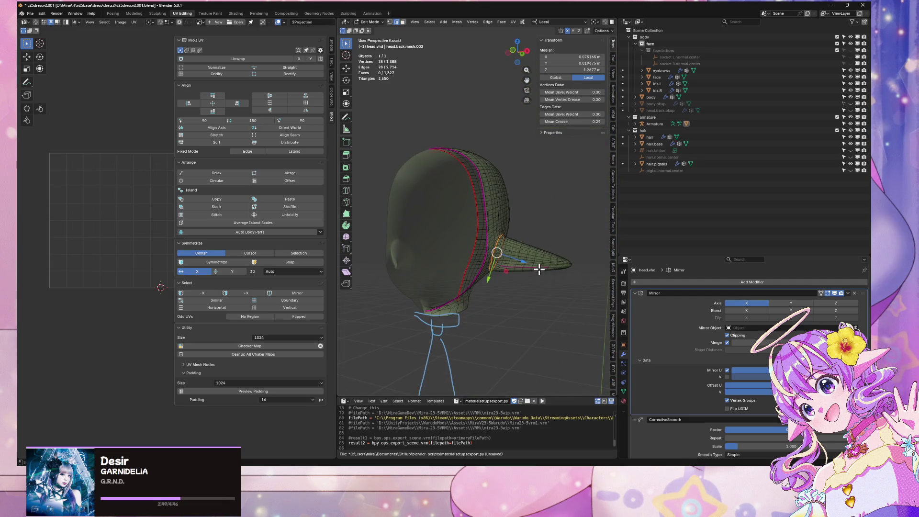
pyautogui.moveTo(587, 273)
pyautogui.mouseDown(button='middle')
pyautogui.moveTo(497, 270)
pyautogui.moveTo(483, 288)
pyautogui.moveTo(490, 262)
pyautogui.mouseUp(button='middle')
pyautogui.scroll(4, 503, 280)
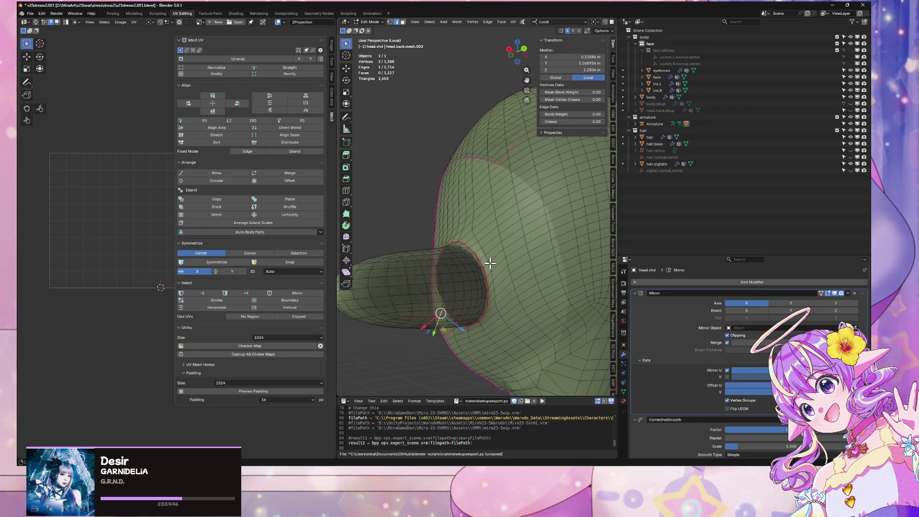
pyautogui.moveTo(438, 273)
pyautogui.mouseDown(button='middle')
pyautogui.moveTo(415, 283)
pyautogui.moveTo(410, 268)
pyautogui.moveTo(521, 262)
pyautogui.moveTo(543, 250)
pyautogui.moveTo(579, 283)
pyautogui.moveTo(449, 282)
pyautogui.moveTo(503, 268)
pyautogui.mouseUp(button='middle')
pyautogui.keyDown('alt'); pyautogui.click(422, 255); pyautogui.keyUp('alt')
pyautogui.press('Tab')
# Step: Select the whole head mesh in Edit Mode and unwrap it with Minimum Stretch
pyautogui.scroll(5, 503, 240)
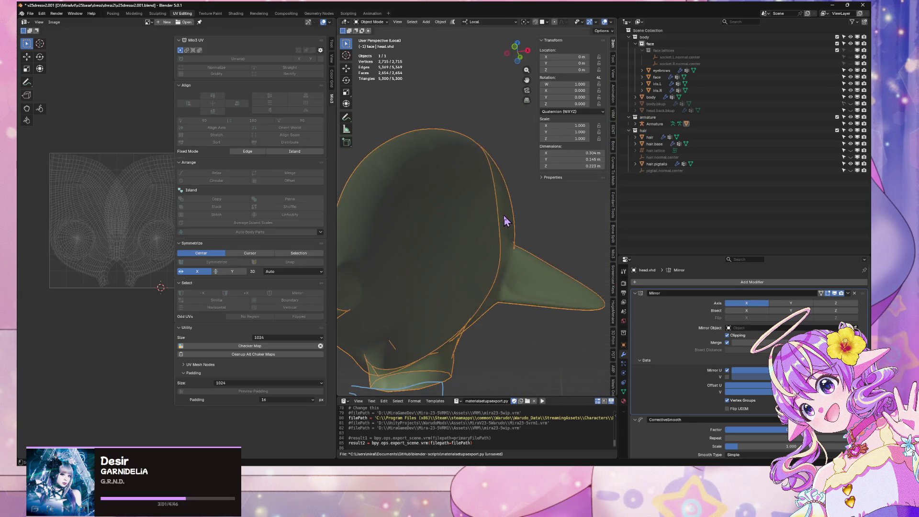
pyautogui.press('Tab')
pyautogui.moveTo(493, 234)
pyautogui.mouseDown(button='middle')
pyautogui.moveTo(365, 246)
pyautogui.moveTo(470, 252)
pyautogui.mouseUp(button='middle')
pyautogui.press('a')
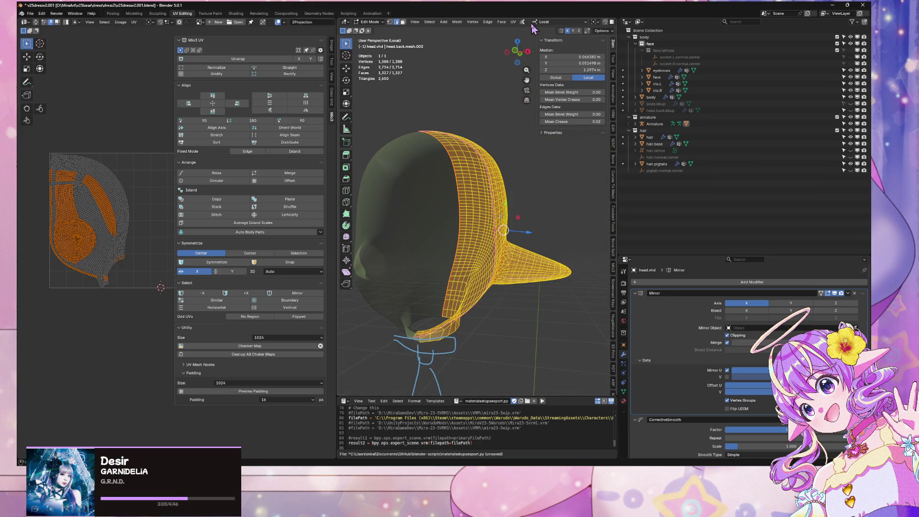
pyautogui.click(512, 22)
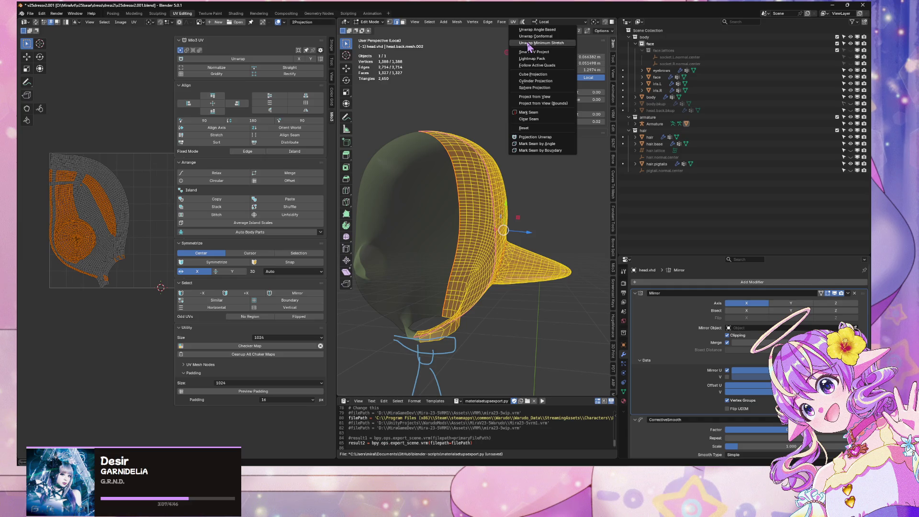
pyautogui.click(529, 43)
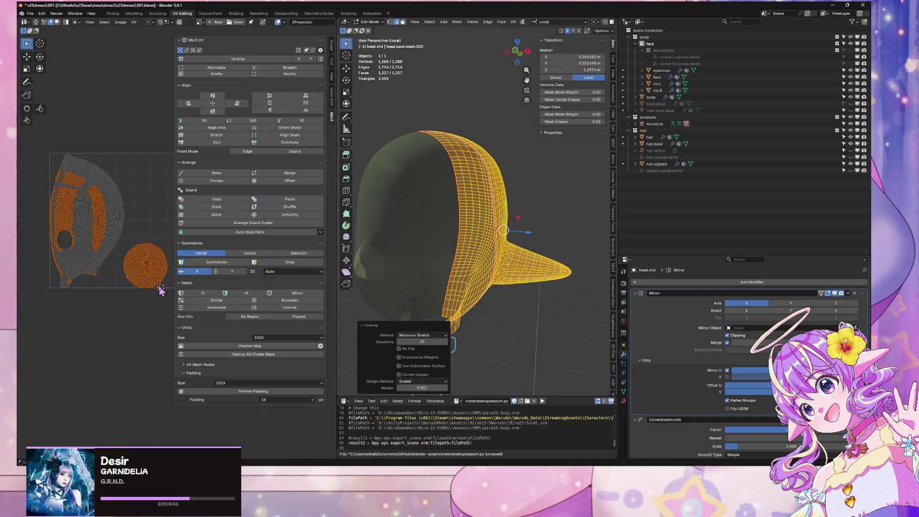
pyautogui.scroll(3, 142, 288)
pyautogui.click(96, 340)
# Step: Re-unwrap the head mesh using the Angle Based method
pyautogui.scroll(-5, 98, 326)
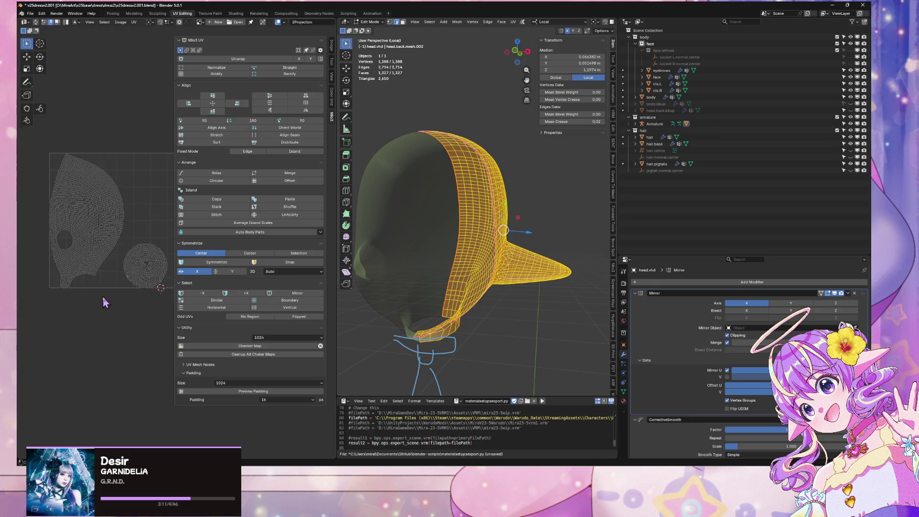
pyautogui.moveTo(572, 279); pyautogui.dragTo(550, 257, button='middle')
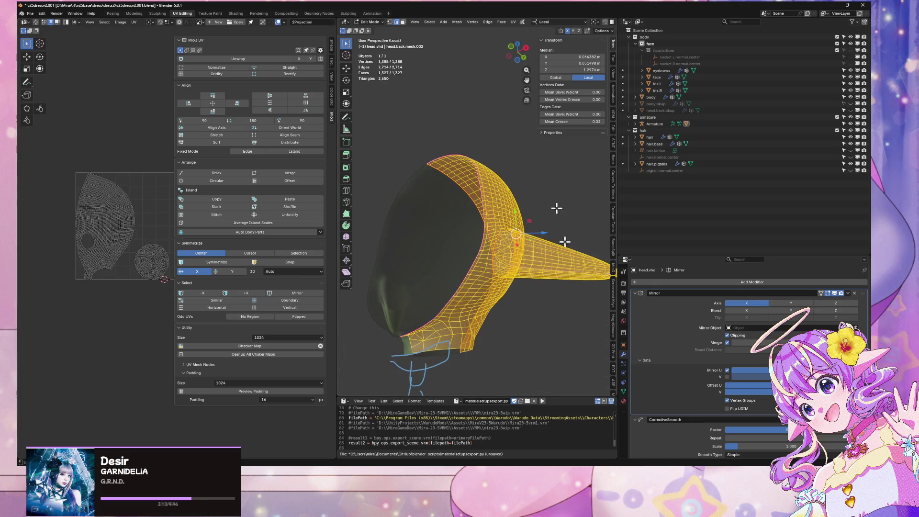
pyautogui.click(522, 22)
pyautogui.click(513, 22)
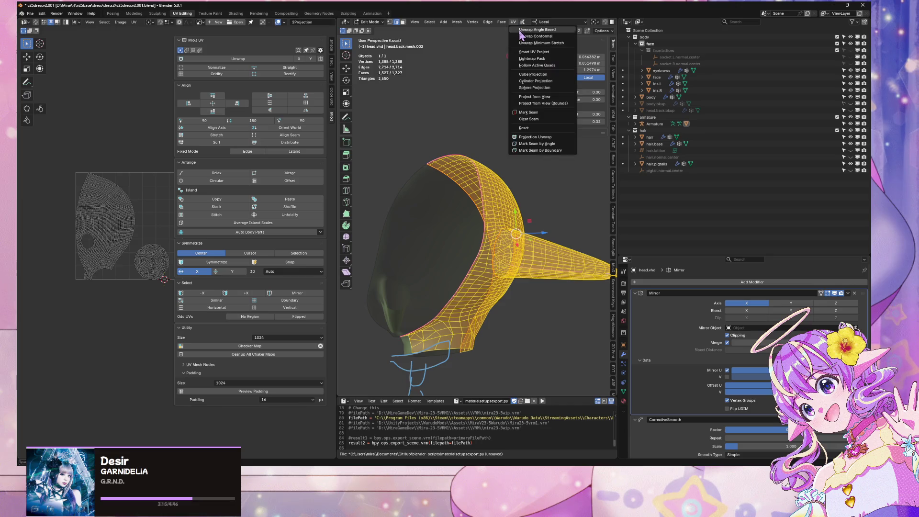
pyautogui.click(522, 29)
pyautogui.scroll(3, 114, 313)
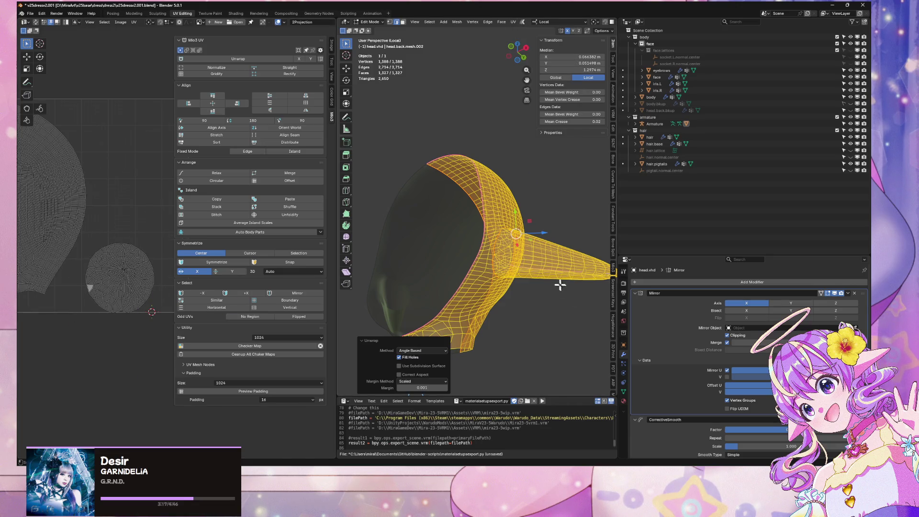
pyautogui.moveTo(558, 283)
pyautogui.mouseDown(button='middle')
pyautogui.moveTo(440, 299)
pyautogui.moveTo(479, 306)
pyautogui.moveTo(421, 272)
pyautogui.moveTo(503, 252)
pyautogui.mouseUp(button='middle')
# Step: Select the edge path along the hair spike, leaving out the tip, and mark it as a seam
pyautogui.keyDown('alt'); pyautogui.click(396, 270); pyautogui.keyUp('alt')
pyautogui.scroll(4, 503, 251)
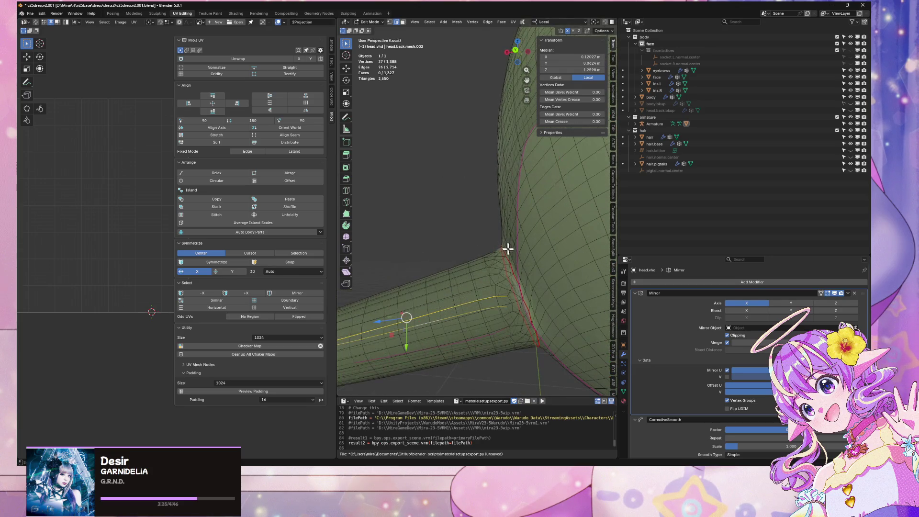
pyautogui.keyDown('ctrl'); pyautogui.click(505, 302); pyautogui.keyUp('ctrl')
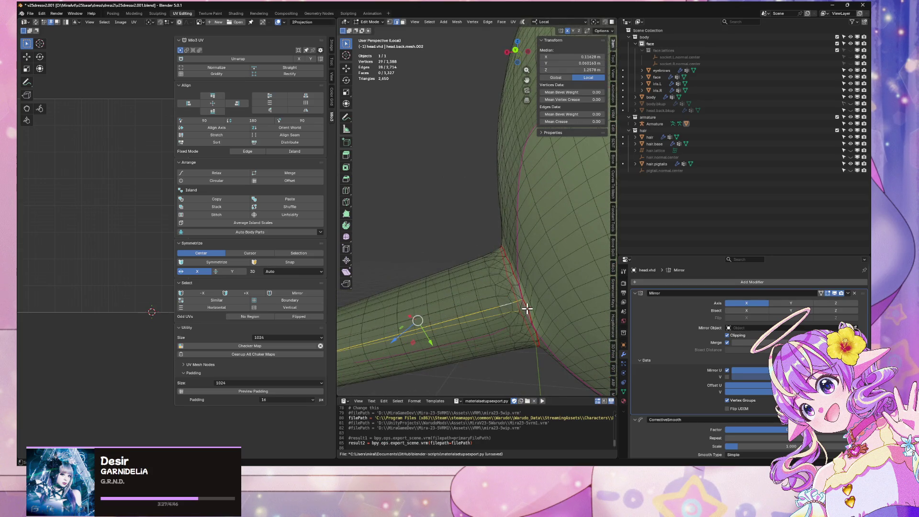
pyautogui.press('1')
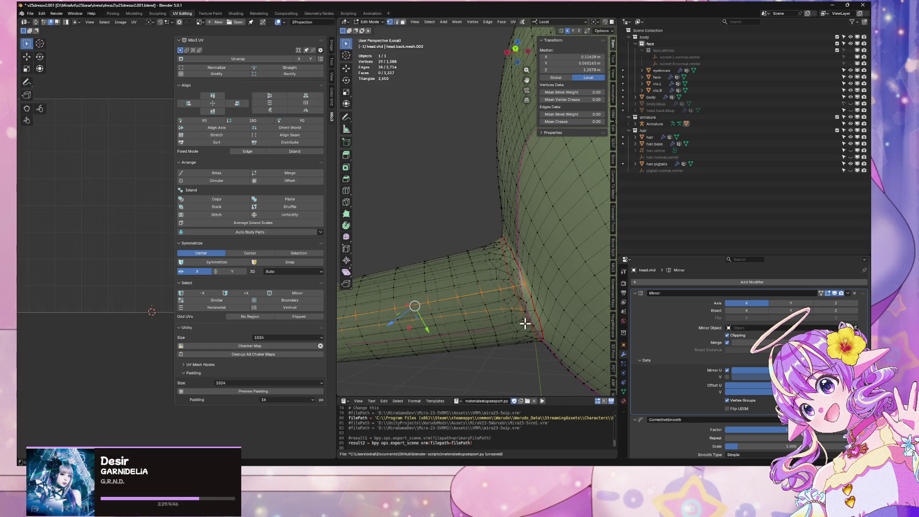
pyautogui.keyDown('ctrl'); pyautogui.click(397, 309); pyautogui.keyUp('ctrl')
pyautogui.keyDown('shift'); pyautogui.click(492, 303); pyautogui.keyUp('shift')
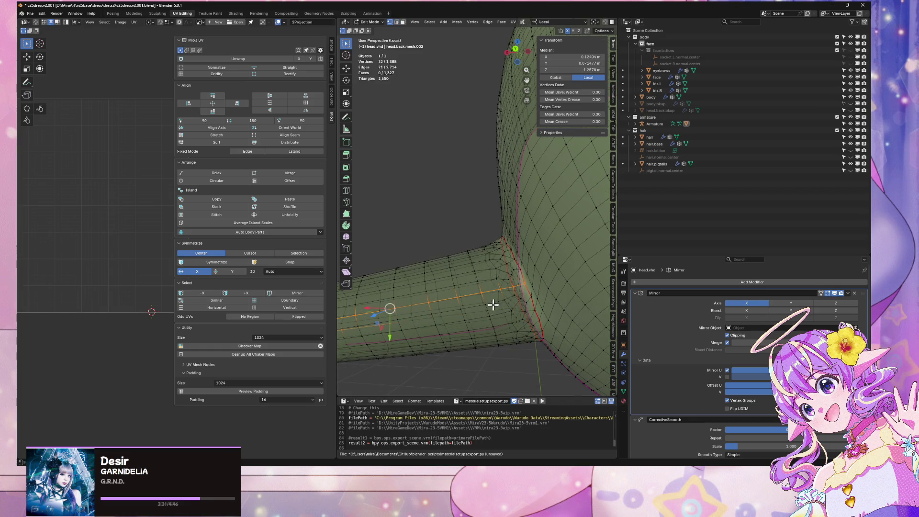
pyautogui.moveTo(492, 303)
pyautogui.mouseDown(button='middle')
pyautogui.moveTo(470, 320)
pyautogui.moveTo(478, 334)
pyautogui.moveTo(537, 267)
pyautogui.mouseUp(button='middle')
pyautogui.keyDown('shift'); pyautogui.click(453, 316); pyautogui.keyUp('shift')
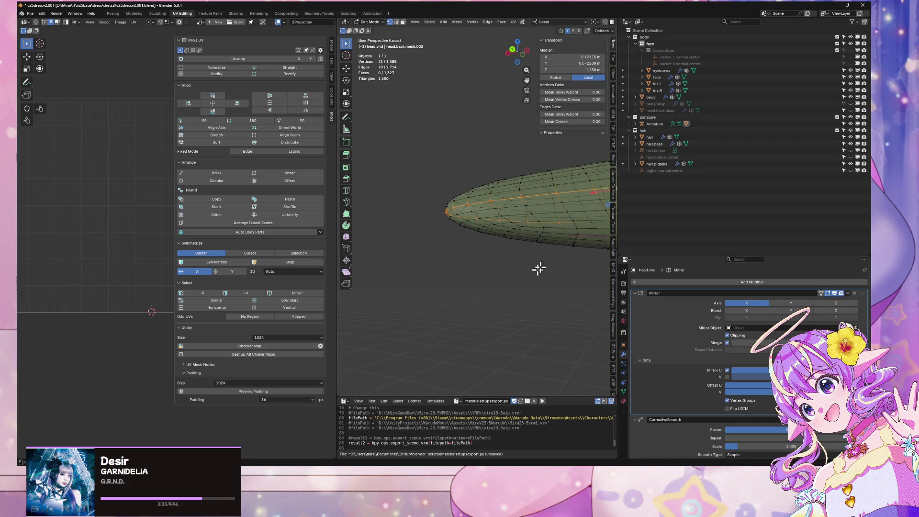
pyautogui.moveTo(583, 247); pyautogui.dragTo(420, 212)
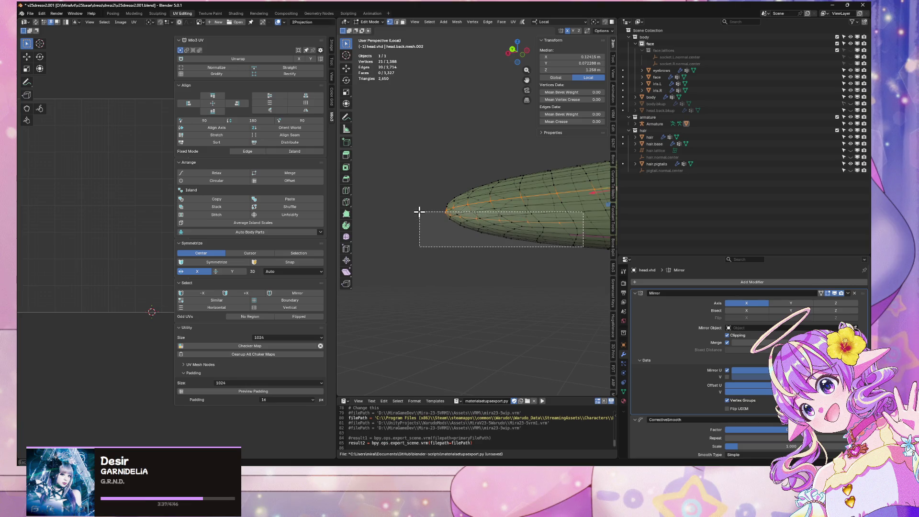
pyautogui.moveTo(420, 212)
pyautogui.mouseDown(button='middle')
pyautogui.moveTo(493, 230)
pyautogui.moveTo(519, 264)
pyautogui.moveTo(466, 260)
pyautogui.moveTo(443, 222)
pyautogui.moveTo(498, 254)
pyautogui.moveTo(558, 246)
pyautogui.moveTo(488, 228)
pyautogui.mouseUp(button='middle')
pyautogui.rightClick(463, 239)
pyautogui.click(460, 236)
# Step: Select the whole head-back mesh, unwrap it with Conformal, and inspect the resulting UV islands
pyautogui.press('a')
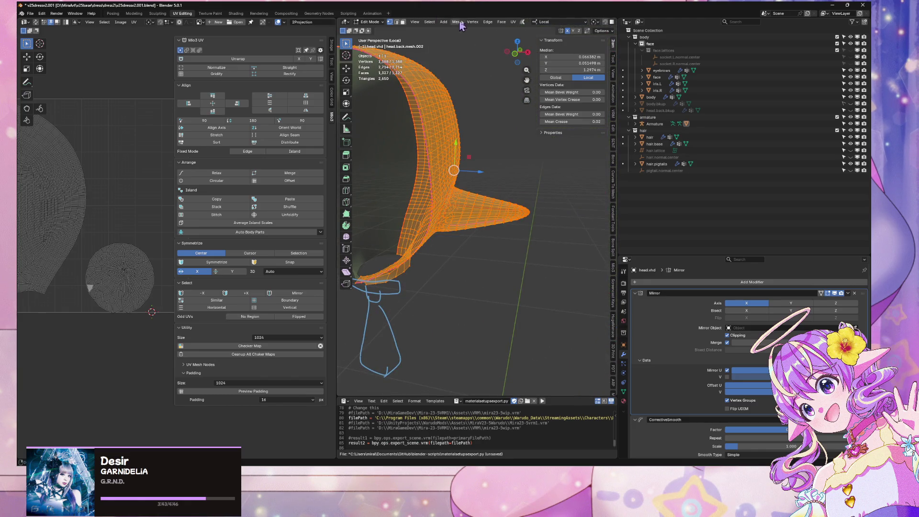
pyautogui.click(512, 22)
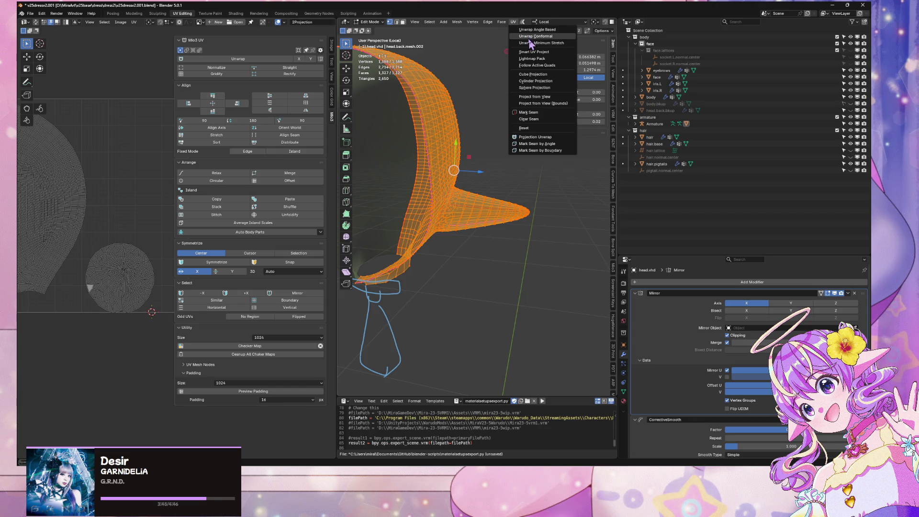
pyautogui.click(528, 39)
pyautogui.scroll(5, 152, 254)
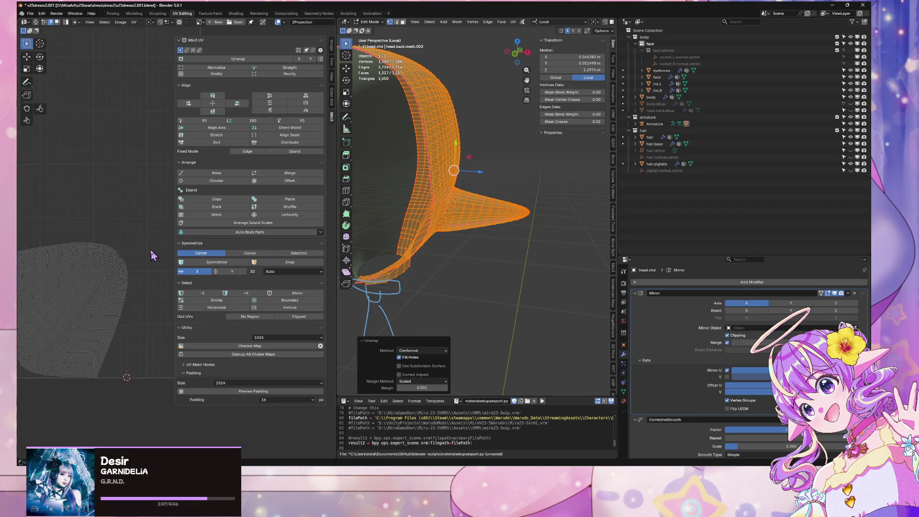
pyautogui.moveTo(145, 254); pyautogui.dragTo(263, 221, button='middle')
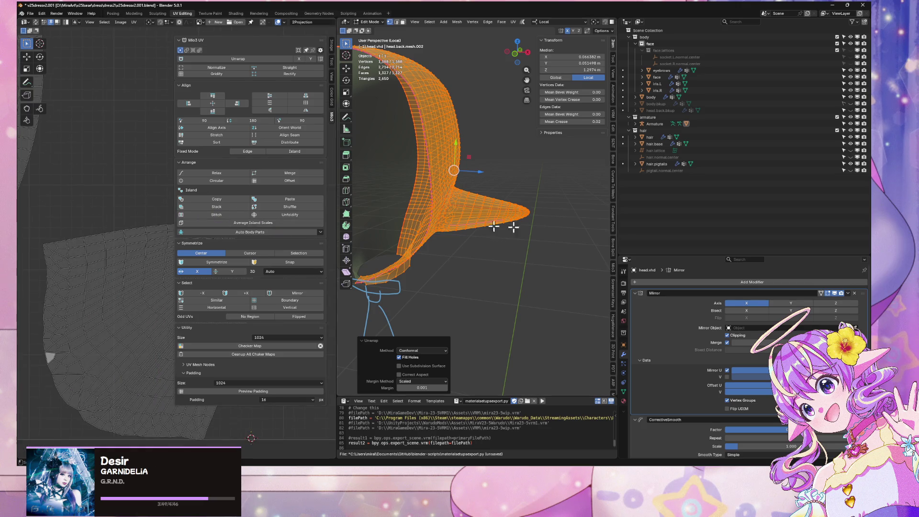
pyautogui.moveTo(514, 228); pyautogui.dragTo(571, 212, button='middle')
pyautogui.scroll(-3, 101, 242)
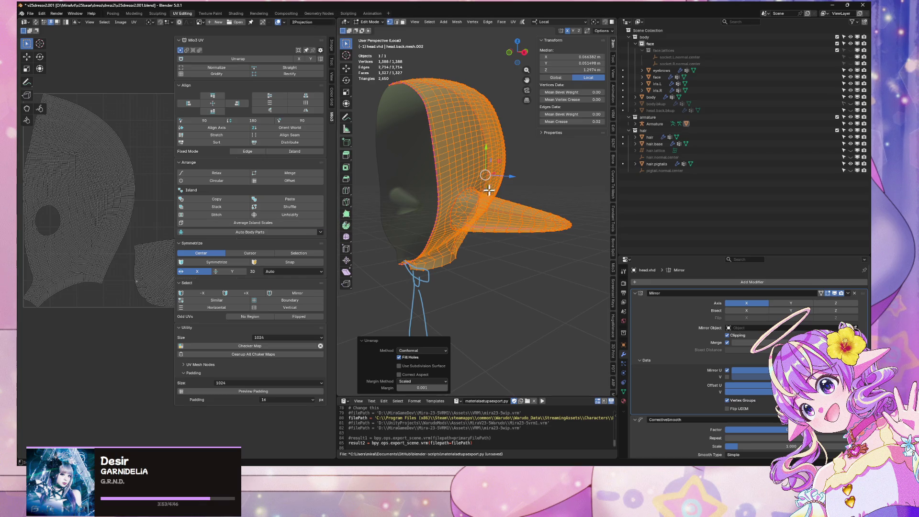
pyautogui.scroll(6, 488, 190)
pyautogui.moveTo(488, 201); pyautogui.dragTo(496, 203, button='middle')
# Step: Select the edge ring at the spike's base and mark it as a seam with Ctrl+E
pyautogui.keyDown('alt'); pyautogui.click(443, 239); pyautogui.keyUp('alt')
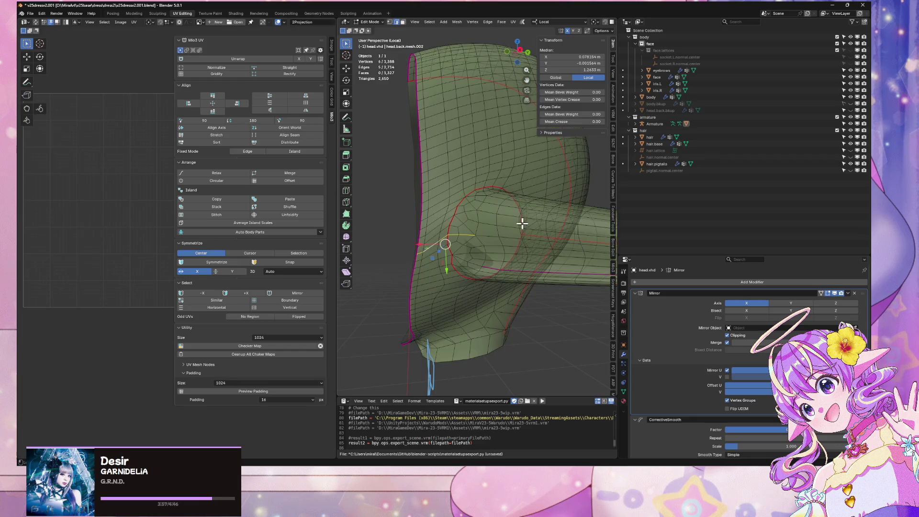
pyautogui.moveTo(546, 231)
pyautogui.mouseDown(button='middle')
pyautogui.moveTo(523, 255)
pyautogui.moveTo(564, 244)
pyautogui.mouseUp(button='middle')
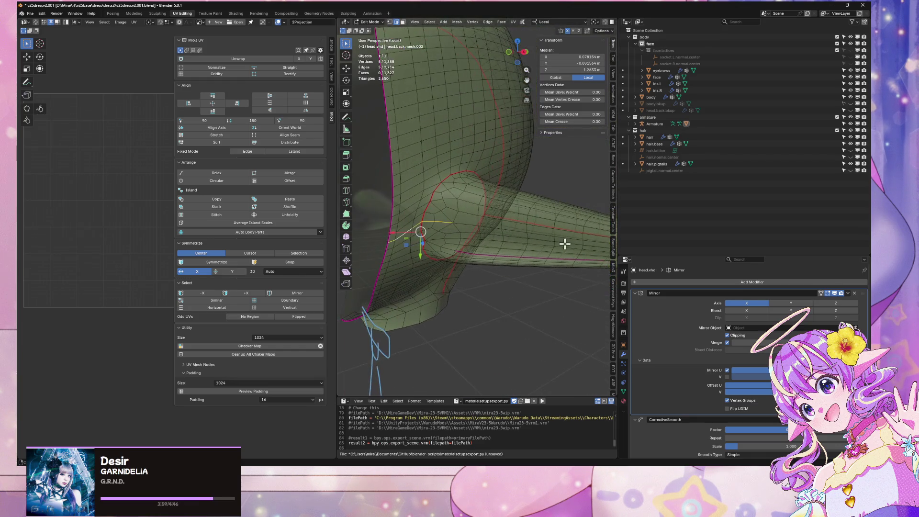
pyautogui.keyDown('shift'); pyautogui.click(392, 236); pyautogui.keyUp('shift')
pyautogui.moveTo(468, 224)
pyautogui.mouseDown(button='middle')
pyautogui.moveTo(441, 182)
pyautogui.moveTo(464, 208)
pyautogui.moveTo(492, 218)
pyautogui.moveTo(401, 236)
pyautogui.moveTo(421, 257)
pyautogui.moveTo(464, 232)
pyautogui.moveTo(498, 246)
pyautogui.moveTo(493, 236)
pyautogui.moveTo(563, 233)
pyautogui.moveTo(539, 249)
pyautogui.moveTo(505, 253)
pyautogui.moveTo(530, 245)
pyautogui.mouseUp(button='middle')
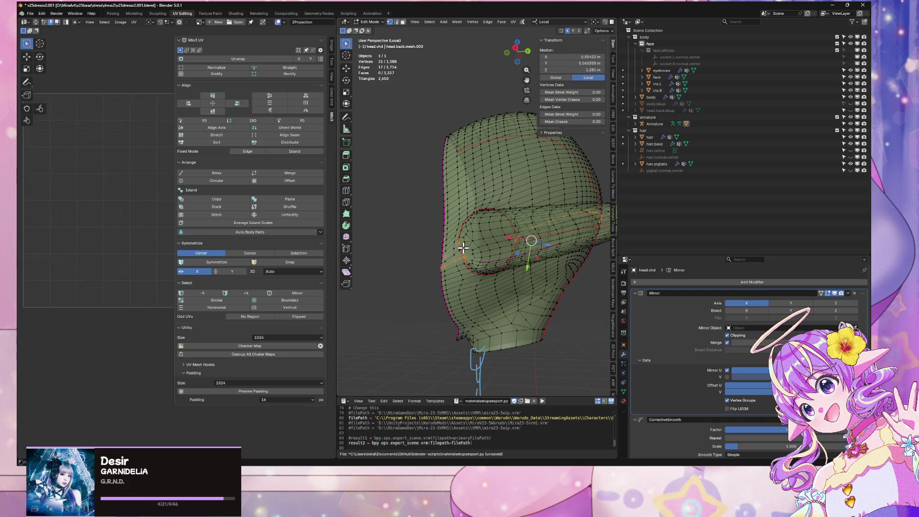
pyautogui.hotkey('ctrl', 'e')
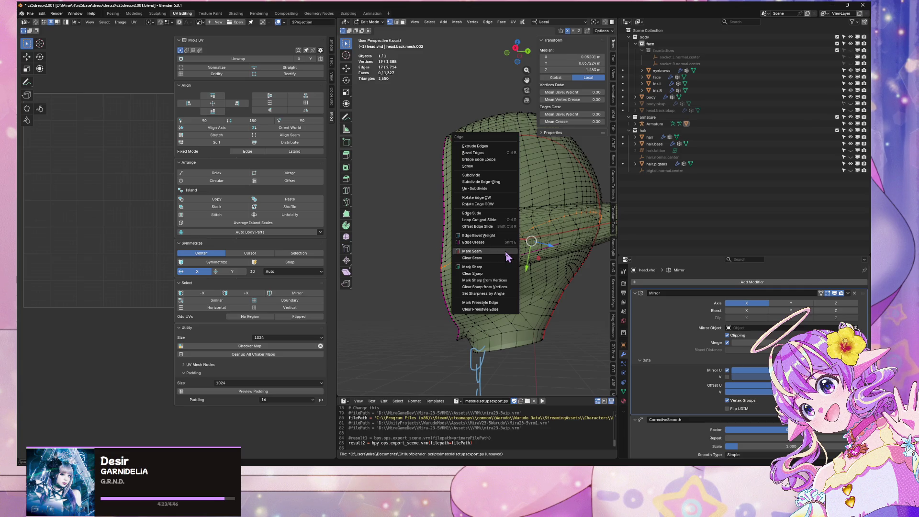
pyautogui.click(506, 254)
pyautogui.moveTo(506, 254)
pyautogui.mouseDown(button='middle')
pyautogui.moveTo(443, 266)
pyautogui.moveTo(537, 269)
pyautogui.moveTo(474, 268)
pyautogui.moveTo(491, 262)
pyautogui.mouseUp(button='middle')
# Step: Select all and re-unwrap the head-back mesh with Minimum Stretch, then inspect the new islands
pyautogui.press('a')
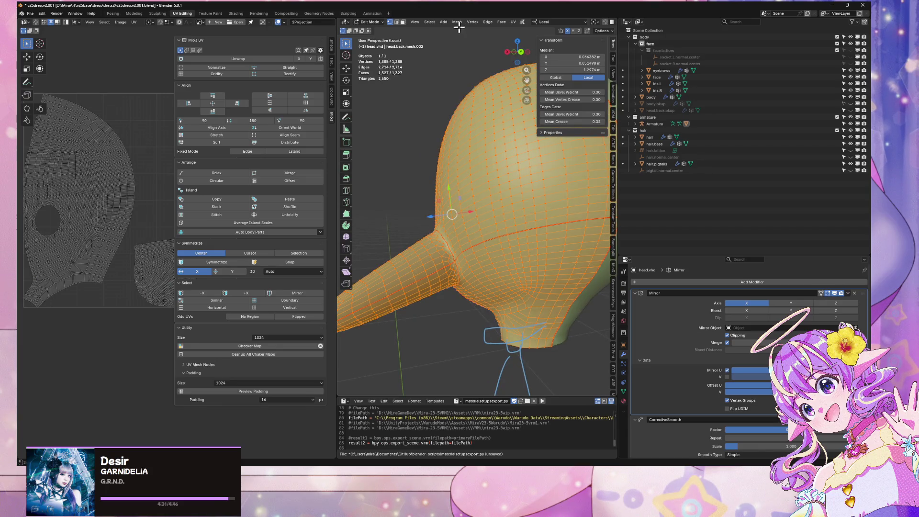
pyautogui.click(513, 22)
pyautogui.click(531, 44)
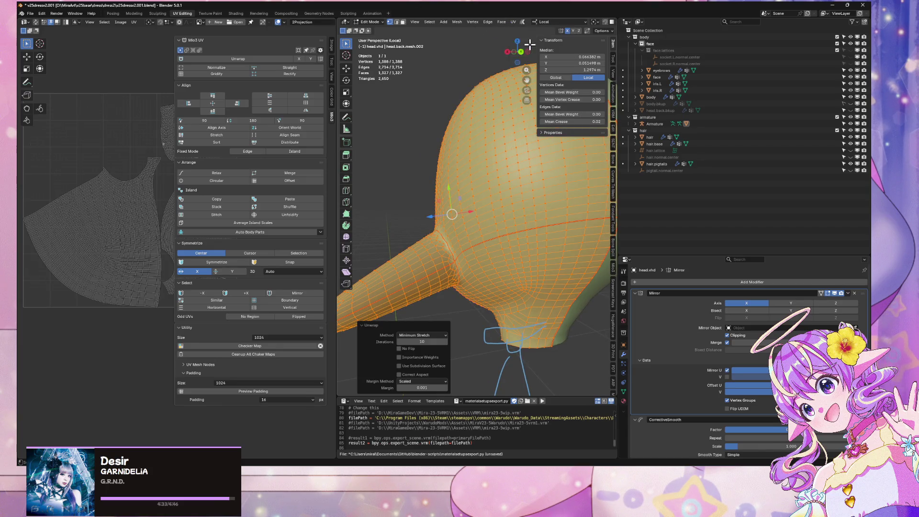
pyautogui.scroll(1, 83, 184)
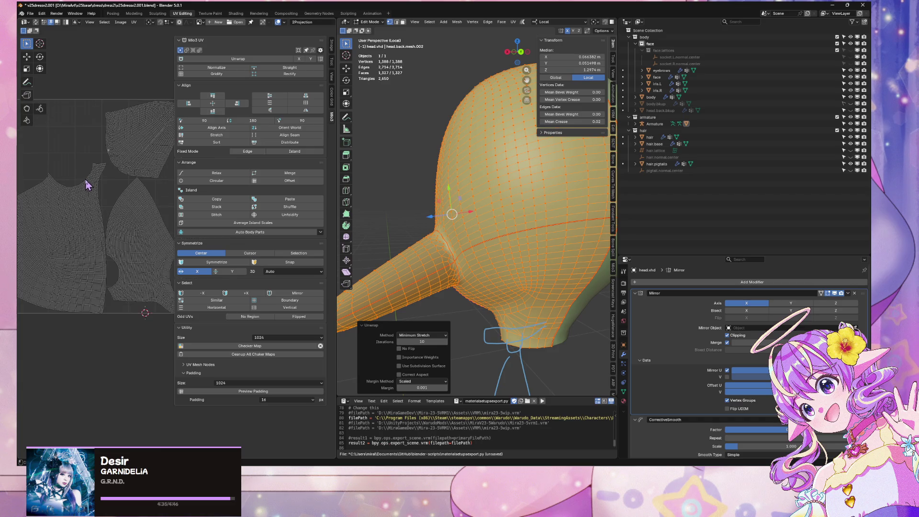
pyautogui.scroll(-1, 153, 229)
pyautogui.scroll(1, 152, 230)
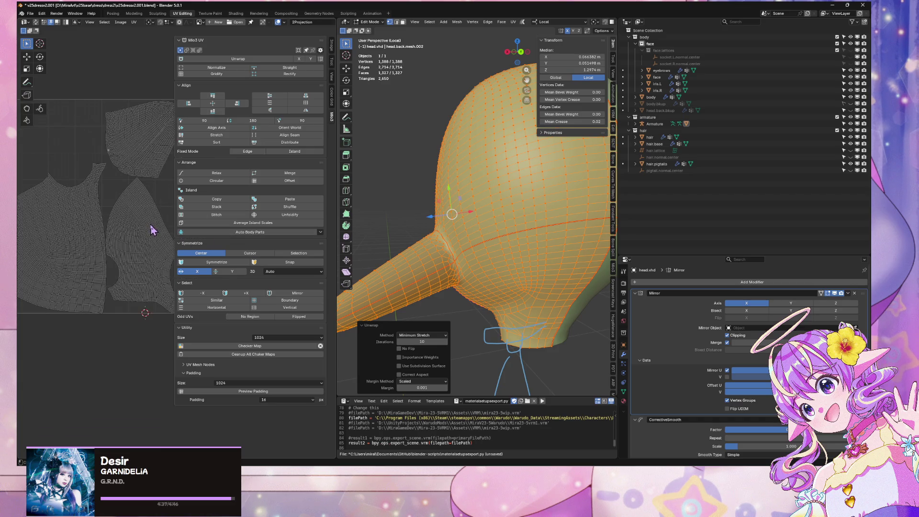
pyautogui.scroll(1, 144, 229)
pyautogui.scroll(2, 154, 242)
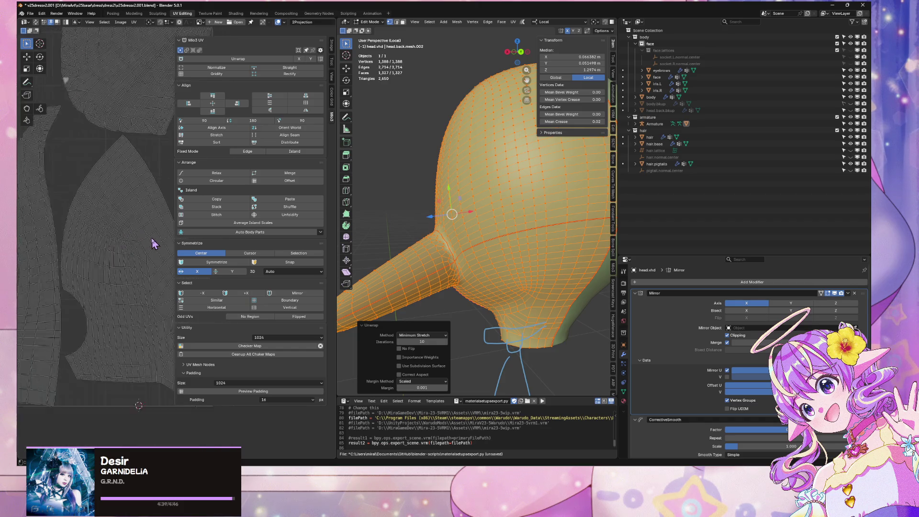
pyautogui.scroll(-2, 146, 229)
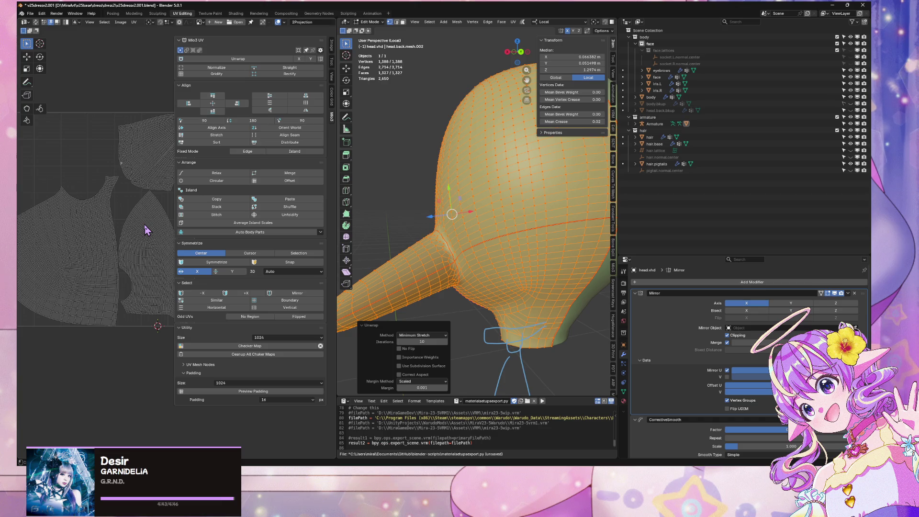
pyautogui.moveTo(546, 206)
pyautogui.mouseDown(button='middle')
pyautogui.moveTo(551, 200)
pyautogui.moveTo(448, 210)
pyautogui.moveTo(416, 191)
pyautogui.moveTo(429, 242)
pyautogui.moveTo(504, 251)
pyautogui.mouseUp(button='middle')
# Step: Leave isolated view to show the full body and make head.vhd the active object
pyautogui.scroll(-4, 416, 191)
pyautogui.scroll(4, 504, 252)
pyautogui.press('KP_Divide')
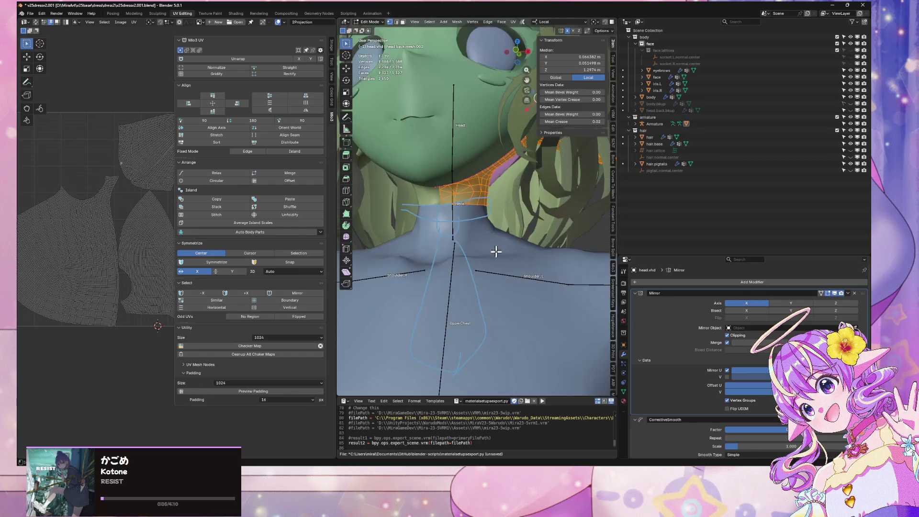
pyautogui.scroll(5, 492, 273)
pyautogui.moveTo(483, 267); pyautogui.dragTo(482, 259, button='middle')
pyautogui.press('Tab')
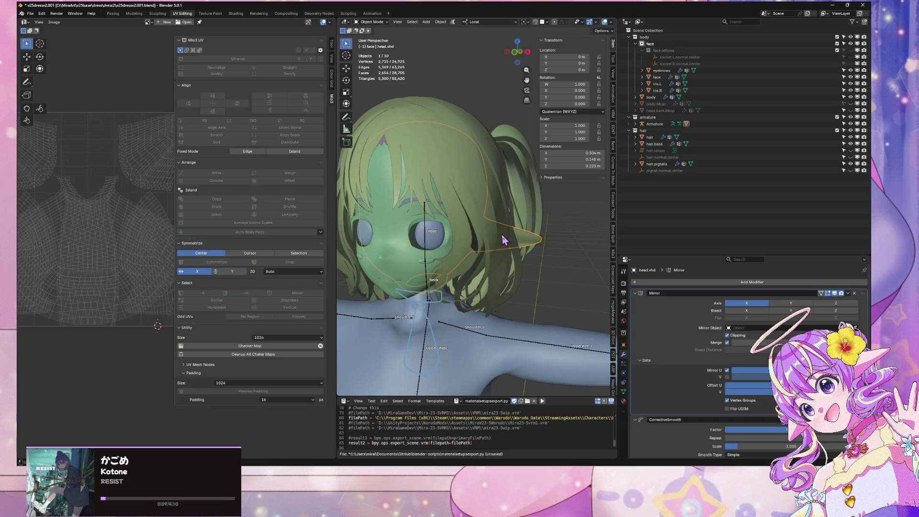
pyautogui.click(491, 252)
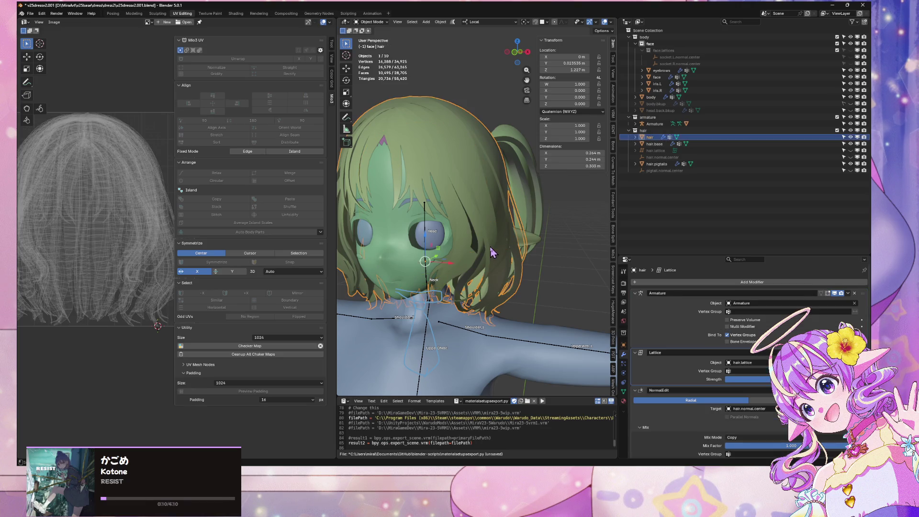
pyautogui.click(401, 268)
pyautogui.click(532, 243)
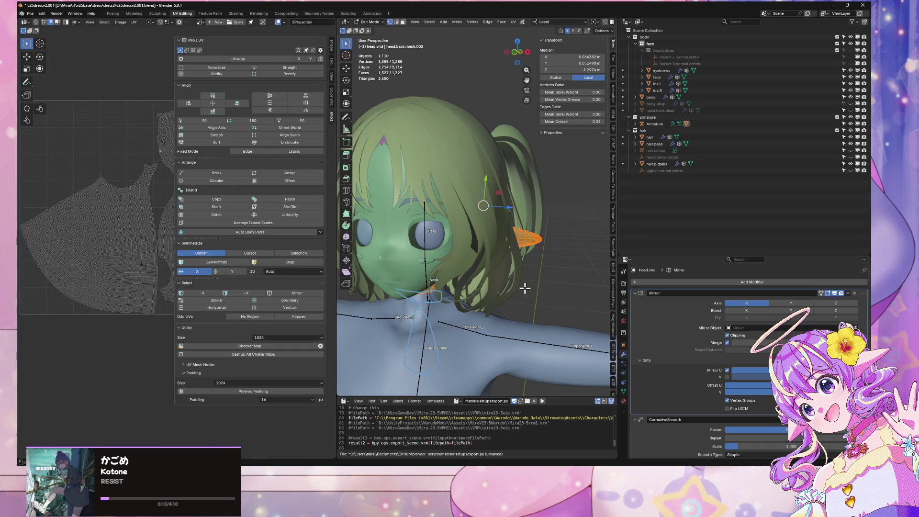
# Step: Edit only the single head piece and widen the UV editor, zooming onto its islands
pyautogui.press('a')
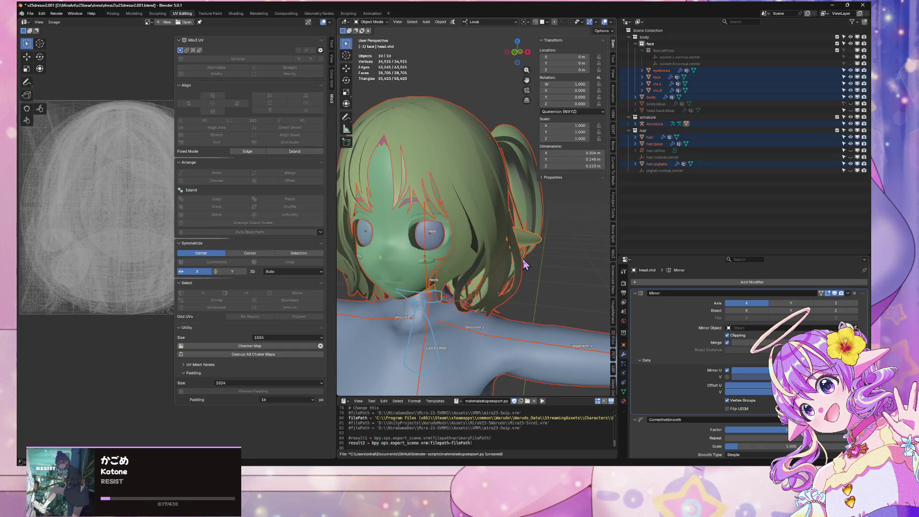
pyautogui.press('Tab')
pyautogui.press('Tab')
pyautogui.click(539, 241)
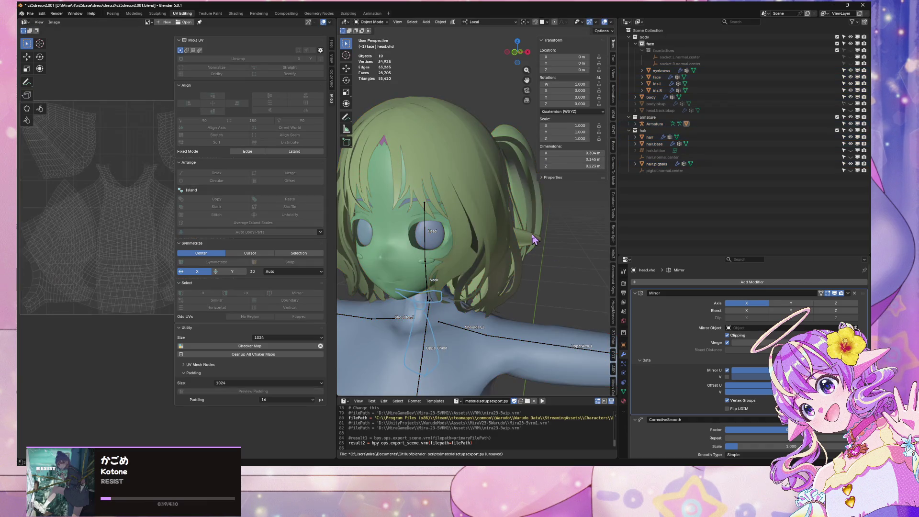
pyautogui.press('Tab')
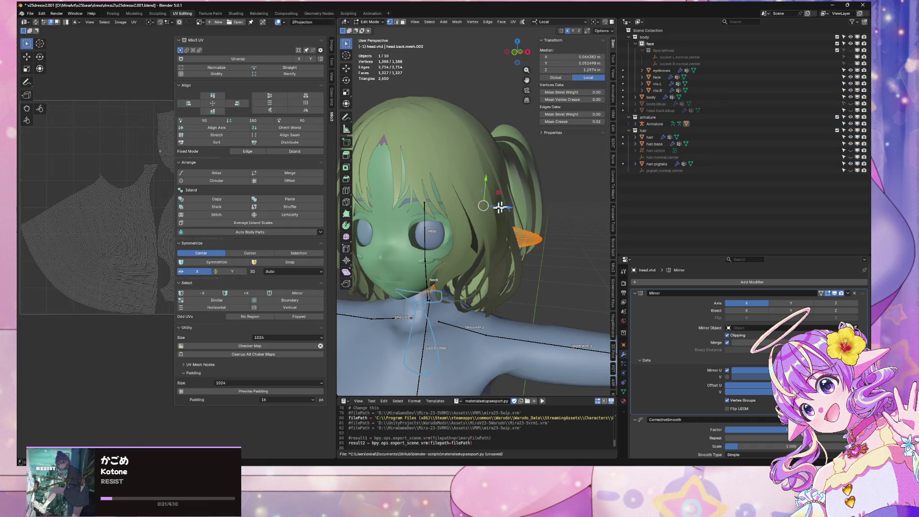
pyautogui.scroll(-2, 148, 254)
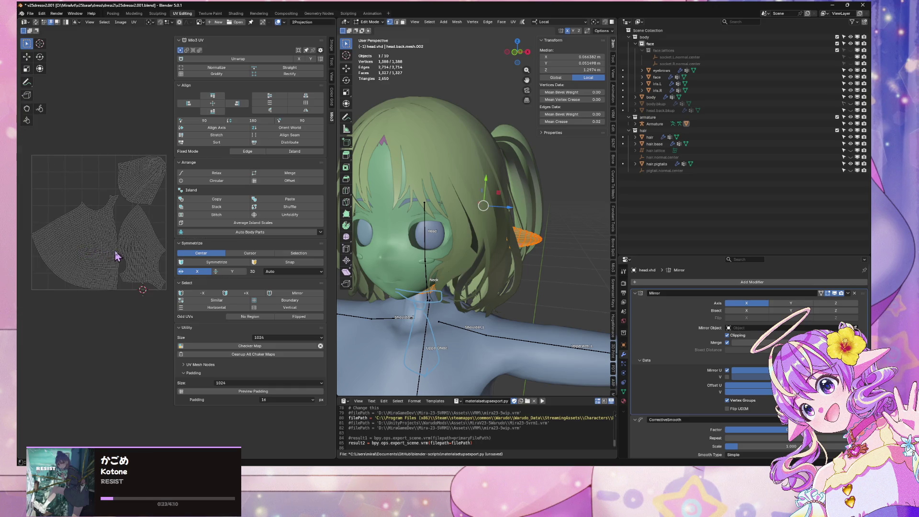
pyautogui.scroll(3, 116, 256)
pyautogui.moveTo(127, 257)
pyautogui.mouseDown(button='middle')
pyautogui.moveTo(178, 271)
pyautogui.moveTo(162, 270)
pyautogui.mouseUp(button='middle')
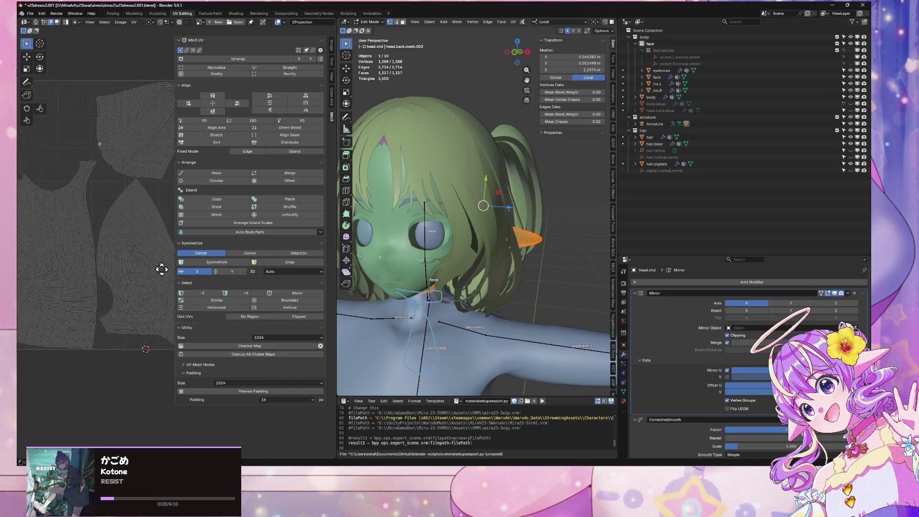
pyautogui.scroll(-3, 156, 287)
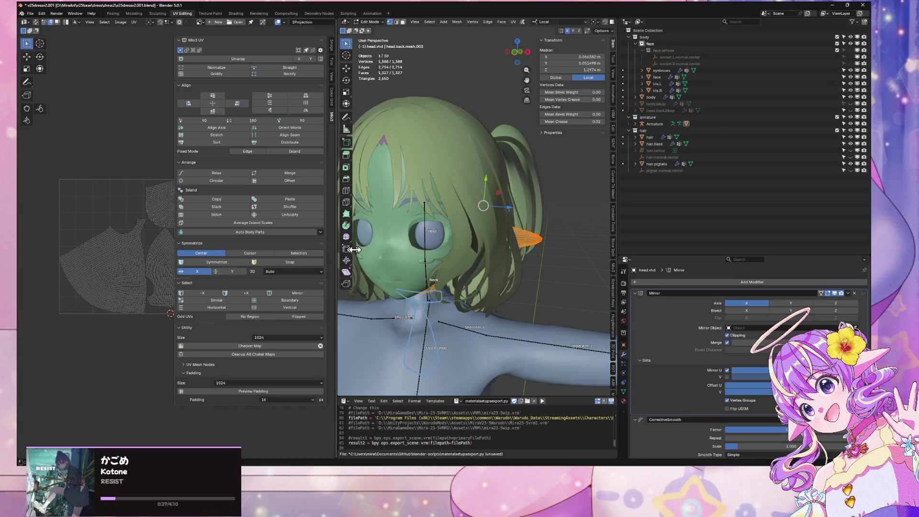
pyautogui.moveTo(354, 250); pyautogui.dragTo(526, 249)
pyautogui.scroll(4, 330, 268)
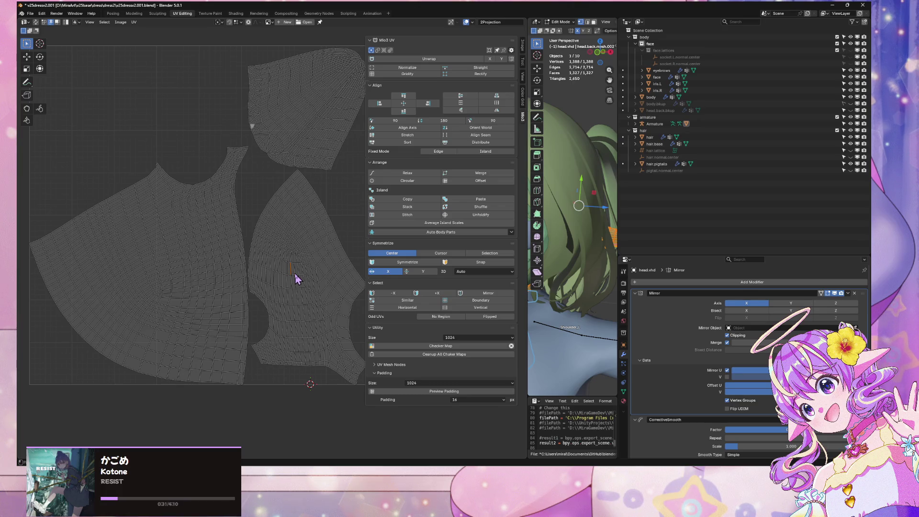
# Step: Shrink the top UV island to about 0.7 and make the right island smaller
pyautogui.press('l')
pyautogui.scroll(-2, 279, 148)
pyautogui.scroll(1, 279, 185)
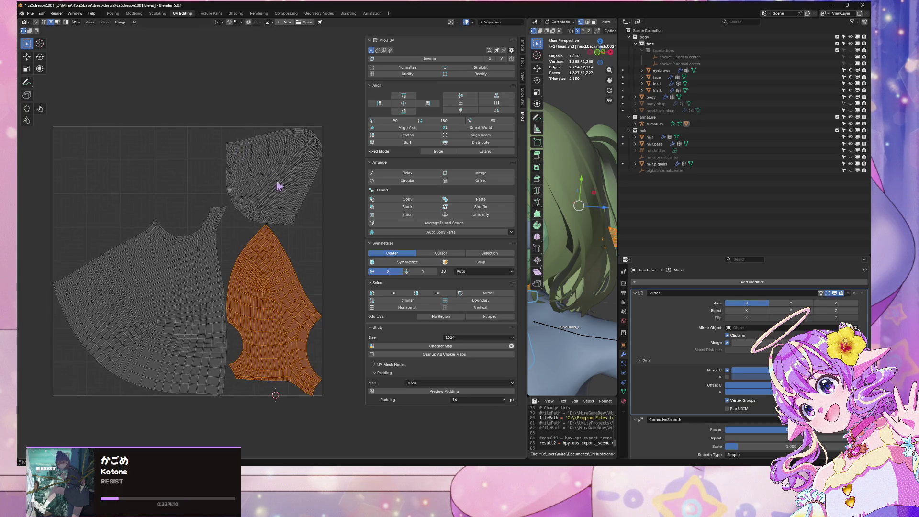
pyautogui.click(285, 190)
pyautogui.press('l')
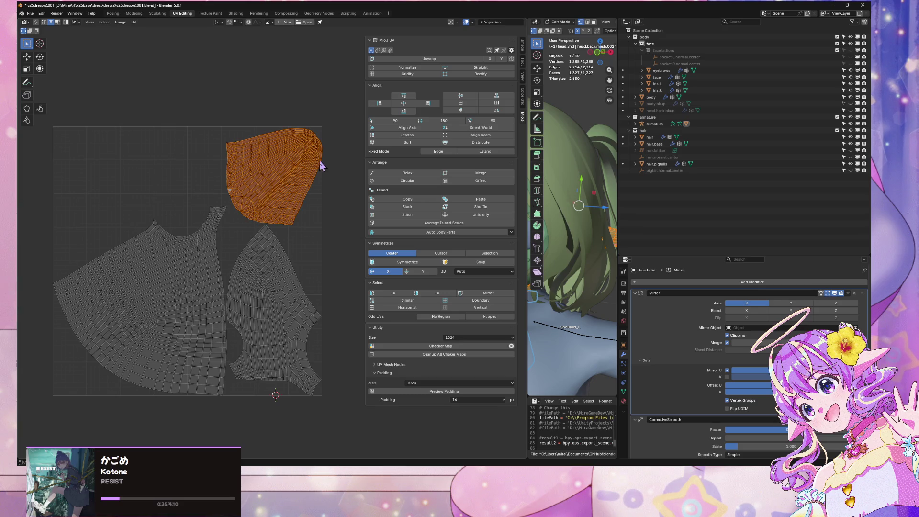
pyautogui.press('s')
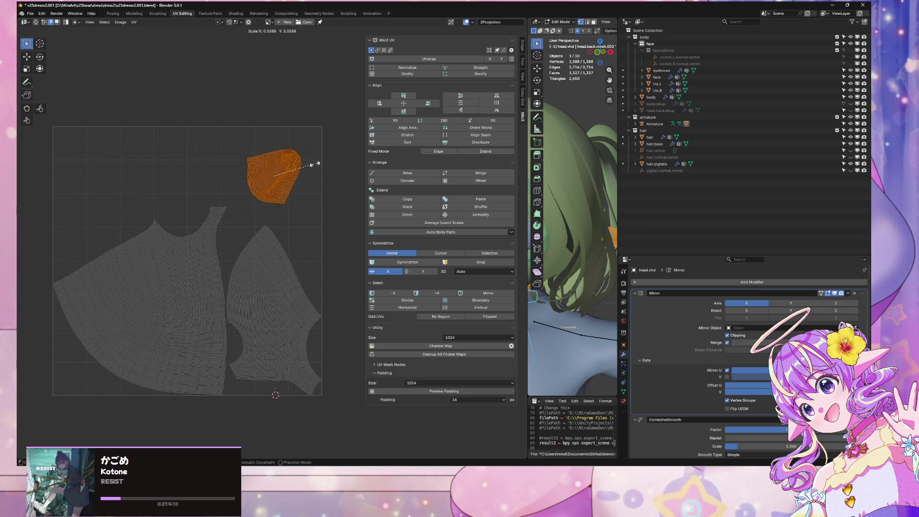
pyautogui.click(324, 157)
pyautogui.click(269, 262)
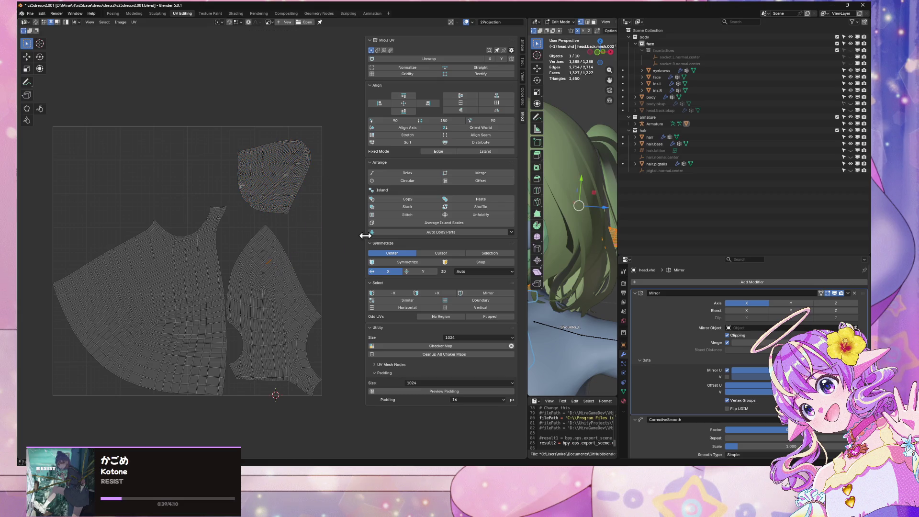
pyautogui.press('l')
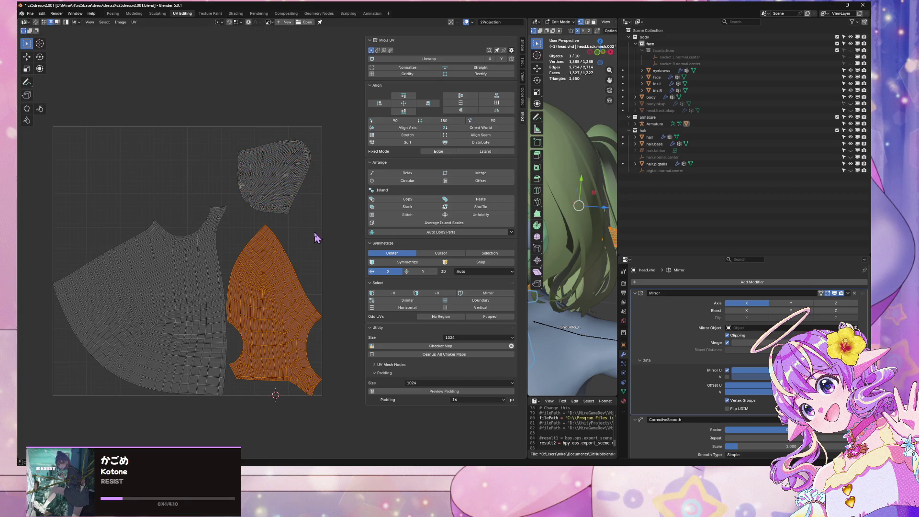
pyautogui.press('s')
pyautogui.click(304, 257)
# Step: Shrink the left island to about 0.7, rotate it -22.5 degrees, and move it left
pyautogui.click(196, 270)
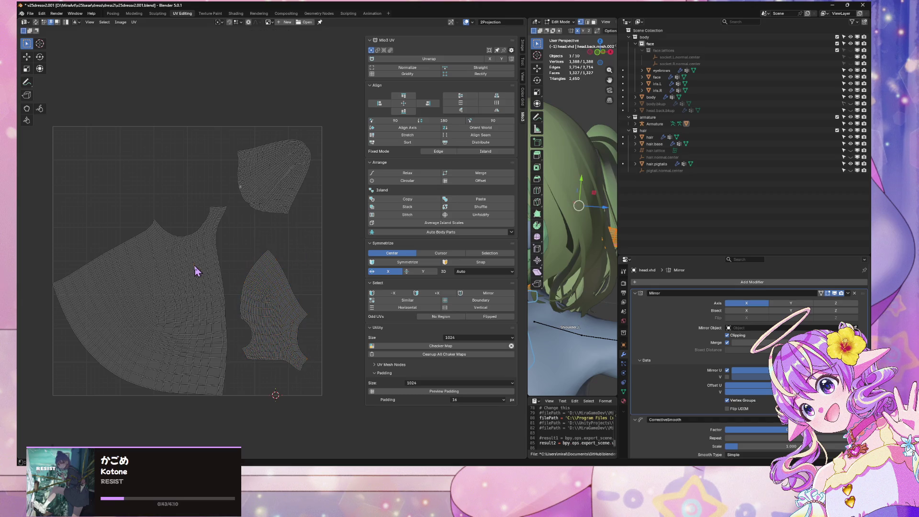
pyautogui.press('l')
pyautogui.press('s')
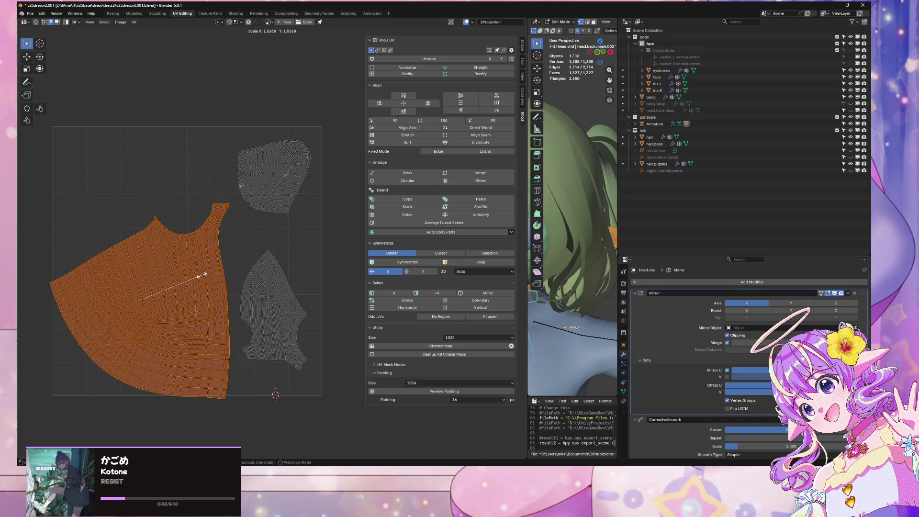
pyautogui.click(184, 287)
pyautogui.write('r-22.5')
pyautogui.press('Return')
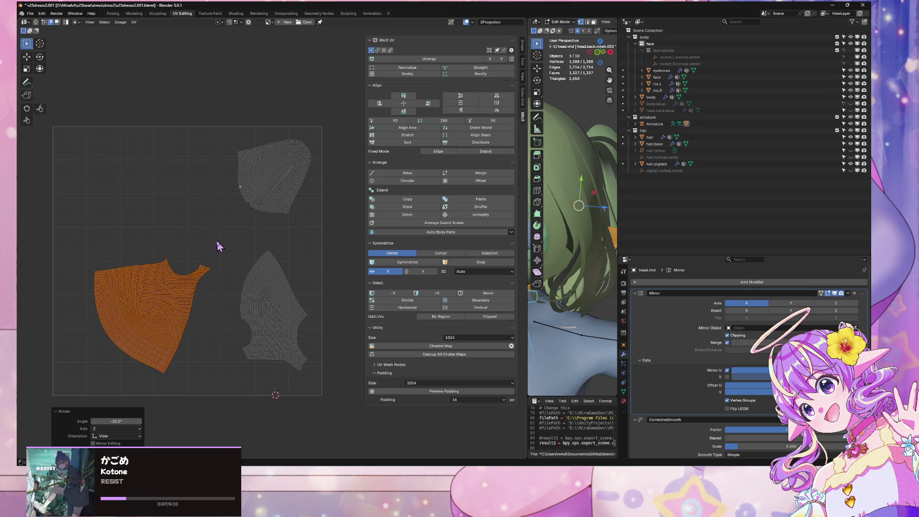
pyautogui.press('g')
pyautogui.click(267, 206)
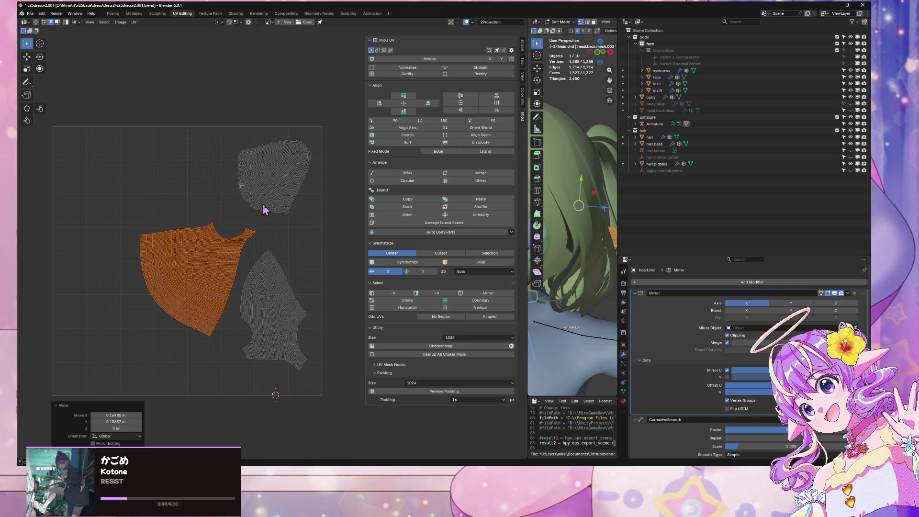
# Step: Move the bottom-right UV island lower and to the right
pyautogui.click(293, 337)
pyautogui.press('l')
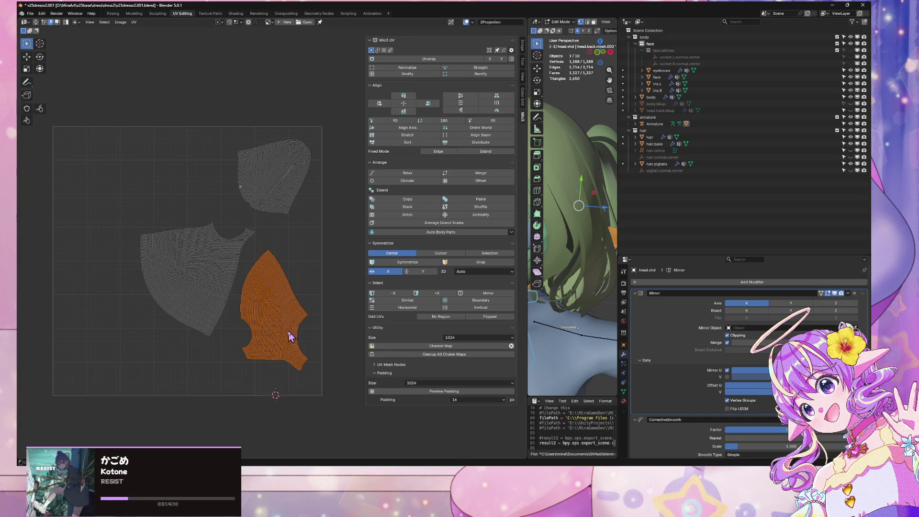
pyautogui.press('g')
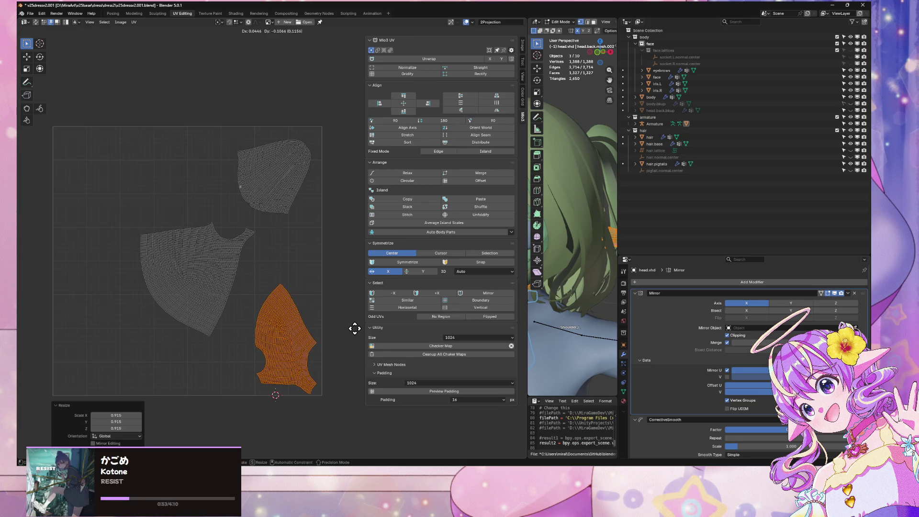
pyautogui.click(352, 324)
pyautogui.hotkey('alt', 'a')
# Step: Move the left island right, rotate it -18.3 degrees, shrink it slightly and nudge it up
pyautogui.press('l')
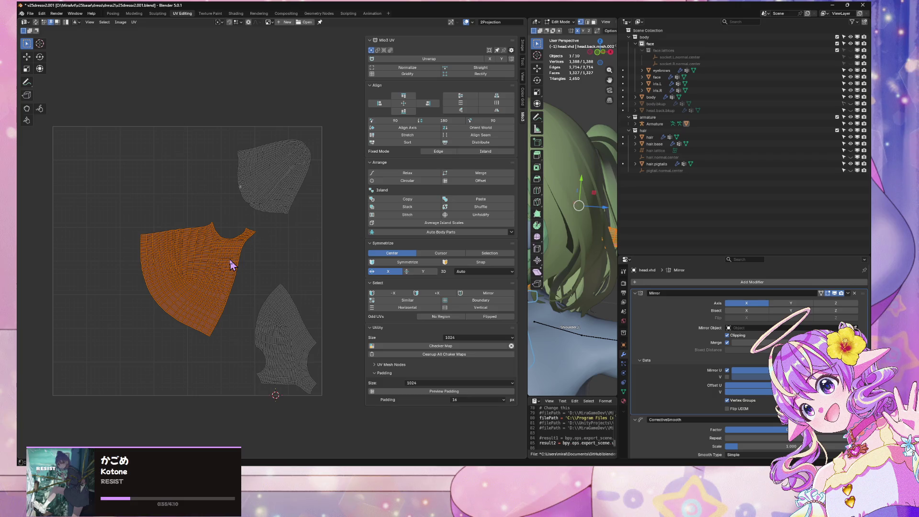
pyautogui.press('g')
pyautogui.click(281, 258)
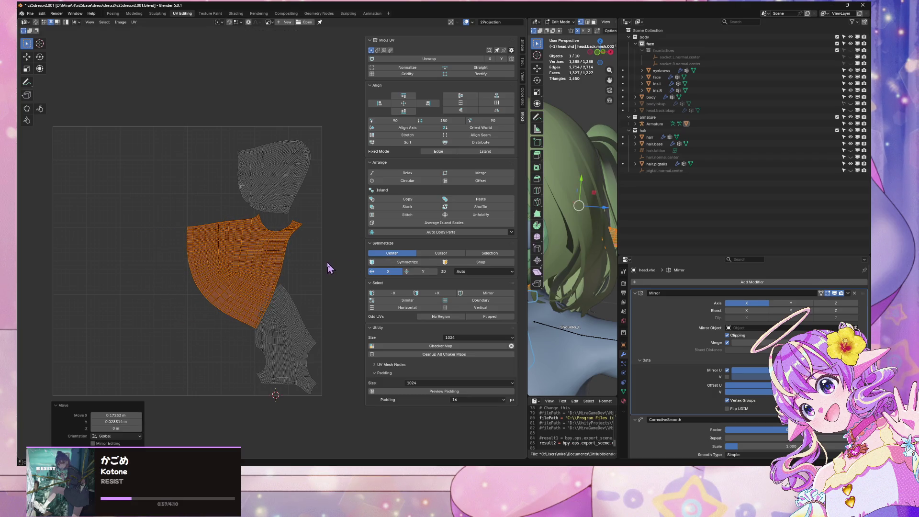
pyautogui.press('r')
pyautogui.click(332, 287)
pyautogui.press('s')
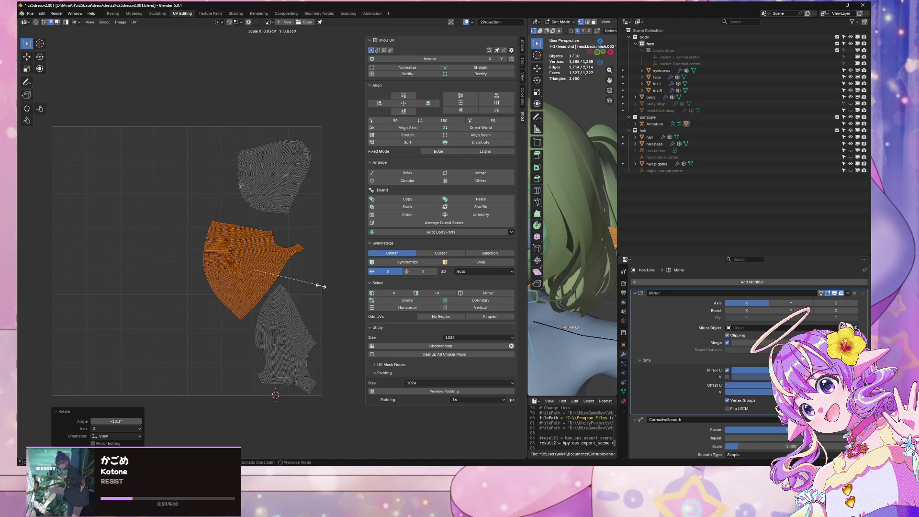
pyautogui.click(324, 286)
pyautogui.press('g')
pyautogui.click(320, 281)
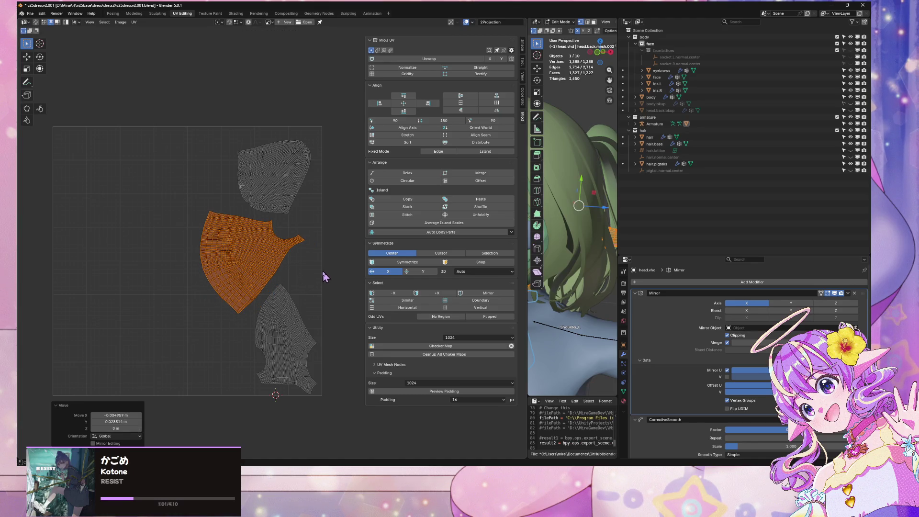
pyautogui.press('s')
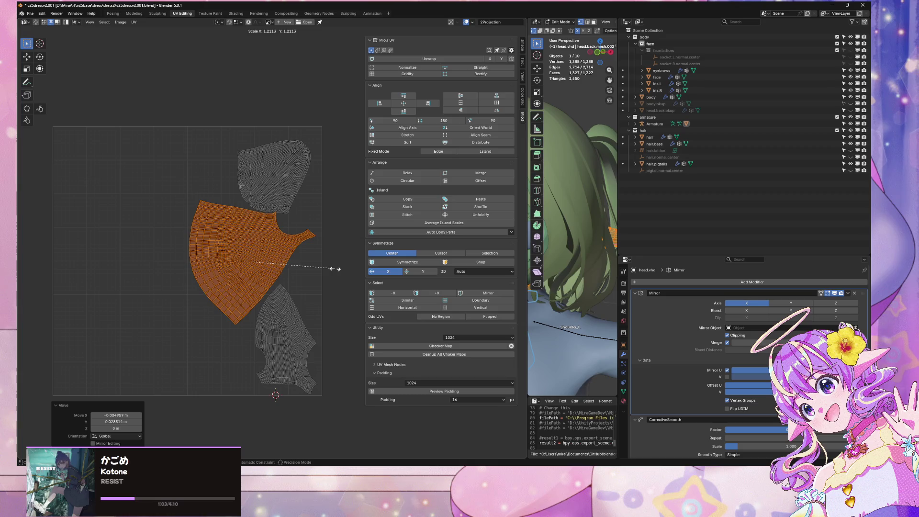
# Step: Cancel the enlargement and return to Edit Mode with the lower UV island selected
pyautogui.press('Escape')
pyautogui.press('Tab')
pyautogui.scroll(-1, 277, 222)
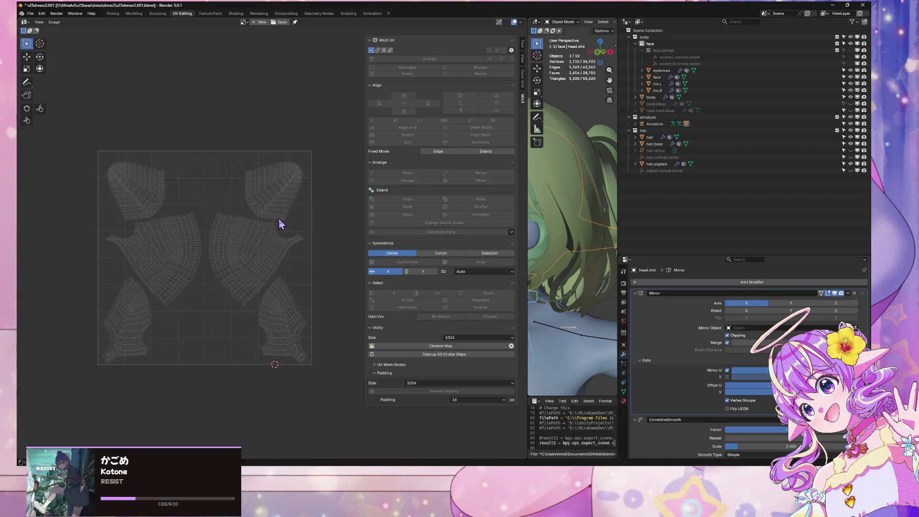
pyautogui.press('Tab')
pyautogui.click(287, 329)
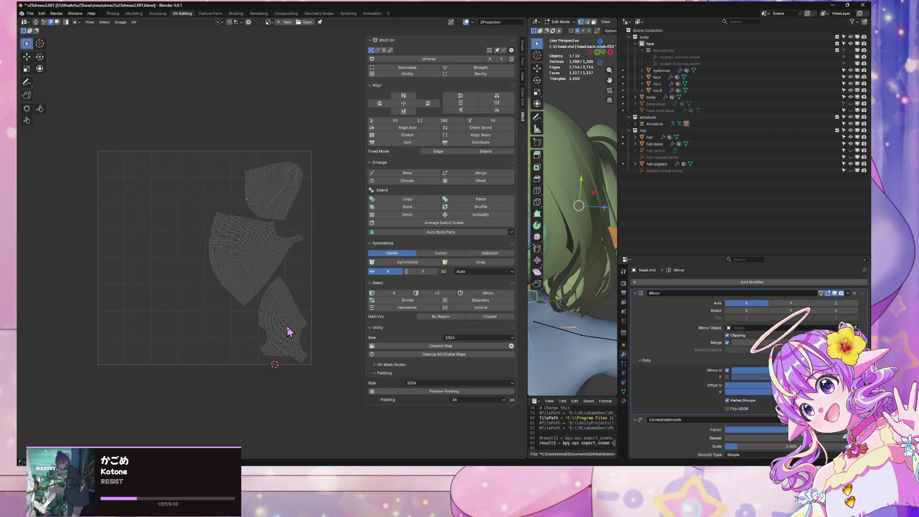
pyautogui.press('l')
# Step: Rotate the lower island to -23.2 degrees and enlarge it to 1.078
pyautogui.press('r')
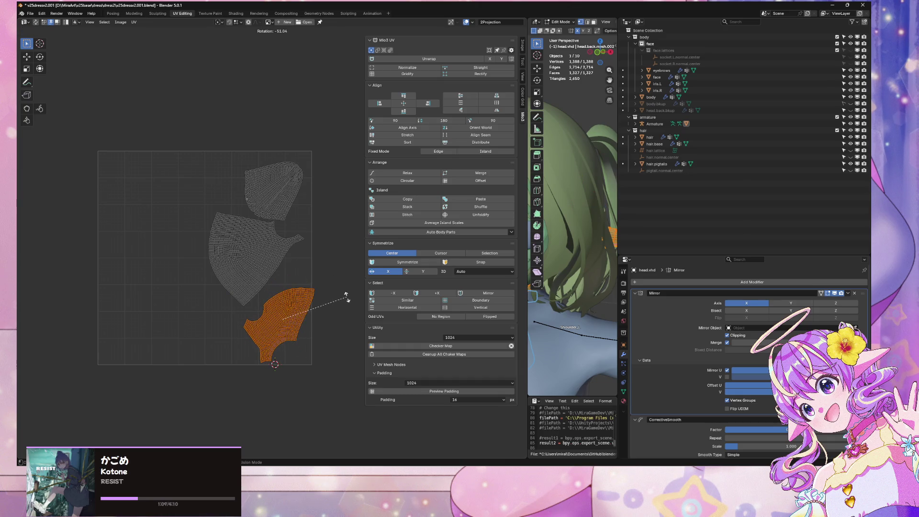
pyautogui.click(338, 301)
pyautogui.press('g')
pyautogui.press('Escape')
pyautogui.press('r')
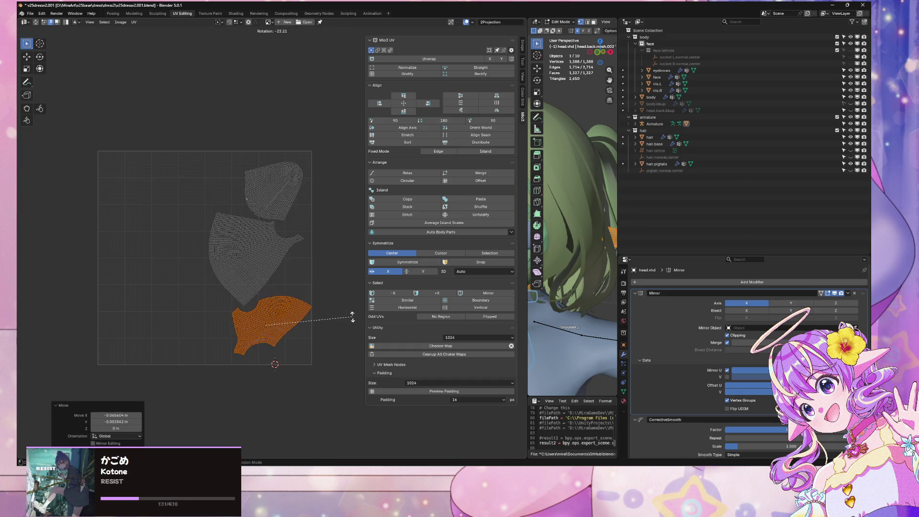
pyautogui.click(352, 320)
pyautogui.press('s')
pyautogui.click(360, 314)
# Step: Rotate the lower island a further -16.2 degrees, rescale it to 0.883 overall, and nudge it
pyautogui.press('g')
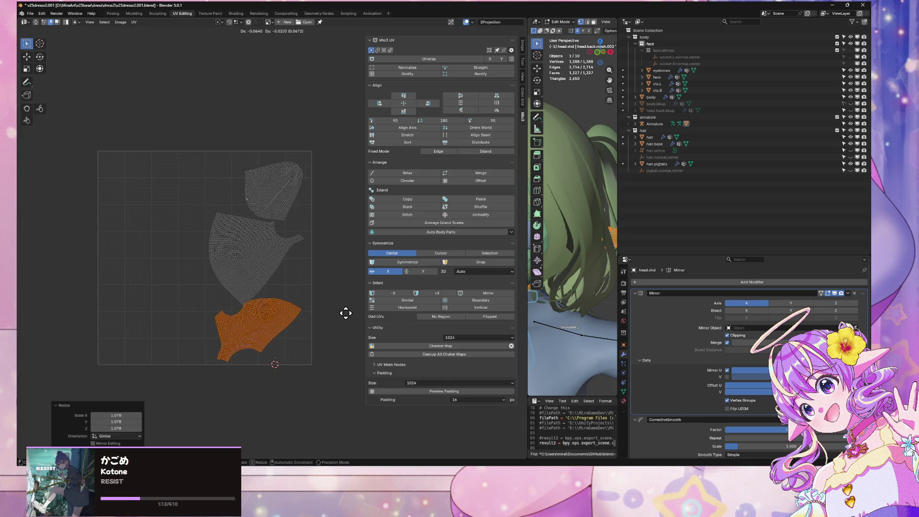
pyautogui.press('Escape')
pyautogui.press('r')
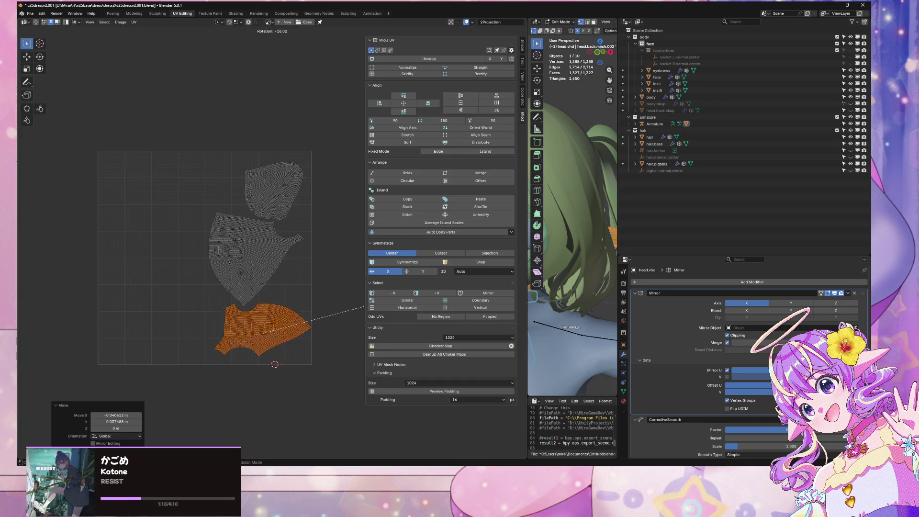
pyautogui.click(363, 297)
pyautogui.press('s')
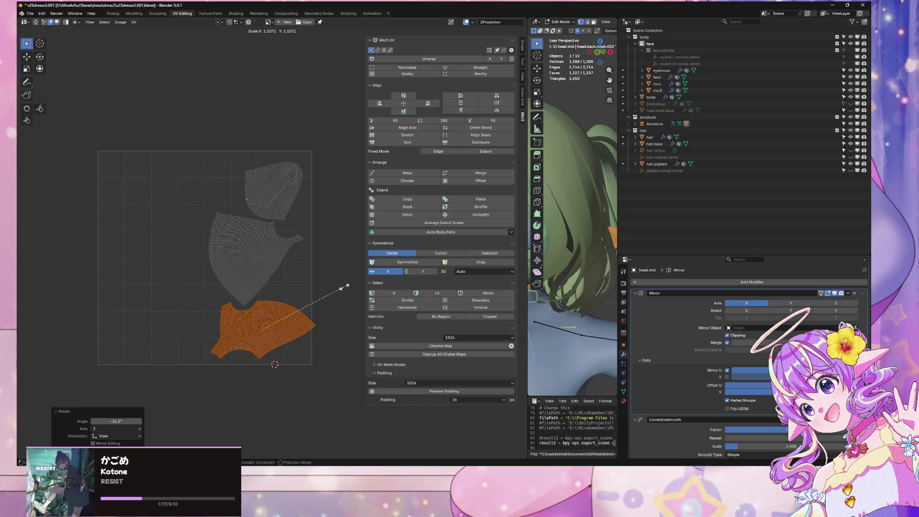
pyautogui.click(346, 286)
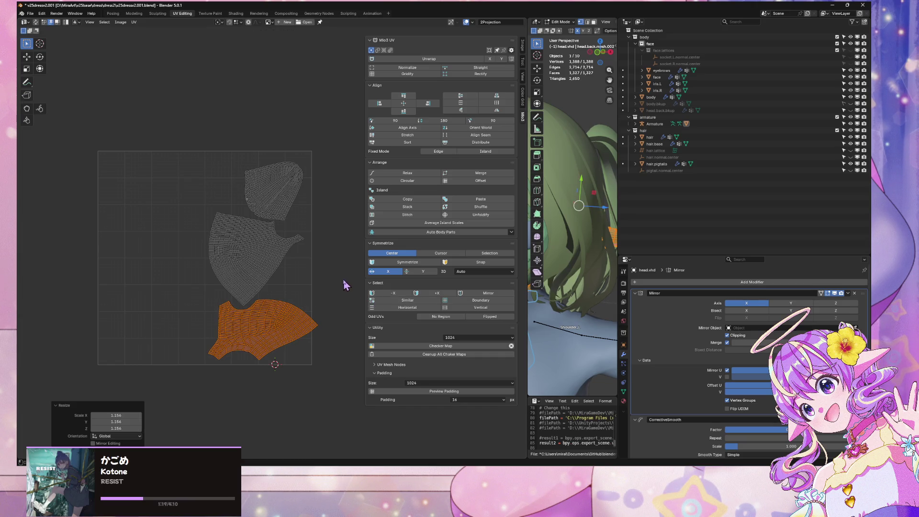
pyautogui.press('s')
pyautogui.click(322, 299)
pyautogui.press('s')
pyautogui.press('g')
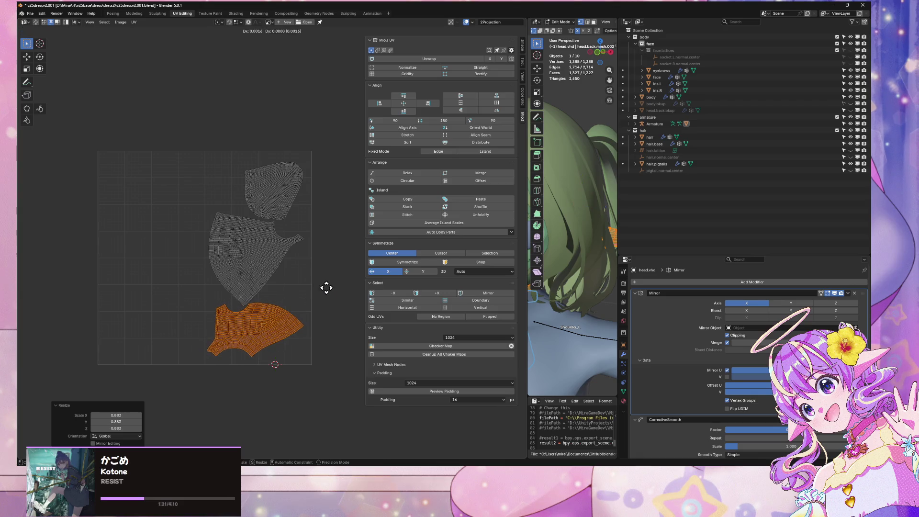
pyautogui.click(329, 289)
# Step: Rotate the top UV island about -21 degrees and return to Object Mode
pyautogui.click(318, 229)
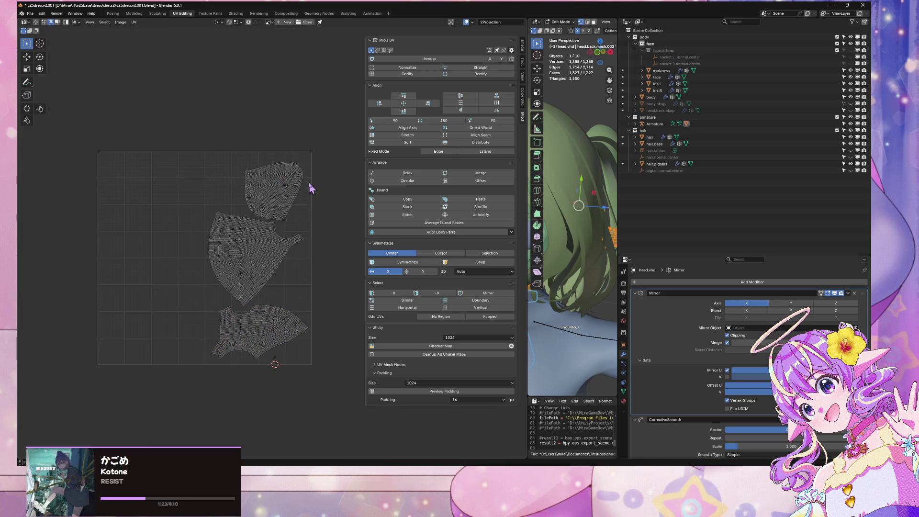
pyautogui.click(311, 187)
pyautogui.press('r')
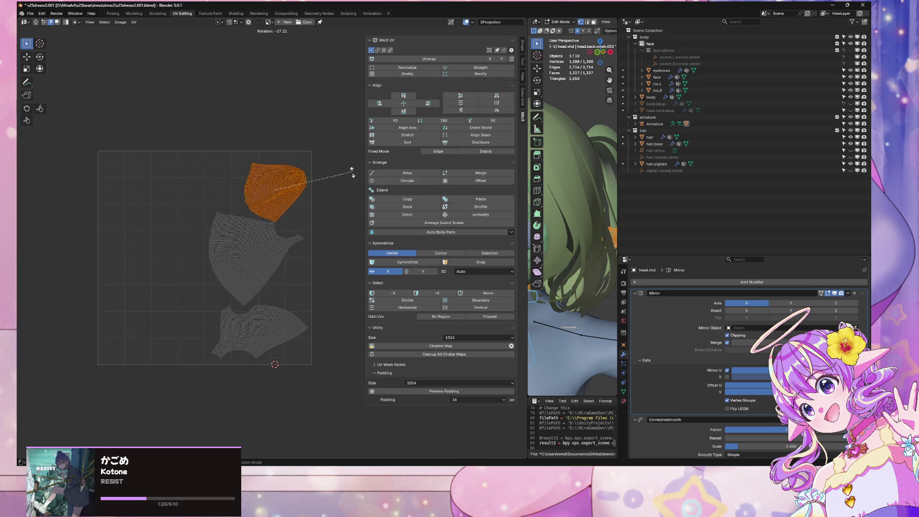
pyautogui.click(355, 183)
pyautogui.press('s')
pyautogui.press('x')
pyautogui.press('Escape')
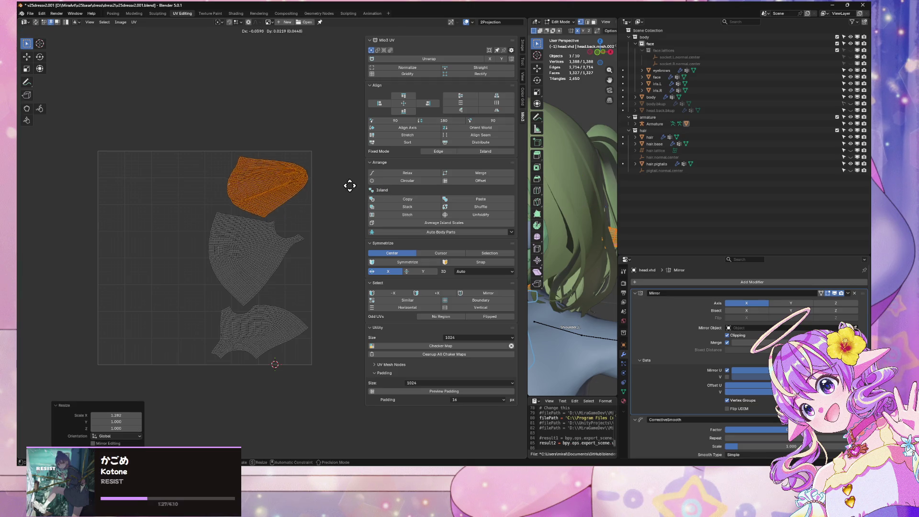
pyautogui.press('Tab')
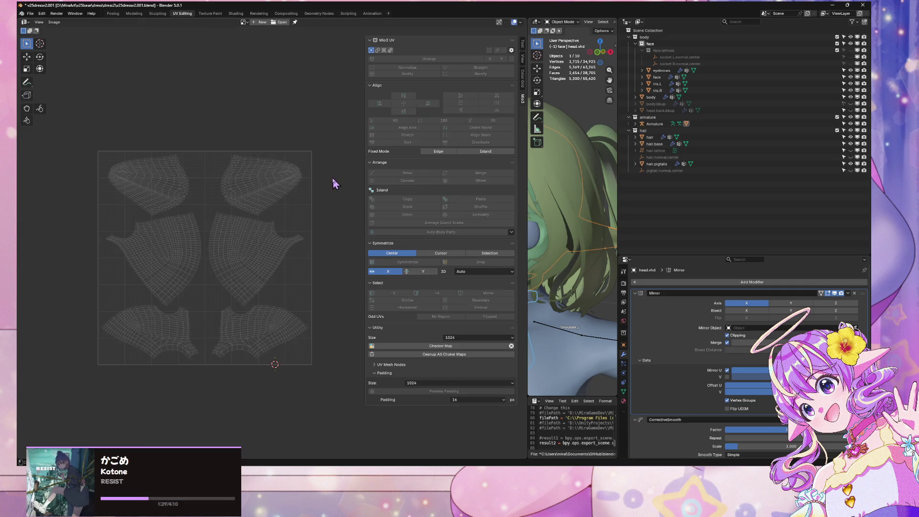
# Step: Change the face material's surface shader to Toon BSDF with Diffuse component, then enter the Modeling workspace
pyautogui.click(623, 401)
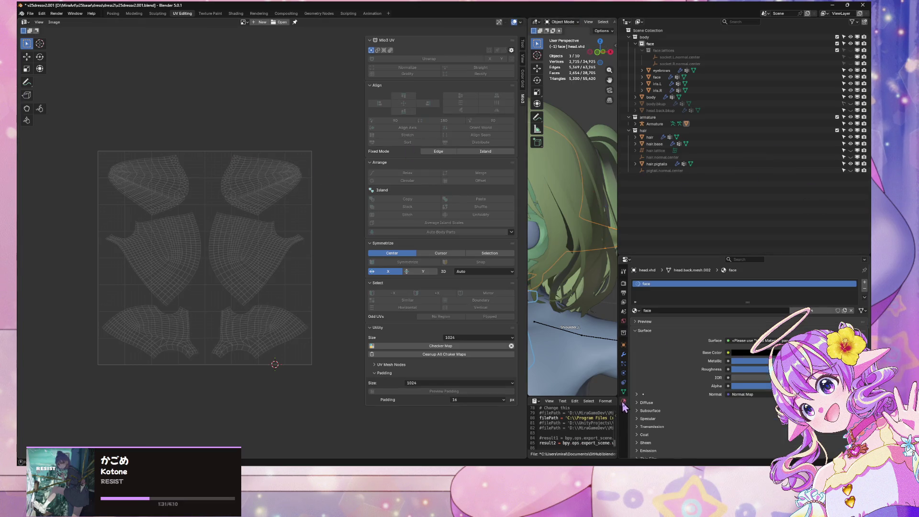
pyautogui.scroll(3, 571, 249)
pyautogui.moveTo(572, 248)
pyautogui.mouseDown(button='middle')
pyautogui.moveTo(541, 258)
pyautogui.moveTo(544, 246)
pyautogui.mouseUp(button='middle')
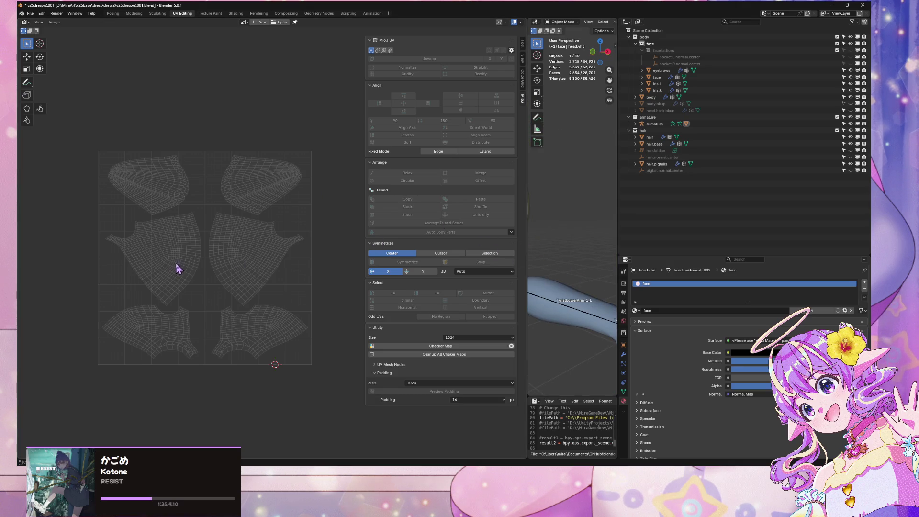
pyautogui.click(761, 341)
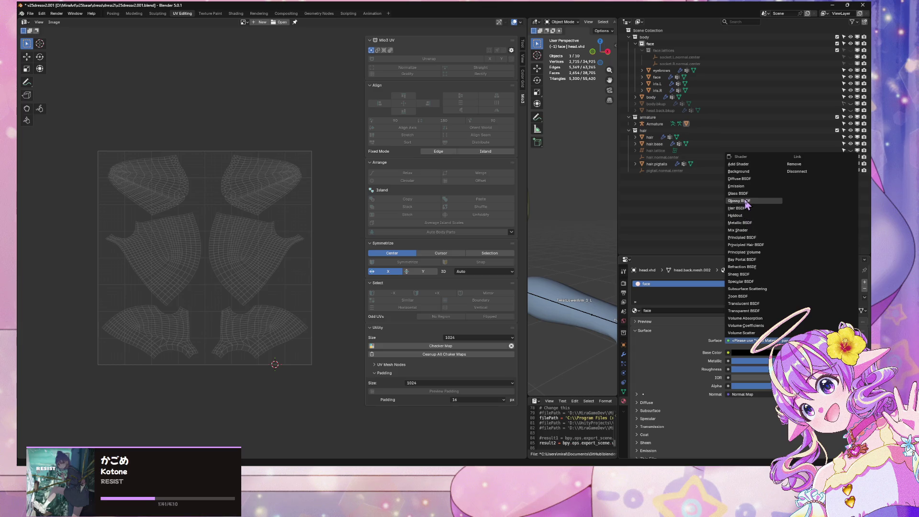
pyautogui.click(747, 296)
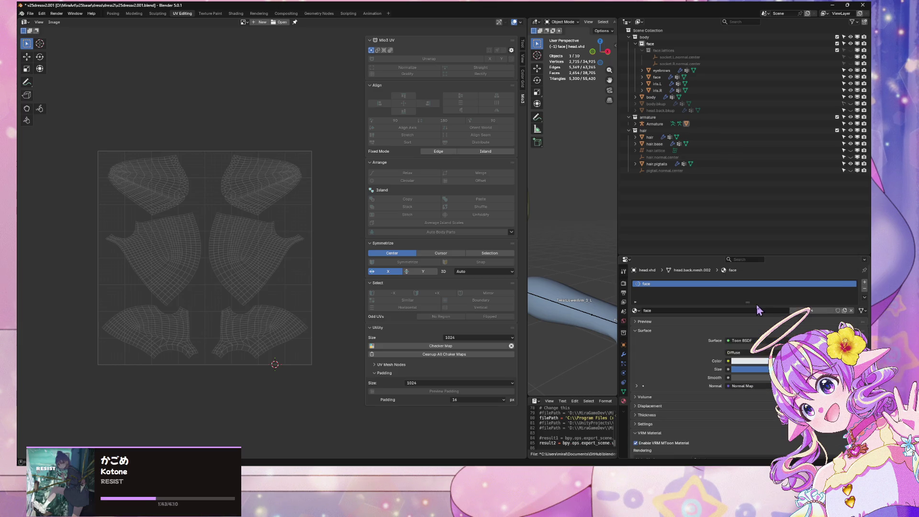
pyautogui.click(739, 352)
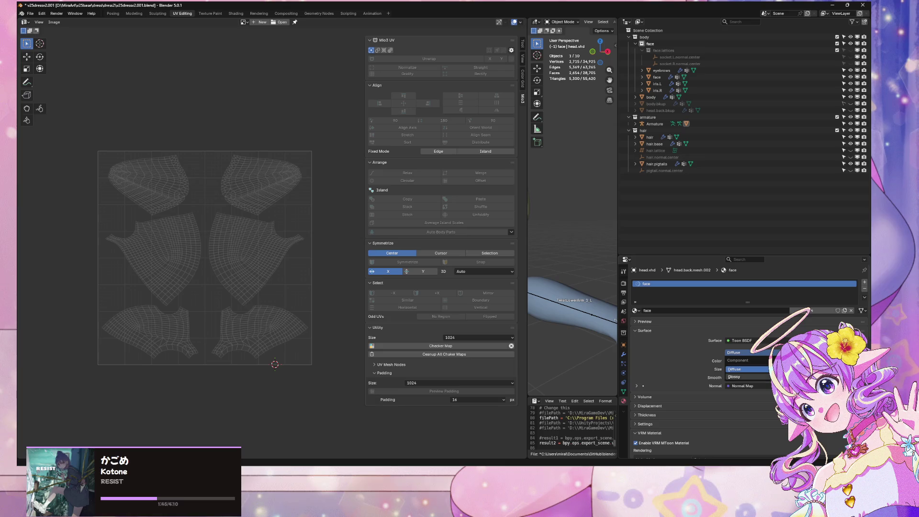
pyautogui.click(737, 377)
pyautogui.click(739, 353)
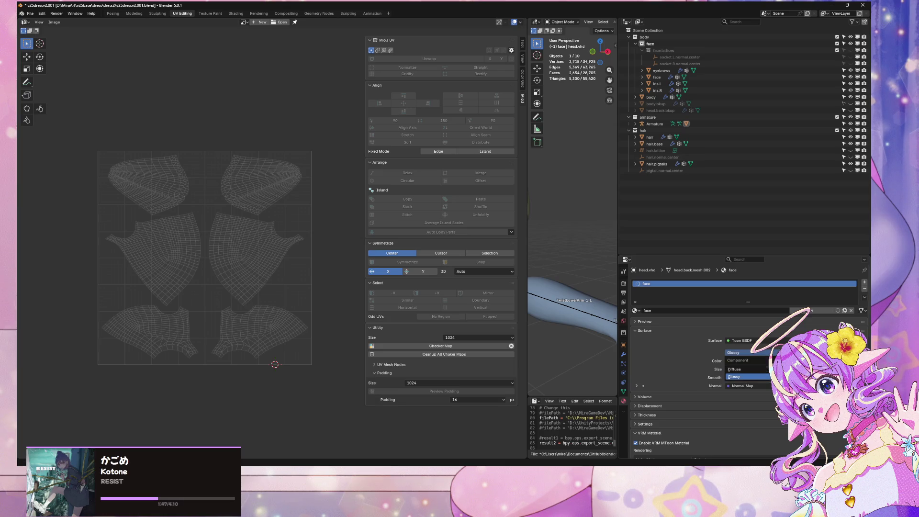
pyautogui.click(737, 370)
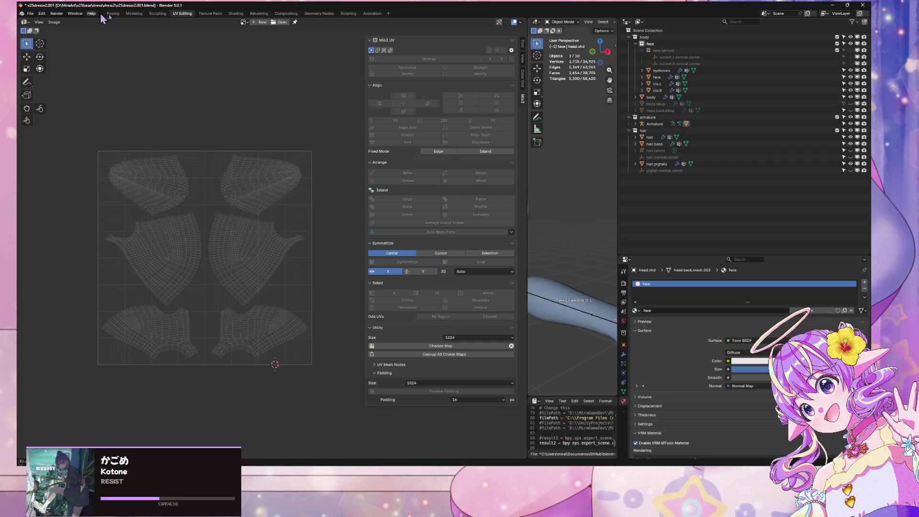
pyautogui.click(134, 14)
pyautogui.moveTo(389, 152)
pyautogui.mouseDown(button='middle')
pyautogui.moveTo(403, 154)
pyautogui.moveTo(372, 216)
pyautogui.mouseUp(button='middle')
# Step: Switch to Material Preview shading and isolate the head mesh in Local View
pyautogui.scroll(5, 372, 217)
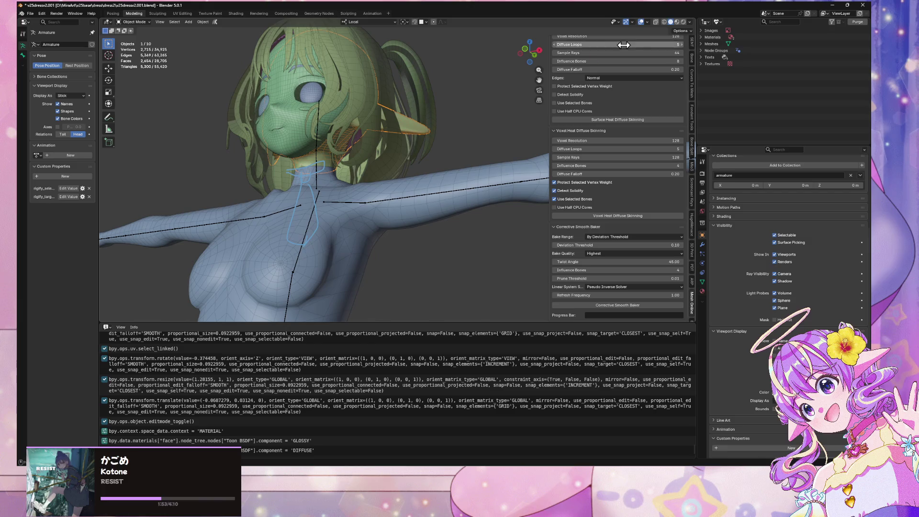
pyautogui.click(677, 22)
pyautogui.scroll(4, 282, 167)
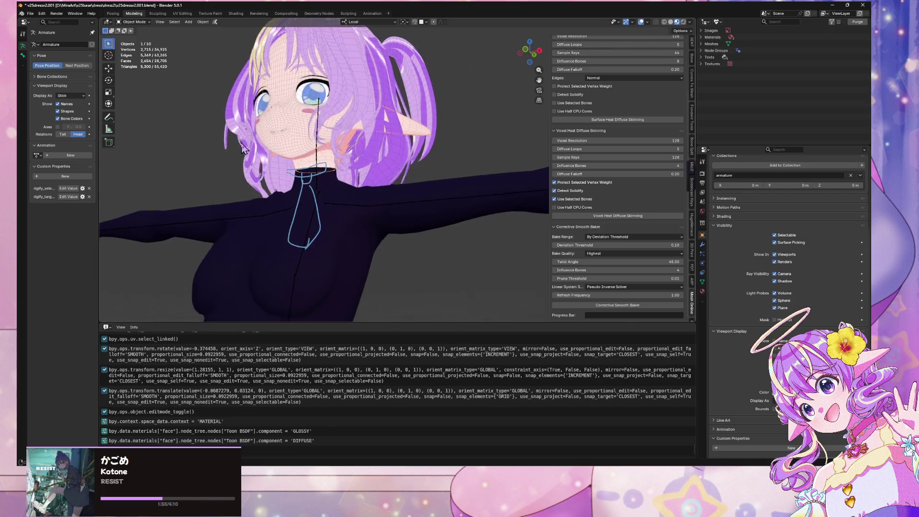
pyautogui.scroll(-5, 282, 168)
pyautogui.press('KP_Divide')
pyautogui.moveTo(283, 167); pyautogui.dragTo(406, 217, button='middle')
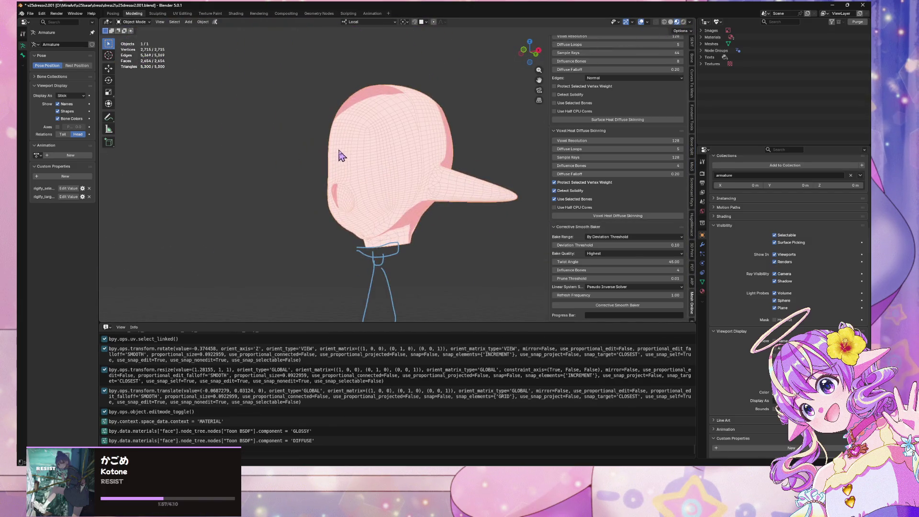
# Step: Show the head mesh's Material properties and make the material slot list taller
pyautogui.click(702, 291)
pyautogui.scroll(5, 386, 171)
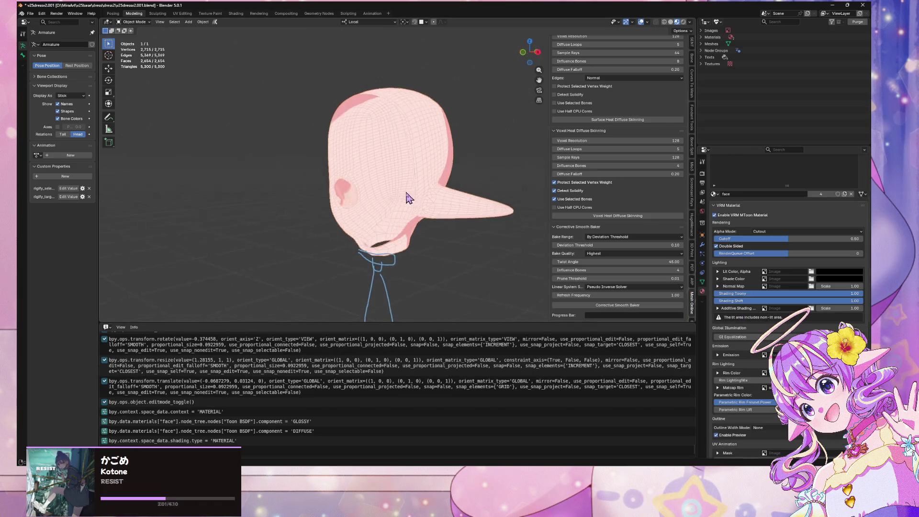
pyautogui.press('Tab')
pyautogui.moveTo(438, 206); pyautogui.dragTo(489, 252, button='middle')
pyautogui.press('Tab')
pyautogui.moveTo(787, 186); pyautogui.dragTo(783, 278)
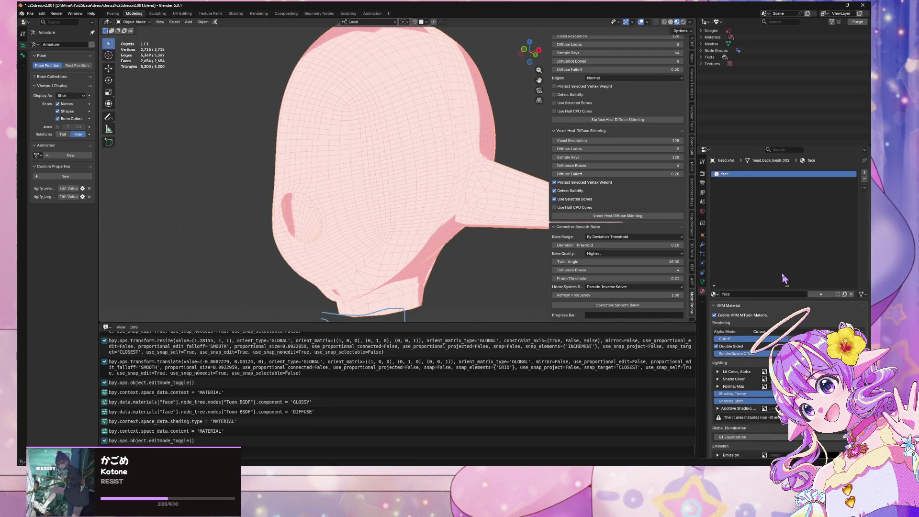
pyautogui.scroll(-3, 464, 164)
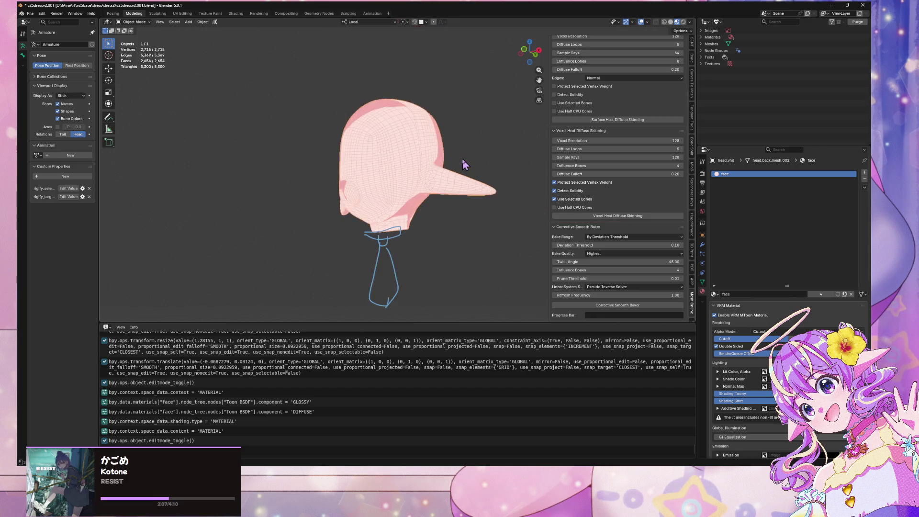
pyautogui.moveTo(465, 164); pyautogui.dragTo(466, 129, button='middle')
pyautogui.scroll(3, 466, 129)
pyautogui.scroll(4, 416, 177)
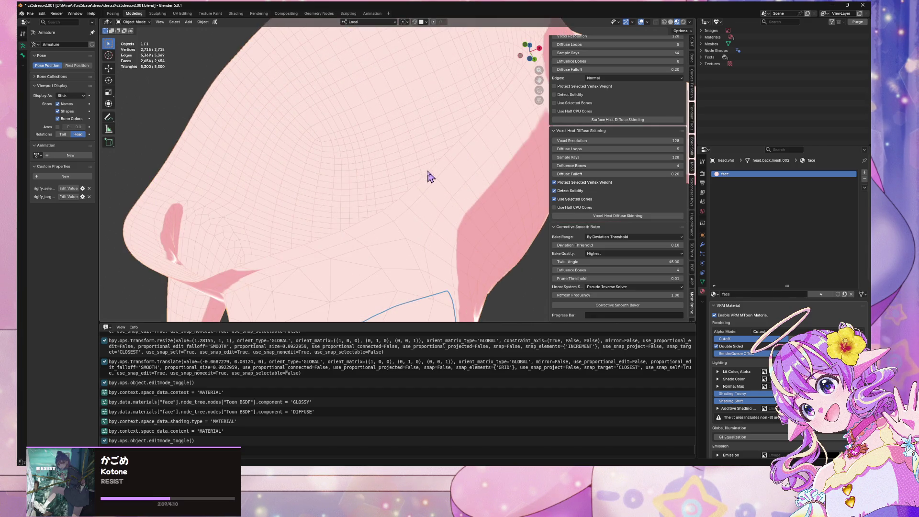
pyautogui.scroll(-5, 430, 177)
pyautogui.scroll(2, 425, 197)
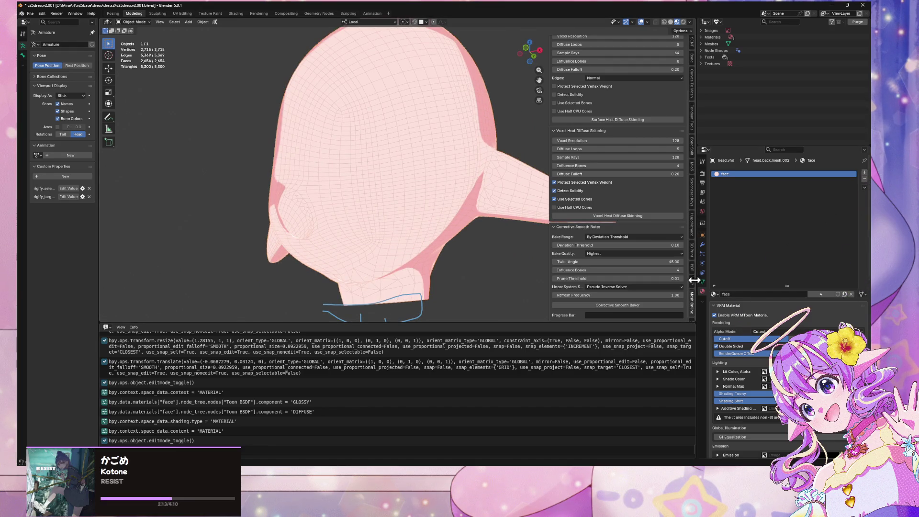
# Step: Add an empty second material slot below the face material
pyautogui.click(714, 295)
pyautogui.click(735, 297)
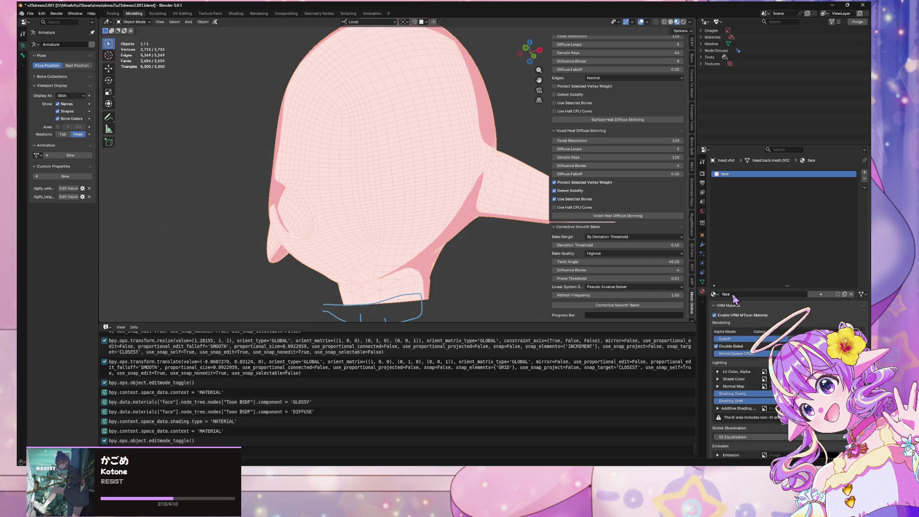
pyautogui.click(864, 173)
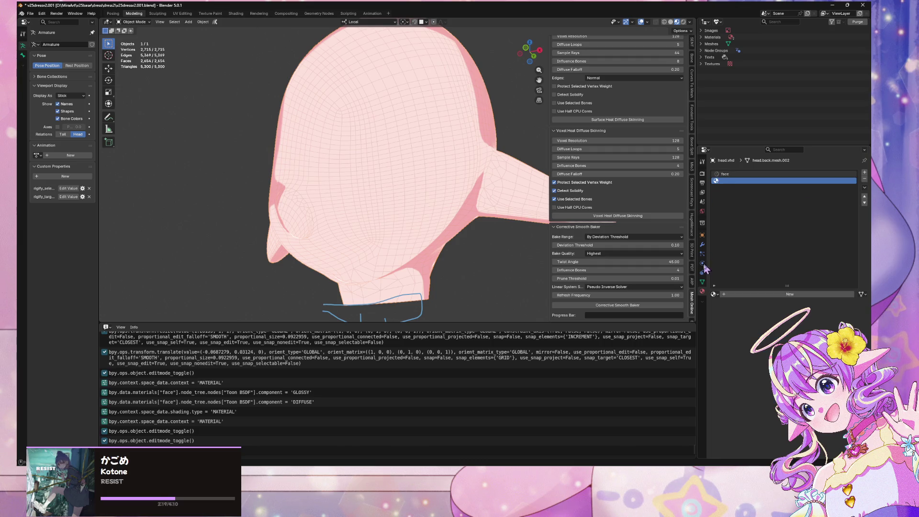
# Step: Create a new material named skin.head.back with a Toon BSDF surface
pyautogui.click(715, 295)
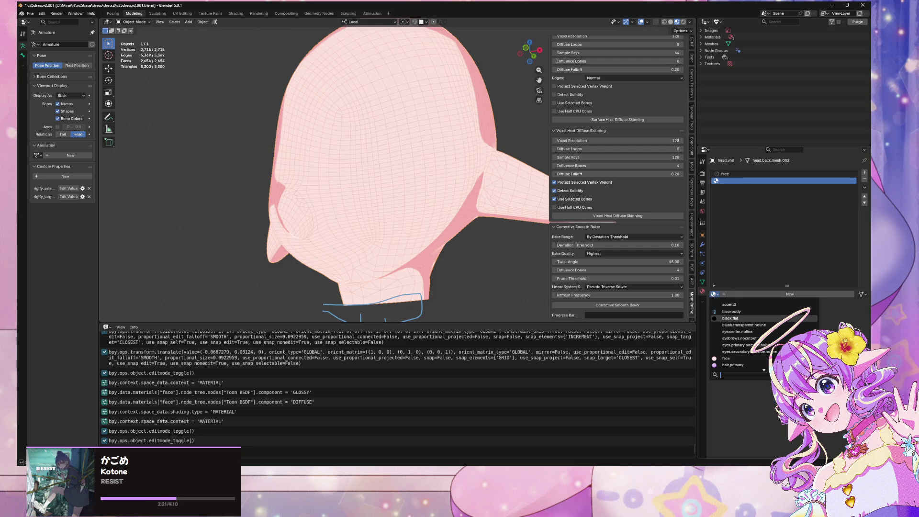
pyautogui.click(827, 295)
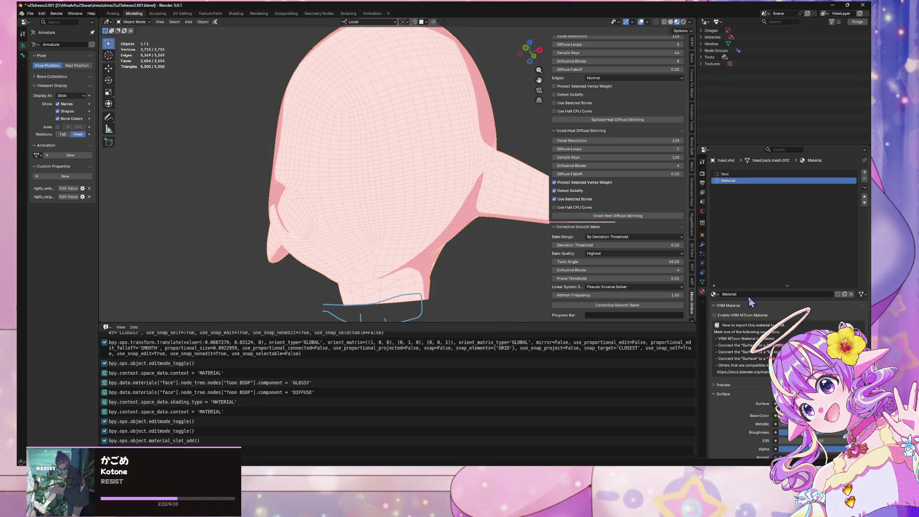
pyautogui.click(750, 294)
pyautogui.write('skin.head.back')
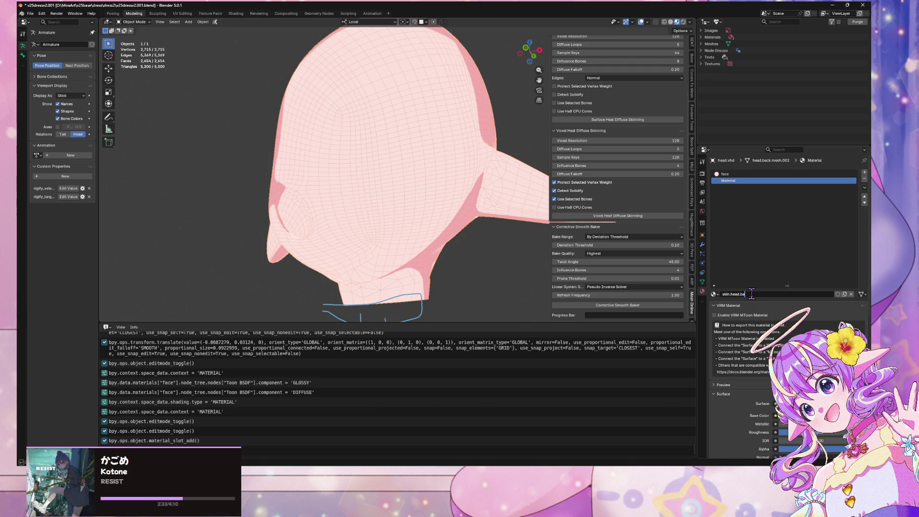
pyautogui.press('Return')
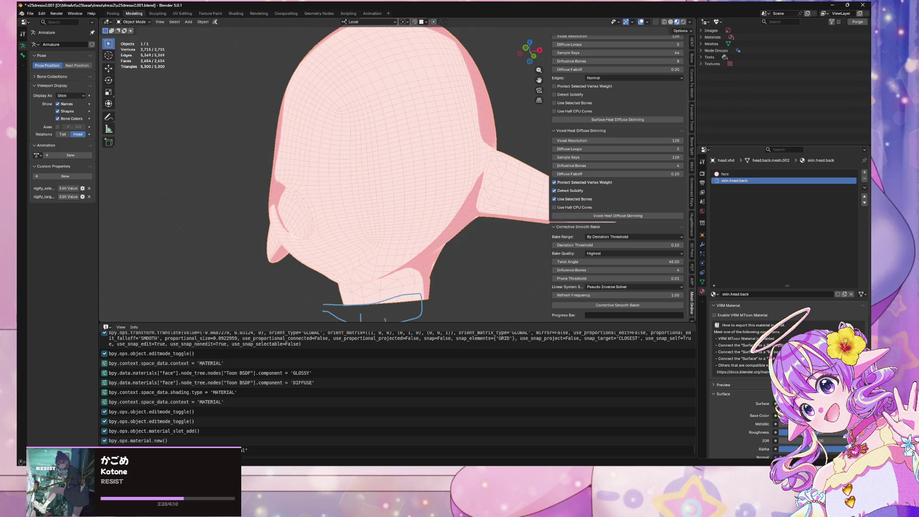
pyautogui.click(804, 403)
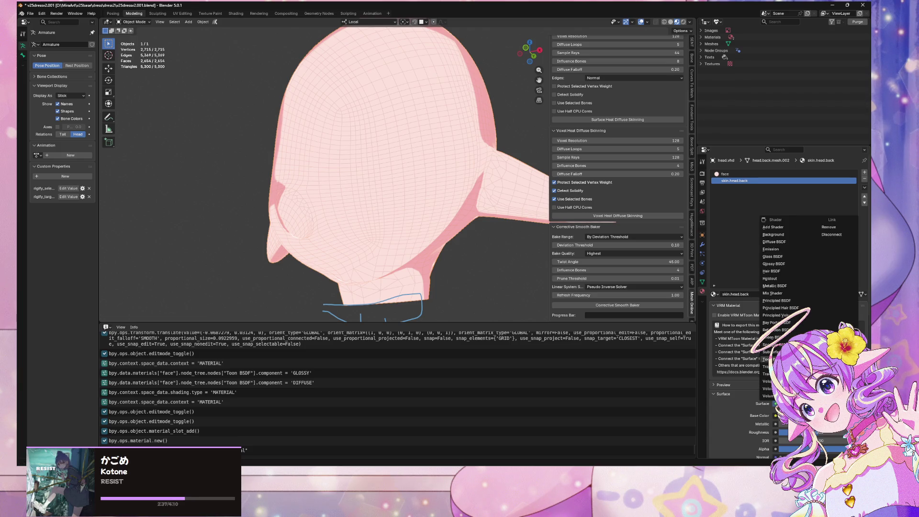
pyautogui.click(768, 359)
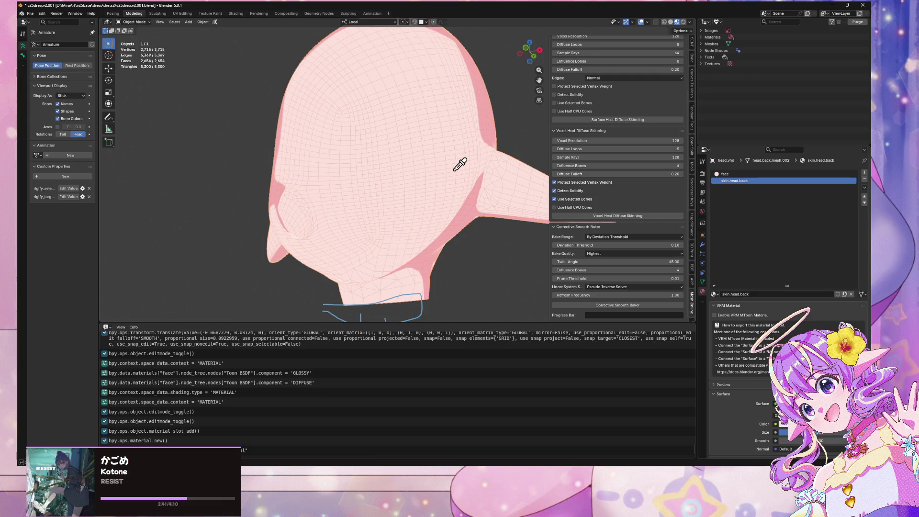
# Step: Remove the old face material slot, leaving skin.head.back as the only material
pyautogui.scroll(-3, 814, 300)
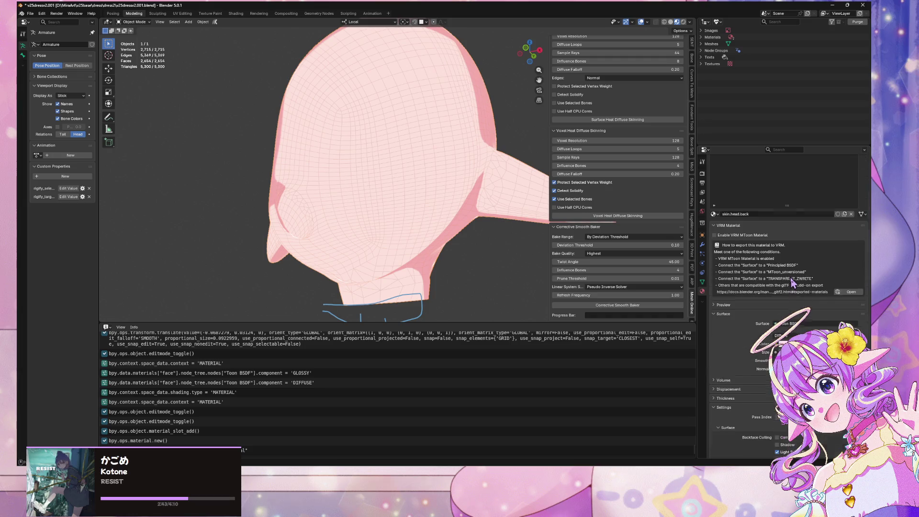
pyautogui.scroll(3, 790, 255)
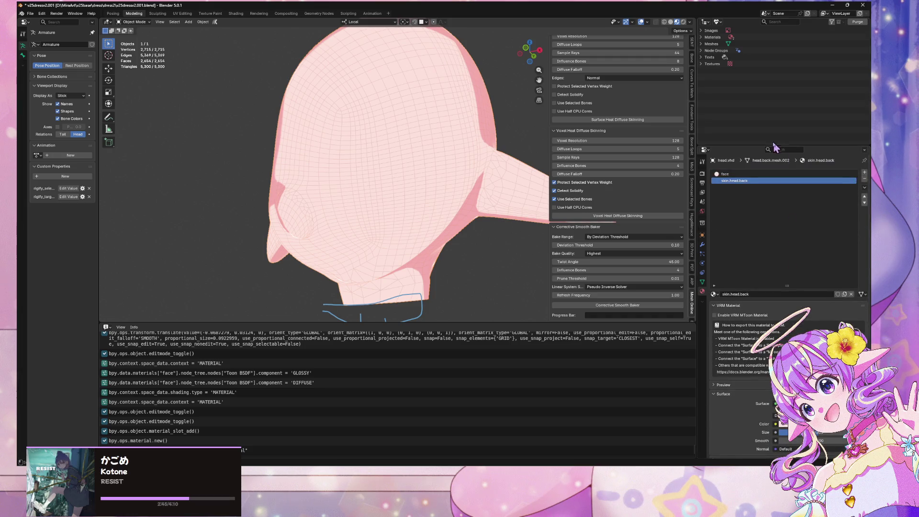
pyautogui.click(775, 175)
pyautogui.click(864, 179)
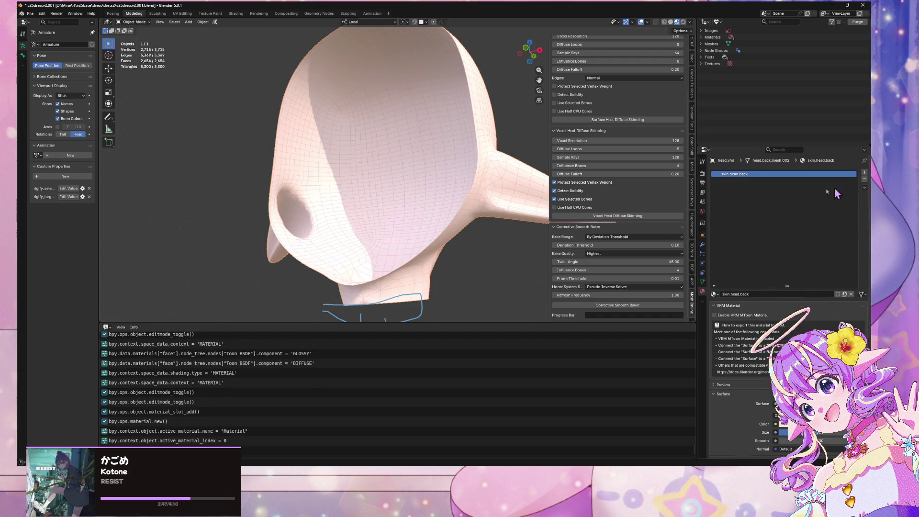
# Step: Exit Local View to show the whole character and select the face mesh
pyautogui.moveTo(457, 219)
pyautogui.mouseDown(button='middle')
pyautogui.moveTo(359, 242)
pyautogui.moveTo(486, 232)
pyautogui.moveTo(423, 230)
pyautogui.moveTo(439, 231)
pyautogui.moveTo(459, 214)
pyautogui.moveTo(320, 188)
pyautogui.moveTo(315, 201)
pyautogui.moveTo(349, 242)
pyautogui.moveTo(325, 246)
pyautogui.moveTo(391, 259)
pyautogui.moveTo(449, 246)
pyautogui.mouseUp(button='middle')
pyautogui.press('KP_Divide')
pyautogui.scroll(3, 459, 214)
pyautogui.scroll(4, 355, 196)
pyautogui.scroll(-5, 390, 258)
pyautogui.scroll(3, 450, 246)
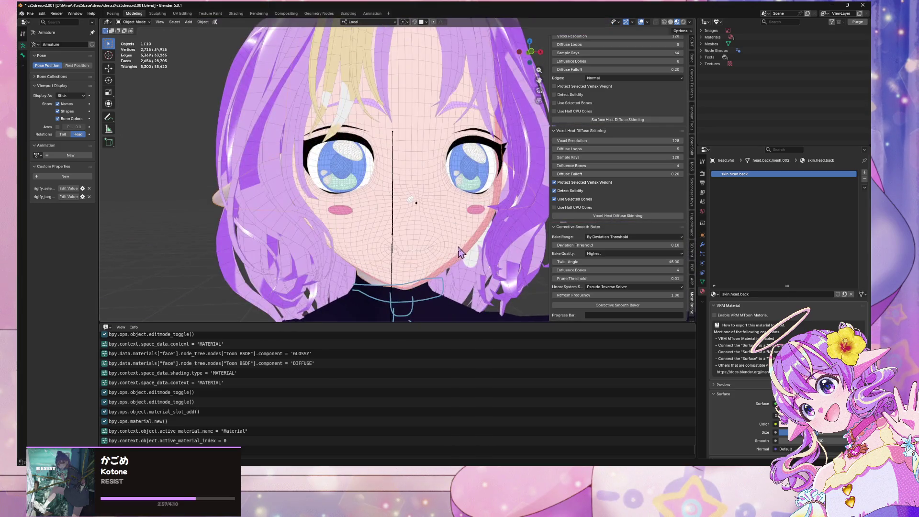
pyautogui.scroll(2, 443, 240)
pyautogui.scroll(2, 443, 241)
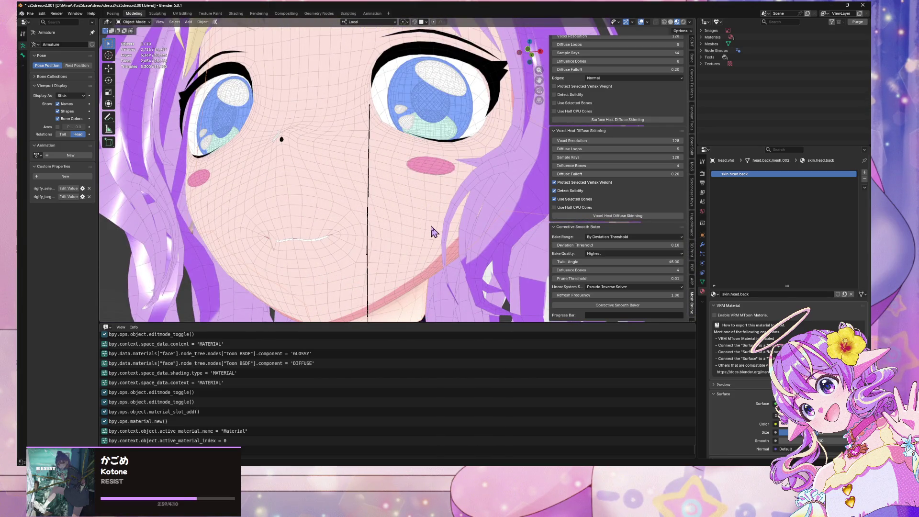
pyautogui.click(433, 232)
pyautogui.moveTo(433, 236)
pyautogui.mouseDown(button='middle')
pyautogui.moveTo(381, 207)
pyautogui.moveTo(393, 223)
pyautogui.moveTo(451, 215)
pyautogui.moveTo(407, 229)
pyautogui.mouseUp(button='middle')
pyautogui.scroll(-3, 386, 239)
pyautogui.scroll(1, 386, 254)
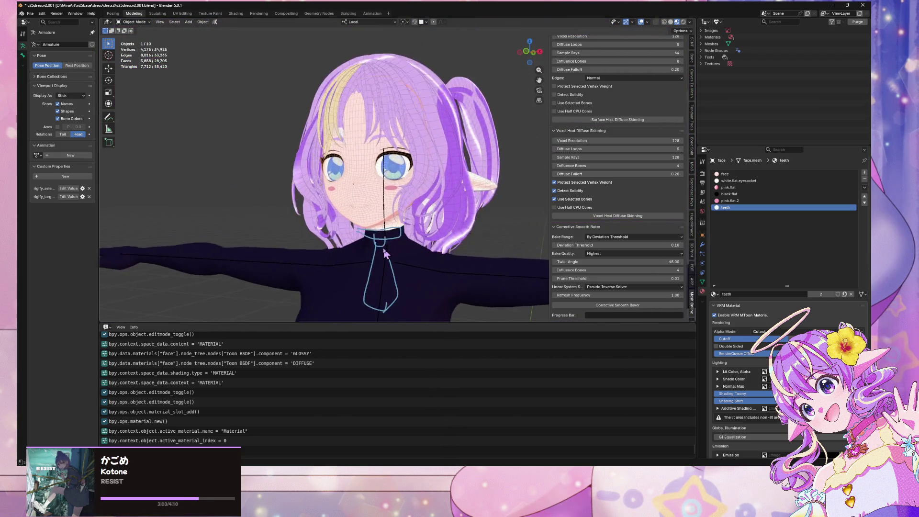
pyautogui.scroll(-5, 387, 251)
pyautogui.scroll(7, 435, 252)
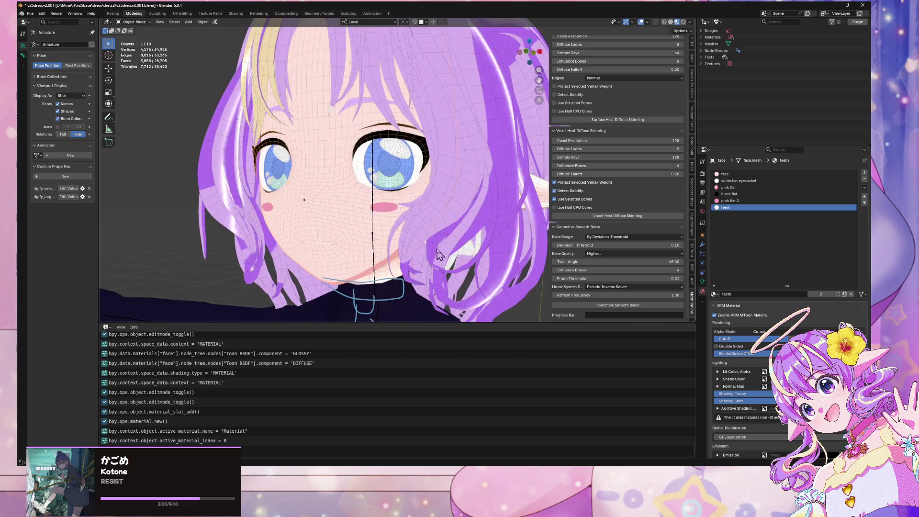
pyautogui.moveTo(437, 254)
pyautogui.mouseDown(button='middle')
pyautogui.moveTo(469, 225)
pyautogui.moveTo(504, 241)
pyautogui.mouseUp(button='middle')
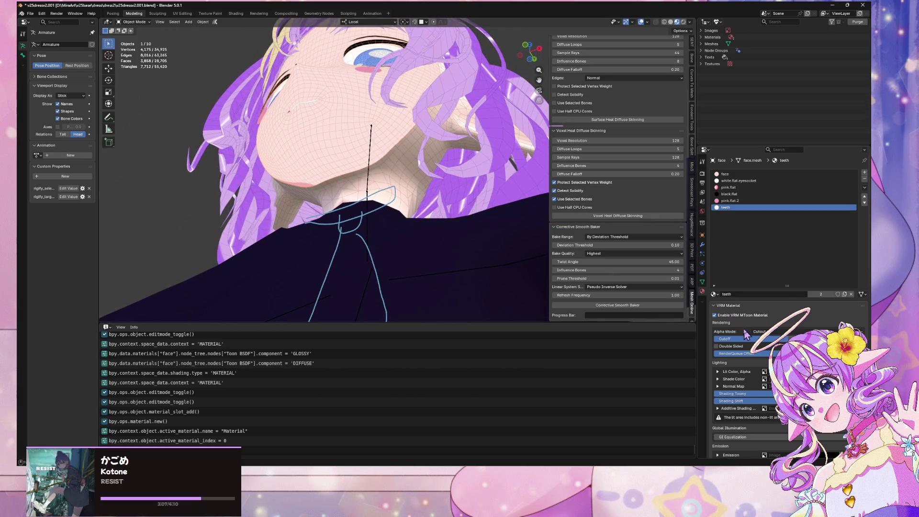
# Step: Assign skin.head.back to the face mesh's face material slot
pyautogui.click(809, 174)
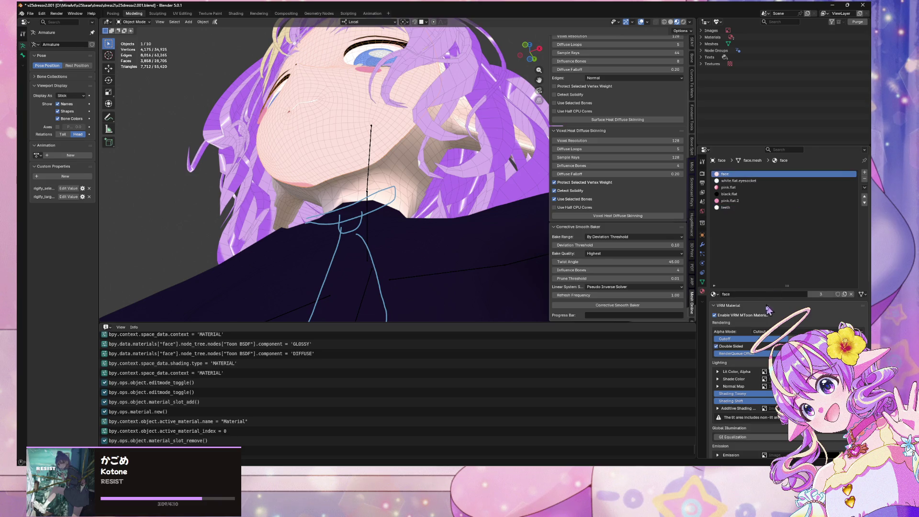
pyautogui.click(714, 295)
pyautogui.click(759, 317)
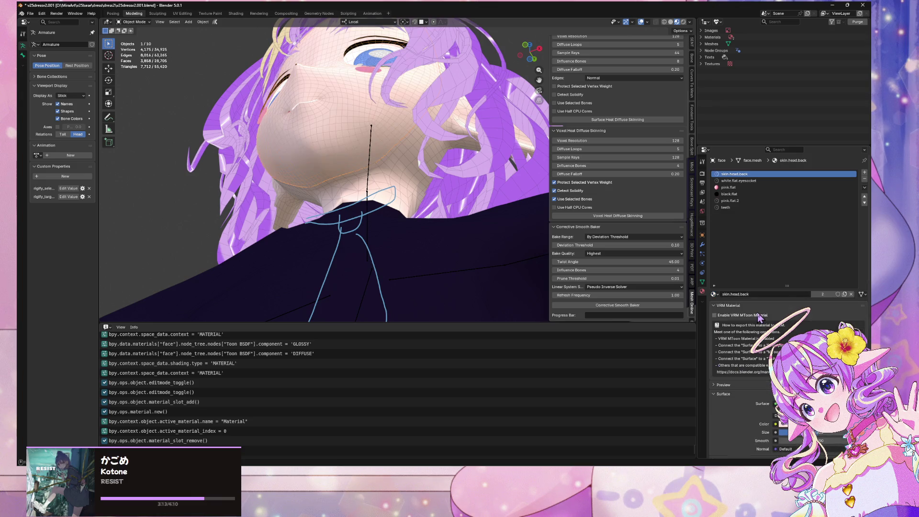
pyautogui.moveTo(399, 198); pyautogui.dragTo(391, 204, button='middle')
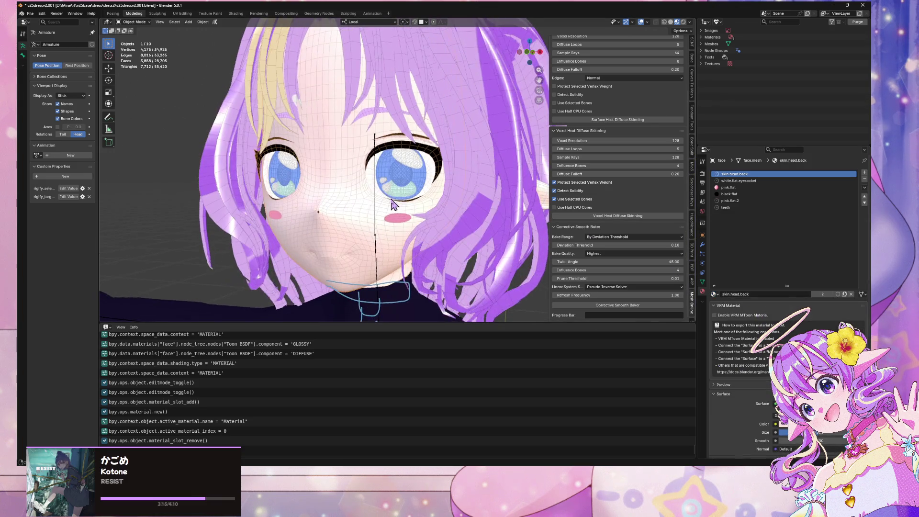
# Step: Duplicate skin.head.back into a separate material named skin.face
pyautogui.click(845, 295)
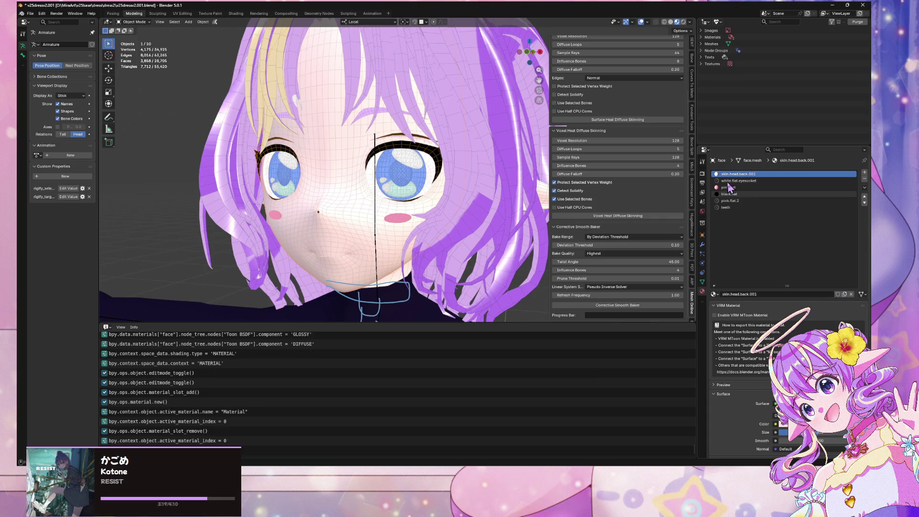
pyautogui.doubleClick(751, 174)
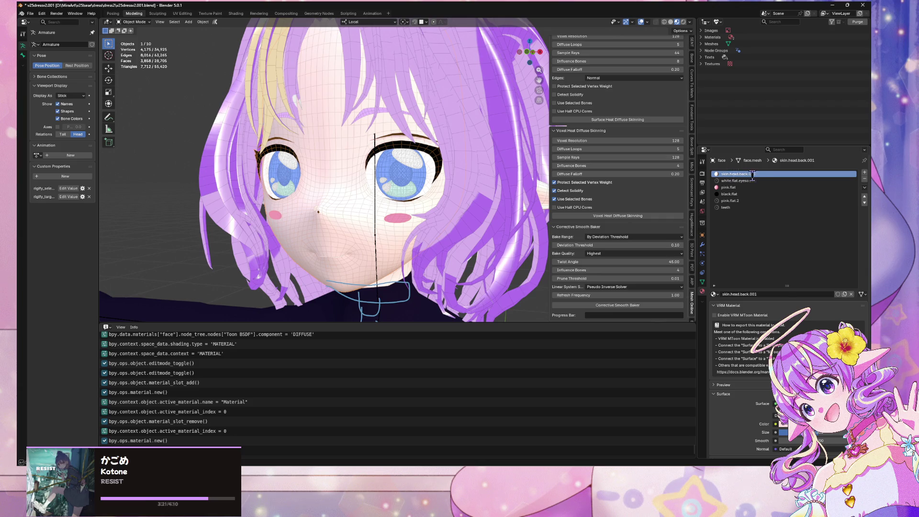
pyautogui.press('Return')
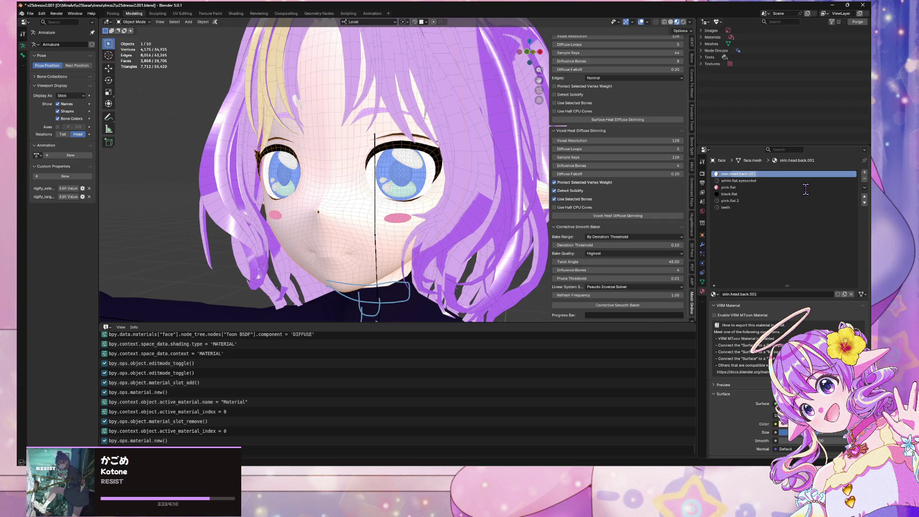
pyautogui.write('skin.face')
pyautogui.press('Return')
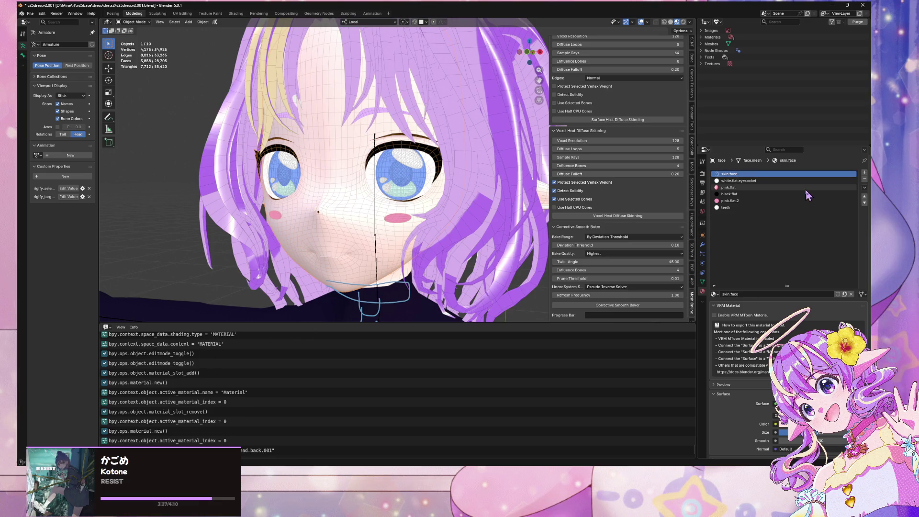
# Step: View the character from the front and reselect the face mesh
pyautogui.scroll(-6, 470, 156)
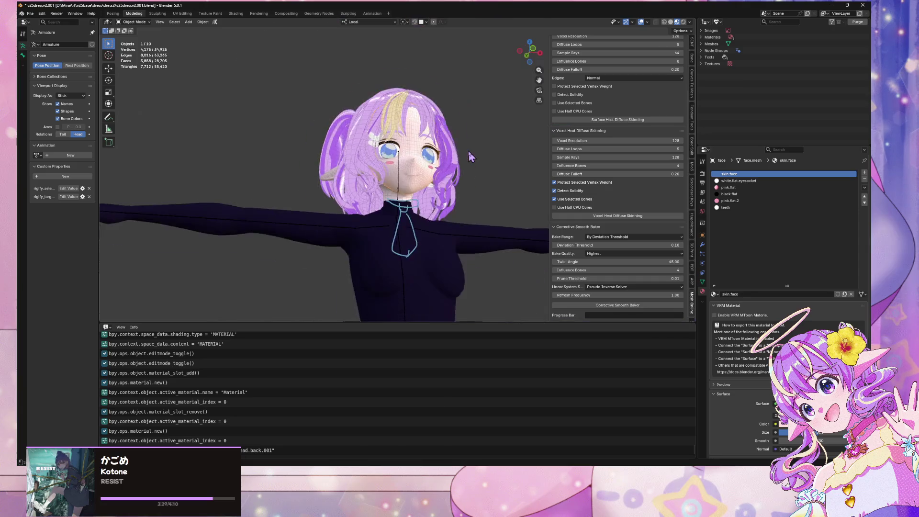
pyautogui.moveTo(470, 157)
pyautogui.mouseDown(button='middle')
pyautogui.moveTo(491, 110)
pyautogui.moveTo(476, 122)
pyautogui.moveTo(436, 100)
pyautogui.moveTo(236, 99)
pyautogui.moveTo(288, 138)
pyautogui.mouseUp(button='middle')
pyautogui.scroll(-5, 455, 206)
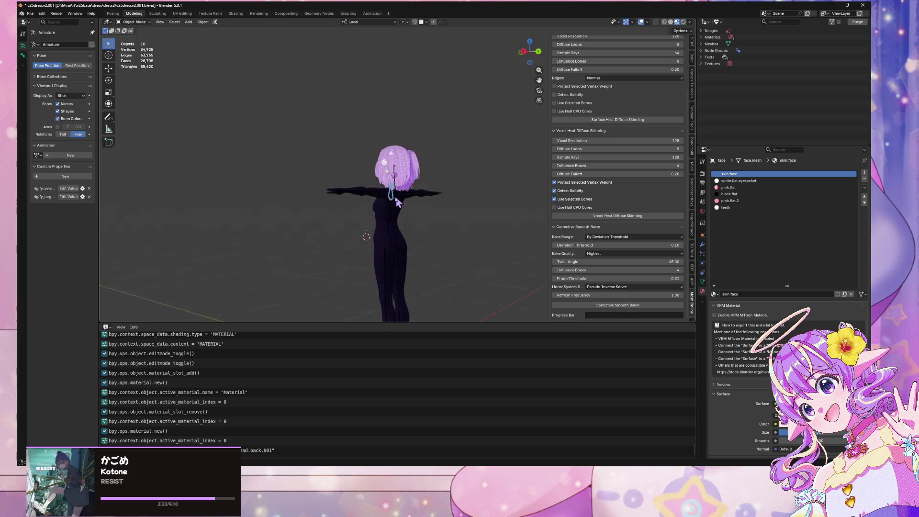
pyautogui.press('KP_1')
pyautogui.scroll(10, 421, 231)
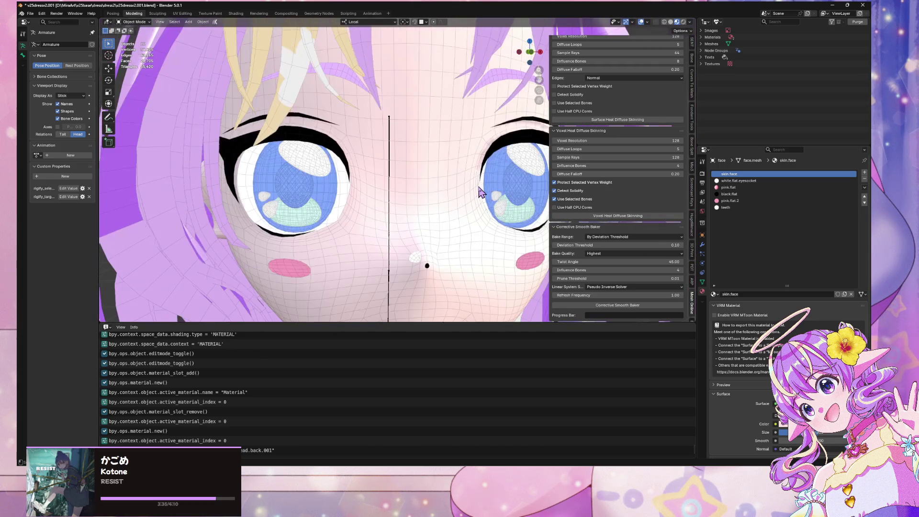
pyautogui.scroll(3, 481, 194)
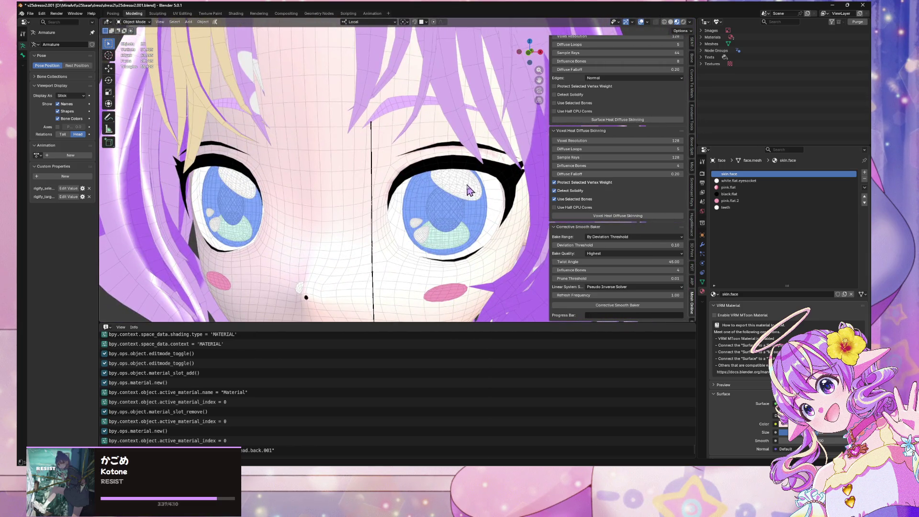
pyautogui.scroll(-3, 468, 190)
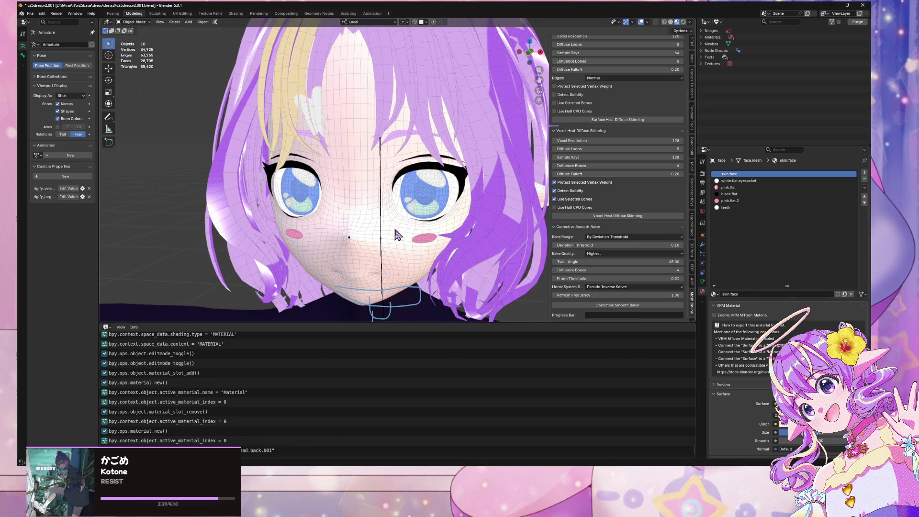
pyautogui.click(421, 239)
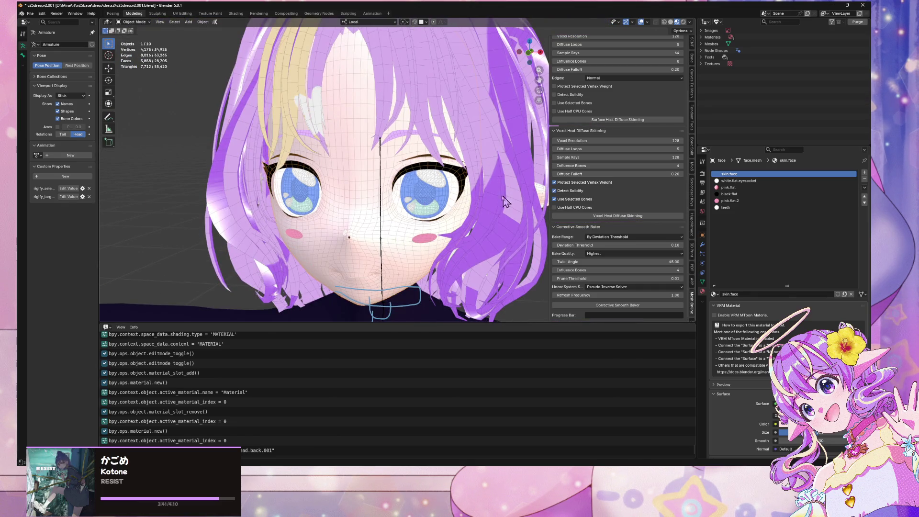
pyautogui.scroll(5, 433, 199)
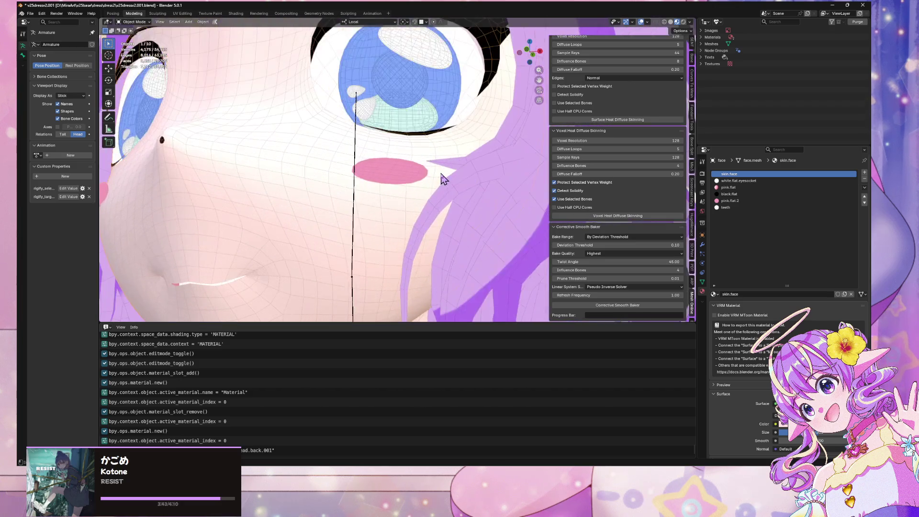
# Step: In Edit Mode, select the mouth faces assigned to the pink.flat slot
pyautogui.press('Tab')
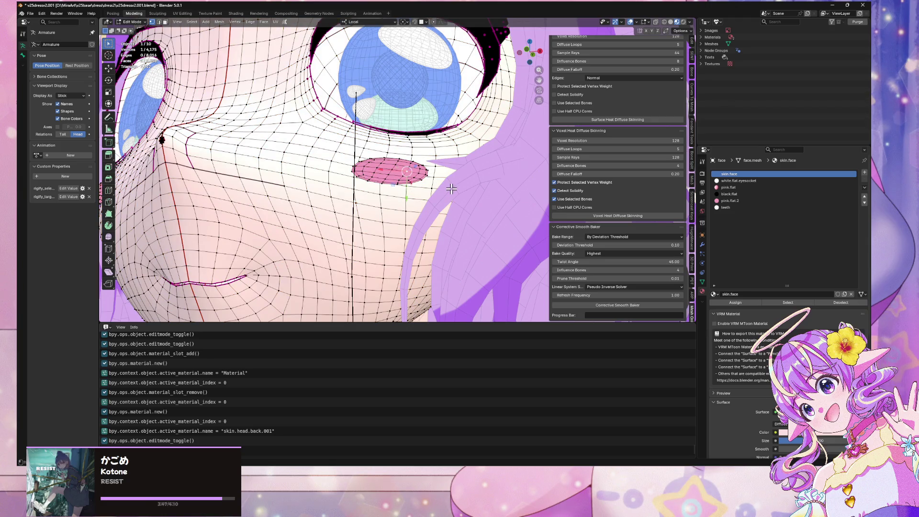
pyautogui.press('a')
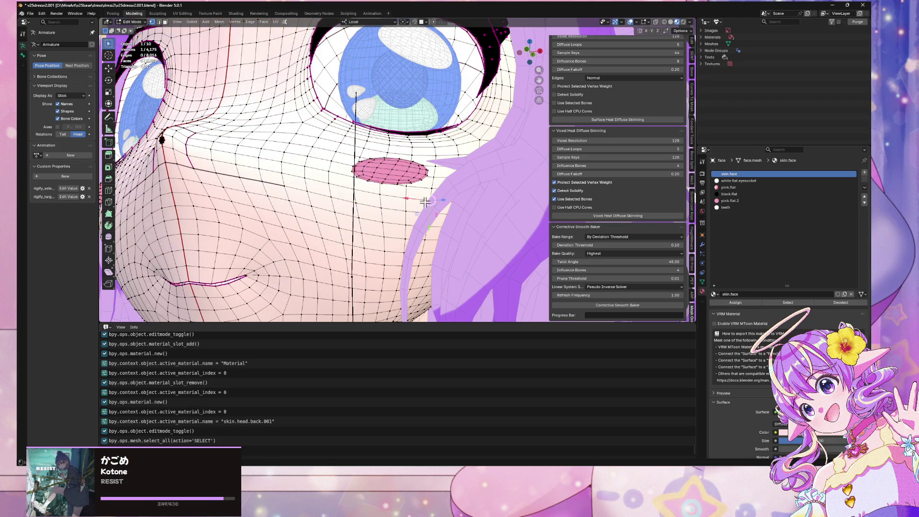
pyautogui.hotkey('ctrl', 'l')
pyautogui.click(763, 187)
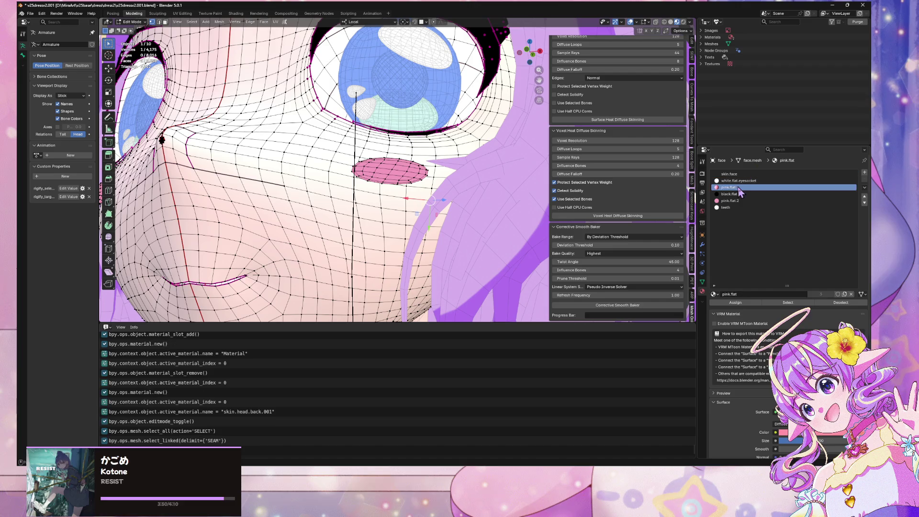
pyautogui.click(802, 306)
pyautogui.scroll(-5, 351, 209)
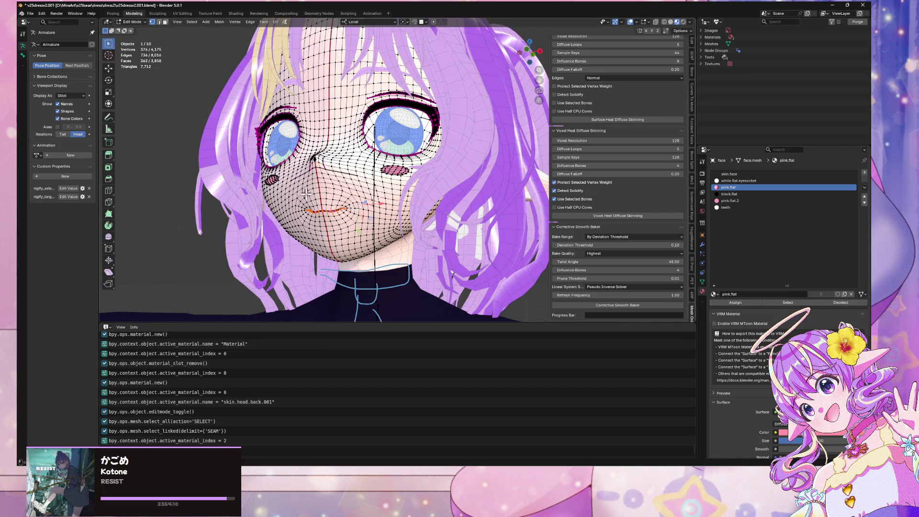
# Step: Clear that selection and select only the cheek blush faces using pink.flat.2
pyautogui.press('Tab')
pyautogui.click(745, 201)
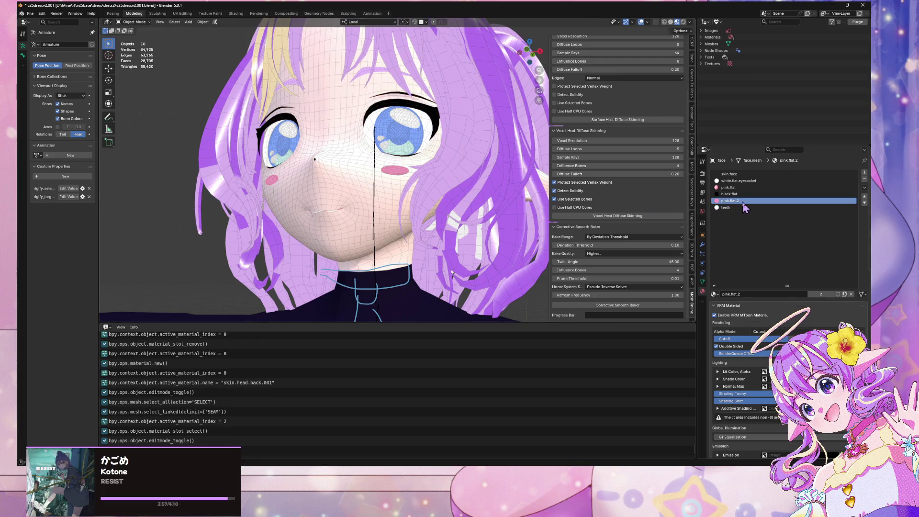
pyautogui.press('Tab')
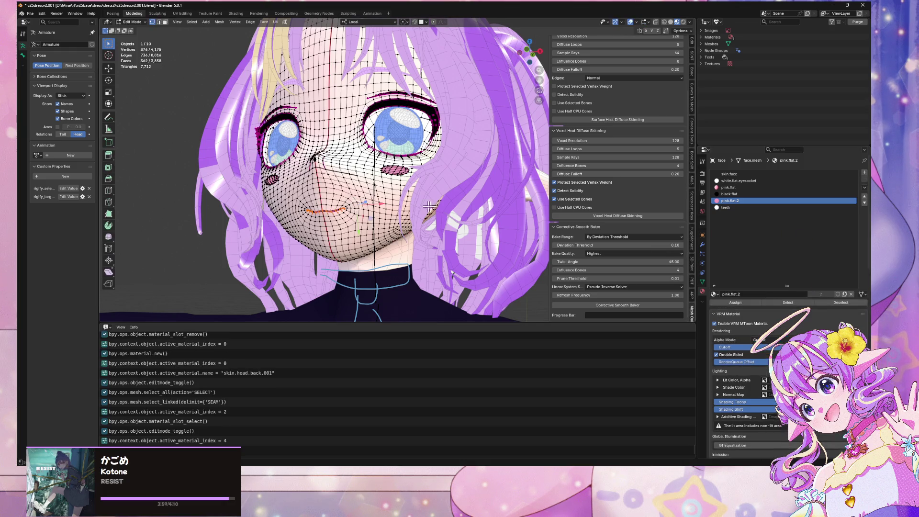
pyautogui.hotkey('alt', 'a')
pyautogui.click(788, 302)
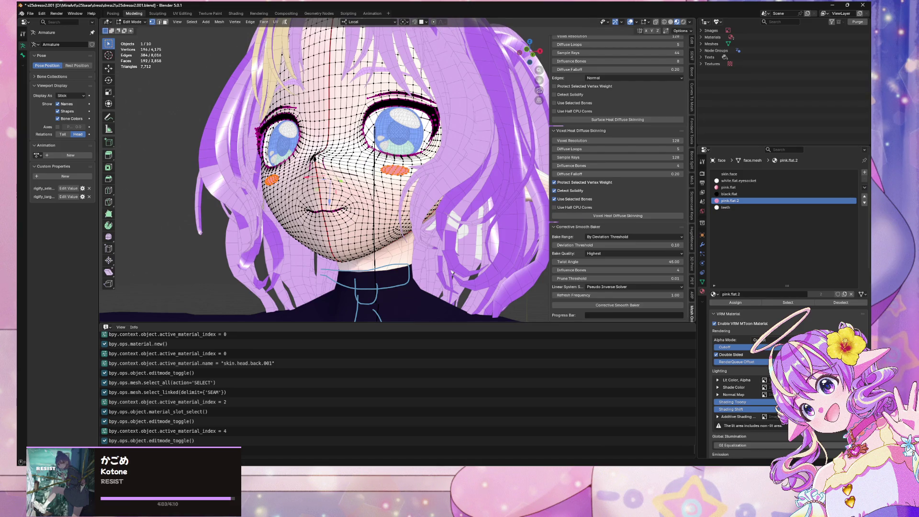
pyautogui.scroll(-4, 787, 287)
pyautogui.scroll(3, 768, 303)
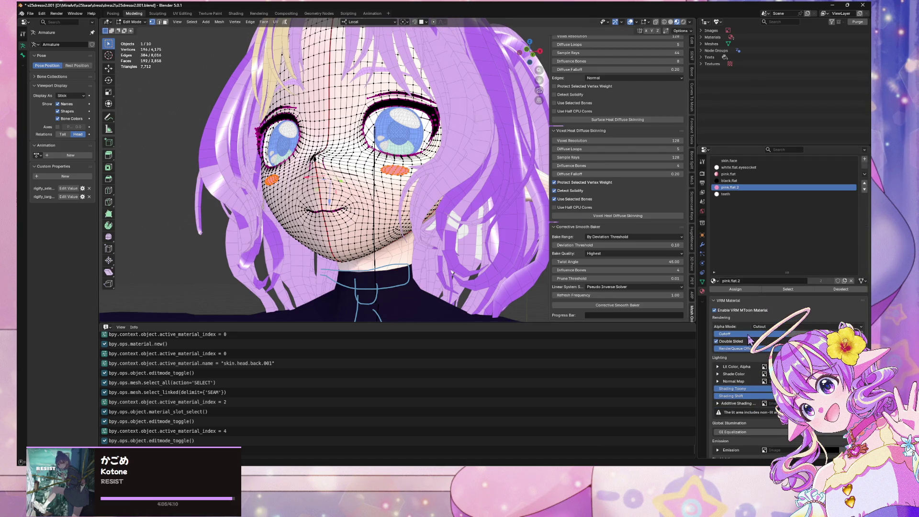
# Step: Swap the blush slot's material to skin.head.back from the material list
pyautogui.click(715, 281)
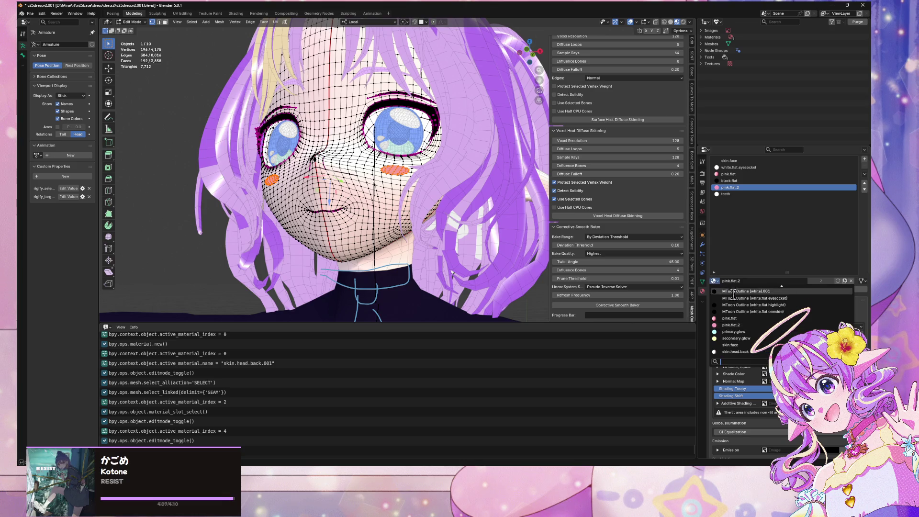
pyautogui.write('s')
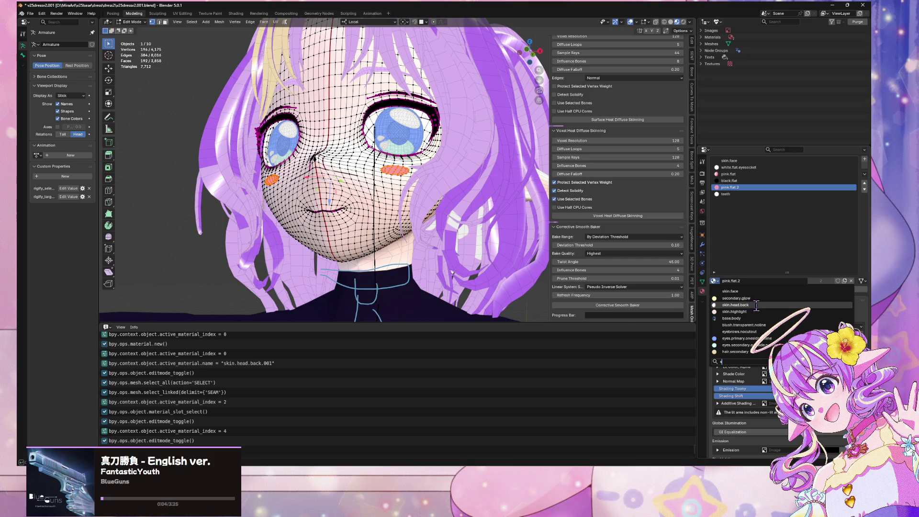
pyautogui.click(756, 305)
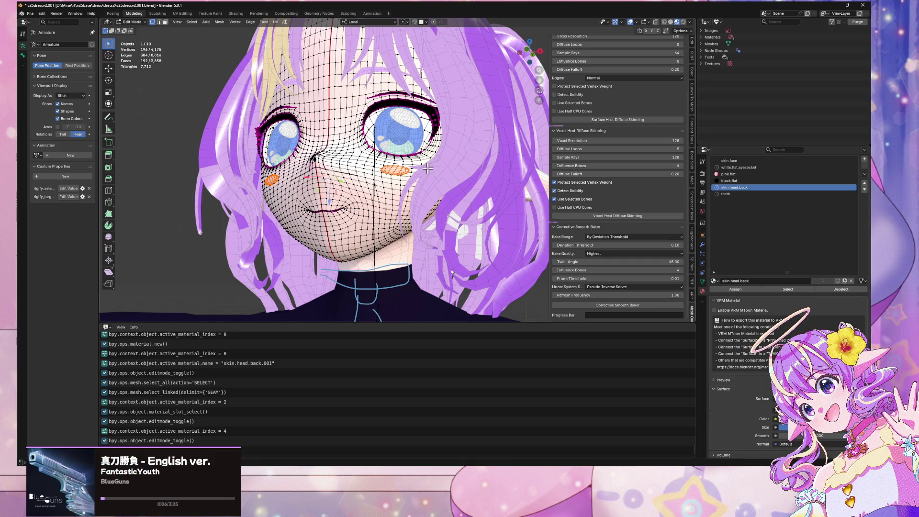
pyautogui.moveTo(426, 167)
pyautogui.mouseDown(button='middle')
pyautogui.moveTo(424, 178)
pyautogui.moveTo(440, 188)
pyautogui.moveTo(465, 180)
pyautogui.mouseUp(button='middle')
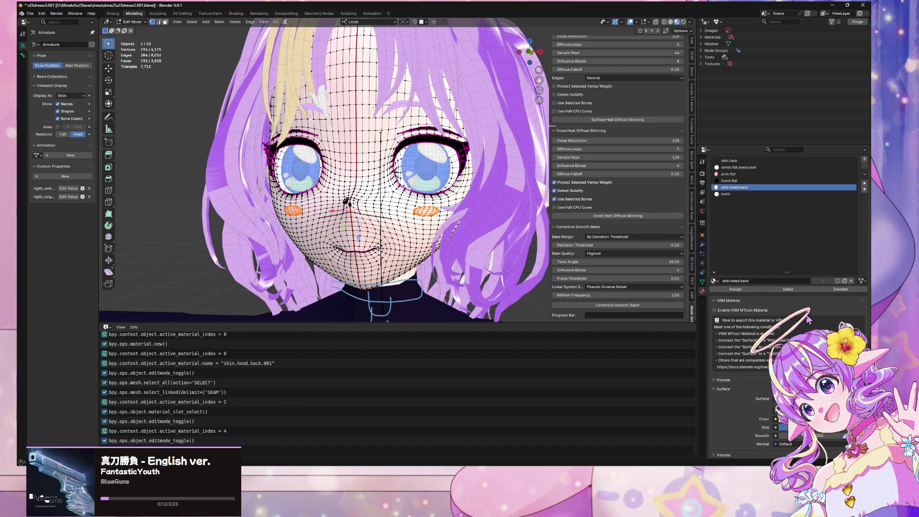
pyautogui.click(714, 302)
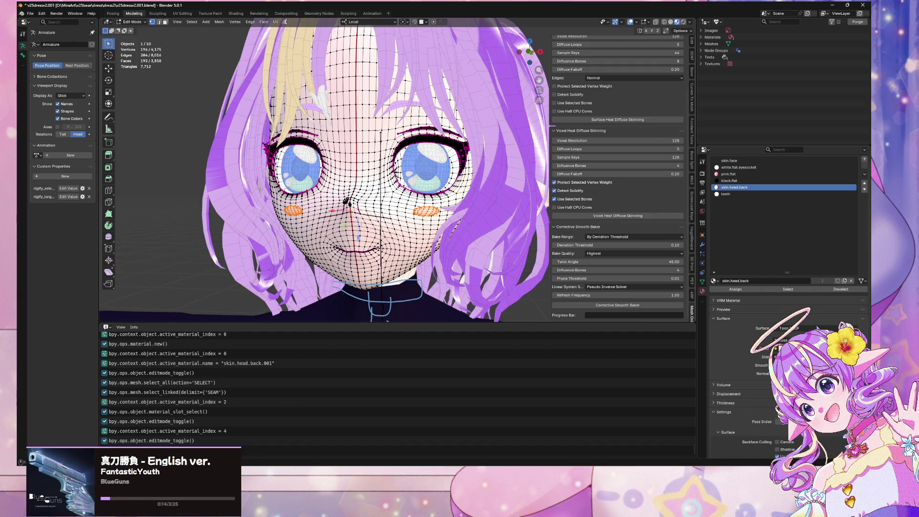
# Step: Make a new copy of it named pink.blush
pyautogui.click(844, 282)
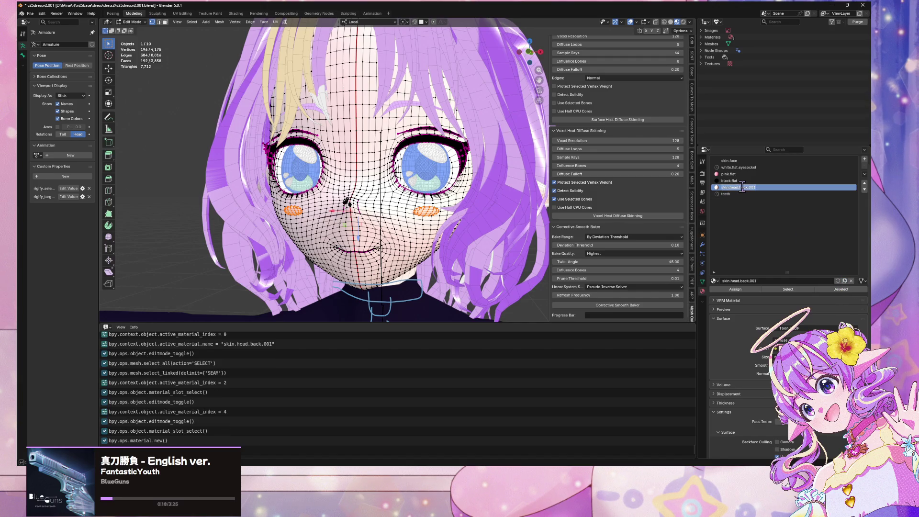
pyautogui.write('pink.blush')
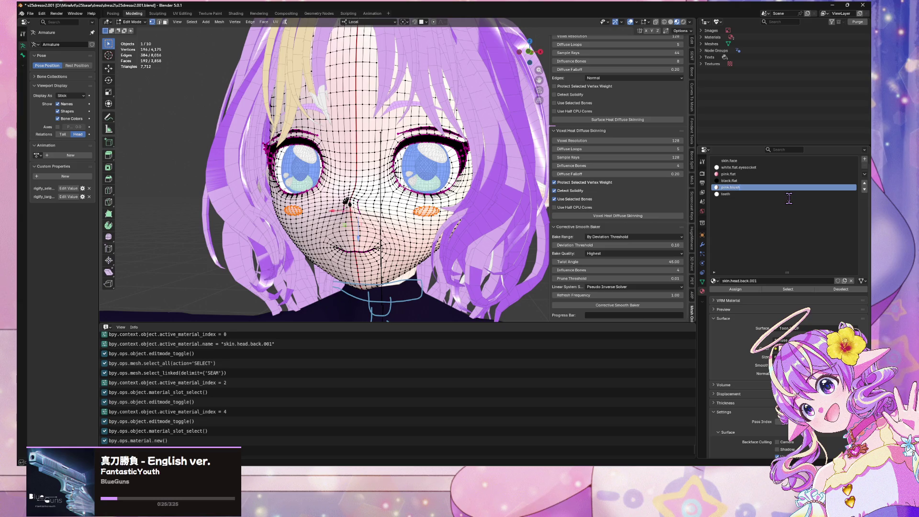
pyautogui.press('Return')
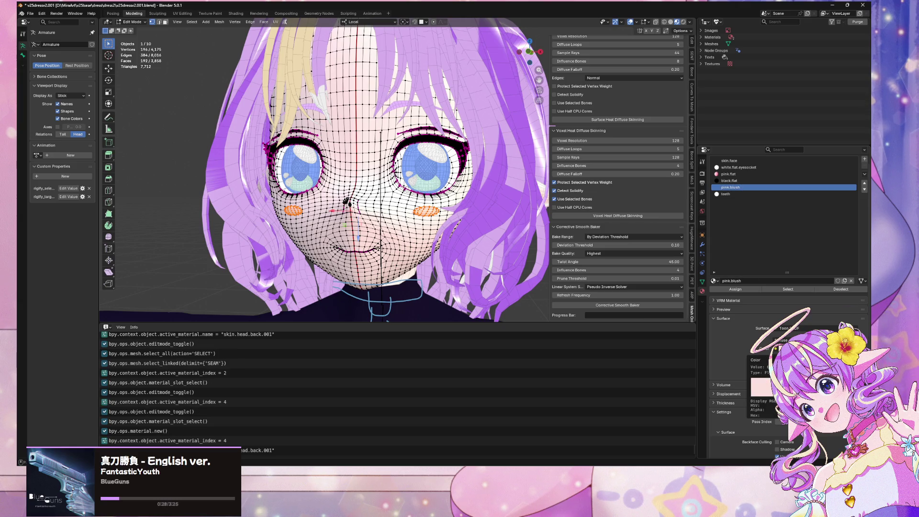
# Step: Set the pink.blush colour to a stronger pink (0.976, 0.307, 0.718)
pyautogui.click(790, 348)
pyautogui.click(827, 264)
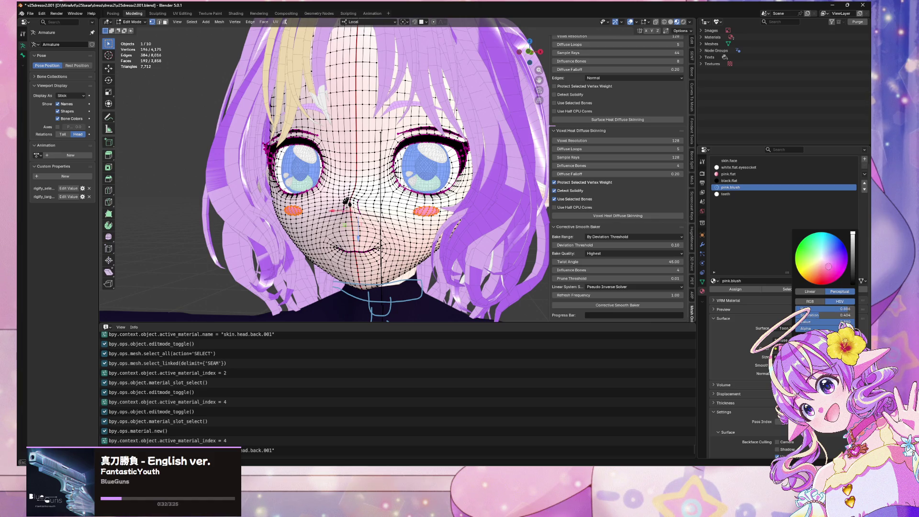
pyautogui.click(153, 242)
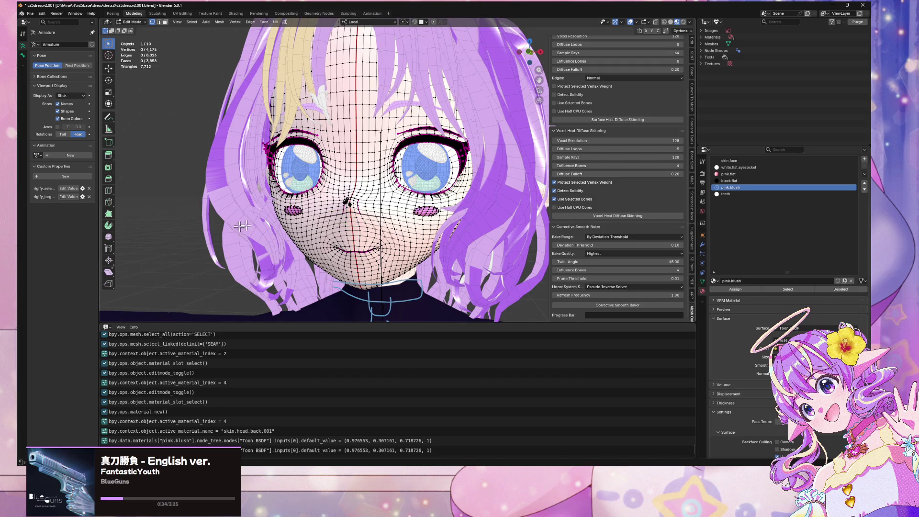
# Step: Return to Object Mode and select the hair object
pyautogui.moveTo(243, 226); pyautogui.dragTo(236, 195, button='middle')
pyautogui.press('Tab')
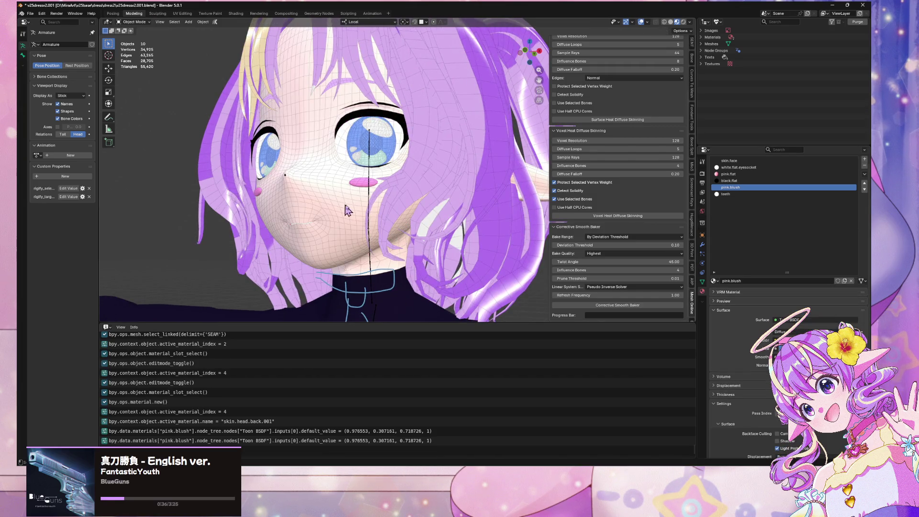
pyautogui.moveTo(348, 210)
pyautogui.mouseDown(button='middle')
pyautogui.moveTo(379, 225)
pyautogui.moveTo(424, 206)
pyautogui.moveTo(428, 223)
pyautogui.moveTo(266, 277)
pyautogui.moveTo(452, 209)
pyautogui.moveTo(466, 175)
pyautogui.moveTo(502, 182)
pyautogui.moveTo(444, 189)
pyautogui.mouseUp(button='middle')
pyautogui.scroll(-5, 428, 223)
pyautogui.scroll(6, 452, 209)
pyautogui.scroll(-3, 450, 204)
pyautogui.click(466, 175)
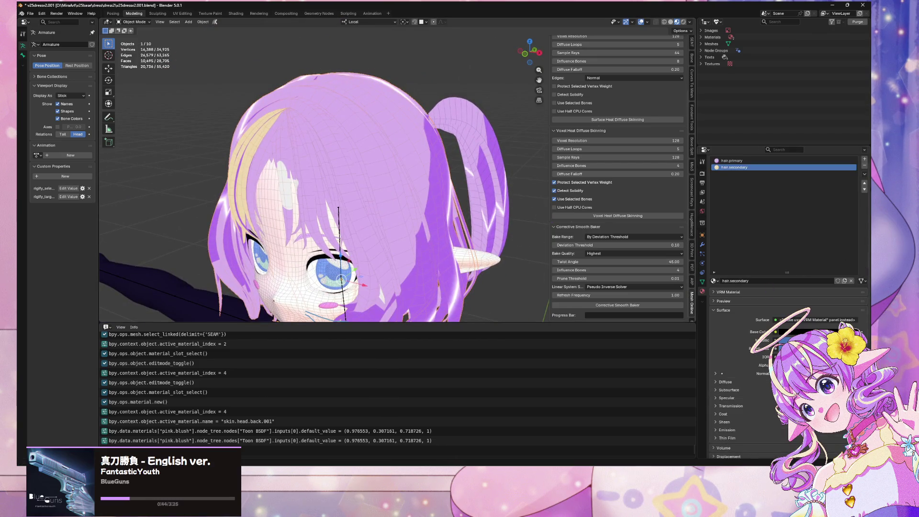
# Step: Add a third material slot to the hair and assign skin.face to it
pyautogui.click(865, 160)
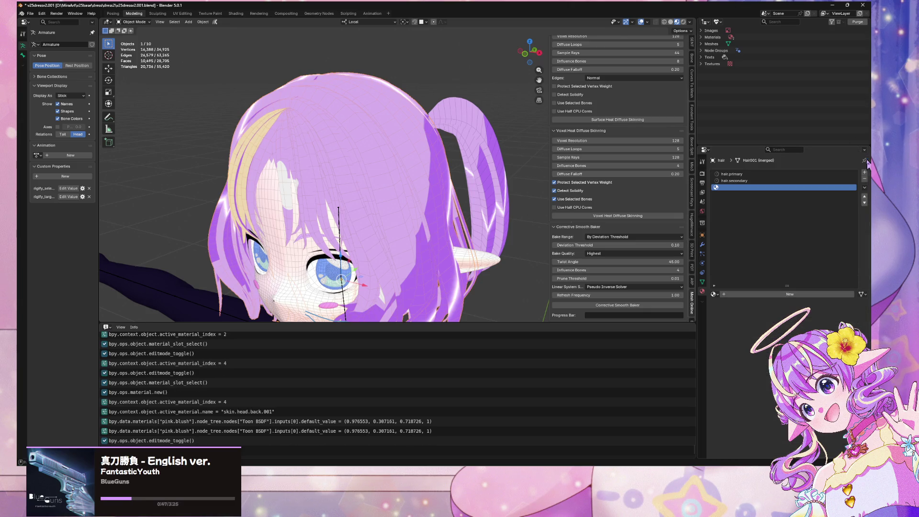
pyautogui.click(714, 294)
pyautogui.write('s')
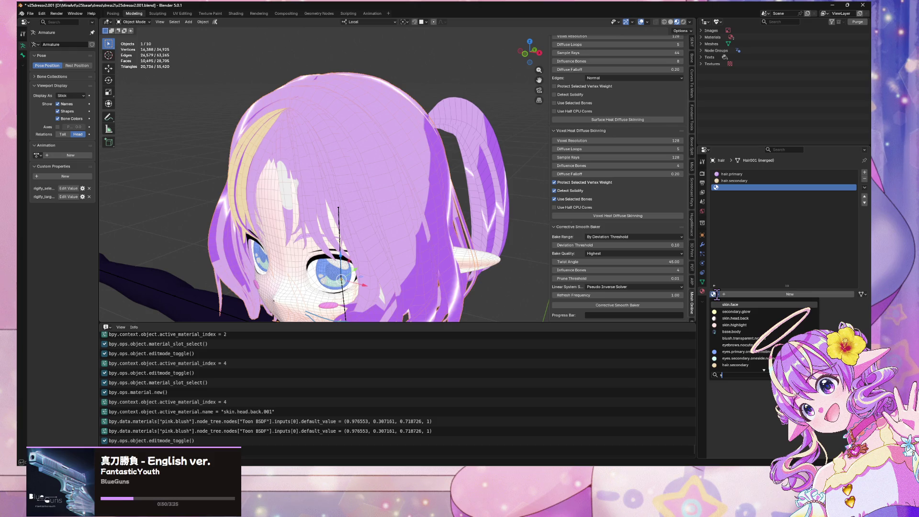
pyautogui.click(745, 306)
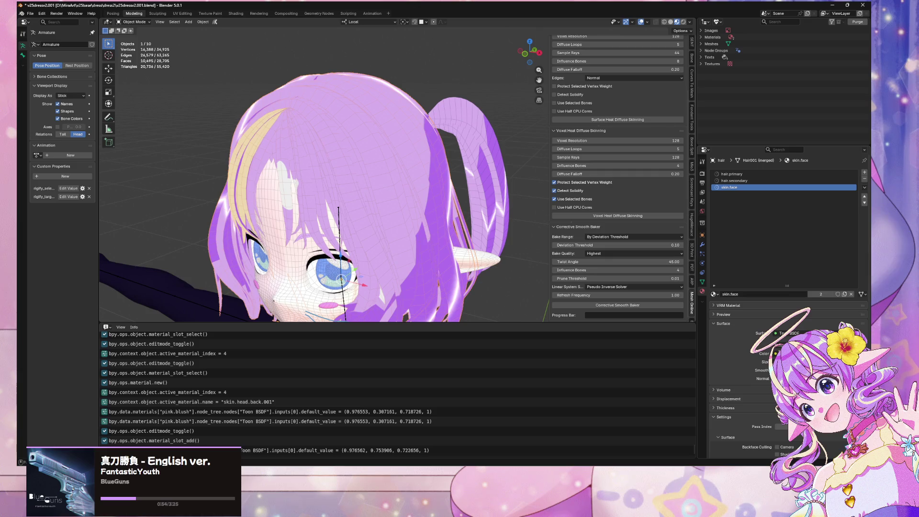
# Step: Sample the hair colour with the eyedropper and make the material an independent copy, skin.face.001
pyautogui.click(813, 353)
pyautogui.press('e')
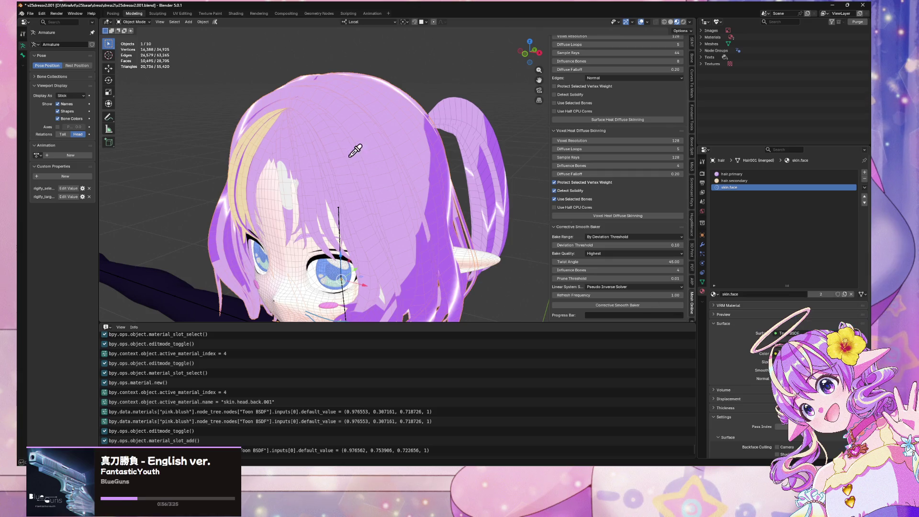
pyautogui.click(381, 163)
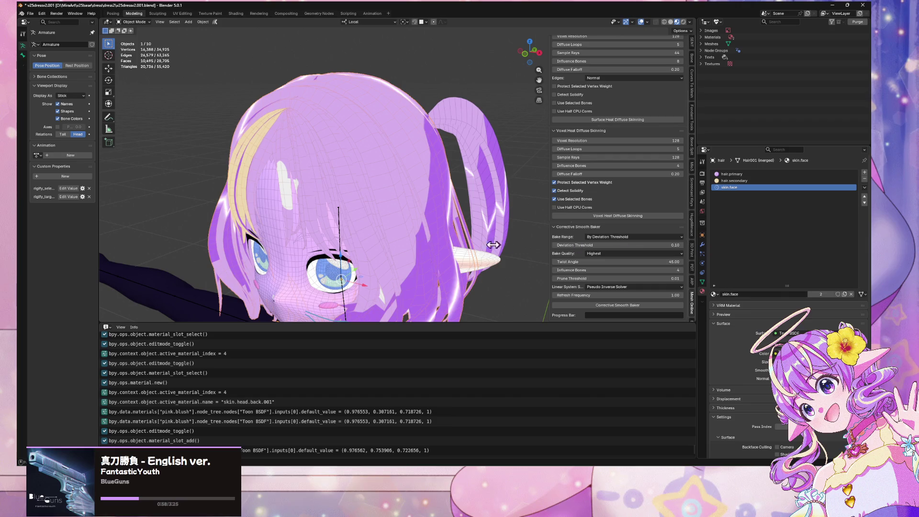
pyautogui.press('KP_1')
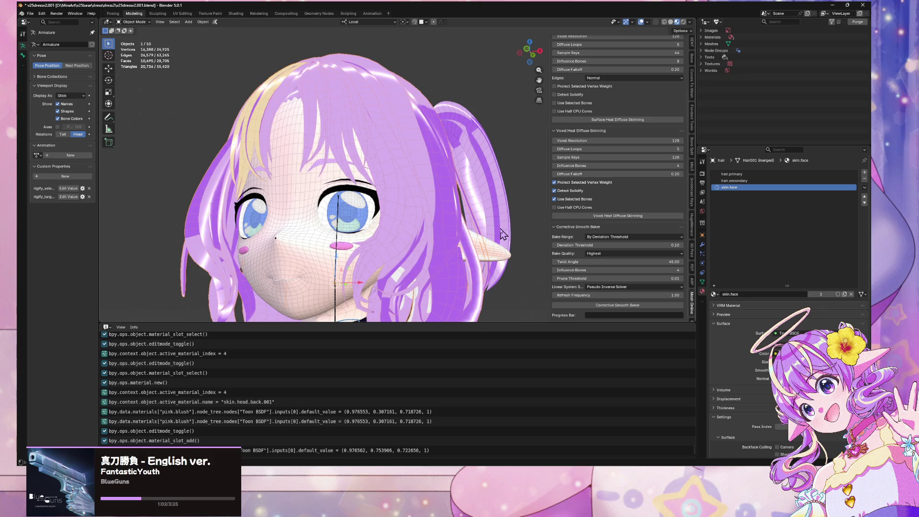
pyautogui.click(844, 295)
pyautogui.click(819, 353)
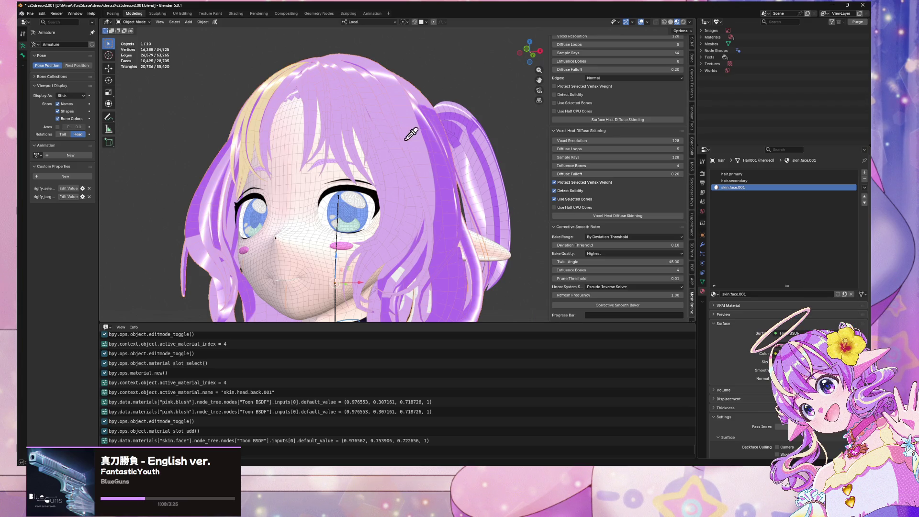
pyautogui.moveTo(419, 182); pyautogui.dragTo(419, 202, button='middle')
pyautogui.click(737, 187)
pyautogui.write('purple')
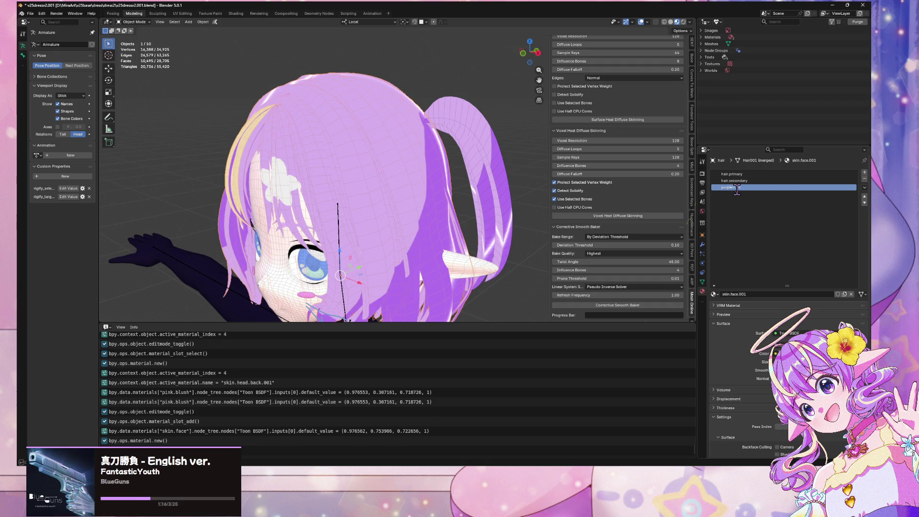
# Step: Finish renaming the copied material to purple.hair
pyautogui.write('air')
pyautogui.press('Return')
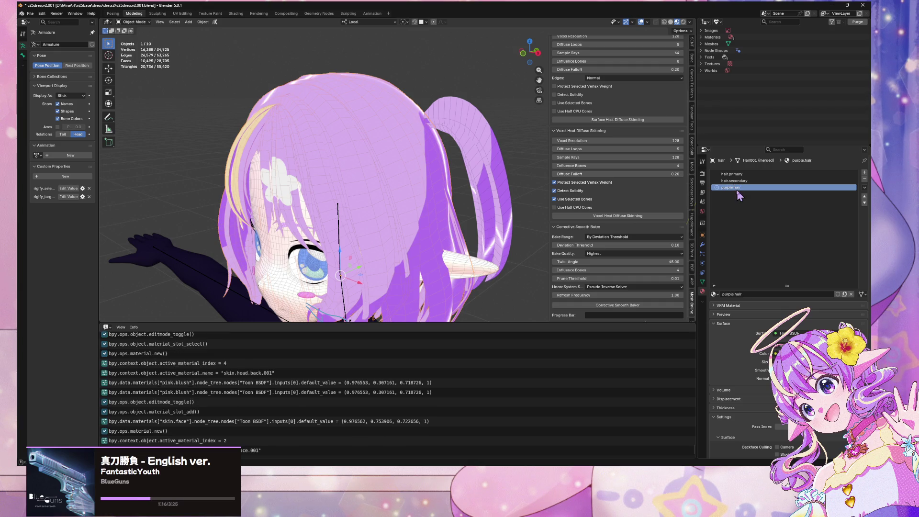
pyautogui.moveTo(466, 205)
pyautogui.mouseDown(button='middle')
pyautogui.moveTo(507, 198)
pyautogui.moveTo(460, 203)
pyautogui.moveTo(483, 234)
pyautogui.moveTo(508, 216)
pyautogui.moveTo(454, 188)
pyautogui.moveTo(506, 188)
pyautogui.moveTo(502, 201)
pyautogui.mouseUp(button='middle')
pyautogui.scroll(10, 506, 188)
pyautogui.scroll(-10, 509, 193)
pyautogui.scroll(8, 505, 192)
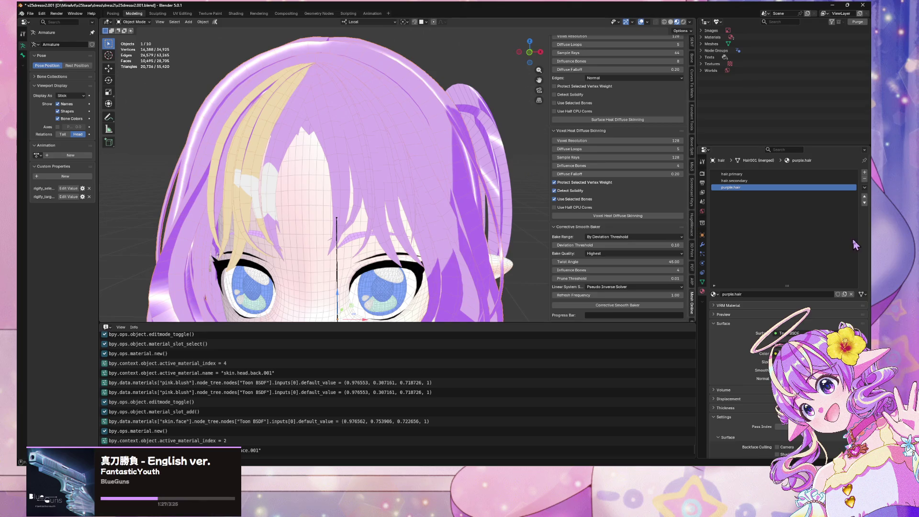
# Step: Replace hair.primary with purple.hair on the main hair
pyautogui.click(769, 173)
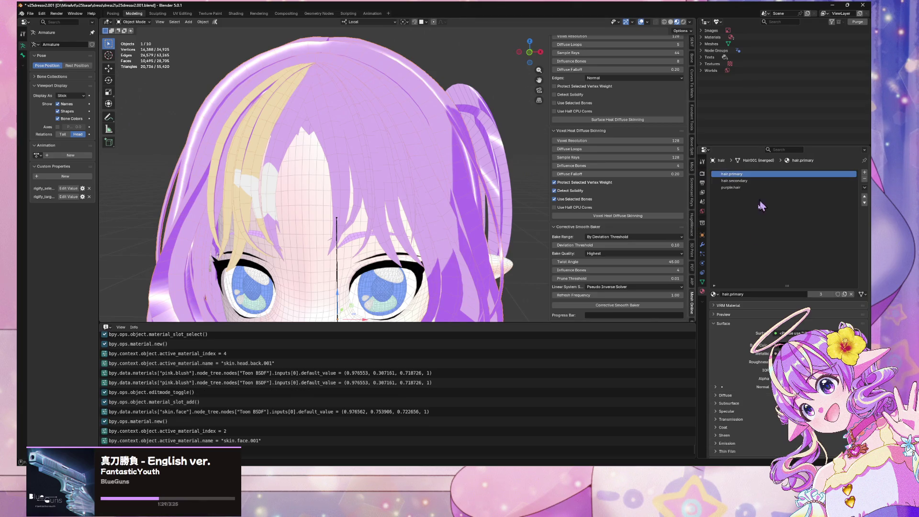
pyautogui.click(713, 294)
pyautogui.write('purple')
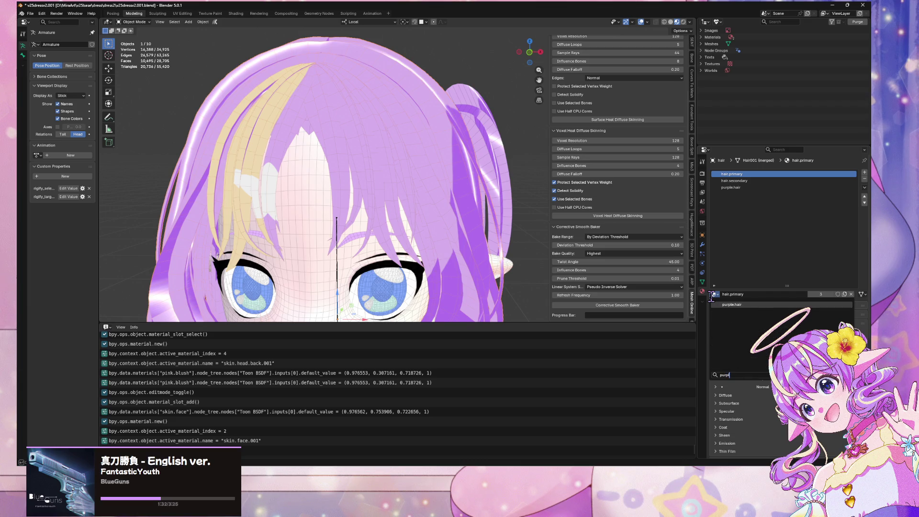
pyautogui.press('Return')
# Step: Give the hair pigtail the purple.hair material too, then view from the right side
pyautogui.moveTo(454, 180)
pyautogui.mouseDown(button='middle')
pyautogui.moveTo(404, 185)
pyautogui.moveTo(471, 173)
pyautogui.mouseUp(button='middle')
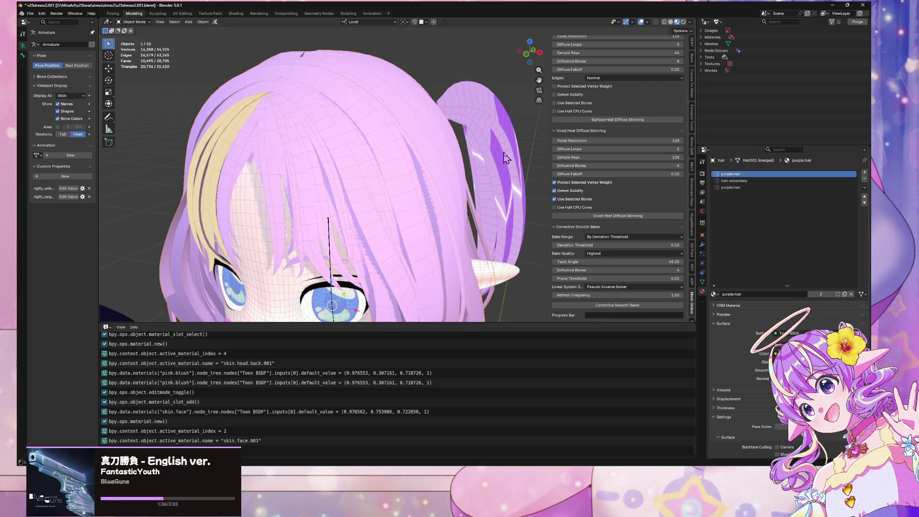
pyautogui.click(514, 160)
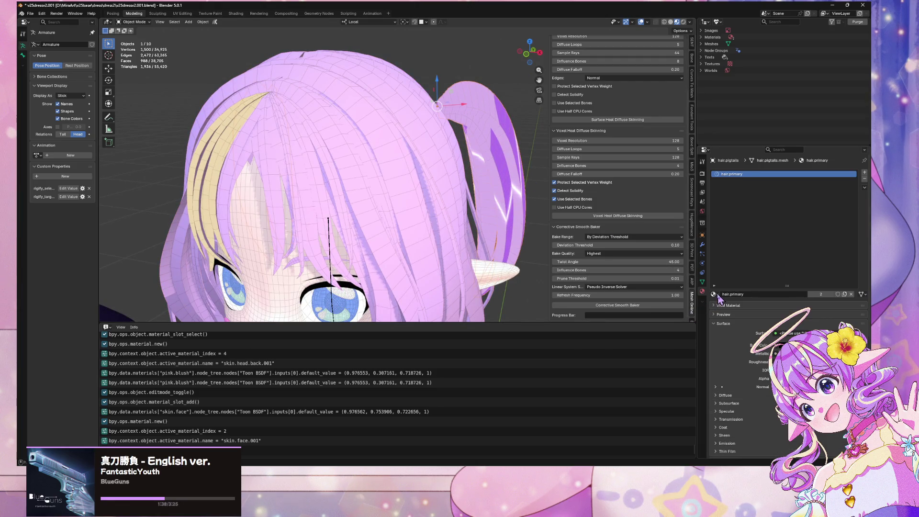
pyautogui.click(714, 293)
pyautogui.write('purple')
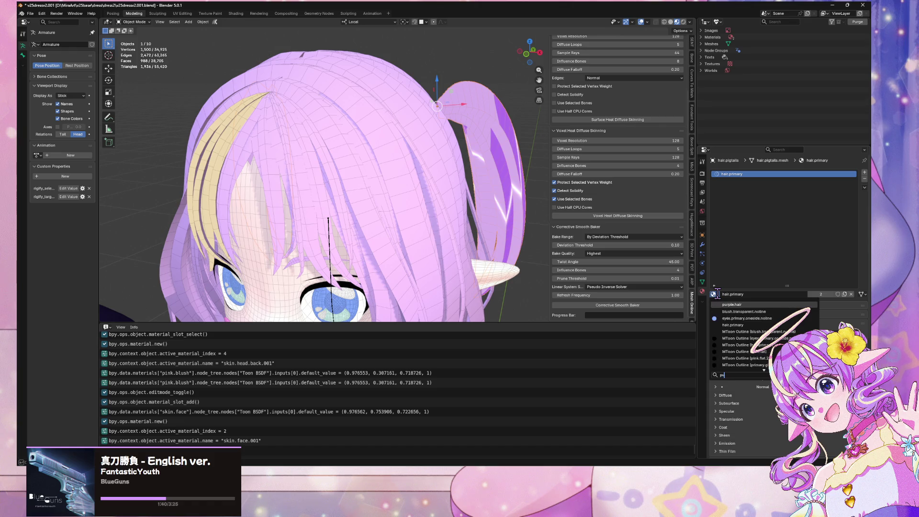
pyautogui.press('Return')
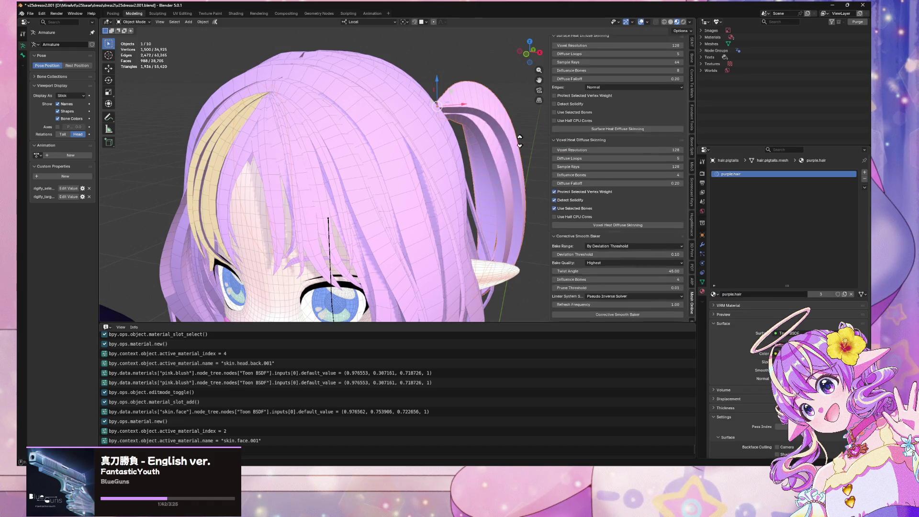
pyautogui.press('KP_3')
pyautogui.moveTo(423, 141)
pyautogui.mouseDown(button='middle')
pyautogui.moveTo(516, 137)
pyautogui.moveTo(455, 139)
pyautogui.moveTo(490, 114)
pyautogui.moveTo(478, 129)
pyautogui.moveTo(432, 117)
pyautogui.moveTo(525, 129)
pyautogui.moveTo(502, 114)
pyautogui.moveTo(459, 122)
pyautogui.moveTo(455, 133)
pyautogui.mouseUp(button='middle')
pyautogui.scroll(-5, 516, 131)
pyautogui.scroll(5, 469, 137)
pyautogui.scroll(3, 471, 132)
pyautogui.scroll(-5, 454, 133)
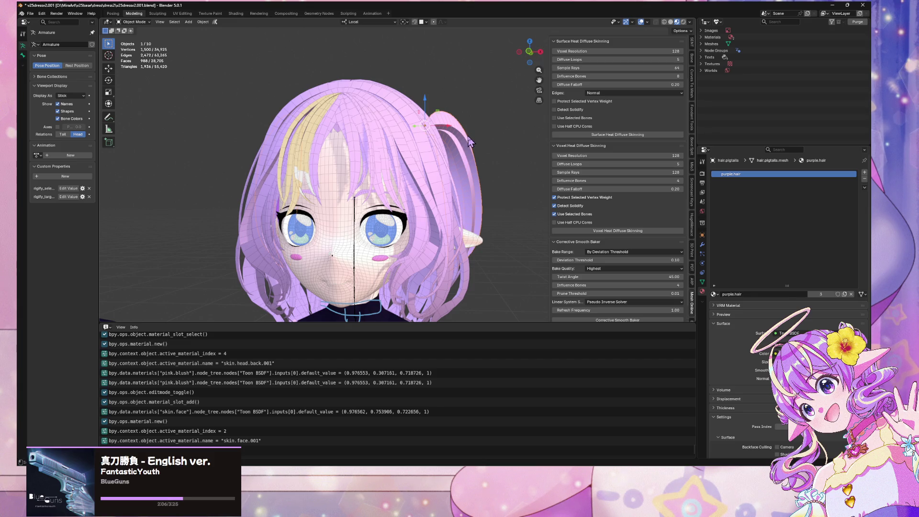
pyautogui.scroll(5, 444, 140)
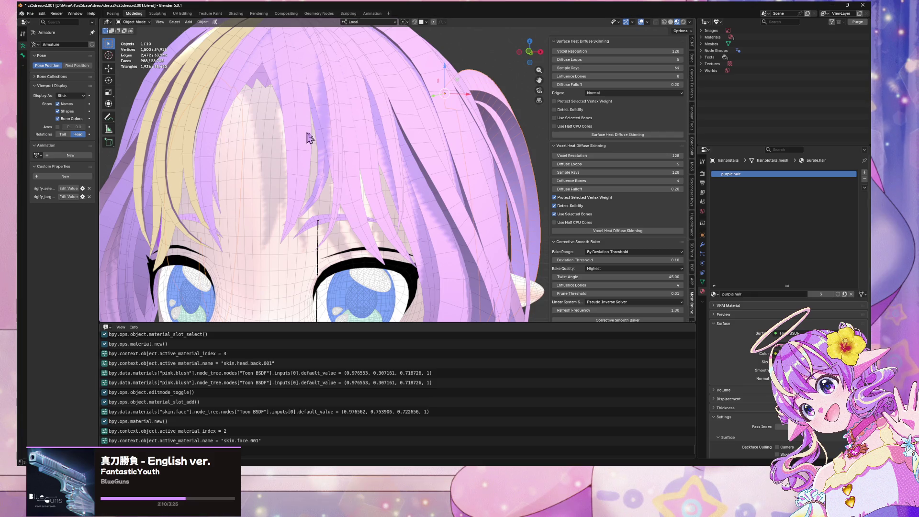
pyautogui.moveTo(426, 123)
pyautogui.mouseDown(button='middle')
pyautogui.moveTo(417, 105)
pyautogui.moveTo(455, 105)
pyautogui.moveTo(417, 123)
pyautogui.mouseUp(button='middle')
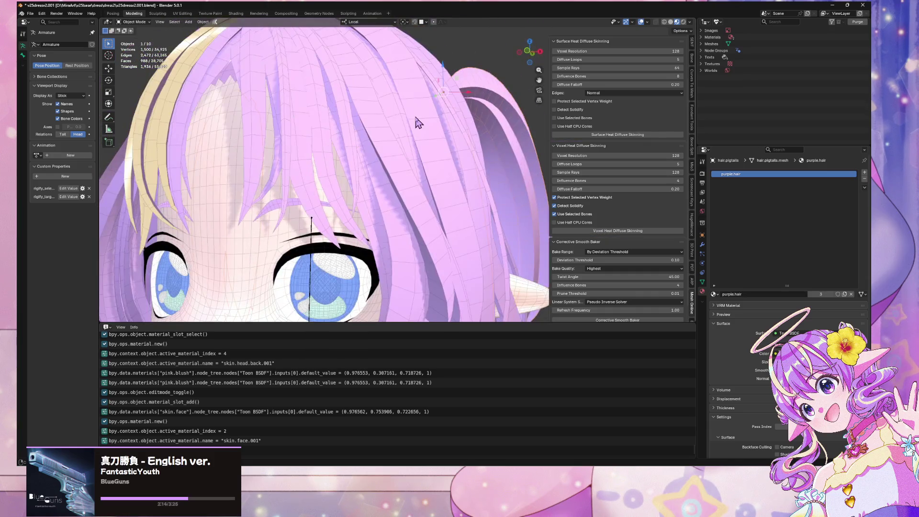
pyautogui.scroll(-8, 417, 120)
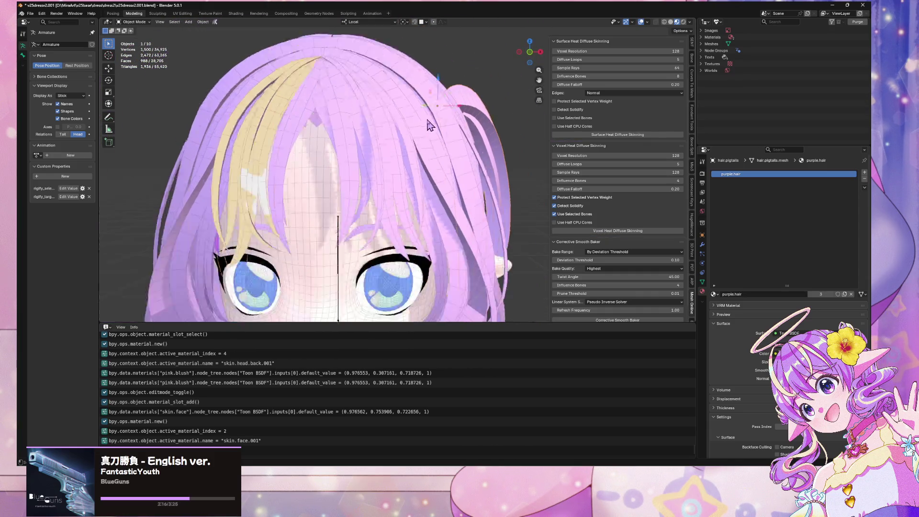
pyautogui.scroll(5, 415, 114)
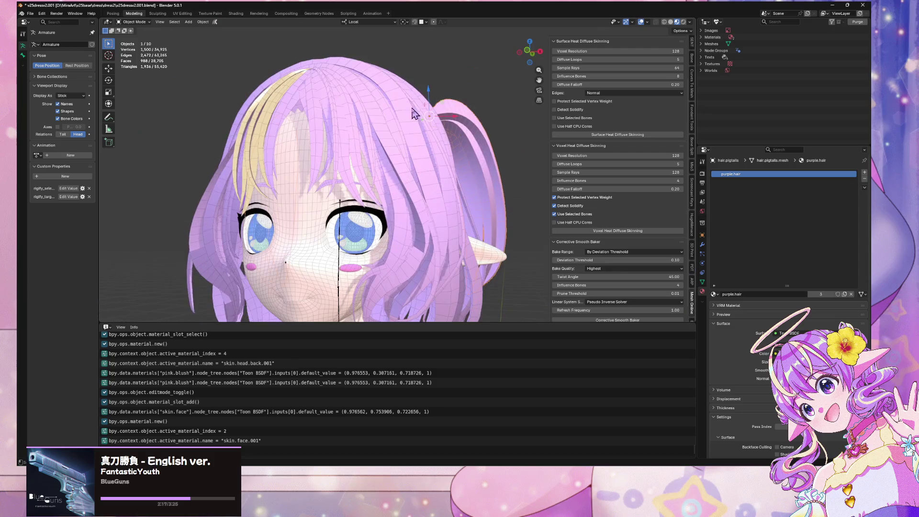
# Step: On the hair mesh, remove the duplicate material slots and assign purple.hair to the empty slot
pyautogui.click(270, 118)
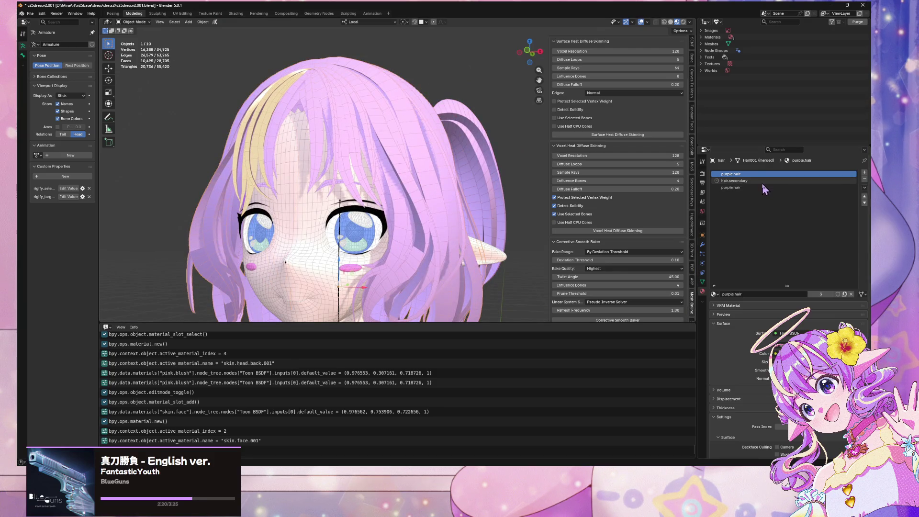
pyautogui.click(738, 189)
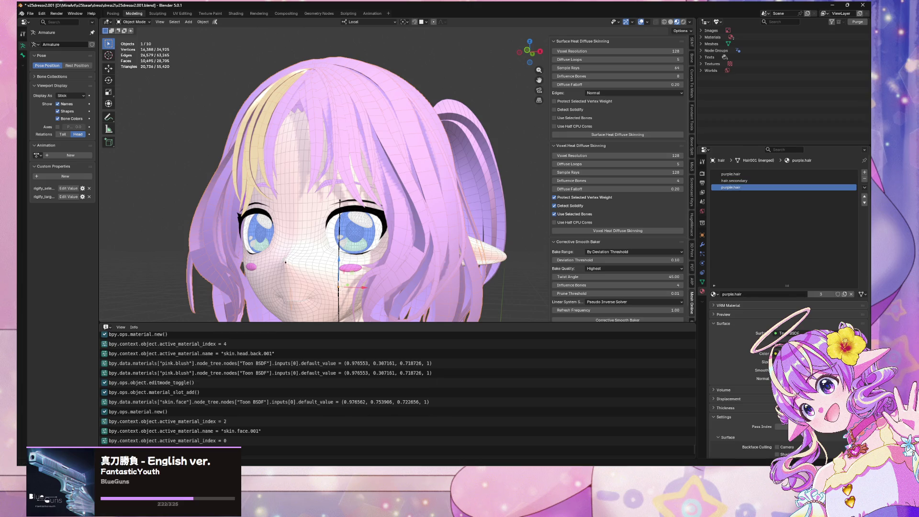
pyautogui.click(864, 179)
pyautogui.click(864, 179)
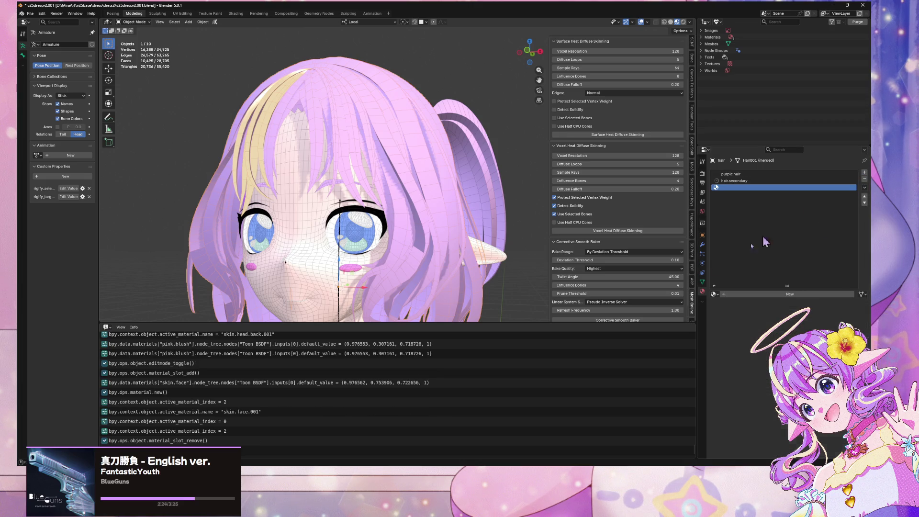
pyautogui.click(714, 294)
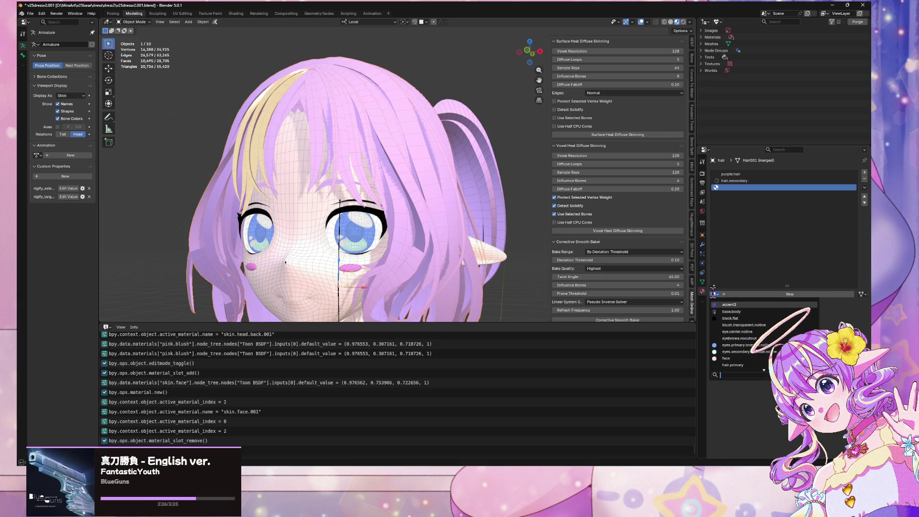
pyautogui.write('purple')
pyautogui.press('Return')
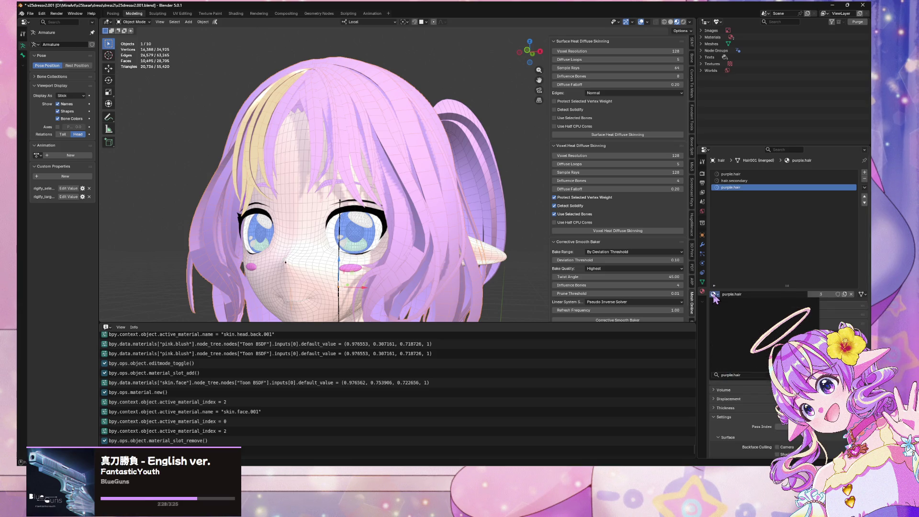
# Step: Create a new secondary.hair material and eyedrop the yellow streak colour into its Base Color
pyautogui.click(844, 294)
pyautogui.click(748, 186)
pyautogui.write('secondary')
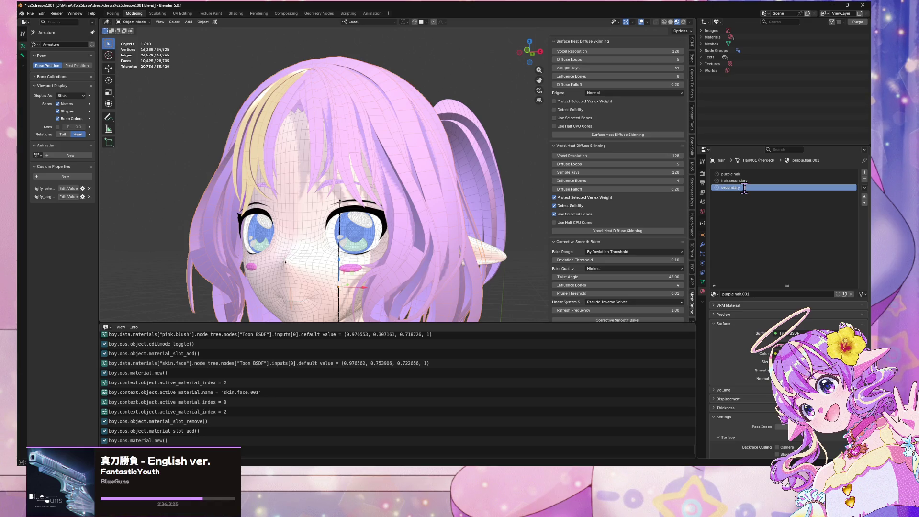
pyautogui.press('Return')
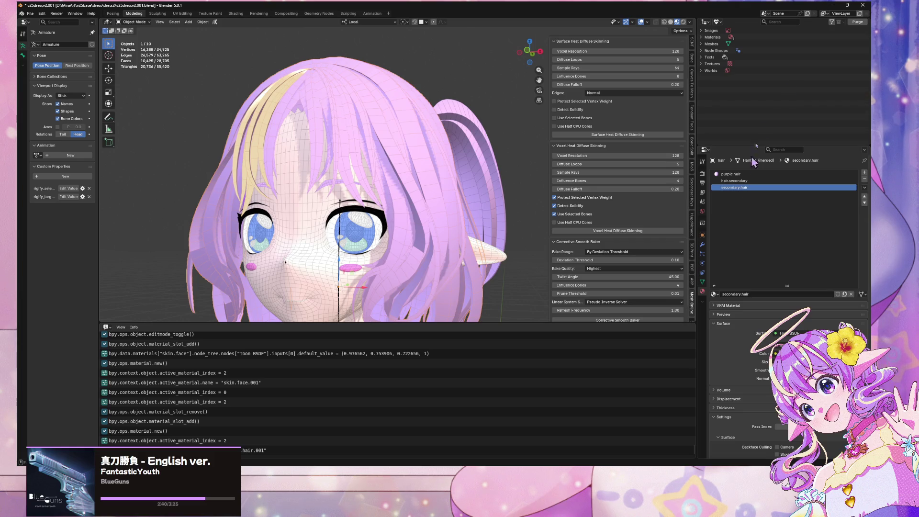
pyautogui.click(813, 354)
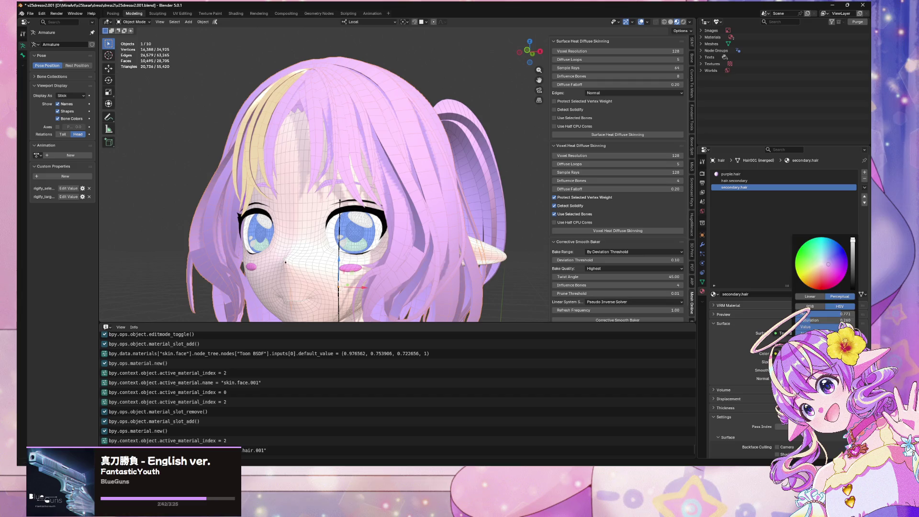
pyautogui.press('e')
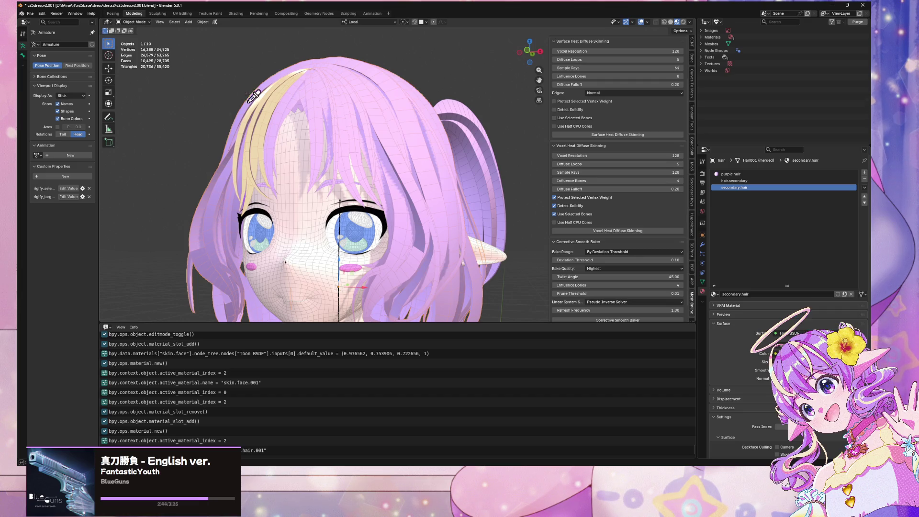
pyautogui.click(259, 109)
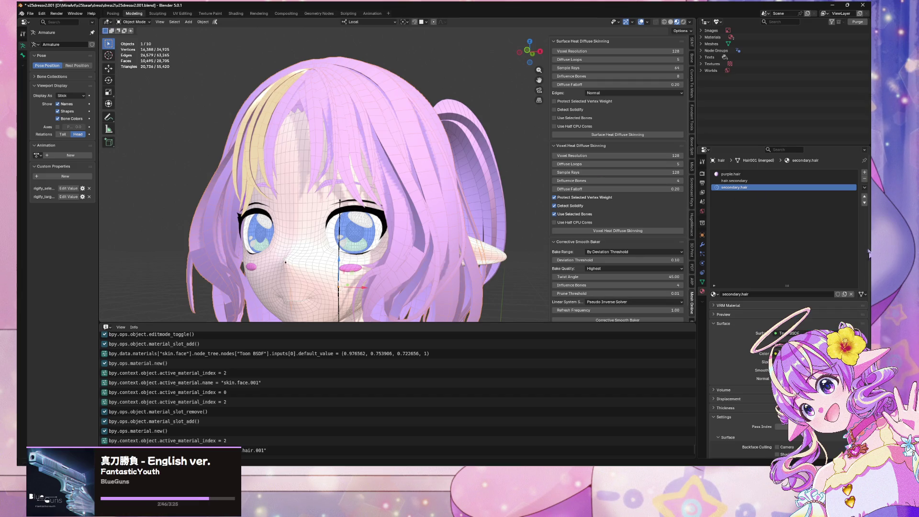
pyautogui.click(813, 353)
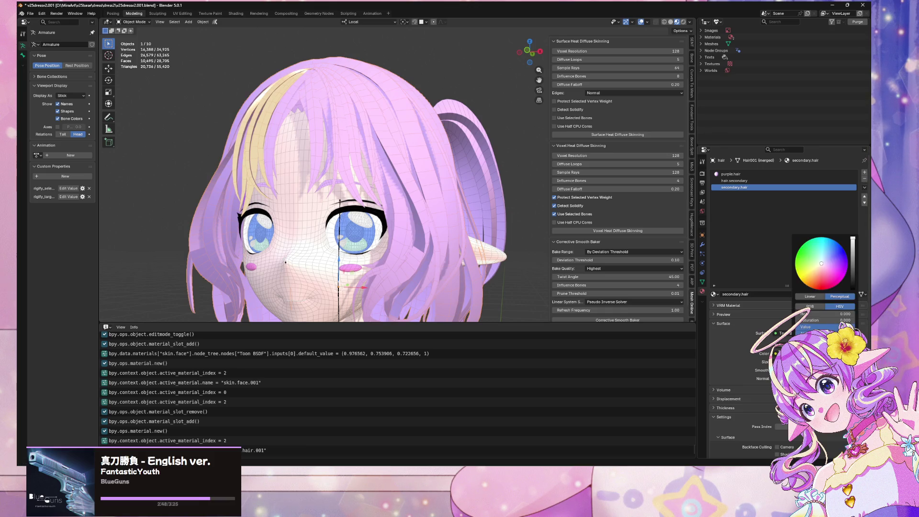
pyautogui.press('e')
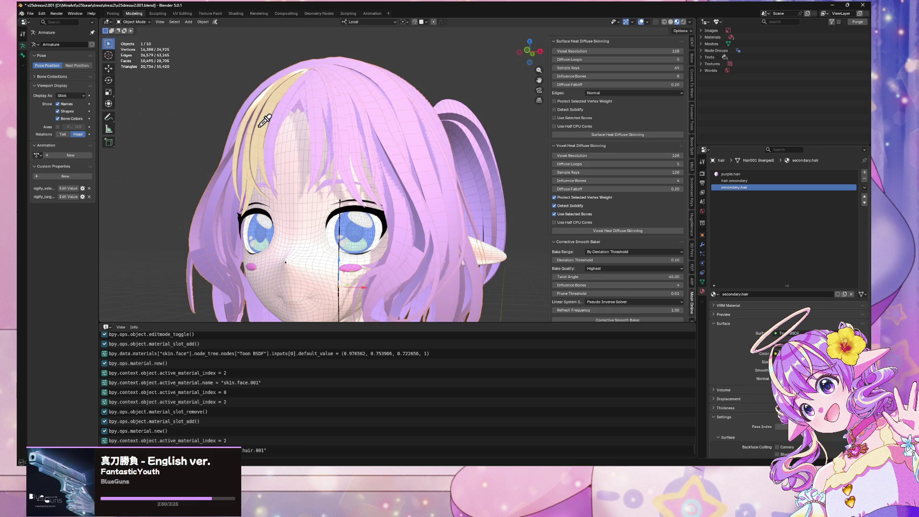
pyautogui.click(259, 127)
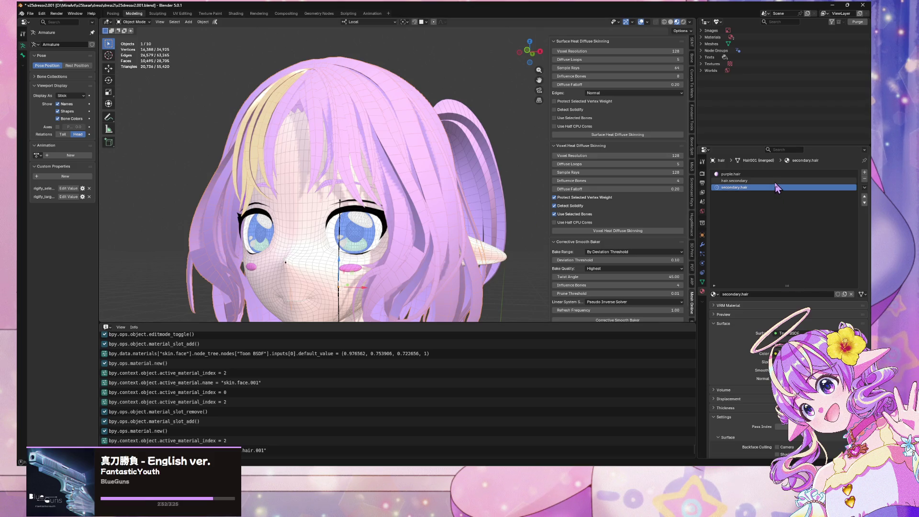
# Step: Rename it yellow.hair, put it in place of hair.secondary, and delete the redundant third slot
pyautogui.doubleClick(731, 187)
pyautogui.write('yel')
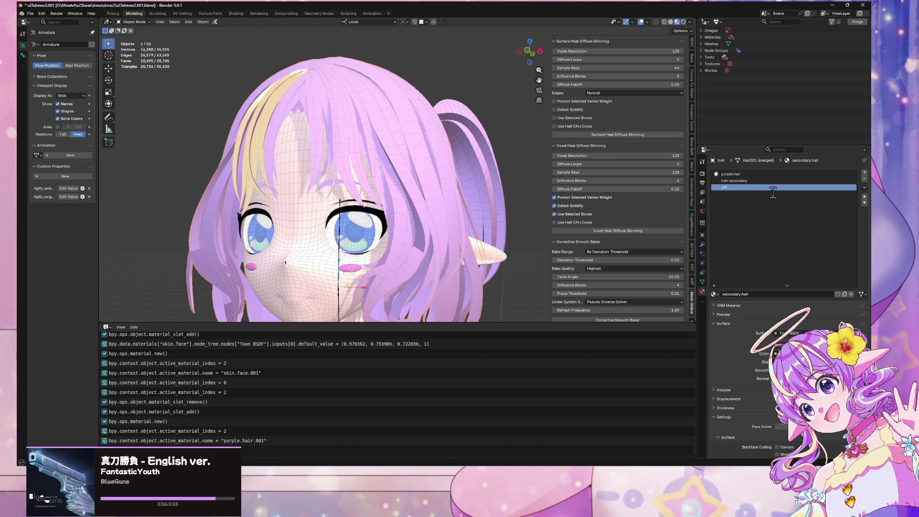
pyautogui.write('low.hair')
pyautogui.press('Return')
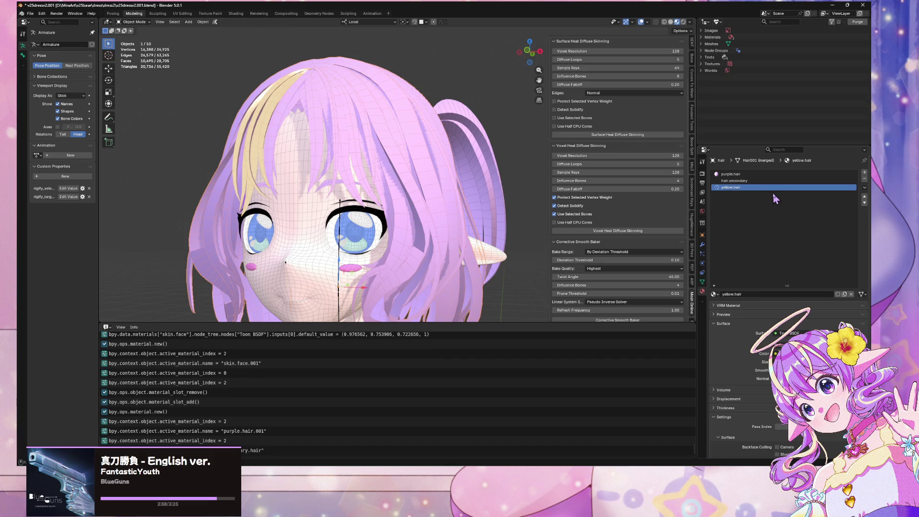
pyautogui.press('Up')
pyautogui.click(714, 295)
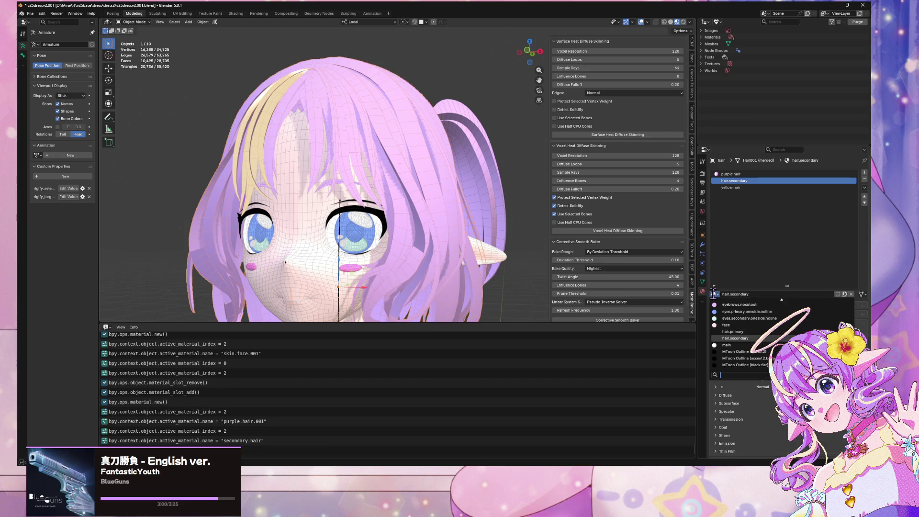
pyautogui.click(740, 300)
pyautogui.click(761, 188)
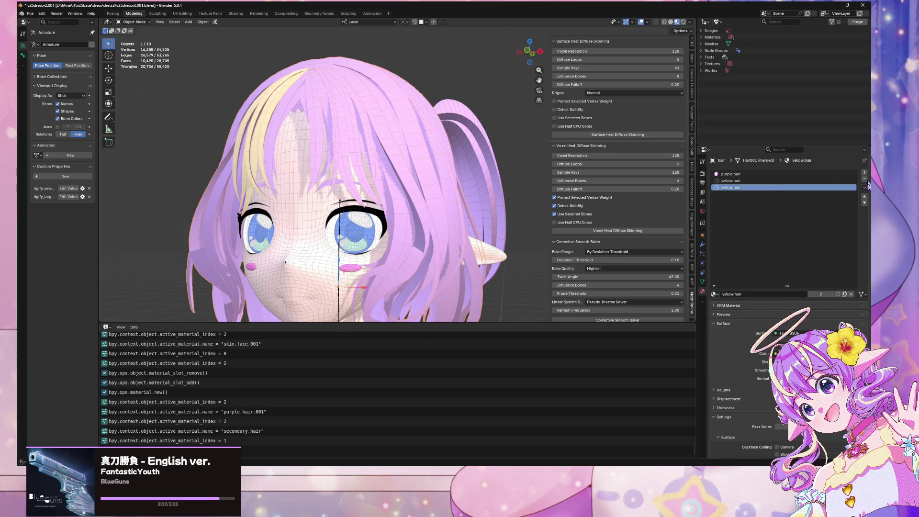
pyautogui.click(864, 179)
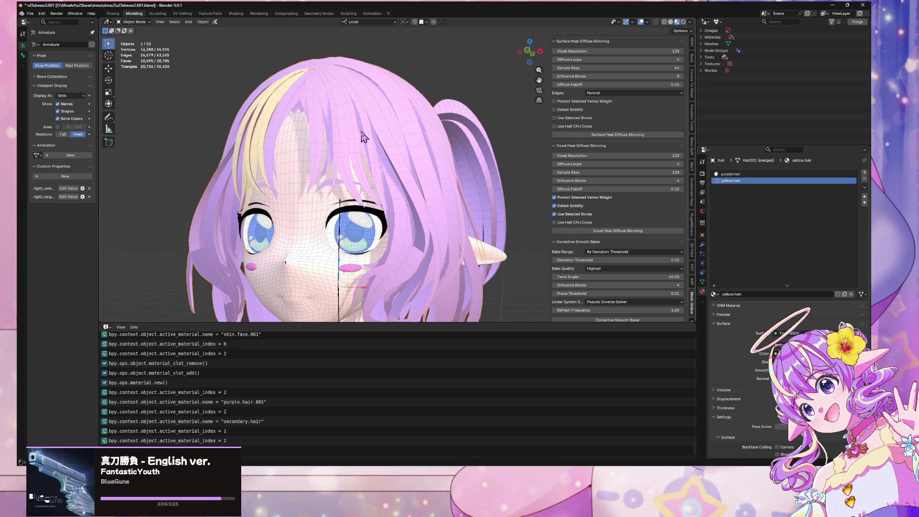
# Step: Deselect everything, turn off viewport overlays, and frame a front close-up of the face
pyautogui.moveTo(334, 158); pyautogui.dragTo(320, 108, button='middle')
pyautogui.moveTo(405, 148); pyautogui.dragTo(365, 148, button='middle')
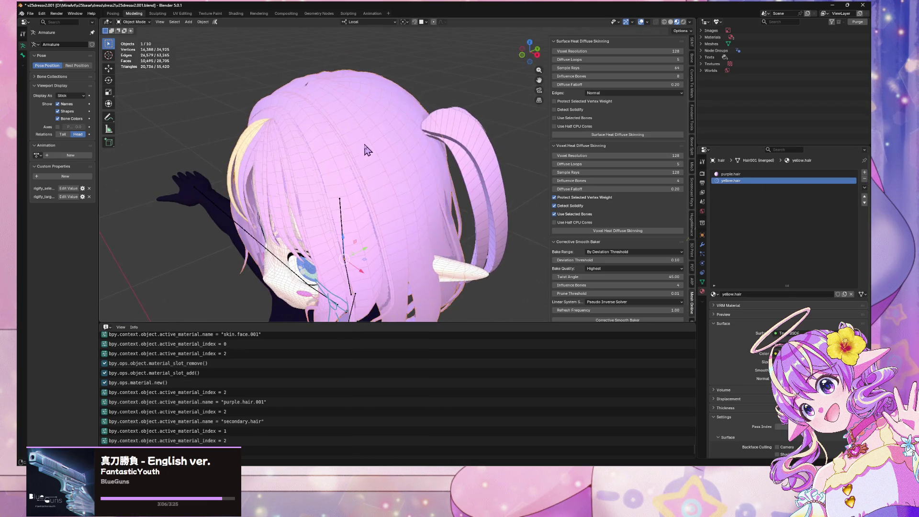
pyautogui.moveTo(450, 142)
pyautogui.mouseDown(button='middle')
pyautogui.moveTo(302, 120)
pyautogui.moveTo(311, 125)
pyautogui.moveTo(300, 127)
pyautogui.mouseUp(button='middle')
pyautogui.scroll(-5, 344, 135)
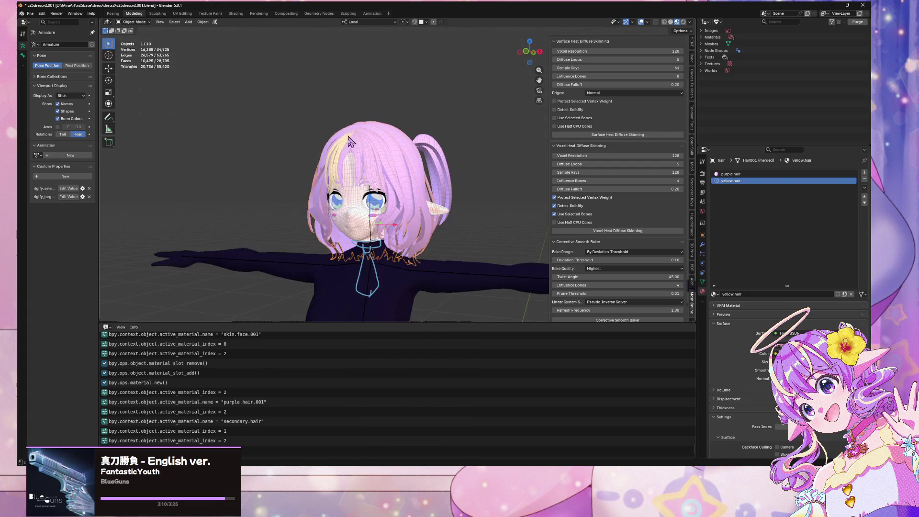
pyautogui.click(466, 171)
pyautogui.click(641, 21)
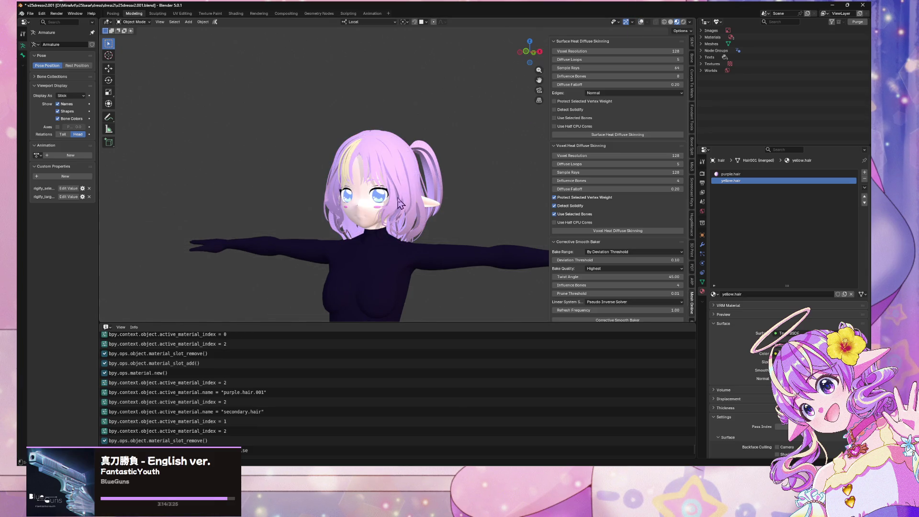
pyautogui.scroll(5, 399, 203)
pyautogui.moveTo(399, 203)
pyautogui.mouseDown(button='middle')
pyautogui.moveTo(444, 172)
pyautogui.moveTo(428, 174)
pyautogui.moveTo(410, 201)
pyautogui.mouseUp(button='middle')
pyautogui.scroll(4, 416, 176)
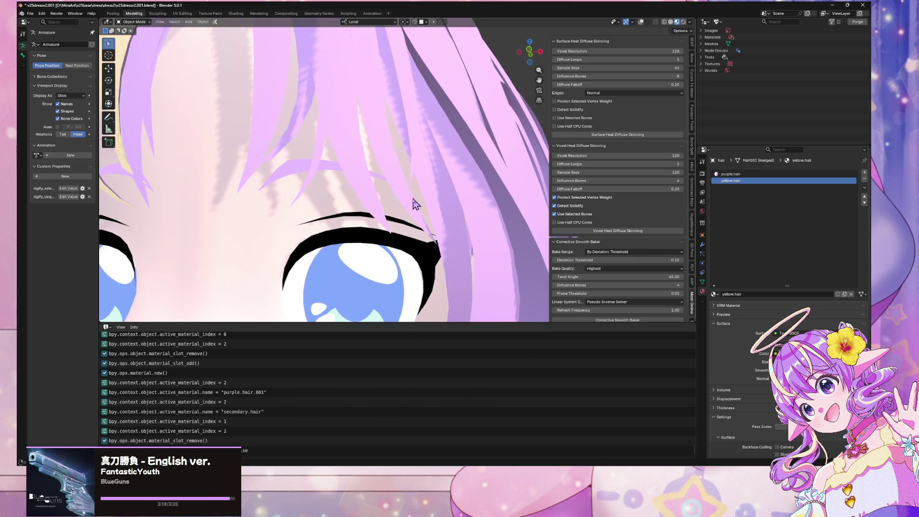
# Step: Show Unused Data in the Outliner and purge all 12 orphaned data-blocks
pyautogui.click(717, 21)
pyautogui.click(728, 83)
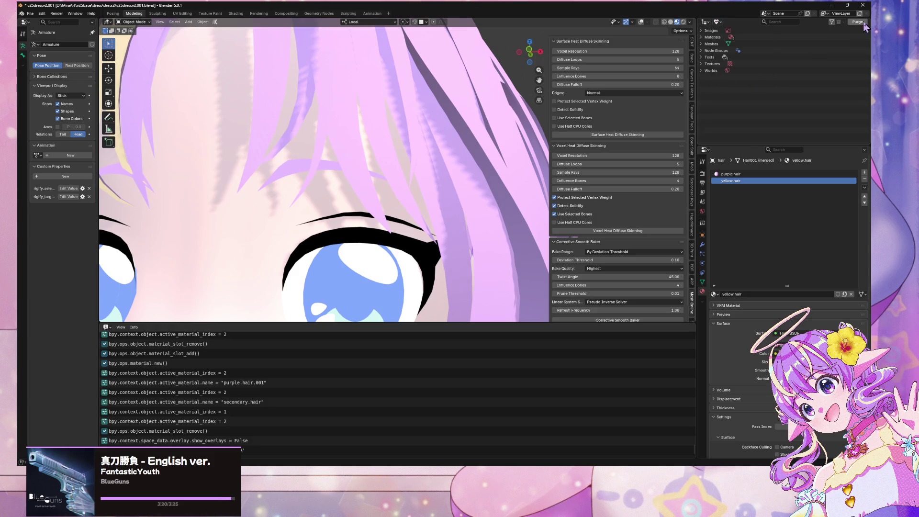
pyautogui.click(857, 21)
pyautogui.click(787, 73)
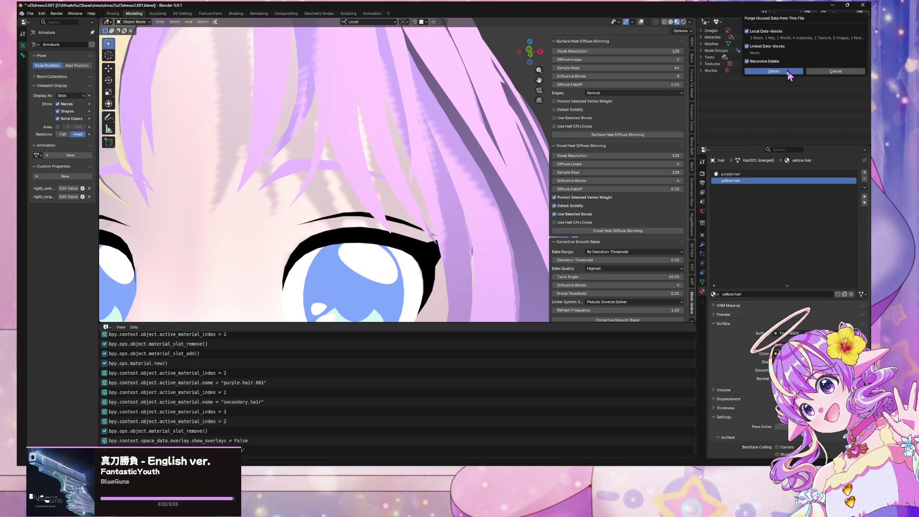
pyautogui.scroll(-10, 424, 108)
pyautogui.moveTo(424, 107)
pyautogui.mouseDown(button='middle')
pyautogui.moveTo(463, 98)
pyautogui.moveTo(479, 158)
pyautogui.moveTo(502, 191)
pyautogui.moveTo(386, 161)
pyautogui.moveTo(445, 138)
pyautogui.mouseUp(button='middle')
pyautogui.scroll(-5, 463, 98)
pyautogui.scroll(8, 386, 161)
pyautogui.scroll(-2, 446, 139)
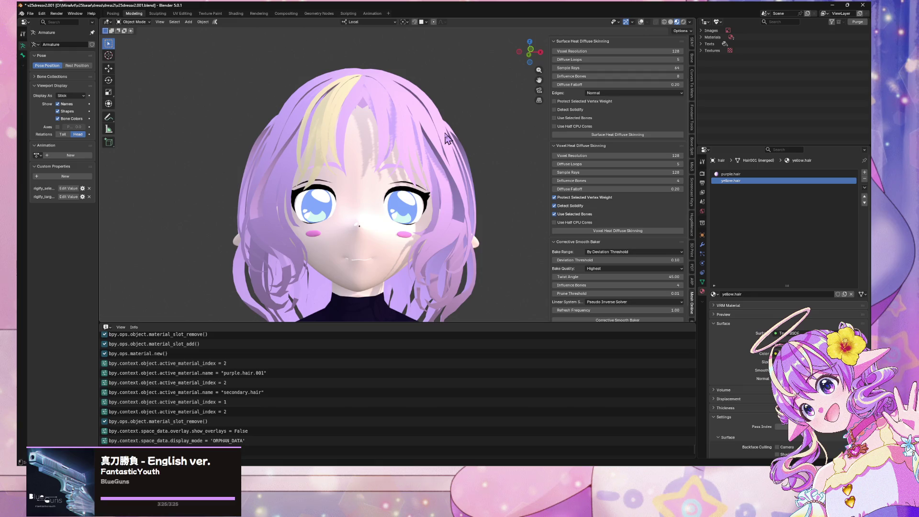
# Step: Like the currently playing song in the music player, then return to Blender
pyautogui.hotkey('alt', 'Tab')
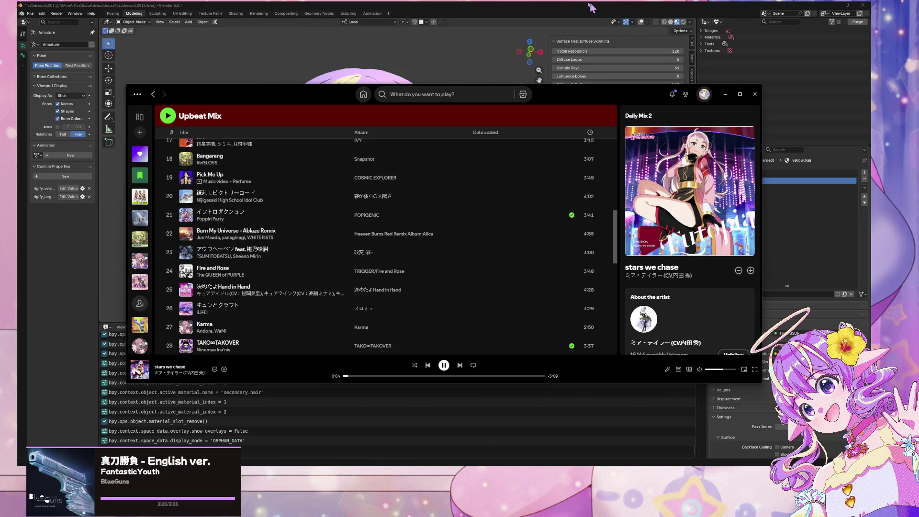
pyautogui.click(751, 270)
pyautogui.click(508, 2)
# Step: Select the face mesh to show its pink.blush materials and re-enable viewport overlays, zoomed on the eyes
pyautogui.scroll(5, 436, 145)
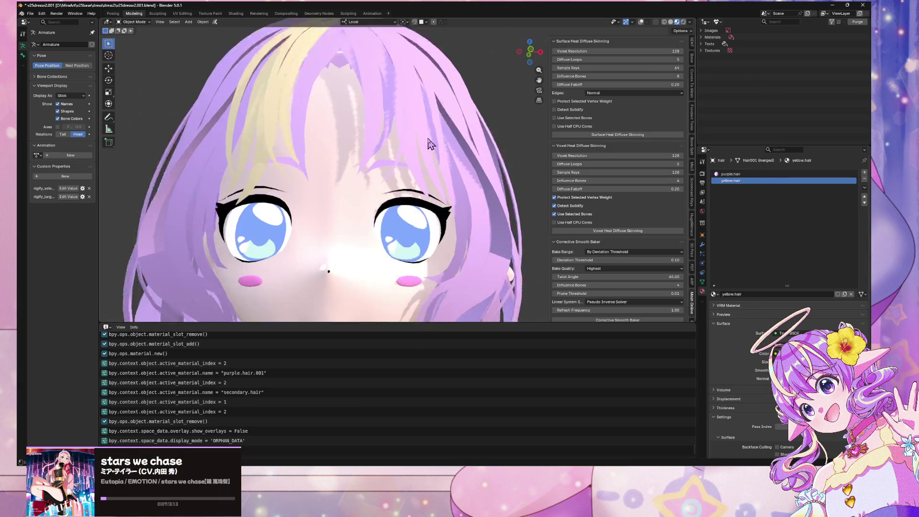
pyautogui.moveTo(437, 146)
pyautogui.mouseDown(button='middle')
pyautogui.moveTo(444, 133)
pyautogui.moveTo(455, 200)
pyautogui.moveTo(445, 133)
pyautogui.mouseUp(button='middle')
pyautogui.scroll(-2, 450, 184)
pyautogui.scroll(3, 451, 188)
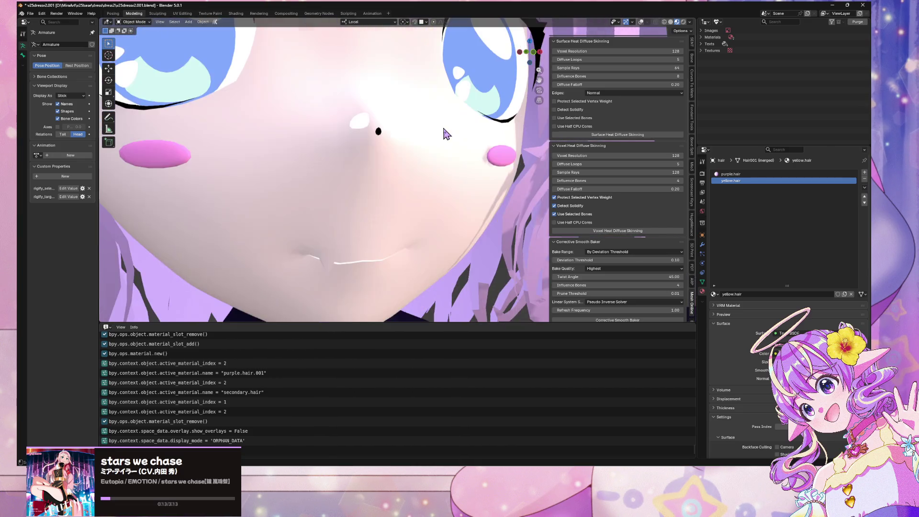
pyautogui.click(378, 133)
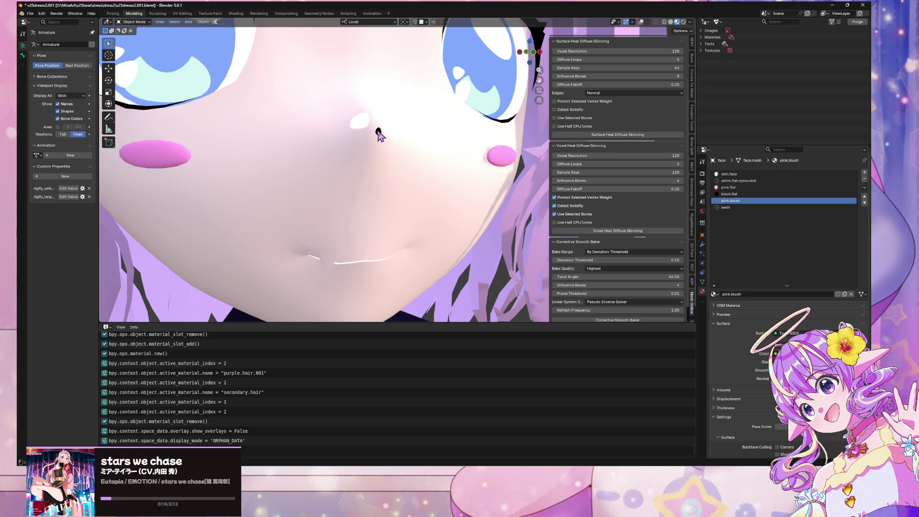
pyautogui.click(640, 22)
pyautogui.scroll(3, 409, 143)
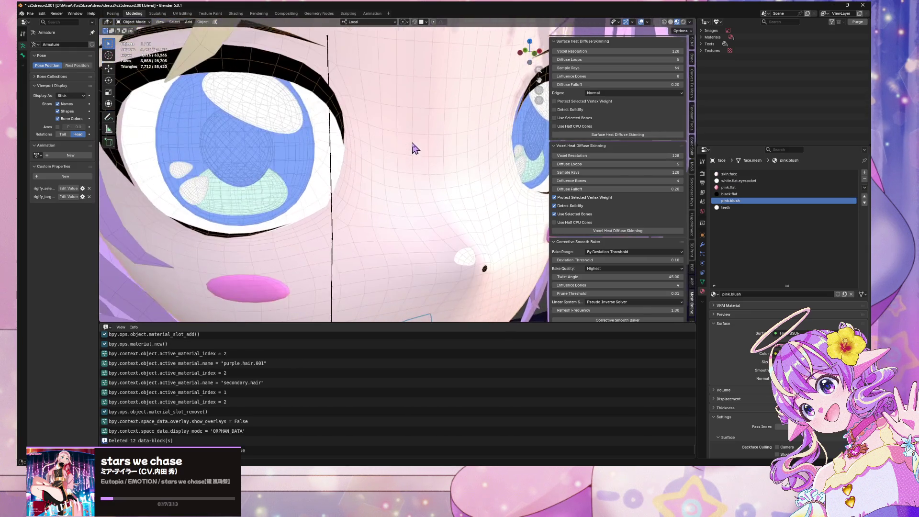
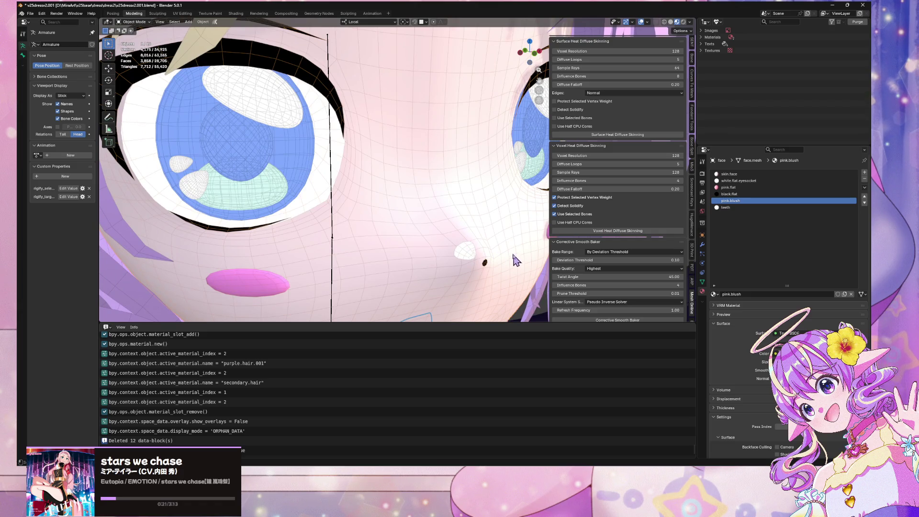
# Step: Replace pink.flat in the face's third slot with pink.blush, found by searching 'pin'
pyautogui.scroll(-3, 418, 150)
pyautogui.scroll(3, 425, 152)
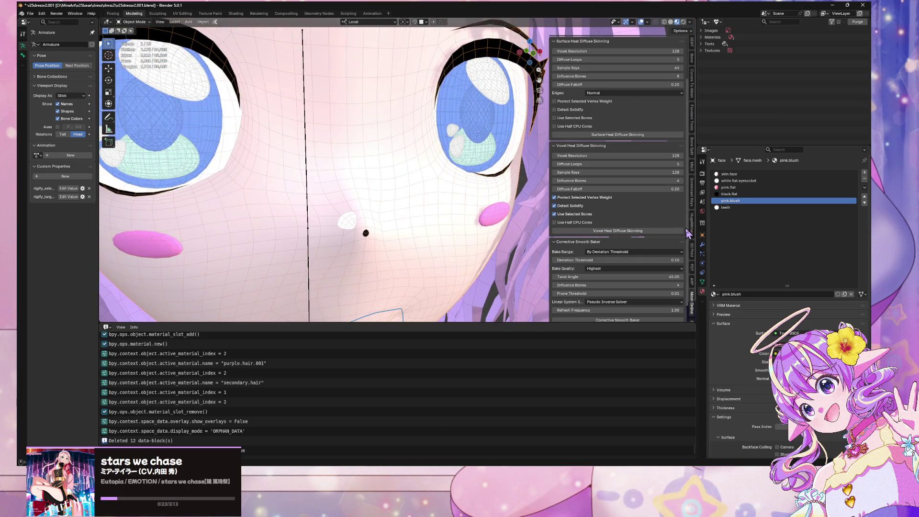
pyautogui.click(750, 189)
pyautogui.scroll(-3, 371, 174)
pyautogui.scroll(5, 371, 173)
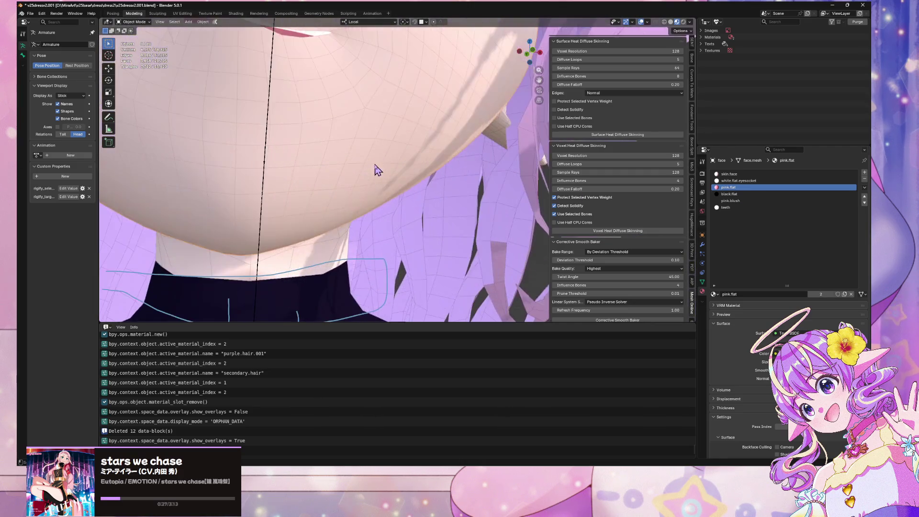
pyautogui.scroll(-2, 378, 172)
pyautogui.scroll(4, 381, 174)
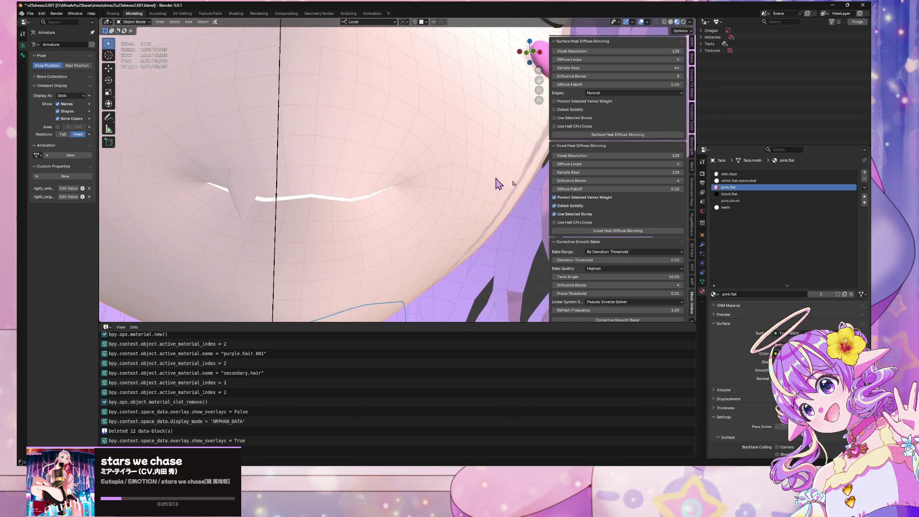
pyautogui.click(712, 294)
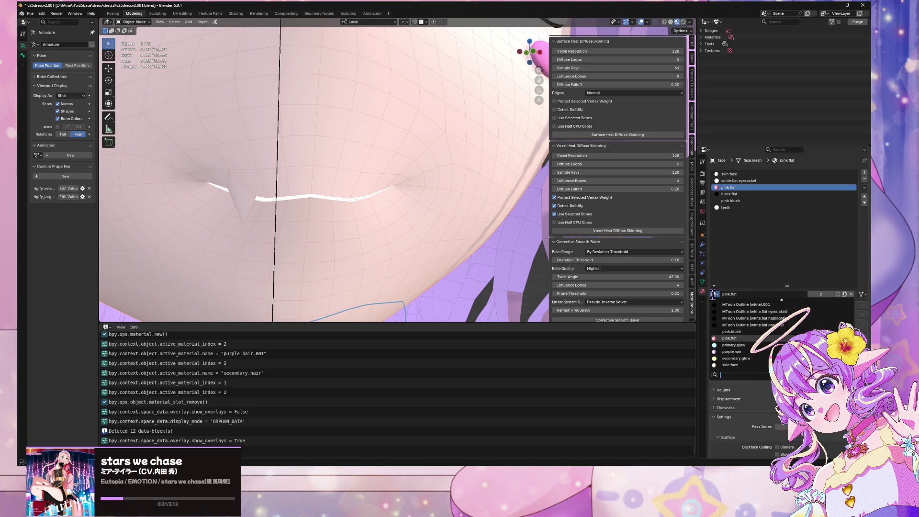
pyautogui.write('pin')
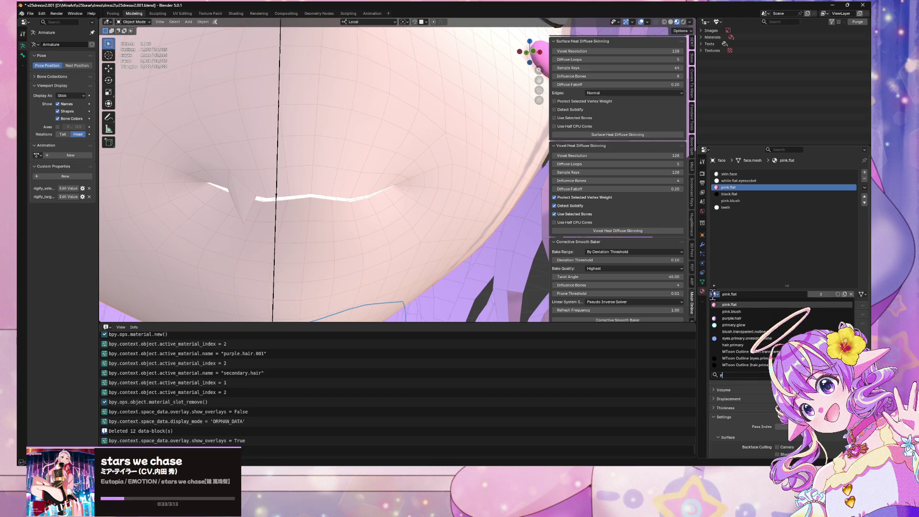
pyautogui.press('Down')
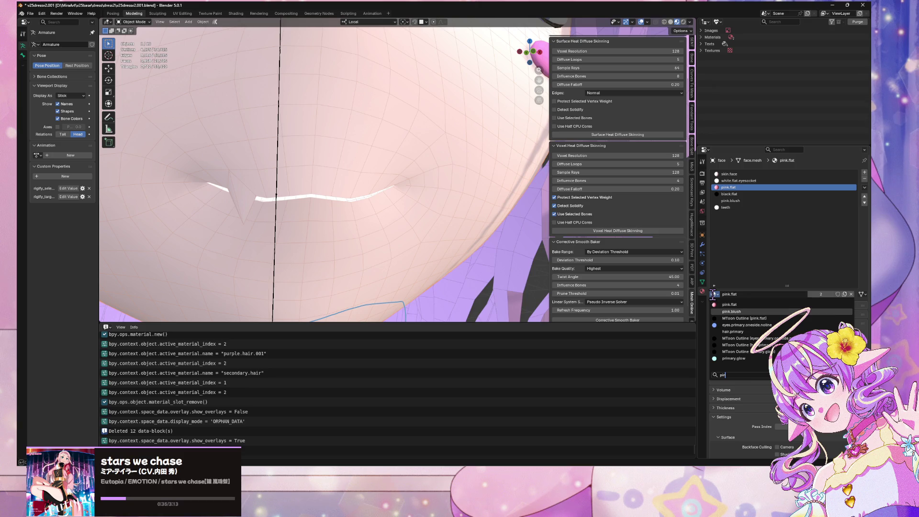
pyautogui.press('Return')
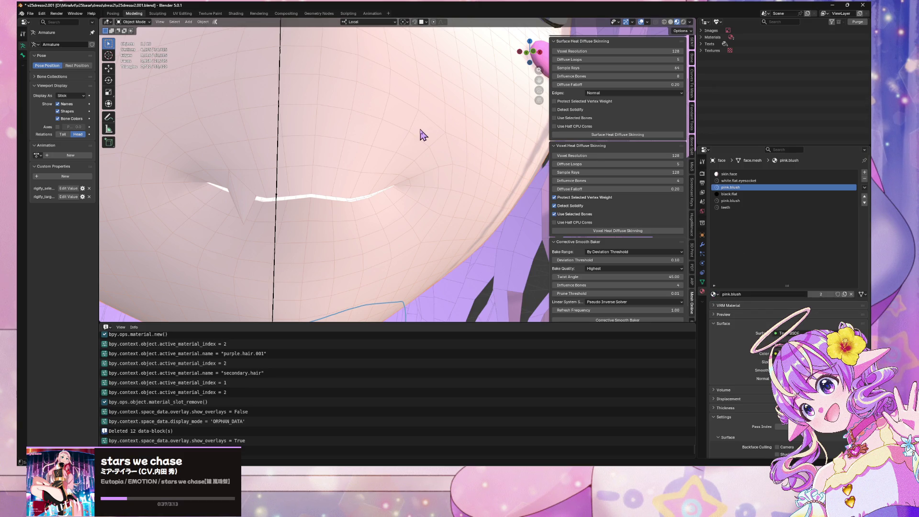
pyautogui.moveTo(455, 143)
pyautogui.mouseDown(button='middle')
pyautogui.moveTo(462, 150)
pyautogui.moveTo(431, 139)
pyautogui.moveTo(438, 150)
pyautogui.mouseUp(button='middle')
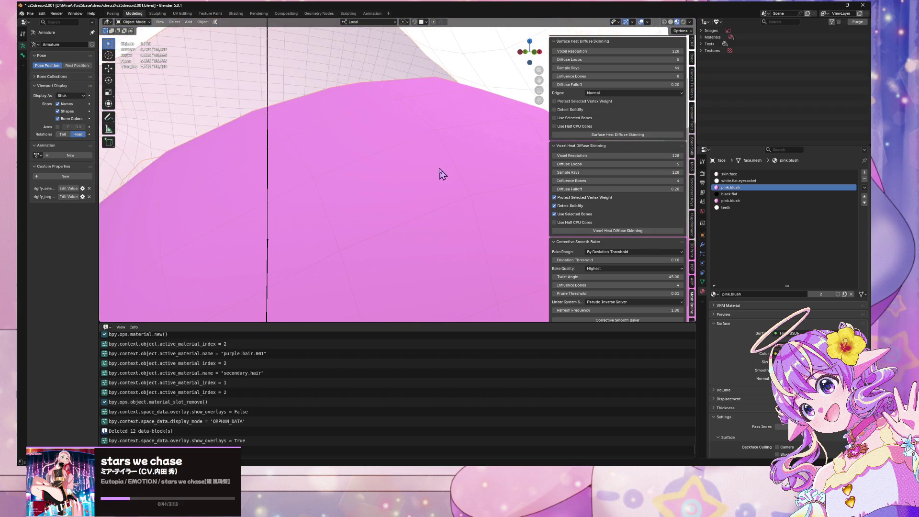
# Step: Make a separate copy of pink.blush in the slot and rename it pink.mouth
pyautogui.click(845, 294)
pyautogui.doubleClick(759, 187)
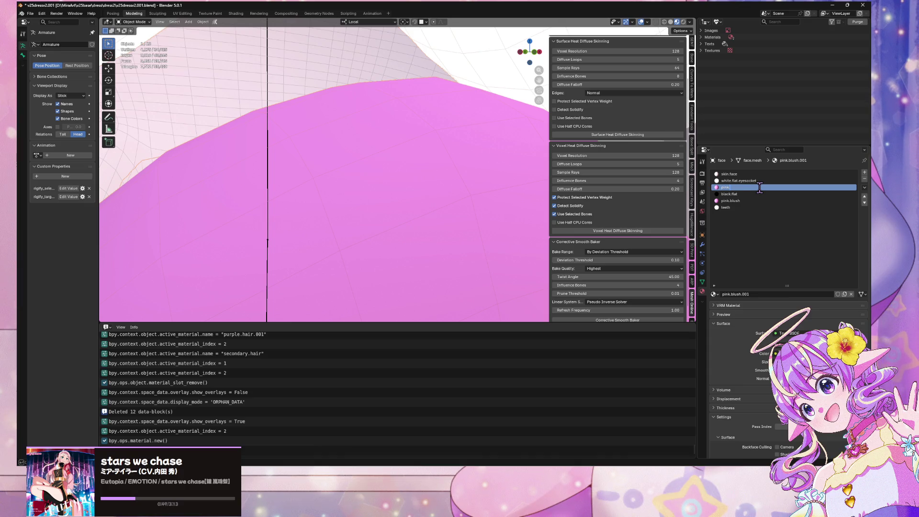
pyautogui.doubleClick(760, 187)
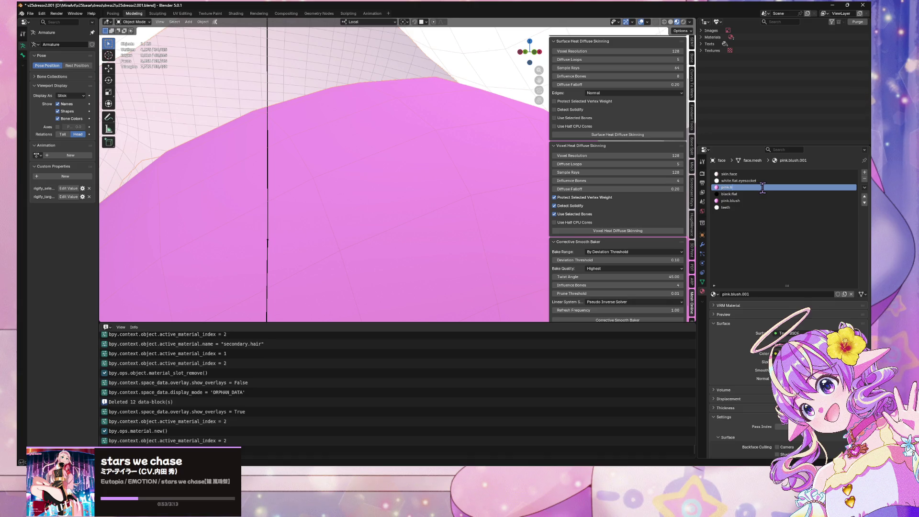
pyautogui.write('th')
pyautogui.press('Return')
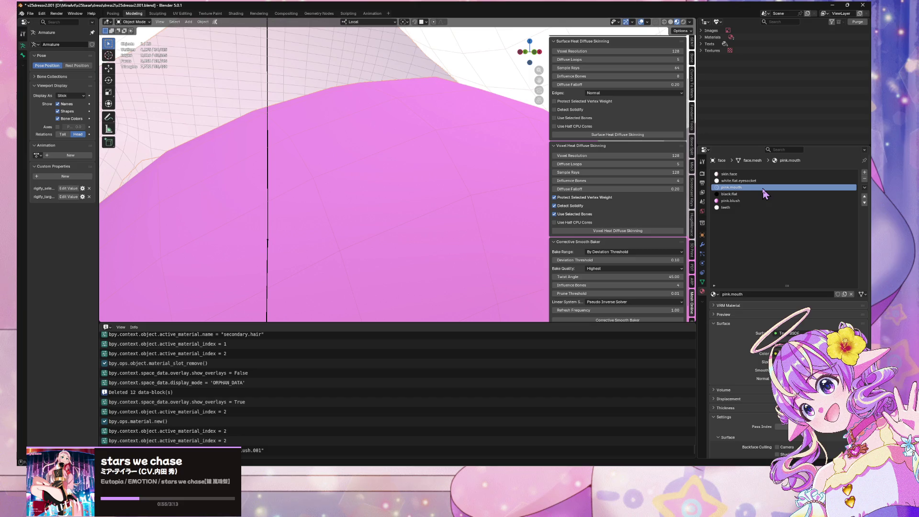
pyautogui.scroll(-8, 356, 139)
pyautogui.scroll(4, 374, 170)
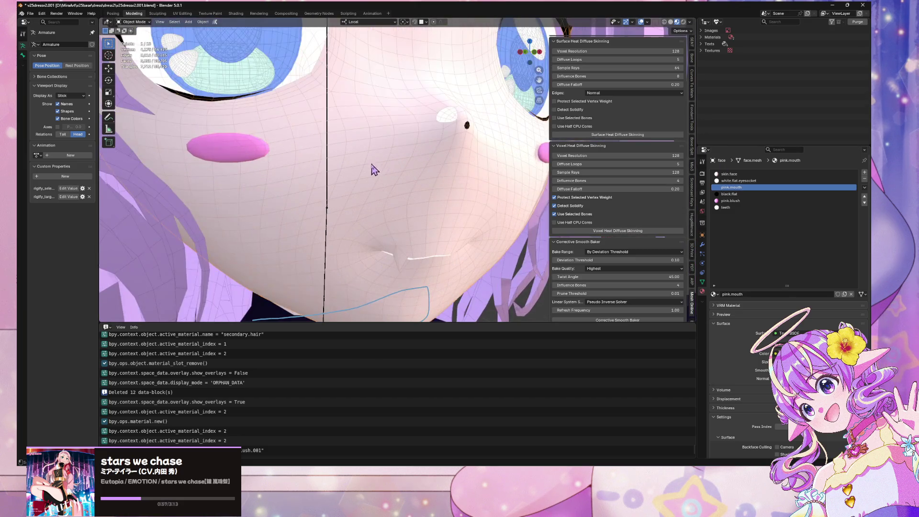
pyautogui.scroll(-6, 374, 170)
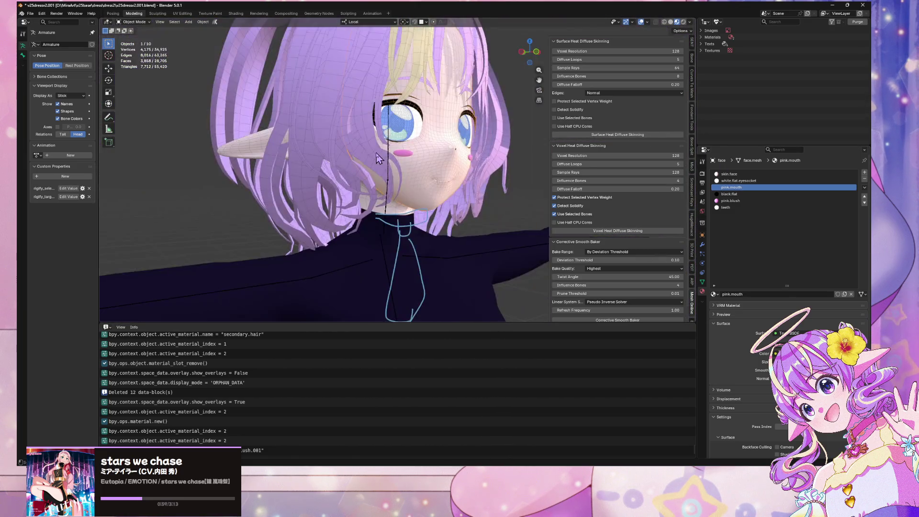
pyautogui.moveTo(377, 157); pyautogui.dragTo(365, 152, button='middle')
pyautogui.scroll(3, 357, 148)
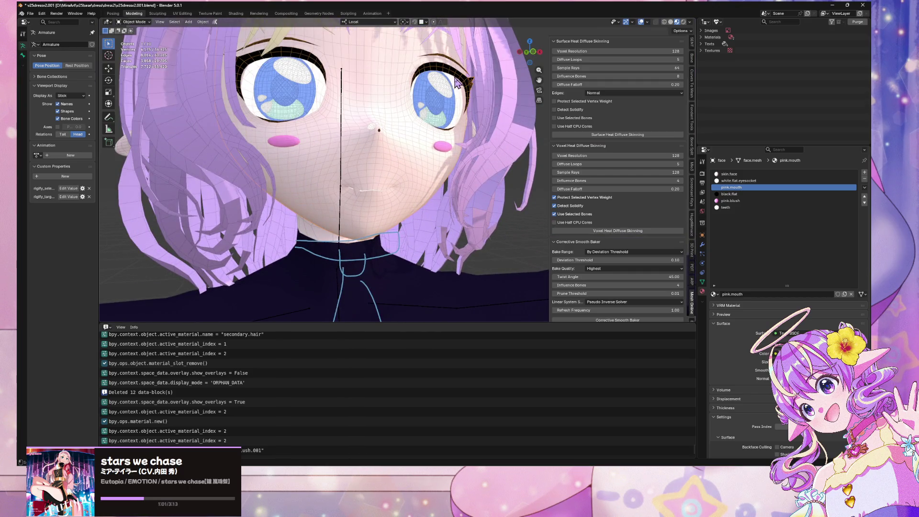
pyautogui.scroll(3, 444, 86)
pyautogui.scroll(-2, 444, 86)
# Step: In Edit Mode, select the eyeliner faces assigned to the black.flat slot
pyautogui.press('Tab')
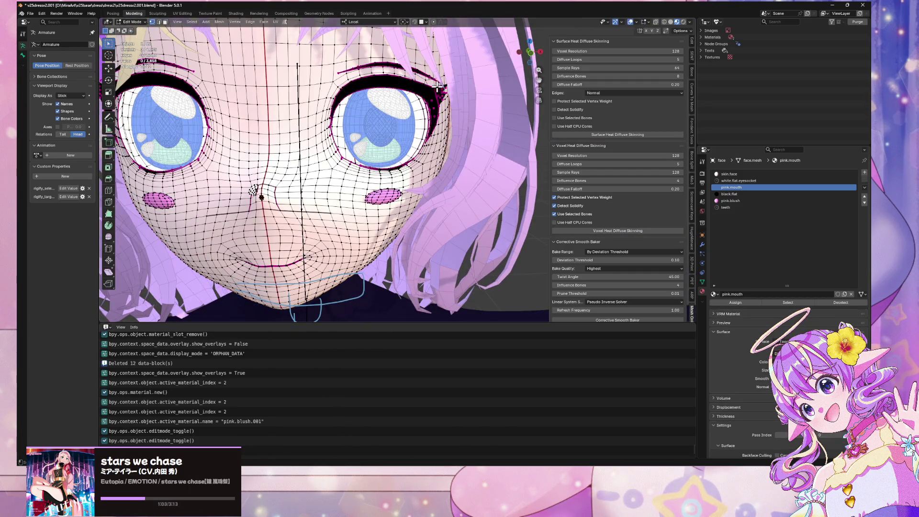
pyautogui.keyDown('shift'); pyautogui.moveTo(399, 83); pyautogui.dragTo(433, 117, button='middle'); pyautogui.keyUp('shift')
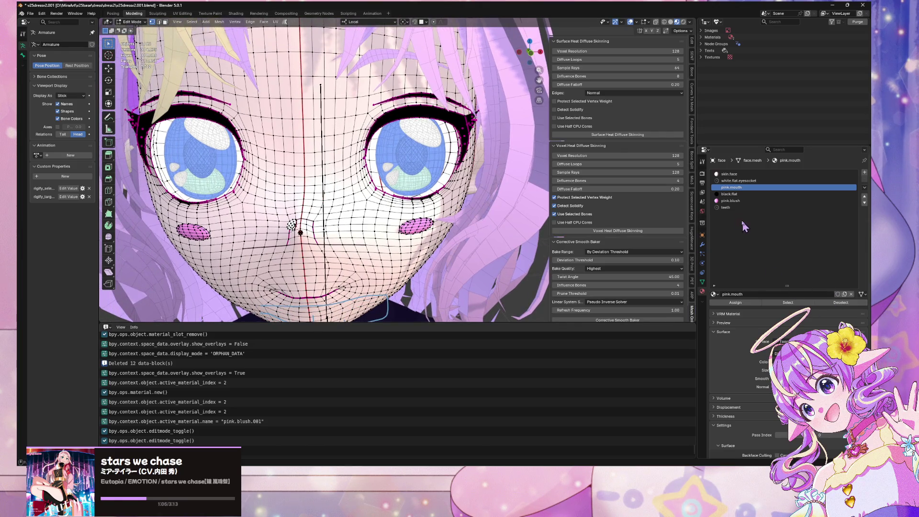
pyautogui.click(729, 194)
pyautogui.click(788, 303)
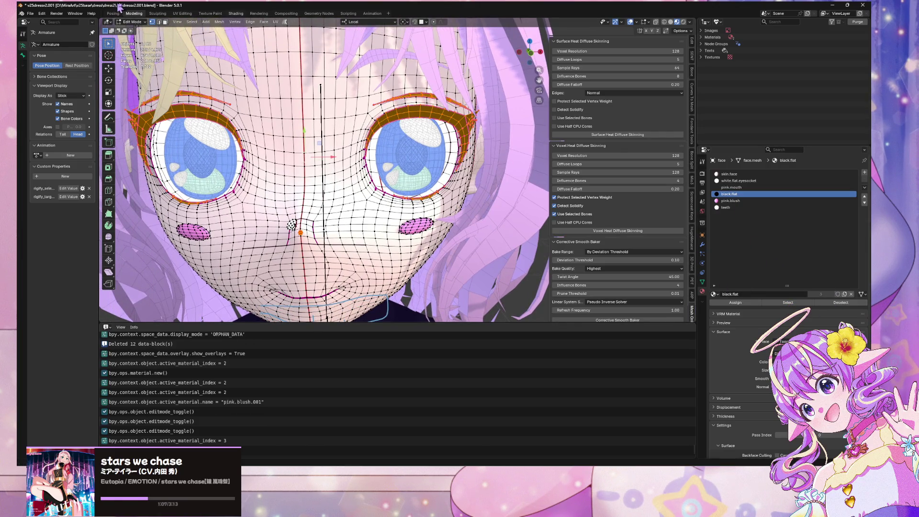
# Step: Switch to the UV Editing workspace and frame the eyeliner faces in front orthographic view
pyautogui.click(182, 14)
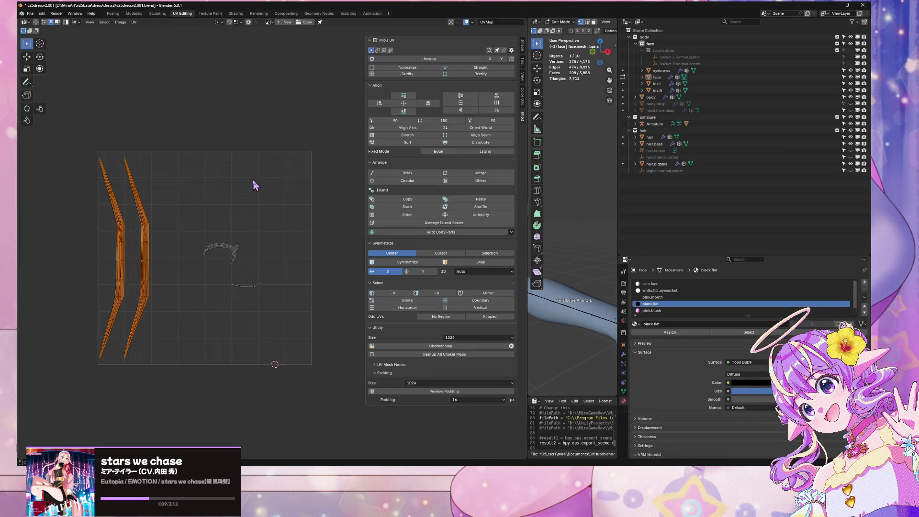
pyautogui.scroll(2, 253, 184)
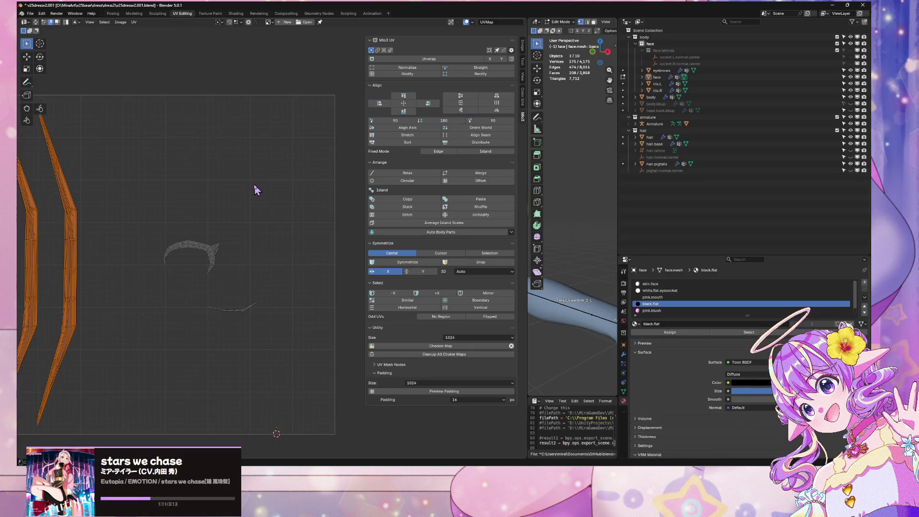
pyautogui.scroll(-1, 253, 187)
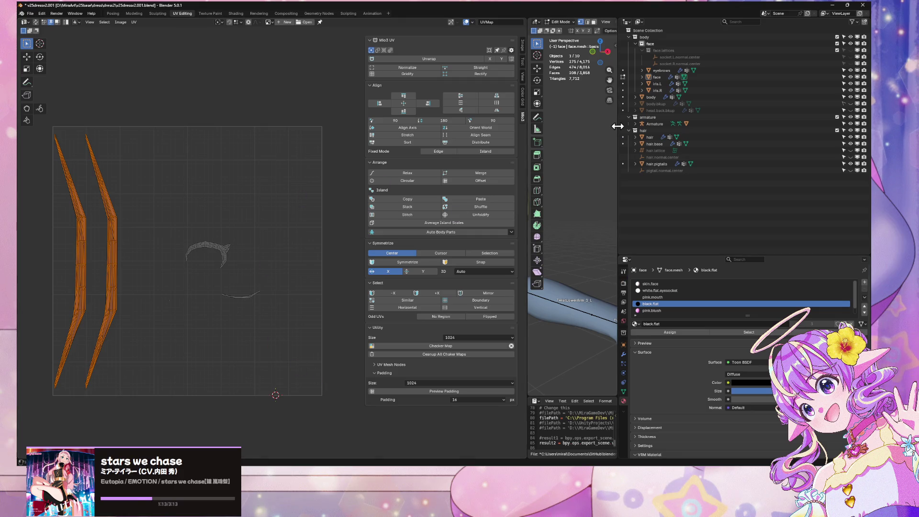
pyautogui.moveTo(617, 126); pyautogui.dragTo(797, 126)
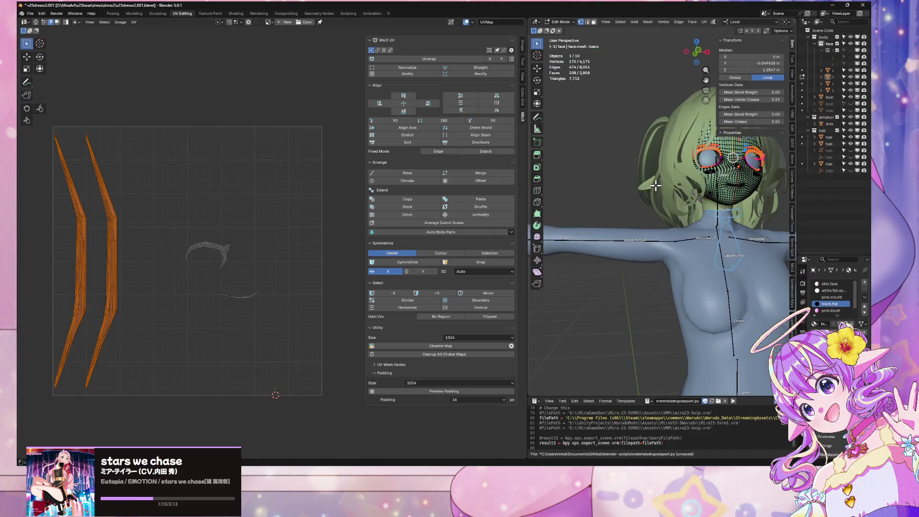
pyautogui.press('KP_Decimal')
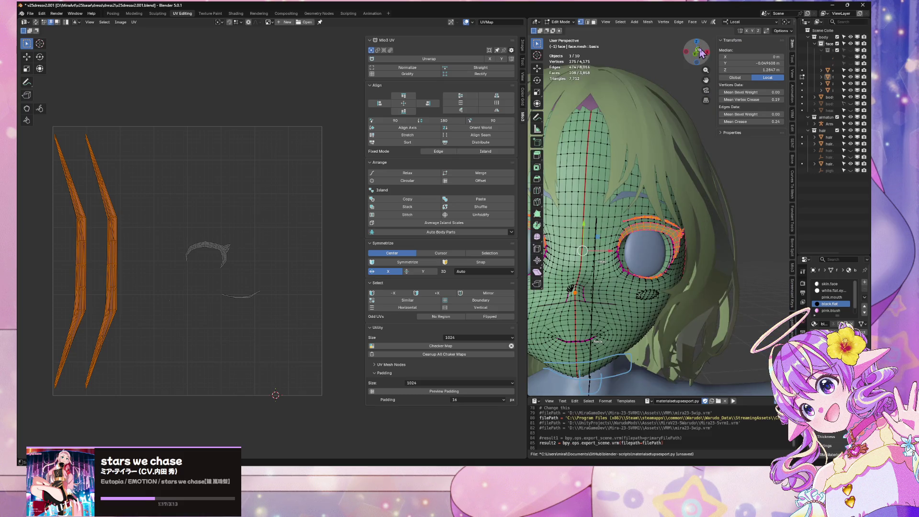
pyautogui.click(700, 52)
pyautogui.scroll(5, 678, 220)
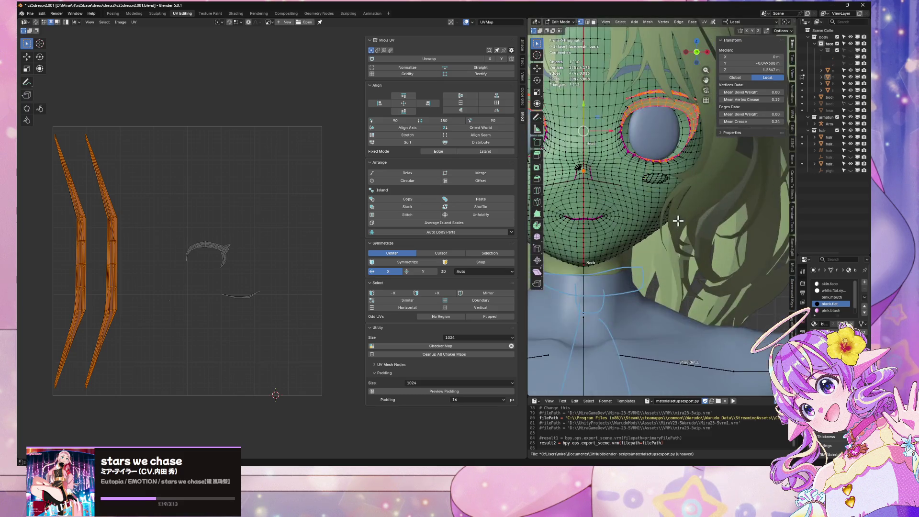
pyautogui.scroll(4, 669, 209)
pyautogui.scroll(-1, 669, 209)
# Step: Unwrap the eyeliner with Minimum Stretch, then apply Mio3 UV Stretch to the islands
pyautogui.click(692, 21)
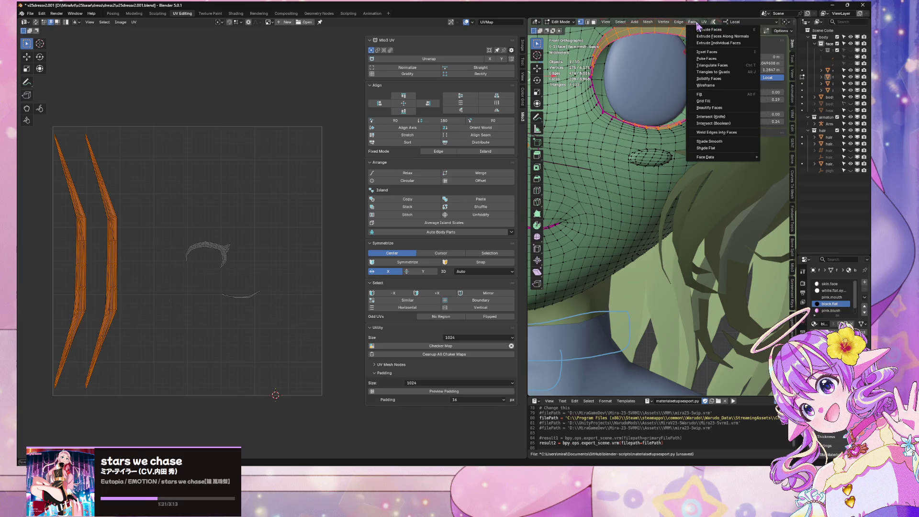
pyautogui.moveTo(703, 21)
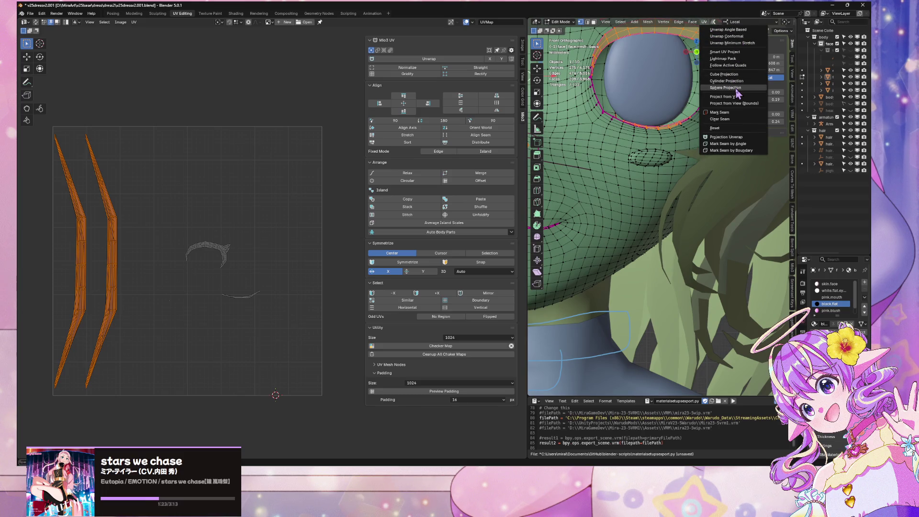
pyautogui.click(747, 44)
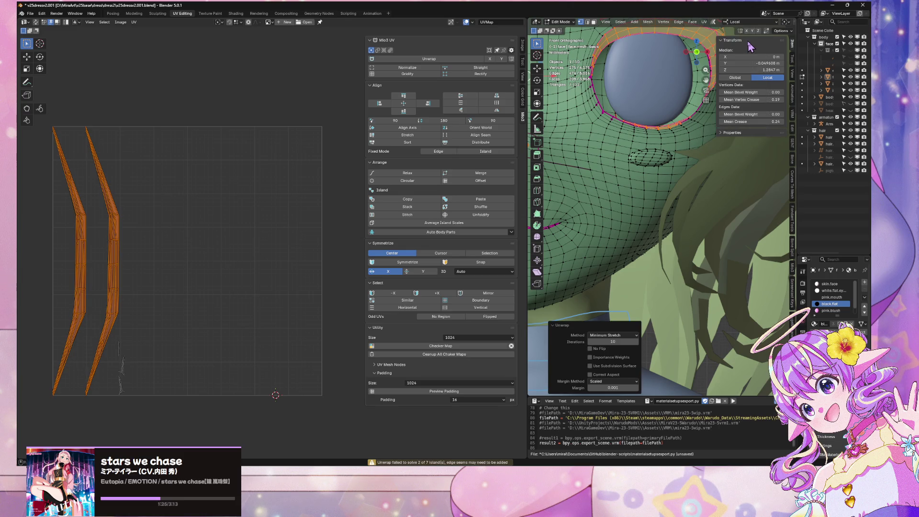
pyautogui.click(256, 260)
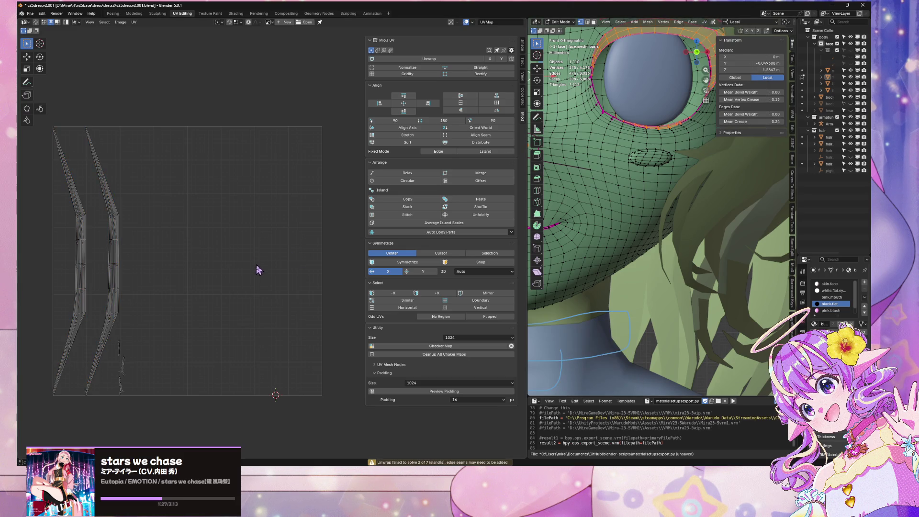
pyautogui.press('a')
pyautogui.click(704, 21)
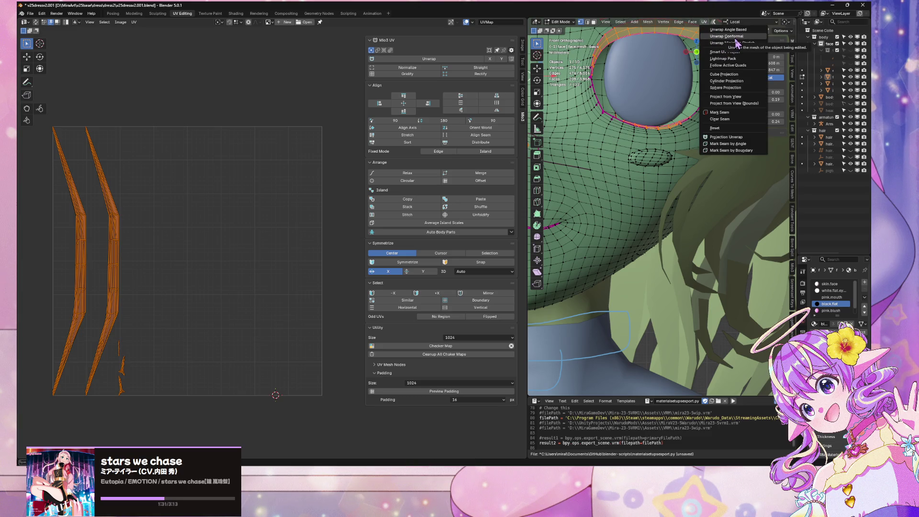
pyautogui.click(727, 37)
pyautogui.click(704, 22)
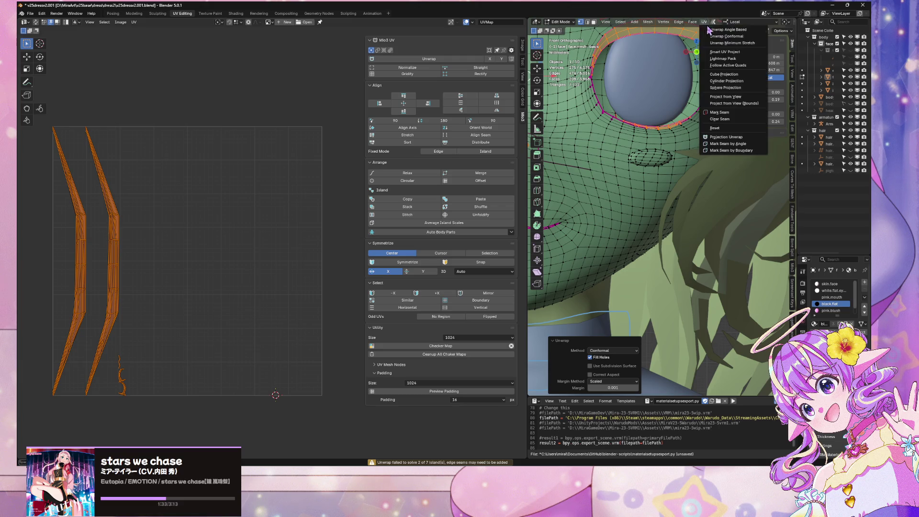
pyautogui.click(727, 48)
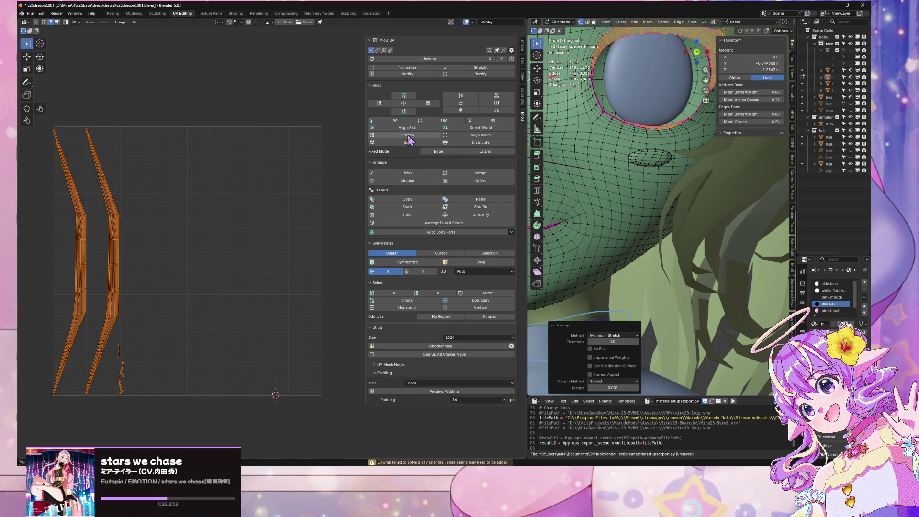
pyautogui.click(429, 135)
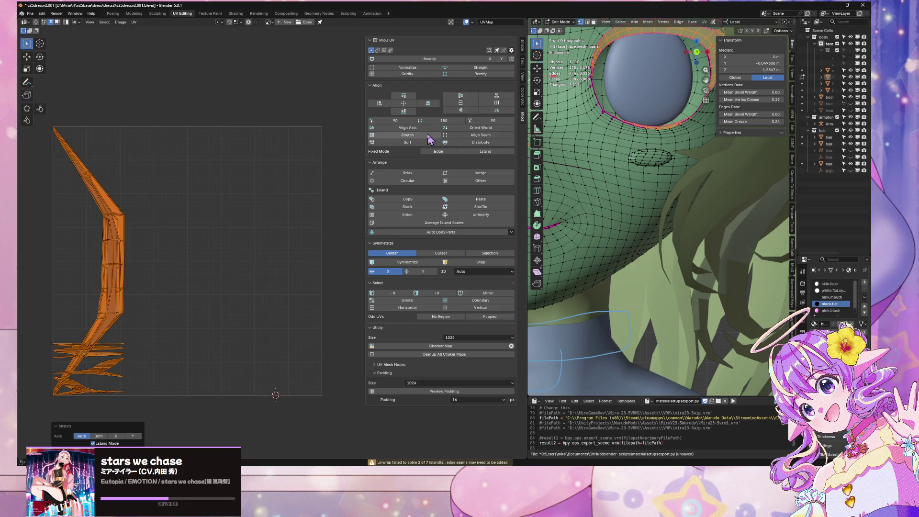
# Step: Undo the stretch, then move, rotate and distribute the two eye-rim UV strips leftward
pyautogui.hotkey('ctrl', 'z')
pyautogui.press('g')
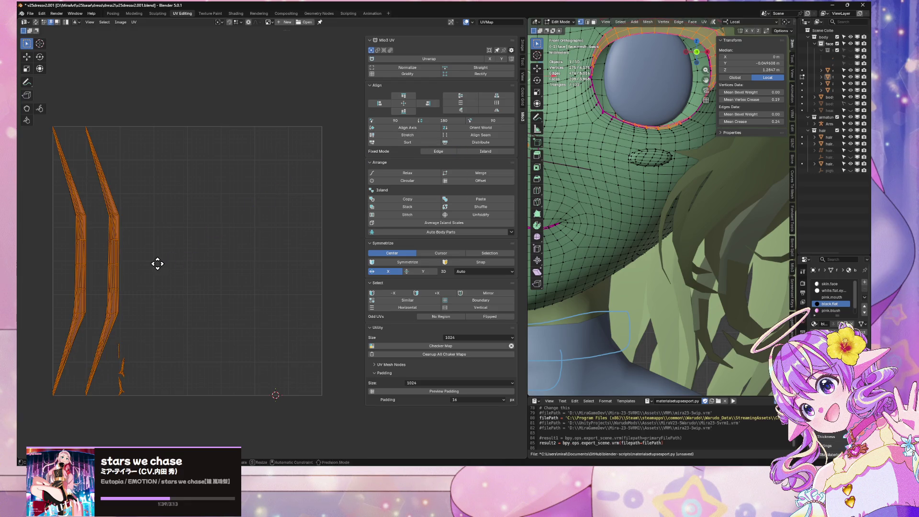
pyautogui.press('x')
pyautogui.click(234, 266)
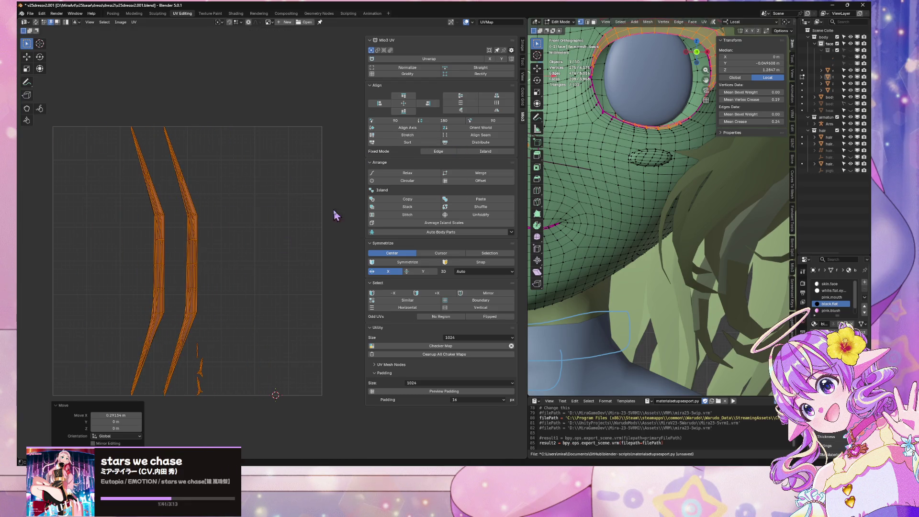
pyautogui.click(500, 125)
pyautogui.click(473, 142)
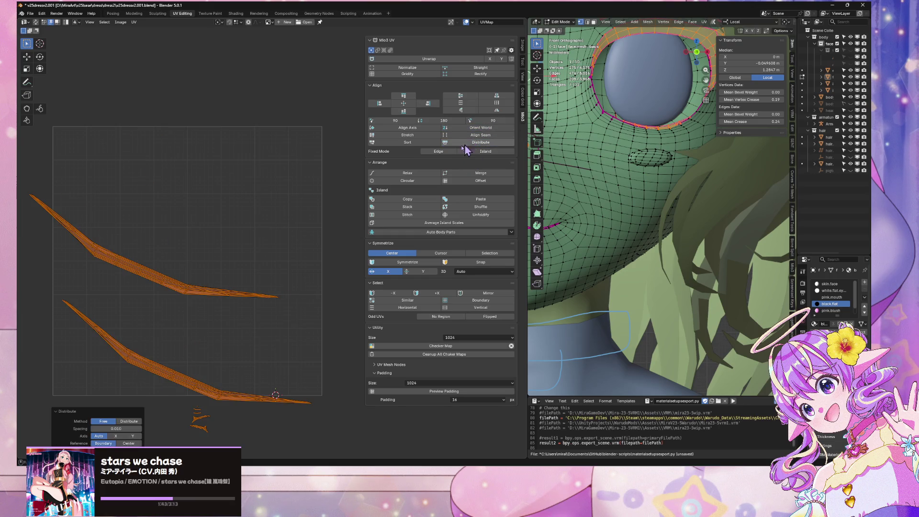
pyautogui.press('g')
pyautogui.press('Escape')
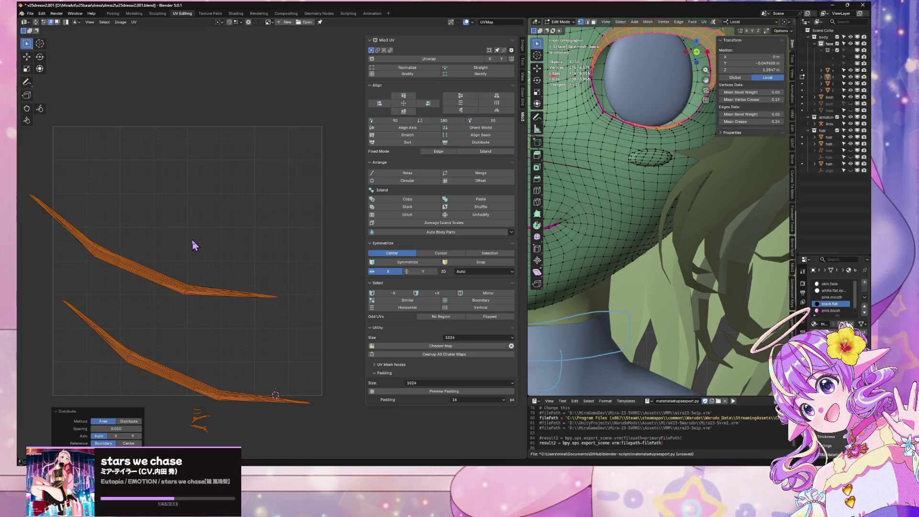
pyautogui.press('g')
pyautogui.click(249, 233)
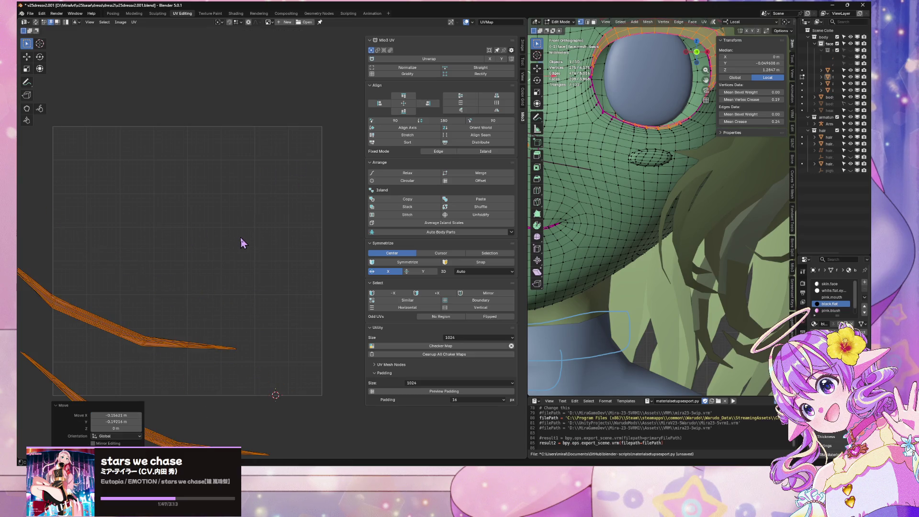
# Step: Nudge the strips vertically and horizontally, then shrink them to 0.692
pyautogui.press('g')
pyautogui.scroll(-4, 235, 249)
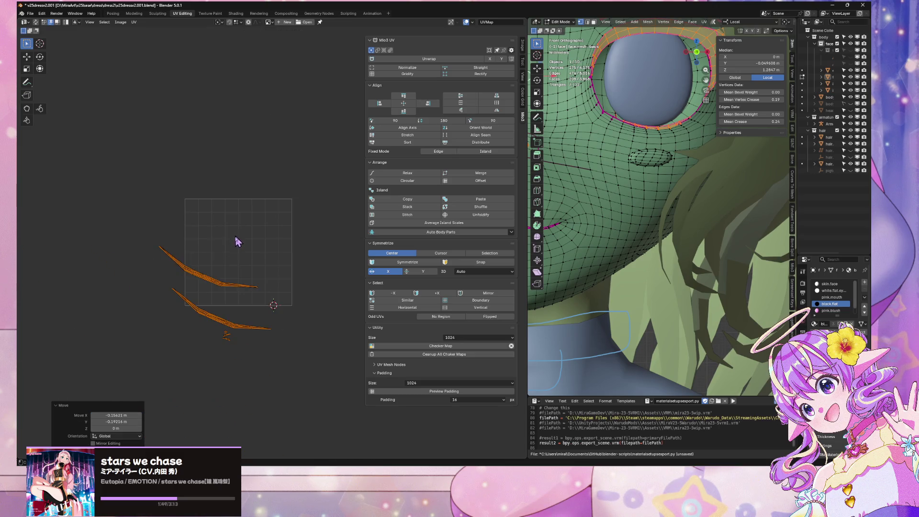
pyautogui.press('x')
pyautogui.press('y')
pyautogui.click(250, 228)
pyautogui.press('g')
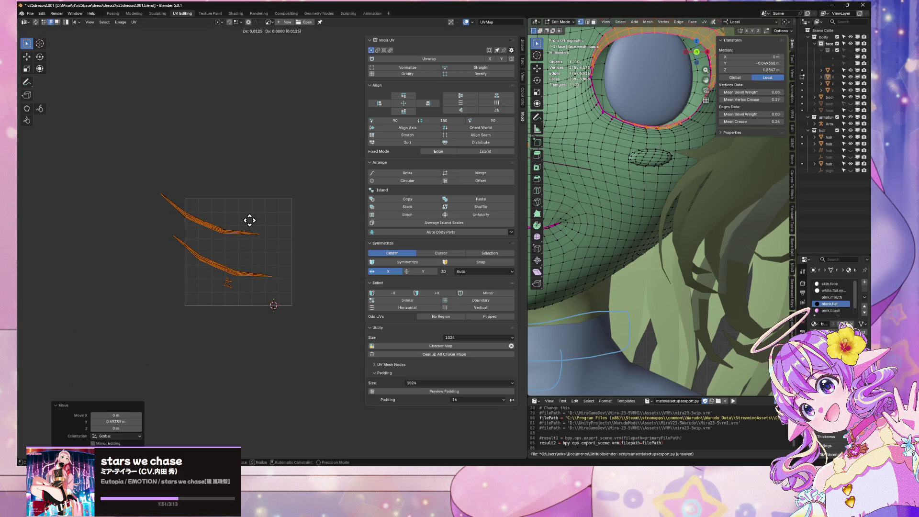
pyautogui.press('x')
pyautogui.click(297, 215)
pyautogui.press('s')
pyautogui.click(251, 304)
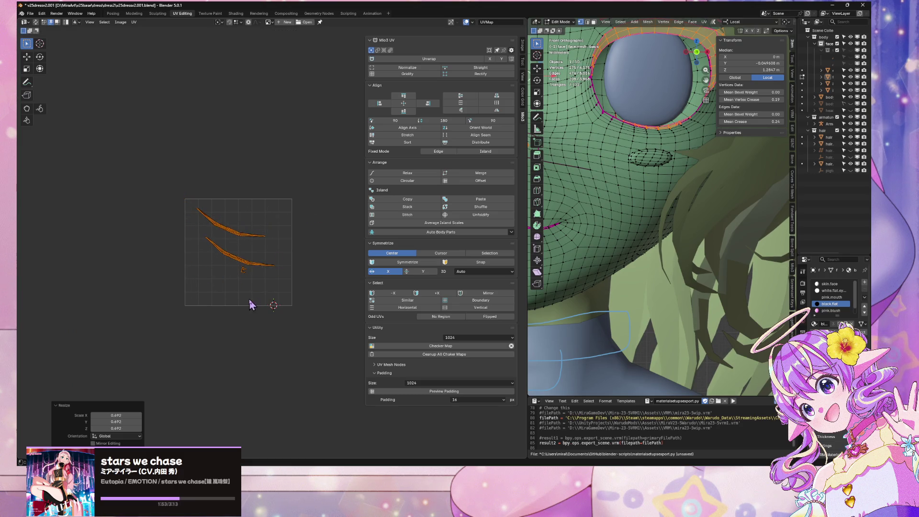
# Step: Move the small orange islands left, scale them to 0.623, and clear the selection
pyautogui.scroll(4, 250, 304)
pyautogui.moveTo(225, 292); pyautogui.dragTo(194, 320)
pyautogui.scroll(8, 206, 330)
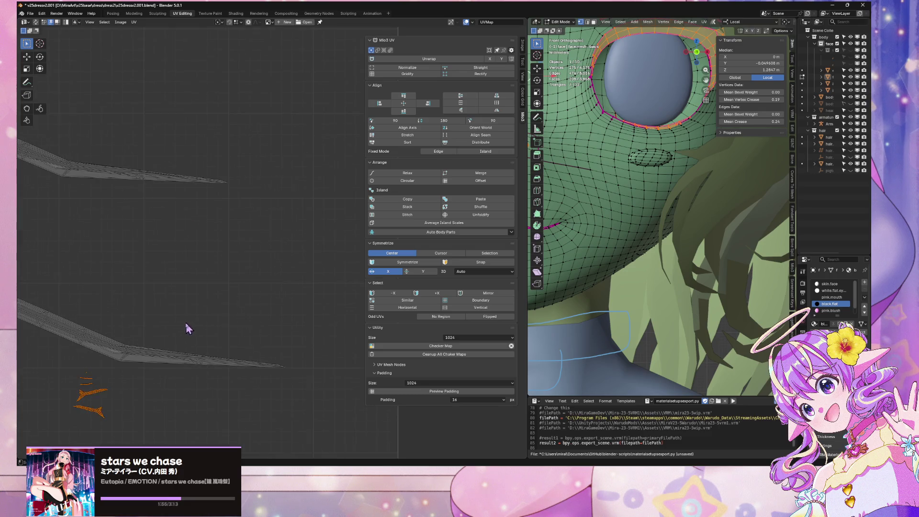
pyautogui.moveTo(223, 267); pyautogui.dragTo(88, 154)
pyautogui.press('s')
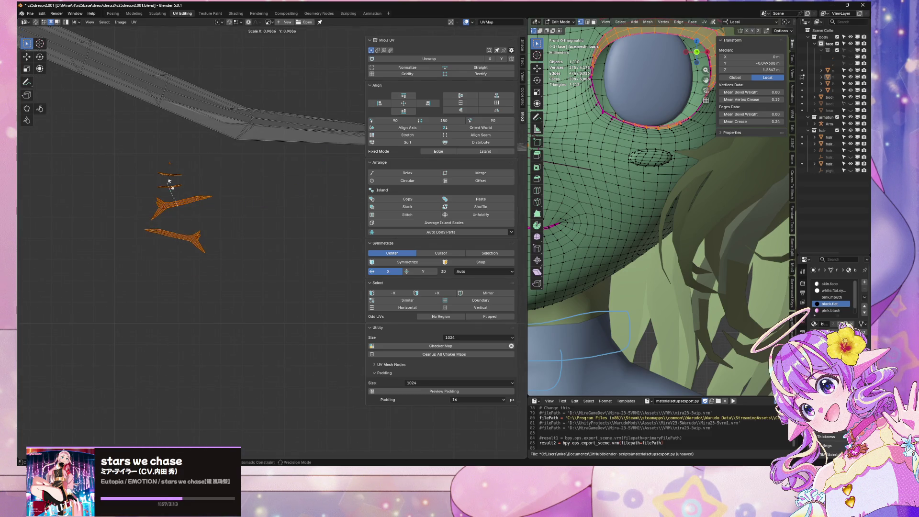
pyautogui.rightClick(296, 161)
pyautogui.scroll(-3, 314, 151)
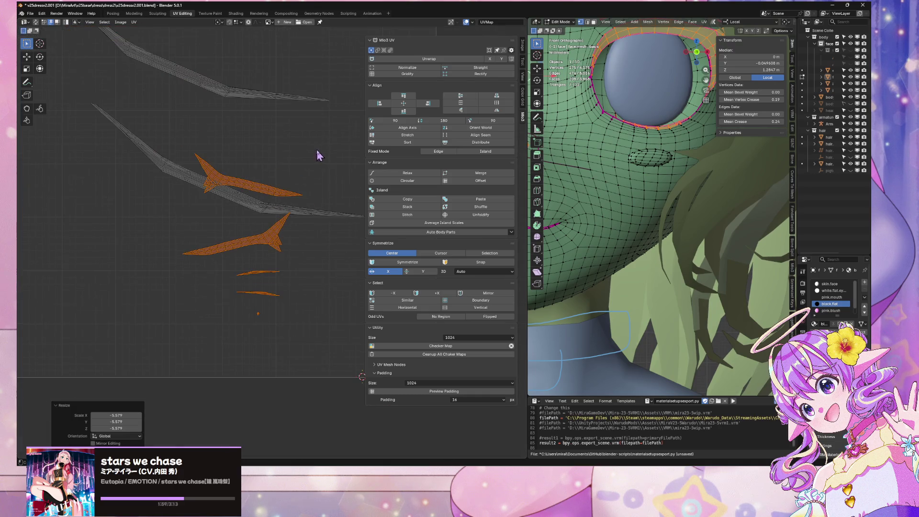
pyautogui.press('g')
pyautogui.press('x')
pyautogui.click(183, 165)
pyautogui.scroll(-2, 183, 165)
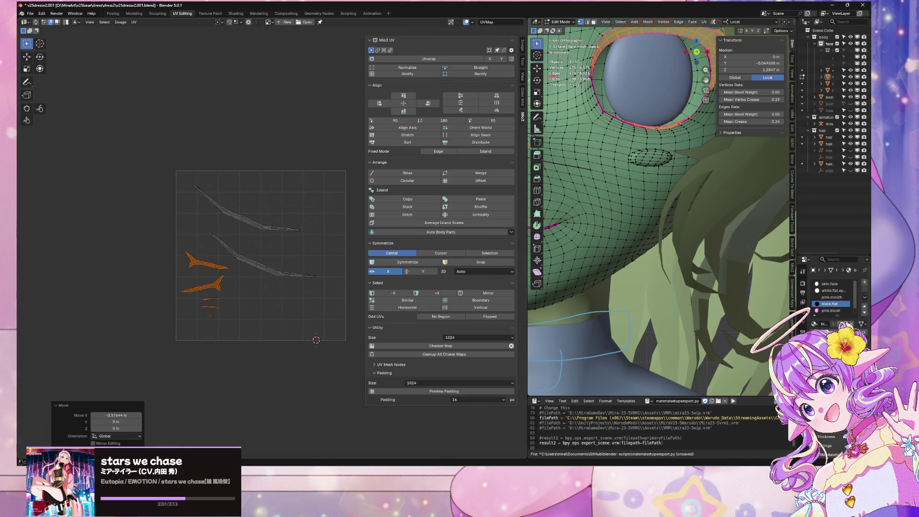
pyautogui.press('s')
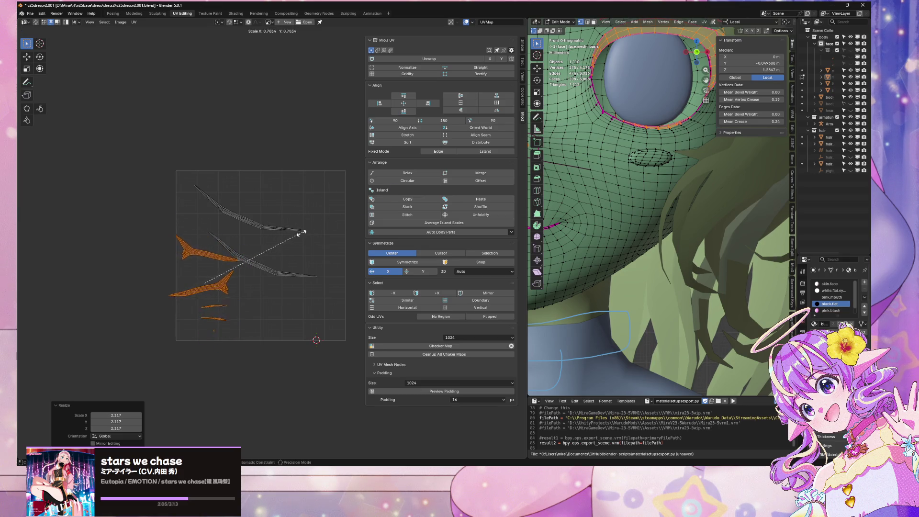
pyautogui.click(294, 248)
pyautogui.scroll(3, 289, 256)
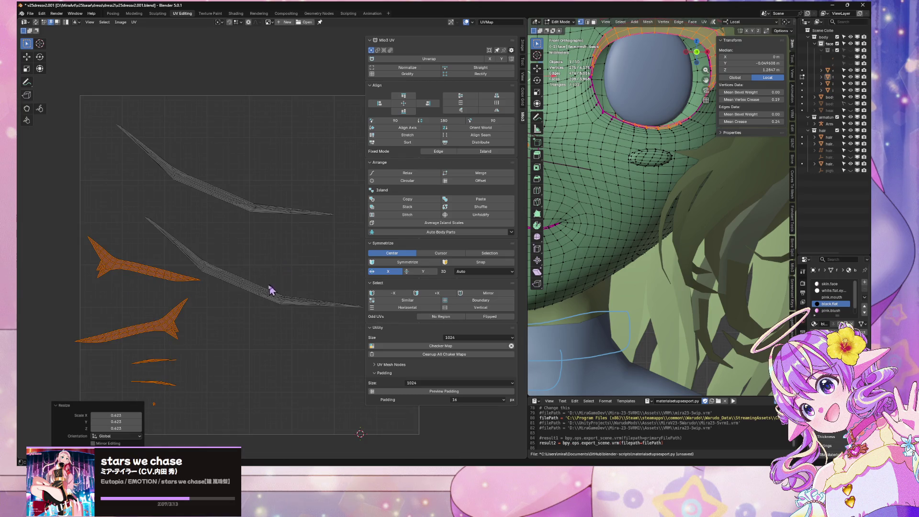
pyautogui.click(247, 292)
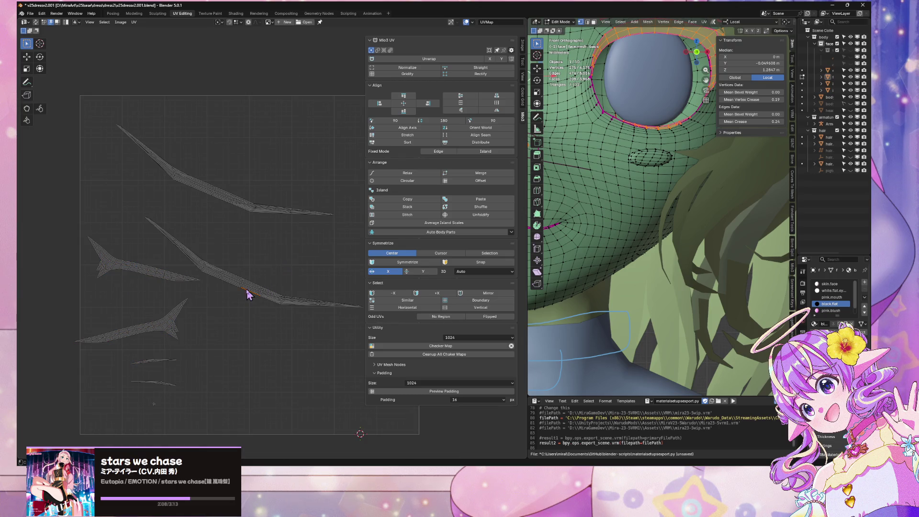
pyautogui.click(702, 56)
# Step: Reproject the eye-area UVs with Project from View from the front view
pyautogui.click(691, 61)
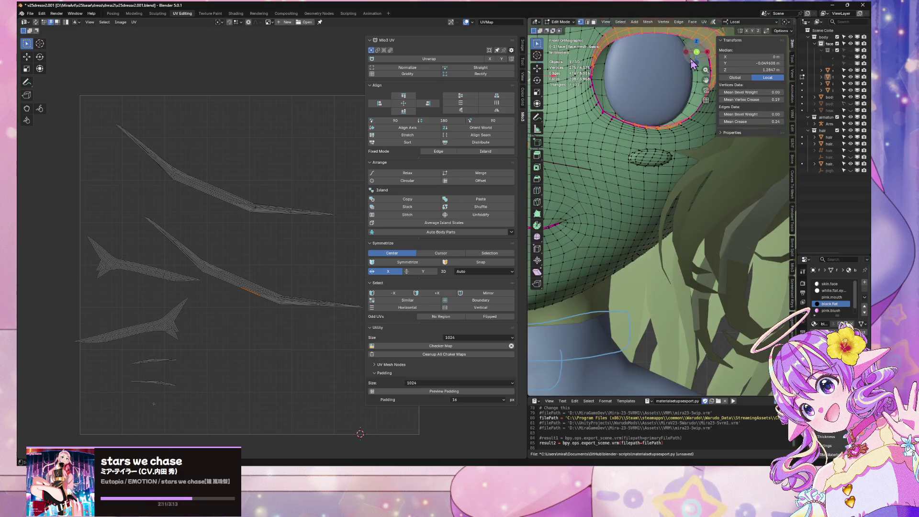
pyautogui.scroll(-6, 668, 203)
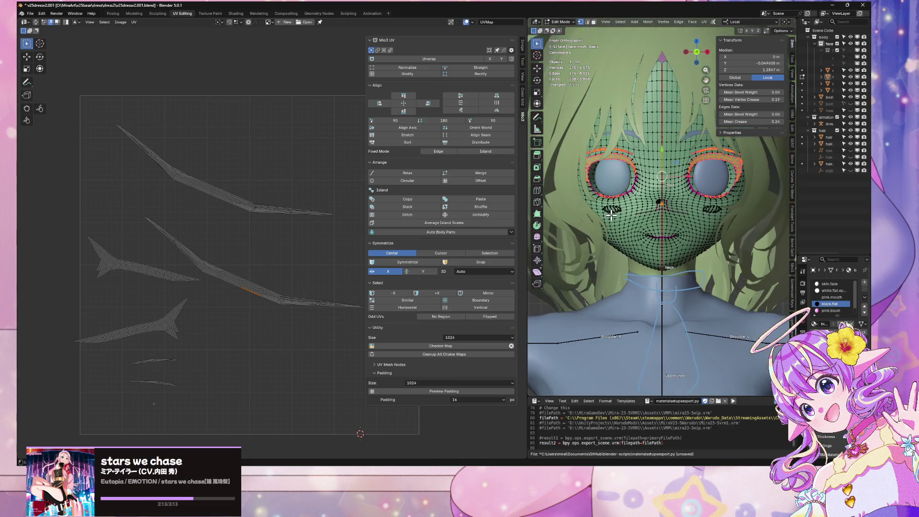
pyautogui.click(703, 21)
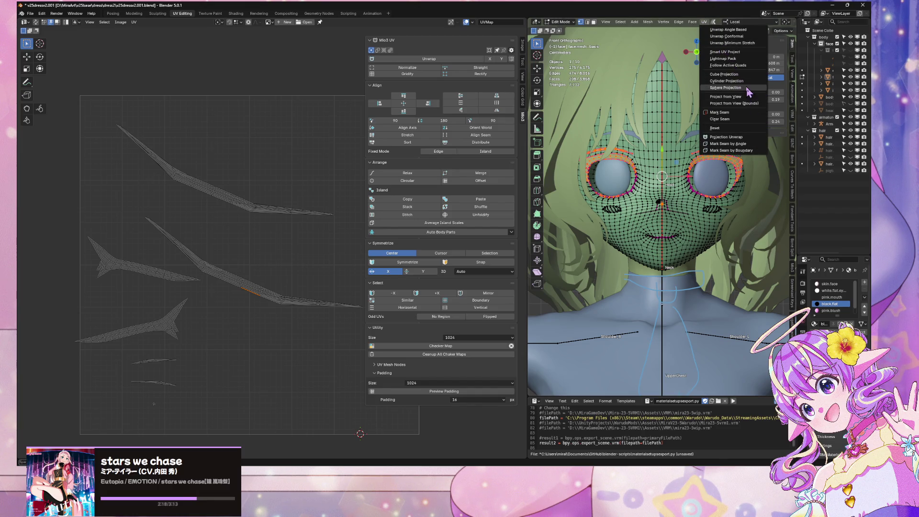
pyautogui.click(744, 109)
pyautogui.scroll(-3, 273, 241)
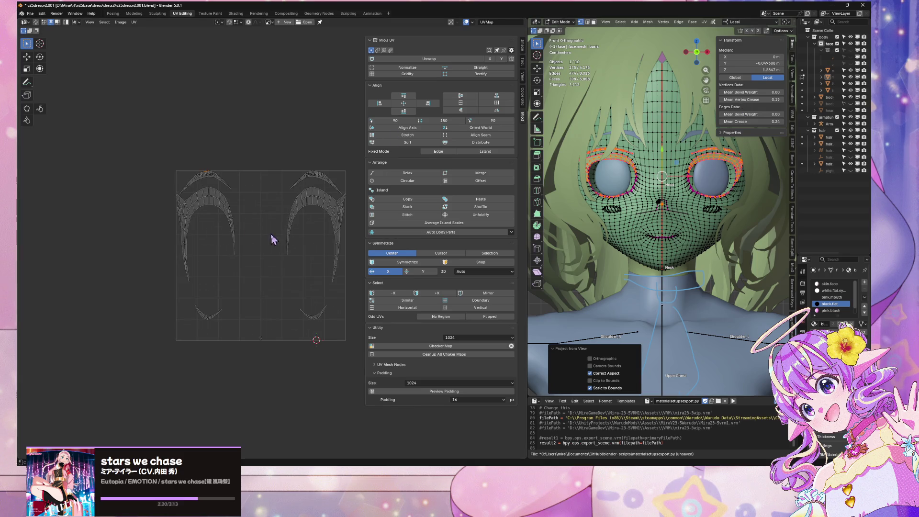
# Step: Scale the projected islands along Y to 1.650 and X to 1.043, then exit Edit Mode
pyautogui.press('a')
pyautogui.press('s')
pyautogui.press('y')
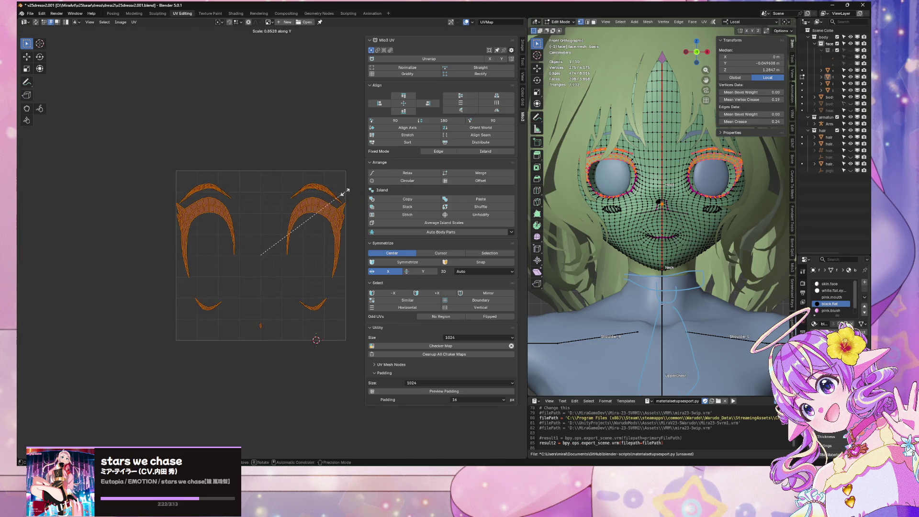
pyautogui.click(326, 276)
pyautogui.press('s')
pyautogui.press('y')
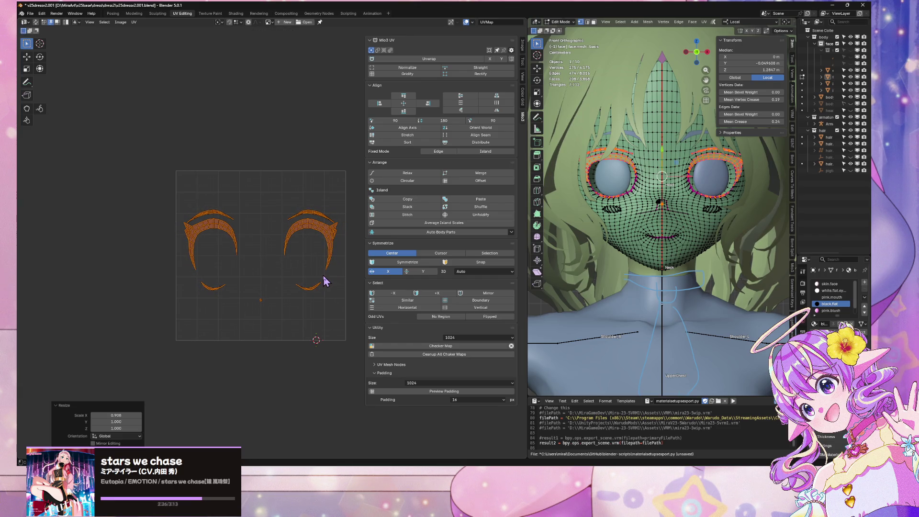
pyautogui.click(348, 198)
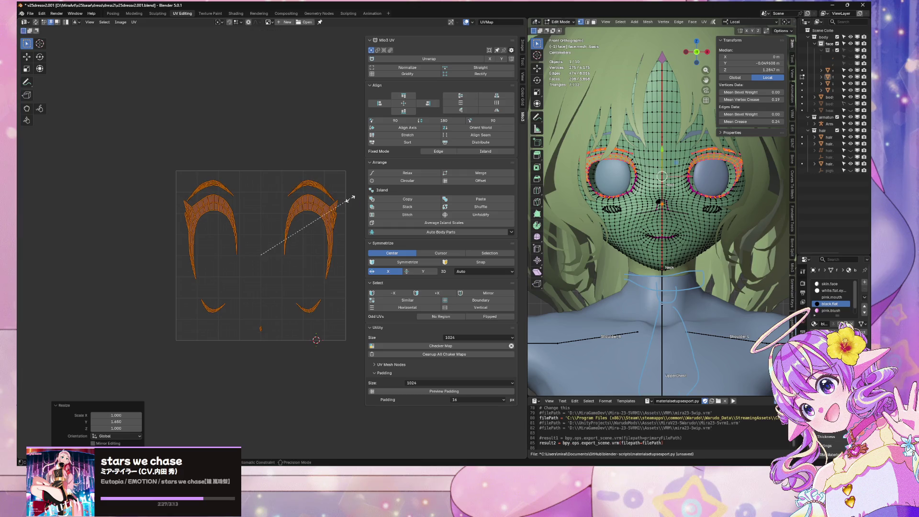
pyautogui.press('s')
pyautogui.press('x')
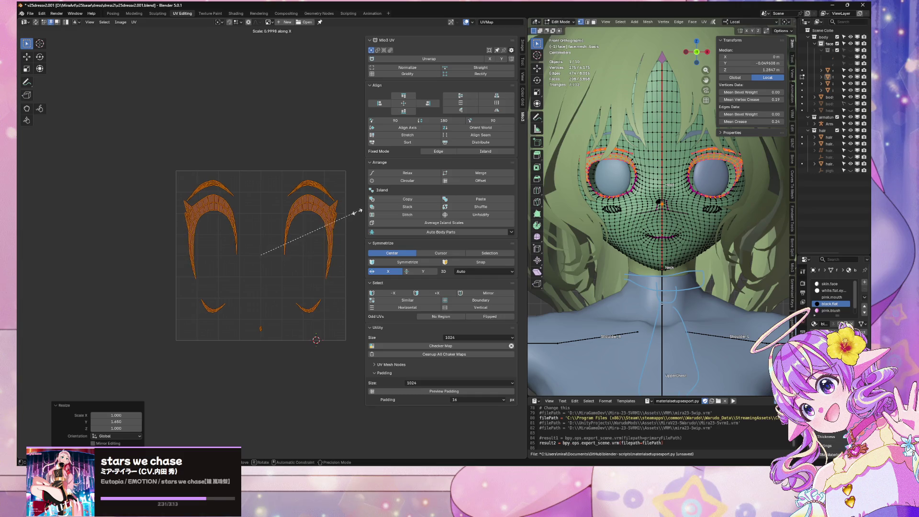
pyautogui.click(360, 213)
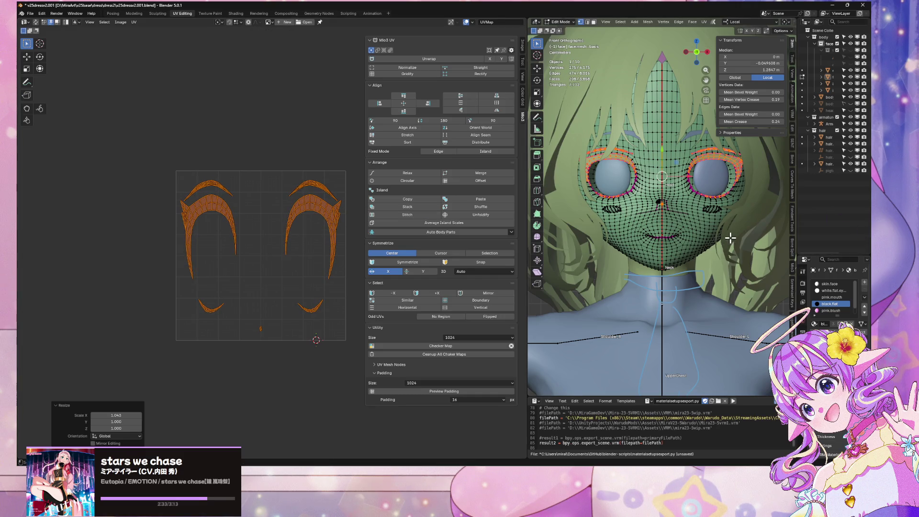
pyautogui.scroll(2, 730, 237)
pyautogui.press('Tab')
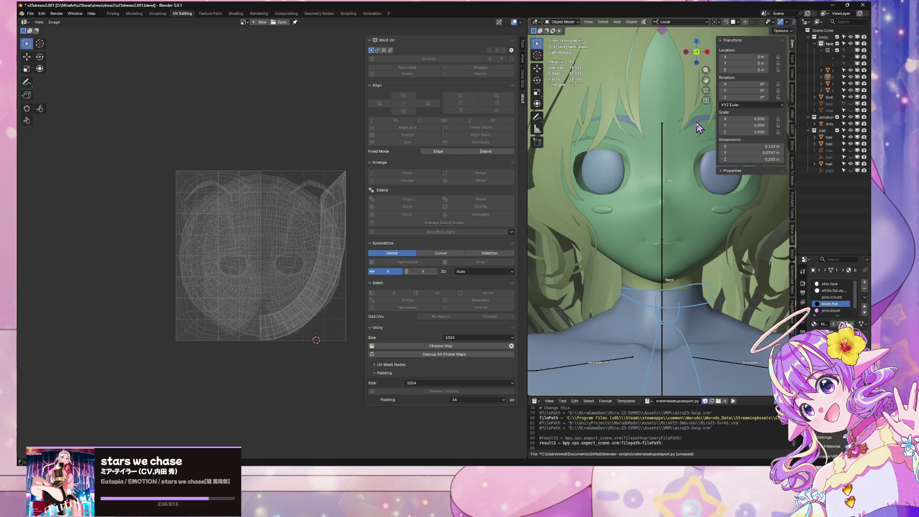
# Step: Switch between the eyebrows, iris and face objects, ending with the face selected
pyautogui.press('Tab')
pyautogui.press('Tab')
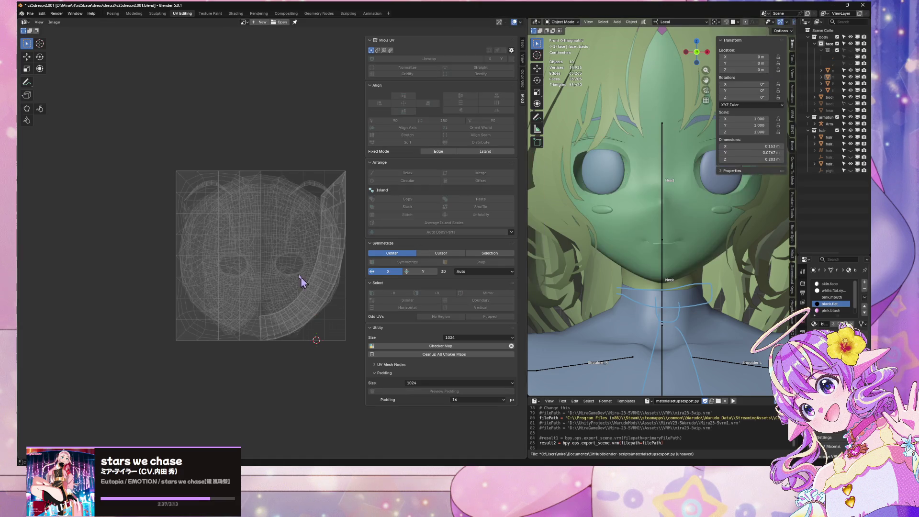
pyautogui.click(640, 229)
pyautogui.press('Tab')
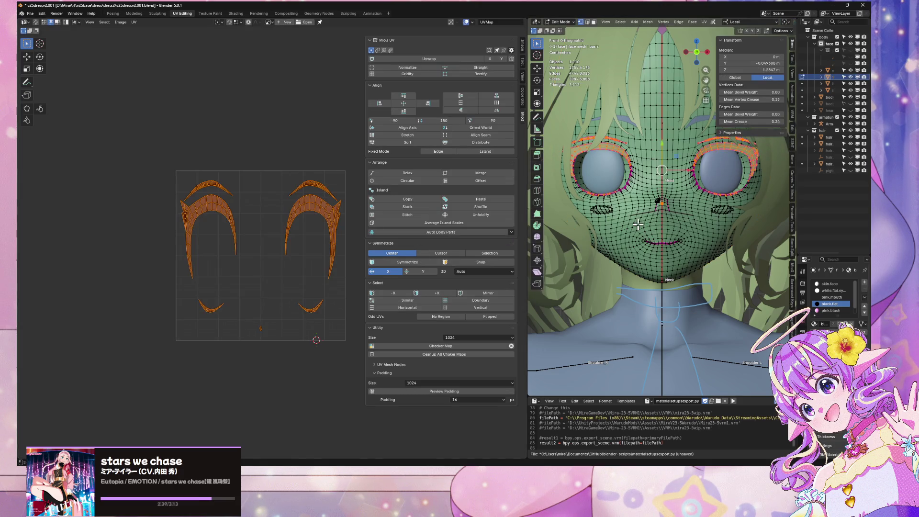
pyautogui.press('Tab')
pyautogui.click(699, 125)
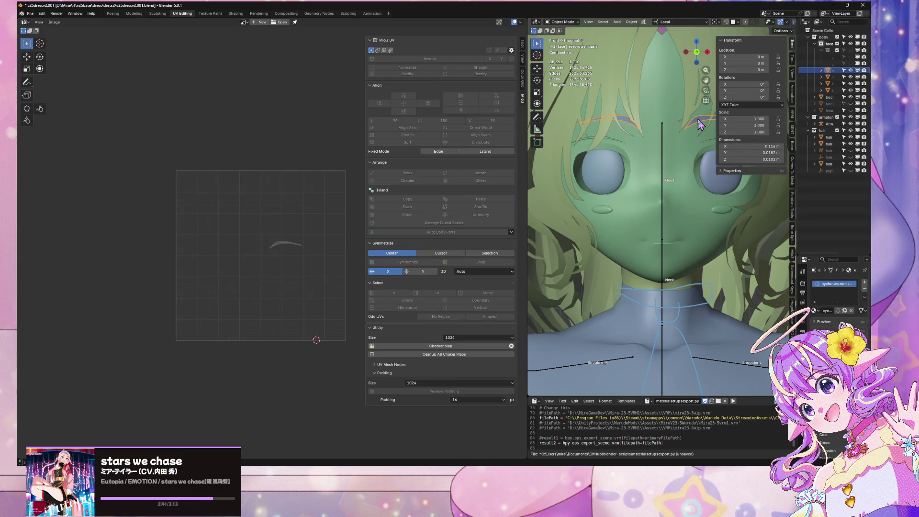
pyautogui.press('Tab')
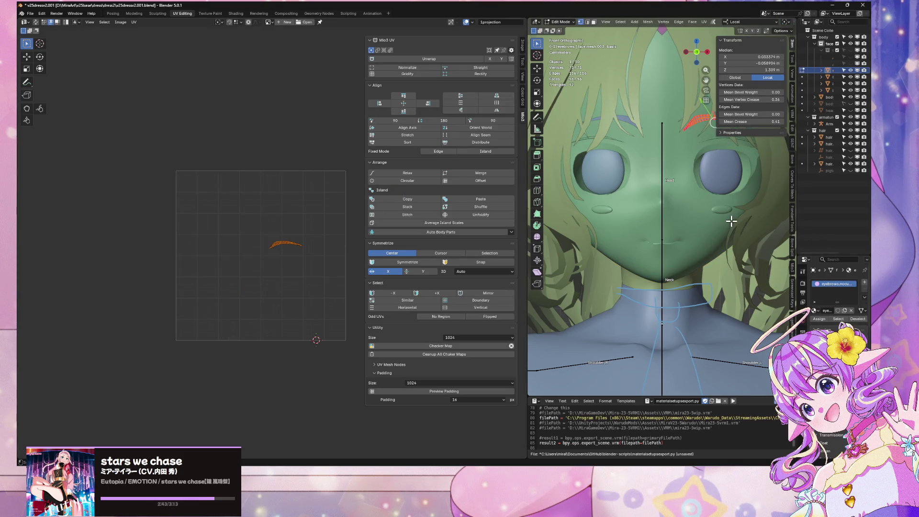
pyautogui.press('Tab')
pyautogui.click(713, 189)
pyautogui.click(715, 195)
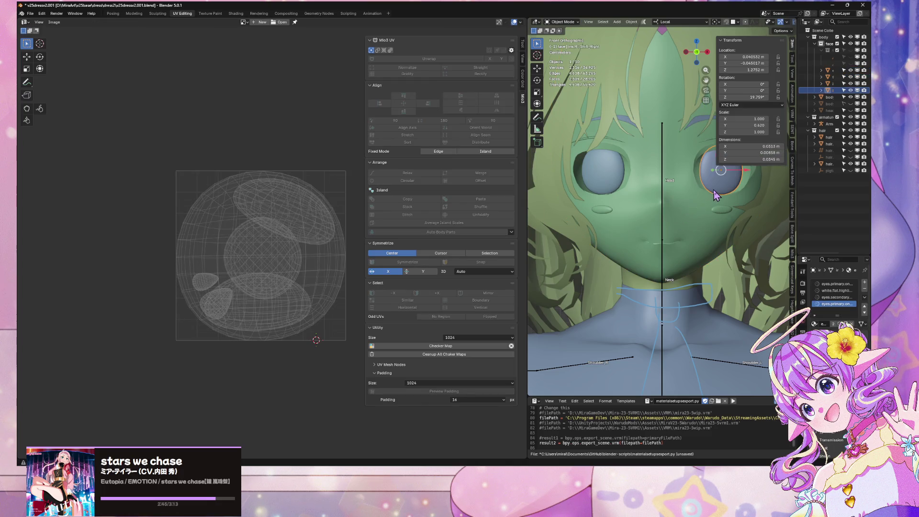
pyautogui.click(713, 212)
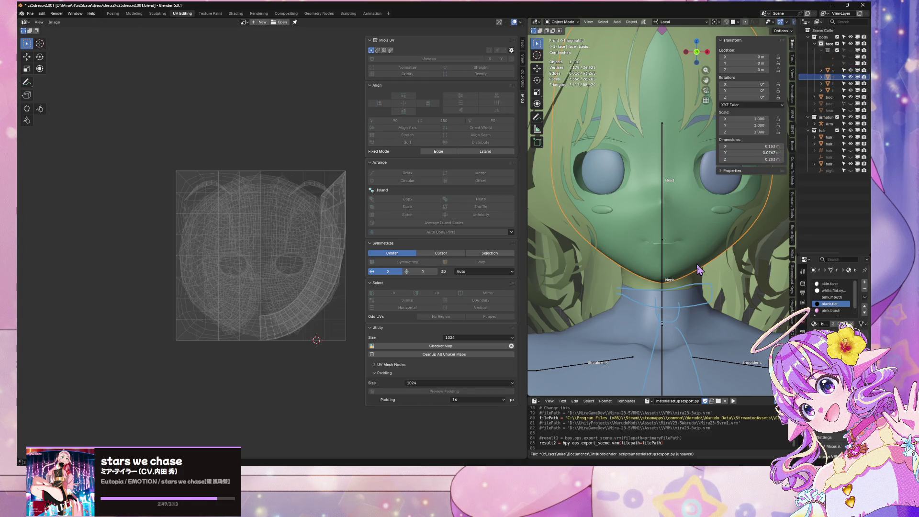
# Step: Enter Edit Mode on the face and select its entire mesh
pyautogui.moveTo(685, 270); pyautogui.dragTo(652, 242, button='middle')
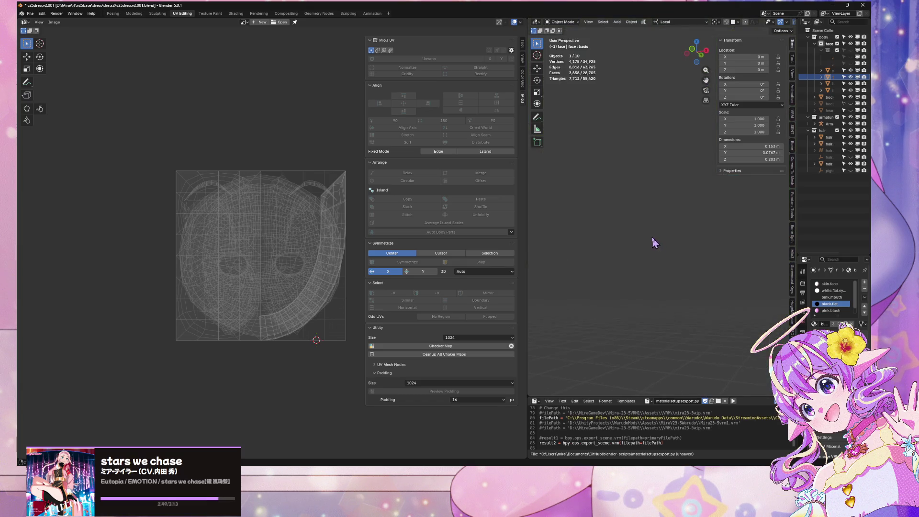
pyautogui.scroll(-5, 653, 254)
pyautogui.scroll(8, 653, 261)
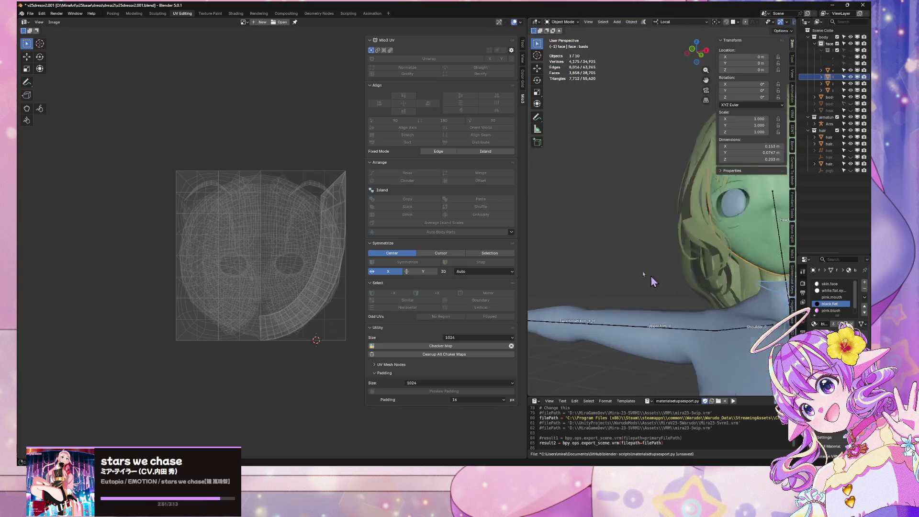
pyautogui.scroll(-3, 698, 262)
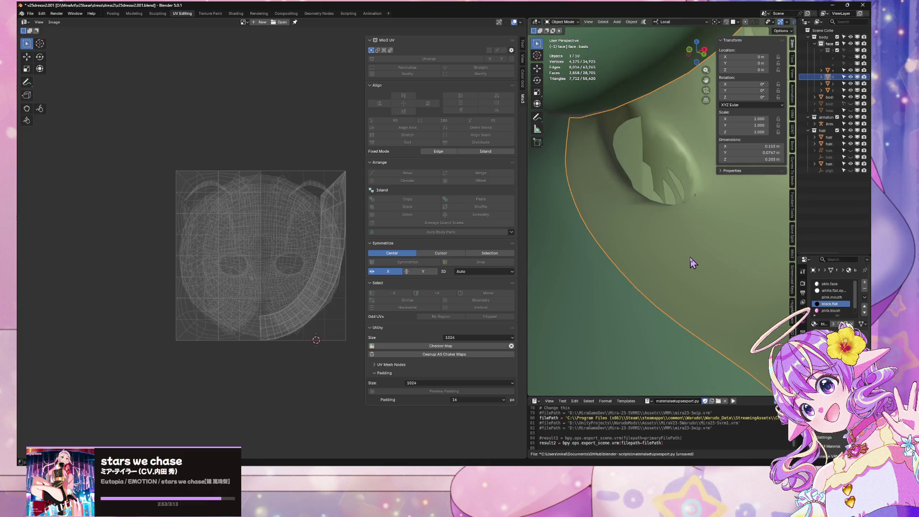
pyautogui.scroll(-3, 693, 263)
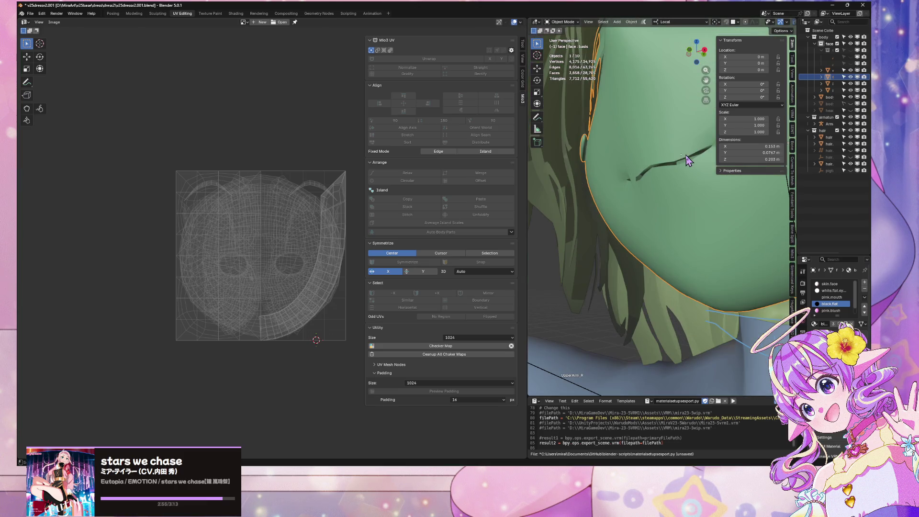
pyautogui.press('Tab')
pyautogui.press('a')
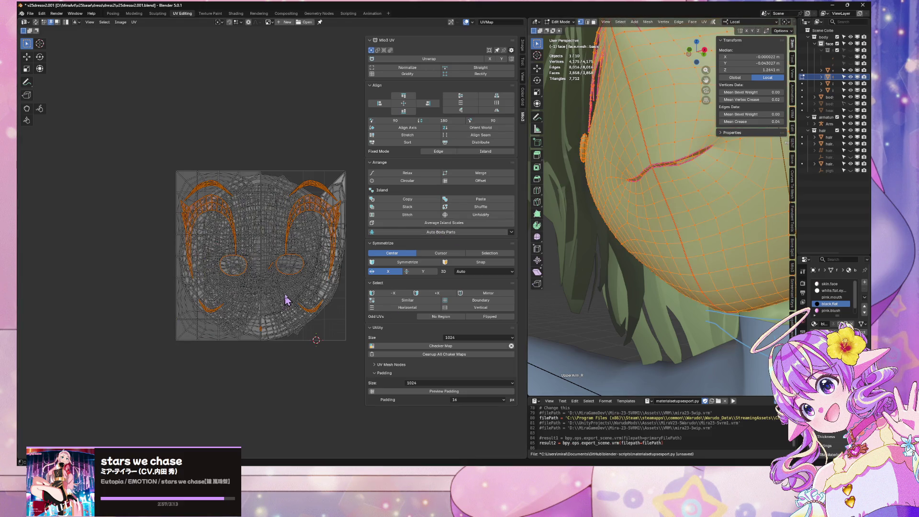
pyautogui.scroll(1, 285, 299)
pyautogui.click(360, 167)
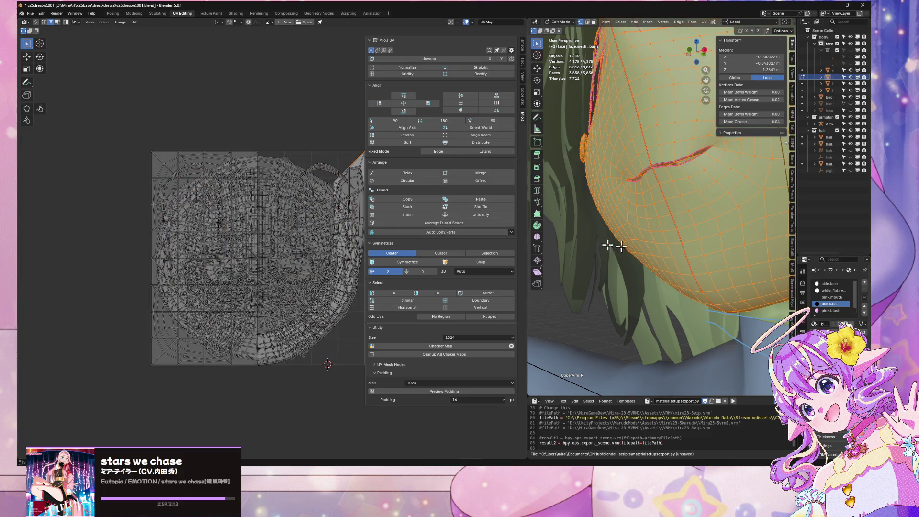
# Step: Widen the Outliner and Properties area so the face's material slot list is visible
pyautogui.moveTo(528, 229)
pyautogui.mouseDown()
pyautogui.moveTo(363, 229)
pyautogui.moveTo(444, 229)
pyautogui.mouseUp()
pyautogui.scroll(-6, 725, 285)
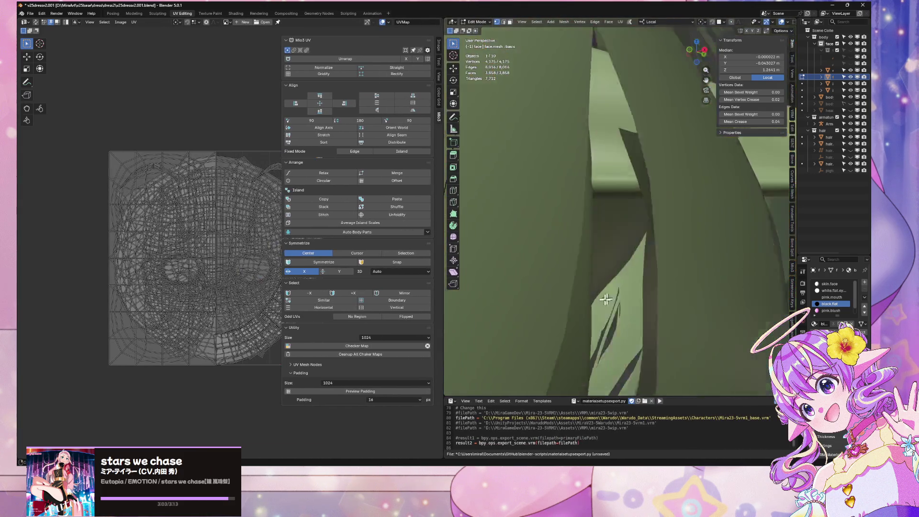
pyautogui.moveTo(708, 282); pyautogui.dragTo(679, 280, button='middle')
pyautogui.scroll(8, 666, 276)
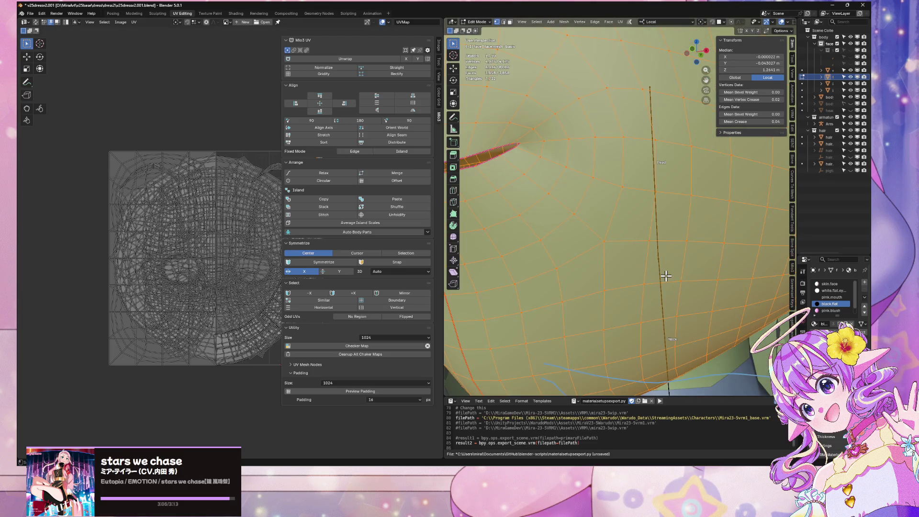
pyautogui.scroll(-4, 666, 276)
pyautogui.moveTo(796, 234)
pyautogui.mouseDown()
pyautogui.moveTo(609, 234)
pyautogui.moveTo(662, 234)
pyautogui.mouseUp()
pyautogui.keyDown('ctrl'); pyautogui.scroll(-2, 708, 302); pyautogui.keyUp('ctrl')
# Step: Select the faces on the face mesh that use the teeth material slot
pyautogui.keyDown('ctrl'); pyautogui.scroll(4, 718, 305); pyautogui.keyUp('ctrl')
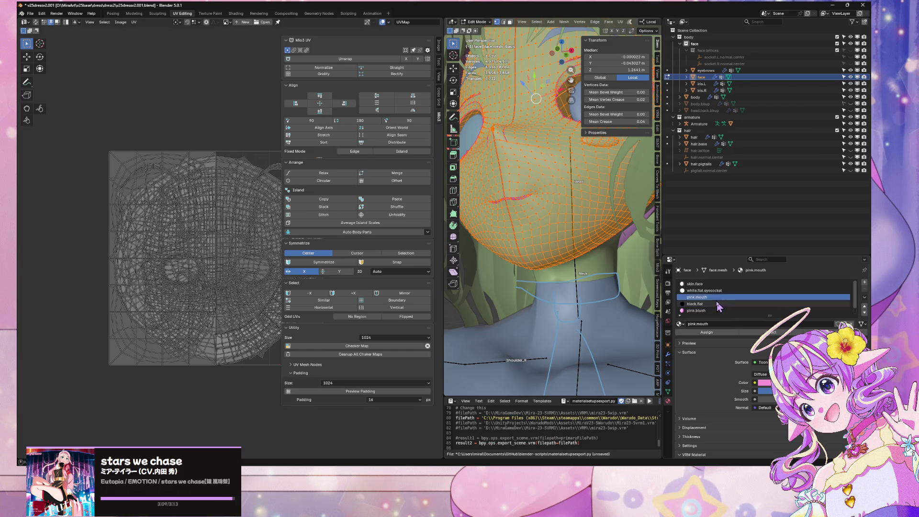
pyautogui.click(726, 310)
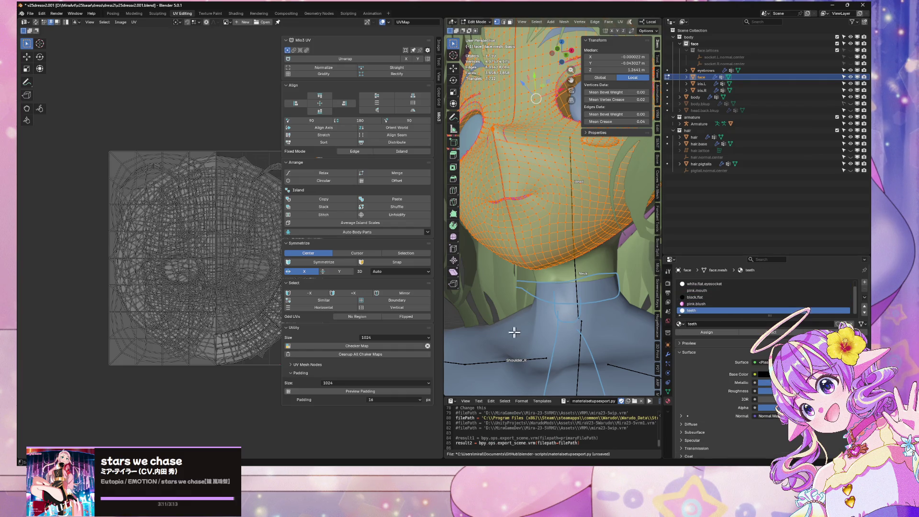
pyautogui.click(510, 328)
pyautogui.click(784, 334)
pyautogui.scroll(1, 146, 250)
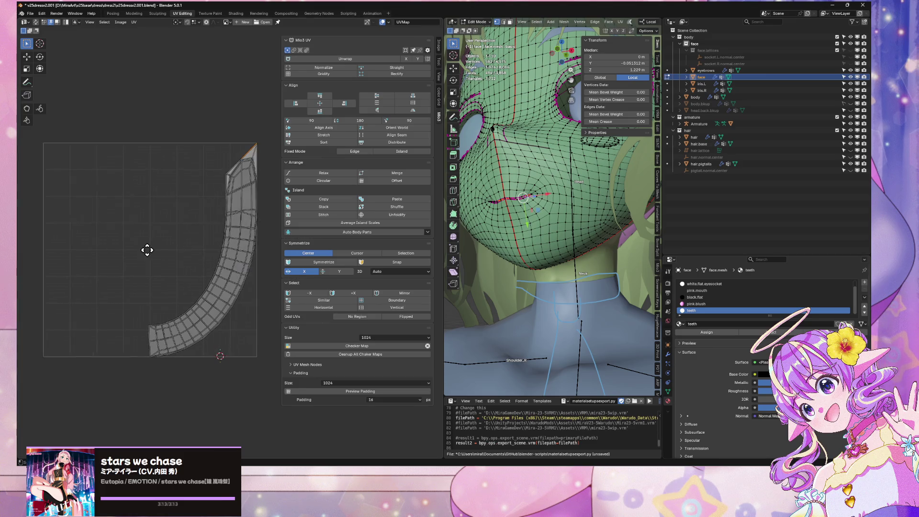
pyautogui.scroll(-2, 168, 250)
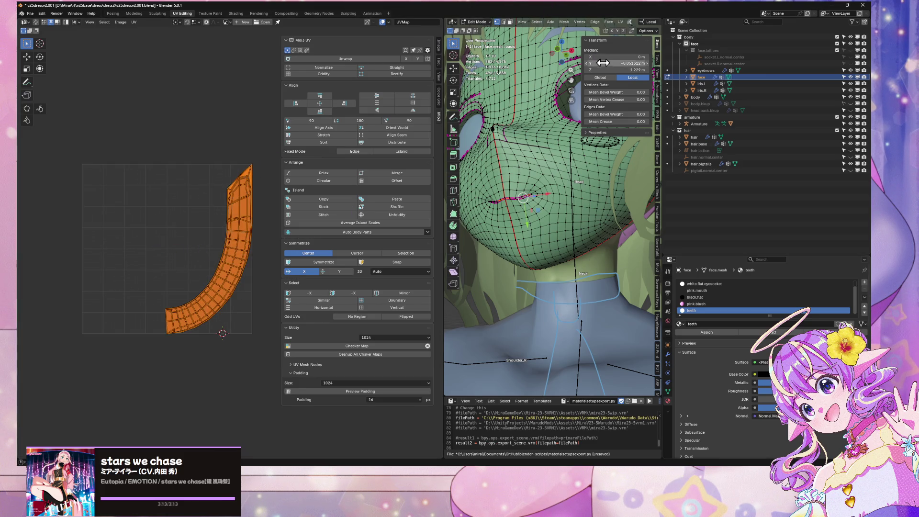
# Step: In front orthographic view, try a Conformal UV unwrap of the teeth faces and undo it
pyautogui.click(559, 48)
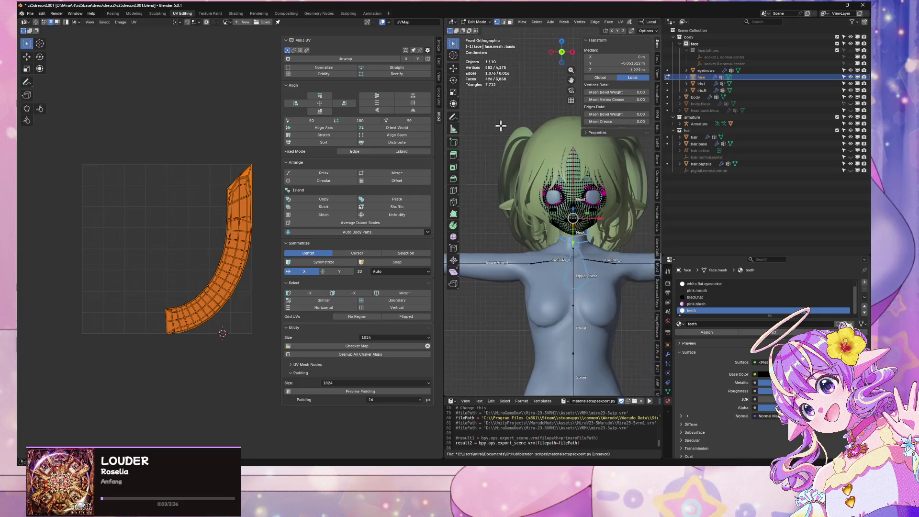
pyautogui.click(619, 22)
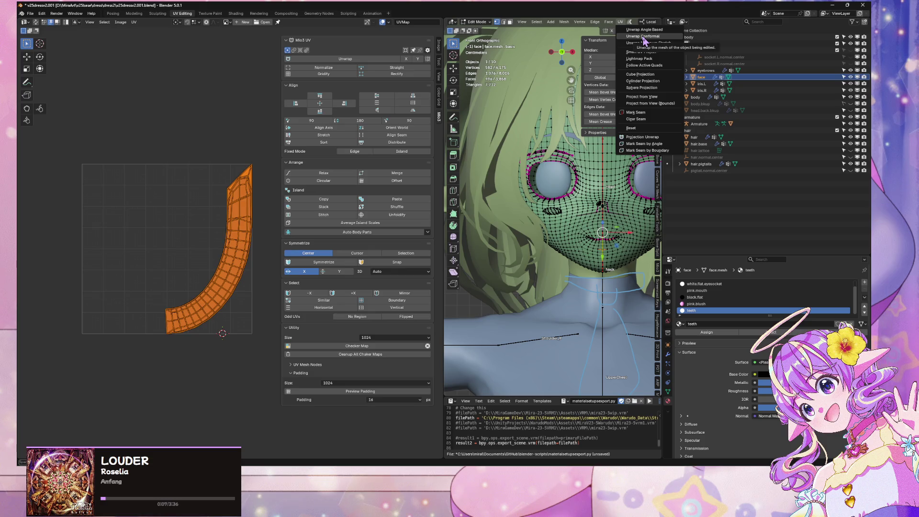
pyautogui.click(643, 36)
pyautogui.hotkey('ctrl', 'z')
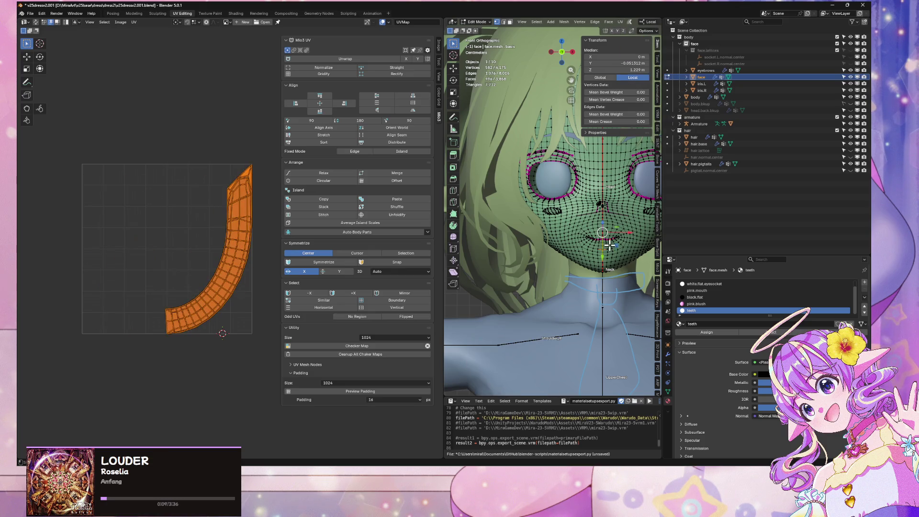
# Step: Separate the selected teeth faces into a new object, face.001
pyautogui.press('KP_Divide')
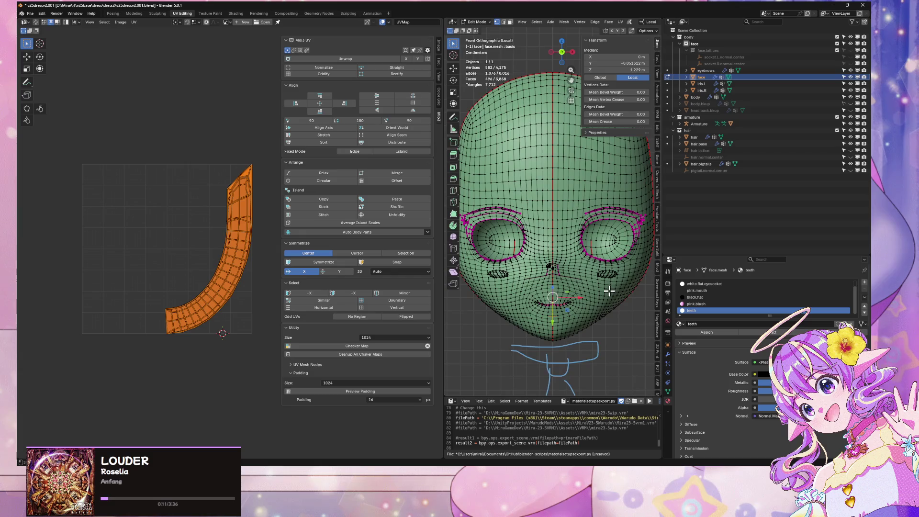
pyautogui.press('p')
pyautogui.click(611, 292)
pyautogui.press('KP_Divide')
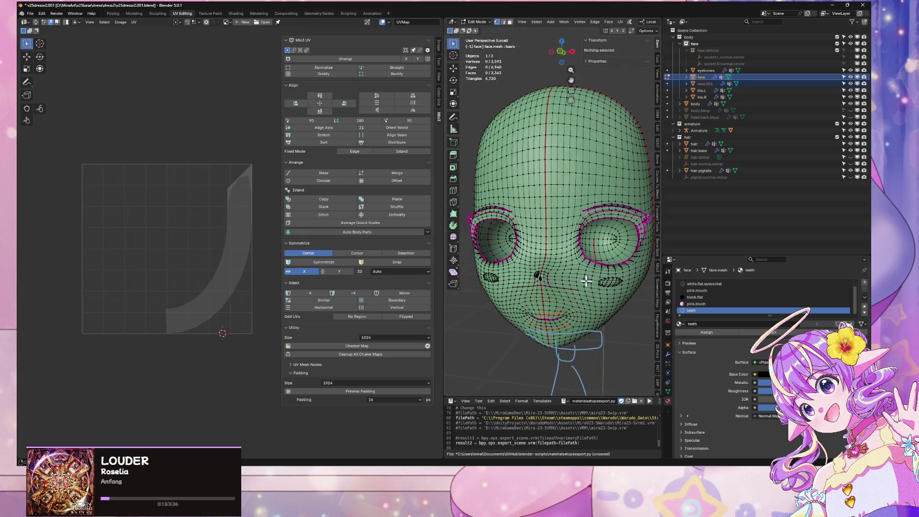
pyautogui.press('KP_Divide')
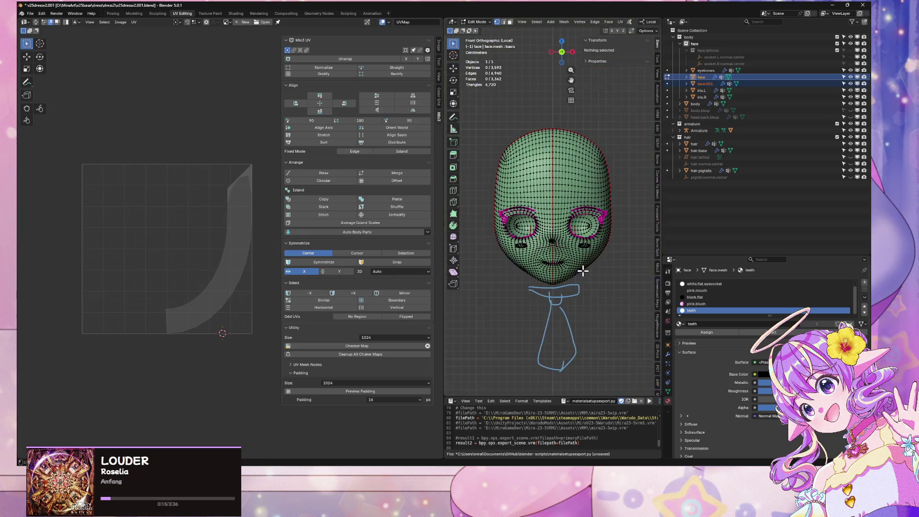
pyautogui.moveTo(583, 266); pyautogui.dragTo(572, 260, button='middle')
pyautogui.press('KP_Divide')
# Step: Select face.001, isolate it in local view, and enter Edit Mode on its mesh
pyautogui.press('Tab')
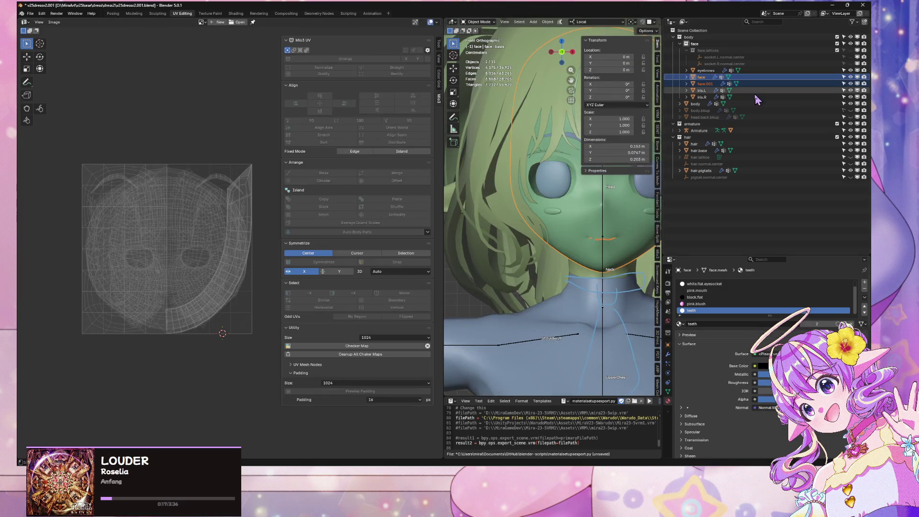
pyautogui.press('Tab')
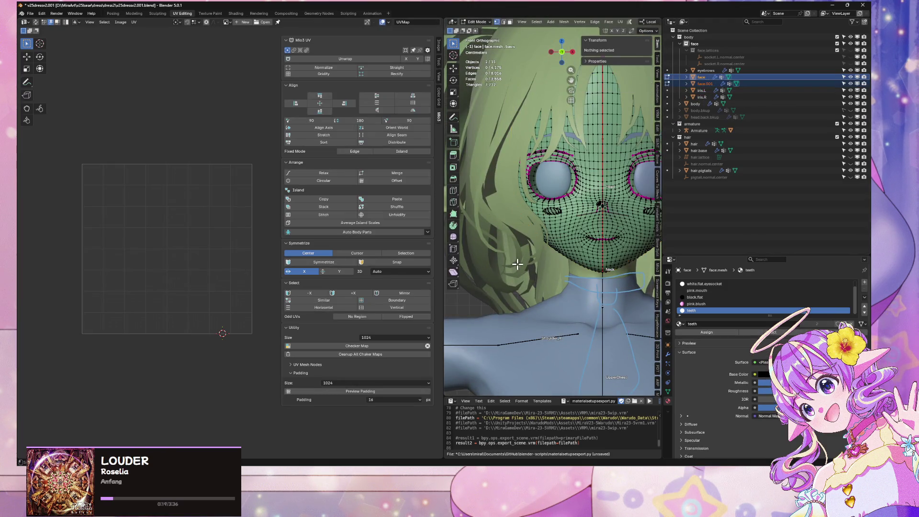
pyautogui.click(704, 85)
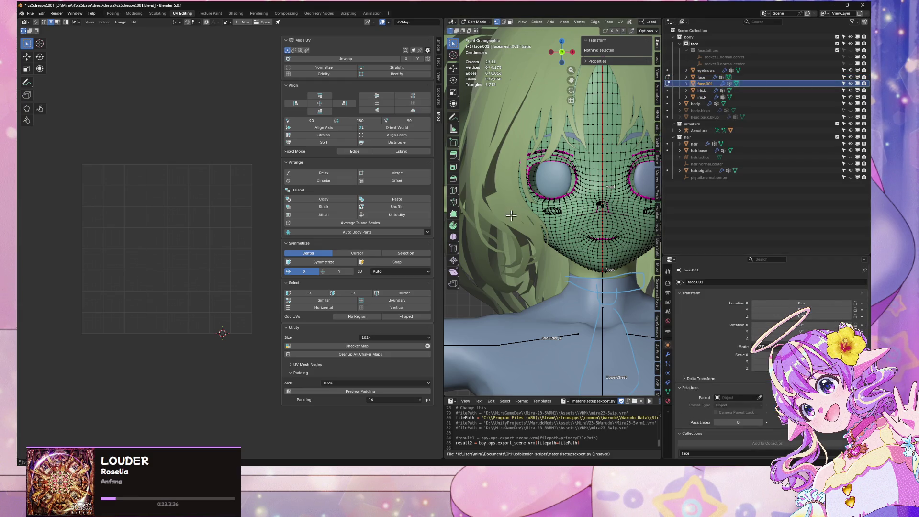
pyautogui.press('Tab')
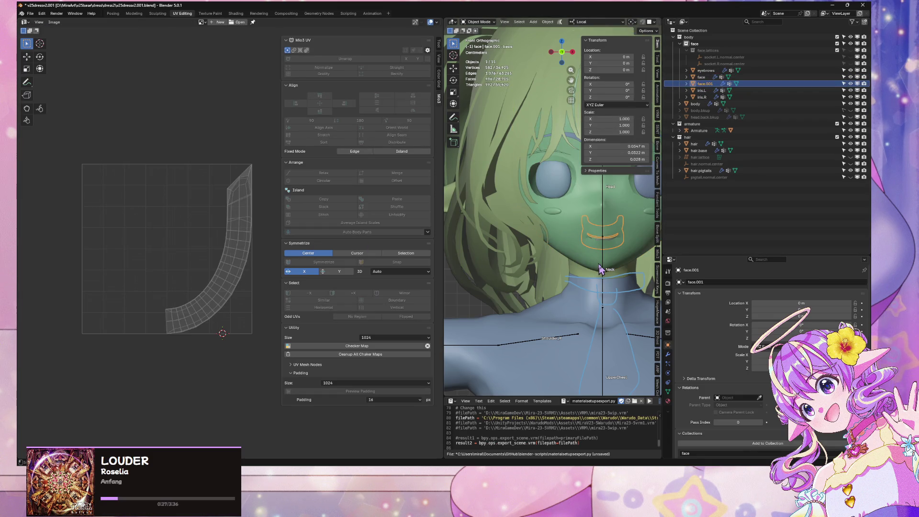
pyautogui.press('KP_Divide')
pyautogui.press('Tab')
pyautogui.moveTo(576, 247)
pyautogui.mouseDown(button='middle')
pyautogui.moveTo(550, 244)
pyautogui.moveTo(576, 211)
pyautogui.moveTo(616, 193)
pyautogui.moveTo(614, 178)
pyautogui.moveTo(594, 211)
pyautogui.mouseUp(button='middle')
# Step: Select the top rim edge loop of the teeth and mark it as a UV seam
pyautogui.press('a')
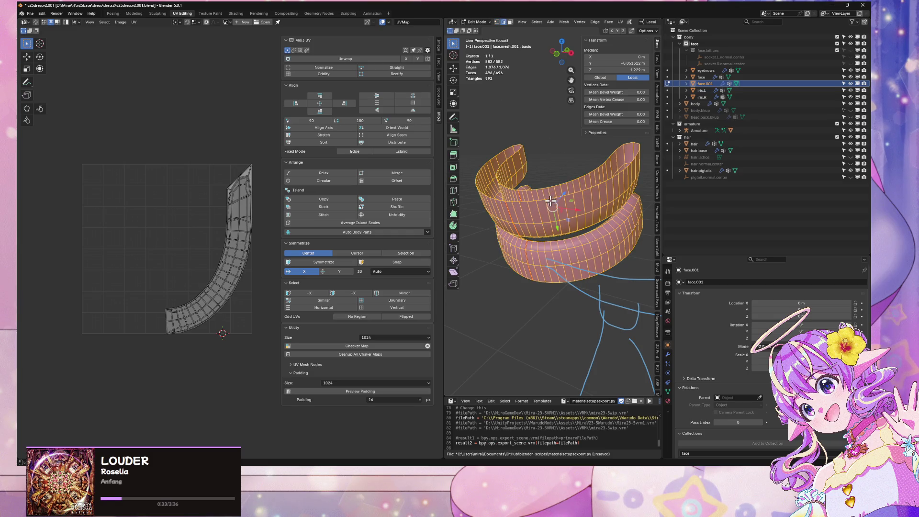
pyautogui.keyDown('alt'); pyautogui.click(551, 200); pyautogui.keyUp('alt')
pyautogui.moveTo(555, 233)
pyautogui.mouseDown(button='middle')
pyautogui.moveTo(588, 140)
pyautogui.moveTo(558, 167)
pyautogui.moveTo(581, 213)
pyautogui.moveTo(578, 191)
pyautogui.moveTo(566, 195)
pyautogui.mouseUp(button='middle')
pyautogui.hotkey('ctrl', 'e')
pyautogui.click(582, 212)
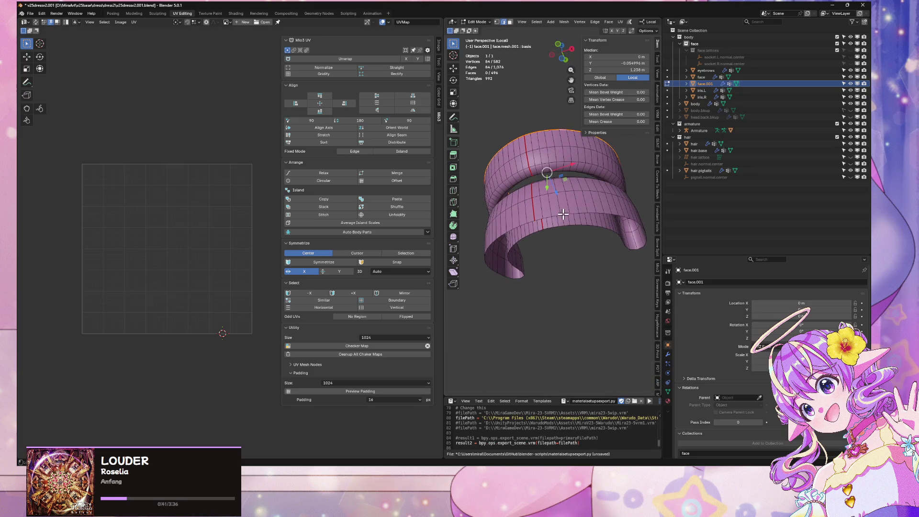
# Step: Mark the second rim loop as a seam too, then test and undo a Minimum Stretch unwrap
pyautogui.keyDown('alt'); pyautogui.keyDown('shift'); pyautogui.click(563, 214); pyautogui.keyUp('shift'); pyautogui.keyUp('alt')
pyautogui.hotkey('ctrl', 'e')
pyautogui.click(642, 213)
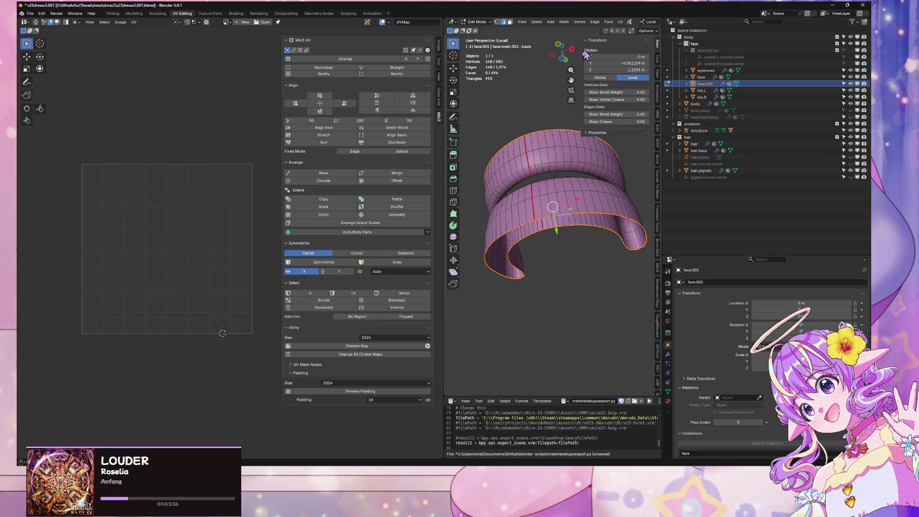
pyautogui.press('a')
pyautogui.click(621, 22)
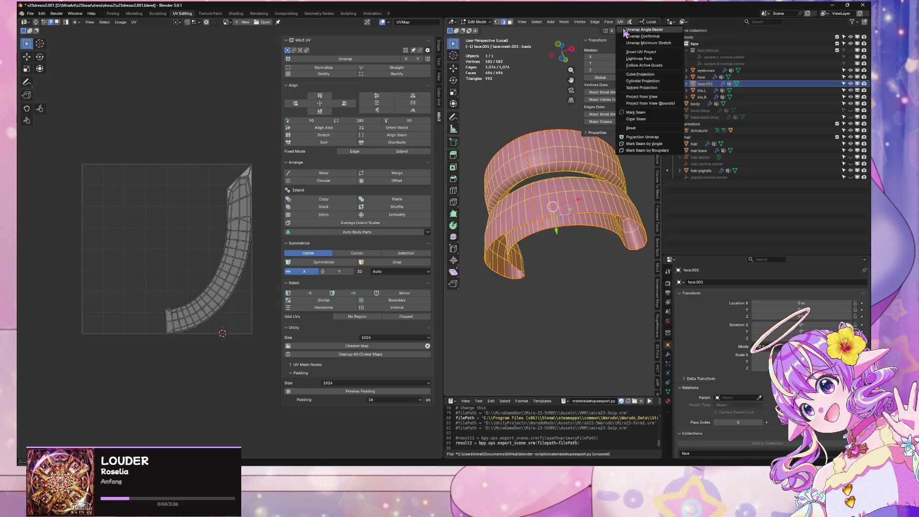
pyautogui.click(641, 47)
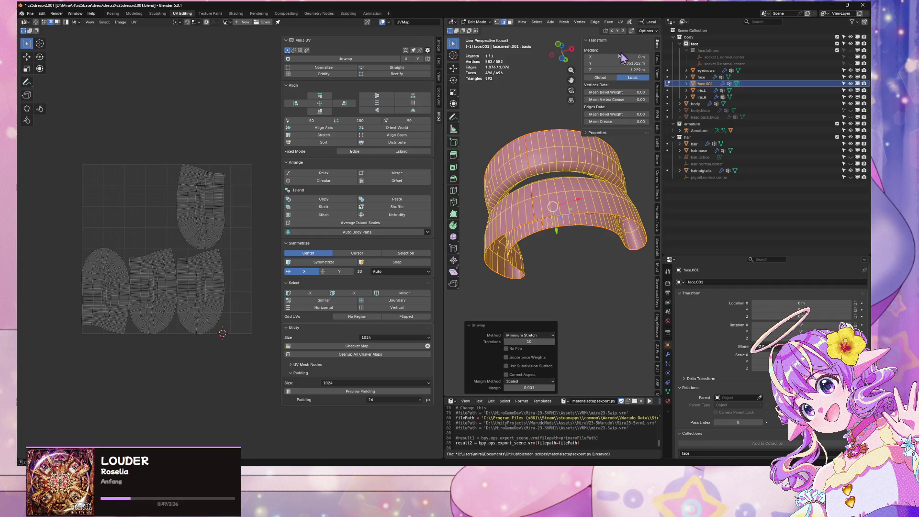
pyautogui.hotkey('ctrl', 'z')
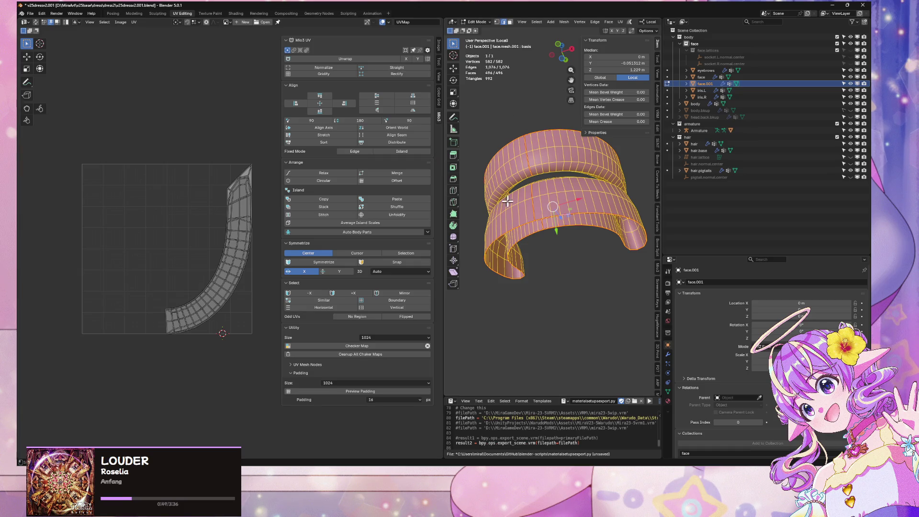
pyautogui.moveTo(544, 158)
pyautogui.mouseDown(button='middle')
pyautogui.moveTo(550, 201)
pyautogui.moveTo(642, 267)
pyautogui.moveTo(535, 204)
pyautogui.moveTo(553, 185)
pyautogui.moveTo(629, 196)
pyautogui.moveTo(570, 192)
pyautogui.moveTo(546, 264)
pyautogui.moveTo(549, 205)
pyautogui.moveTo(588, 208)
pyautogui.moveTo(478, 181)
pyautogui.moveTo(587, 215)
pyautogui.mouseUp(button='middle')
# Step: Return to Object Mode and rename face.001 to 'teeth'
pyautogui.press('Tab')
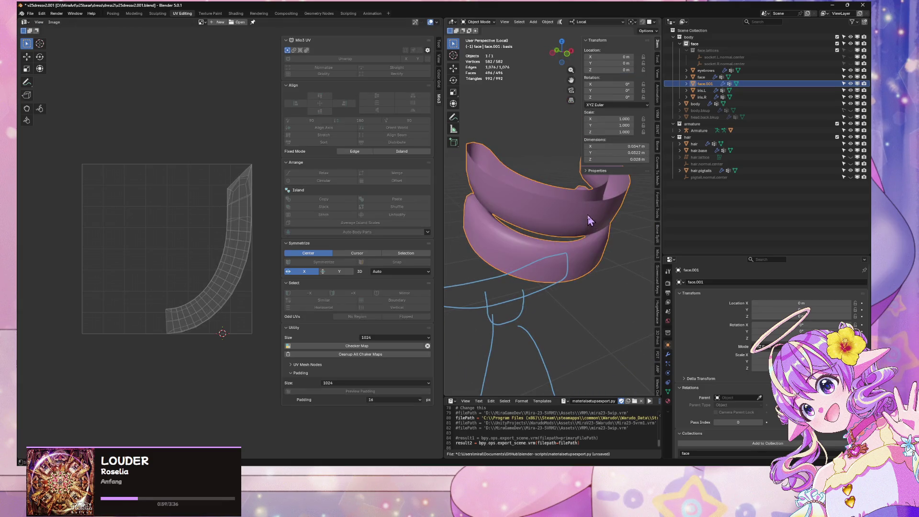
pyautogui.doubleClick(707, 84)
pyautogui.write('teeth')
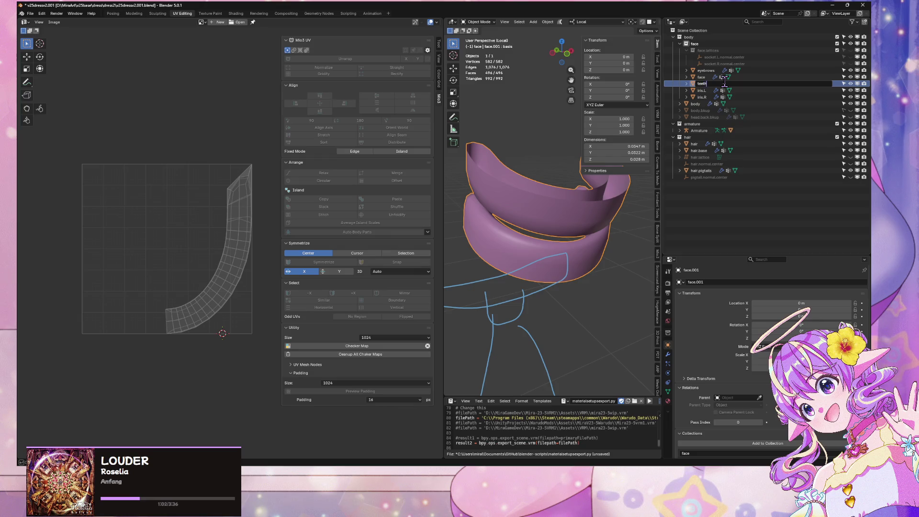
pyautogui.press('Return')
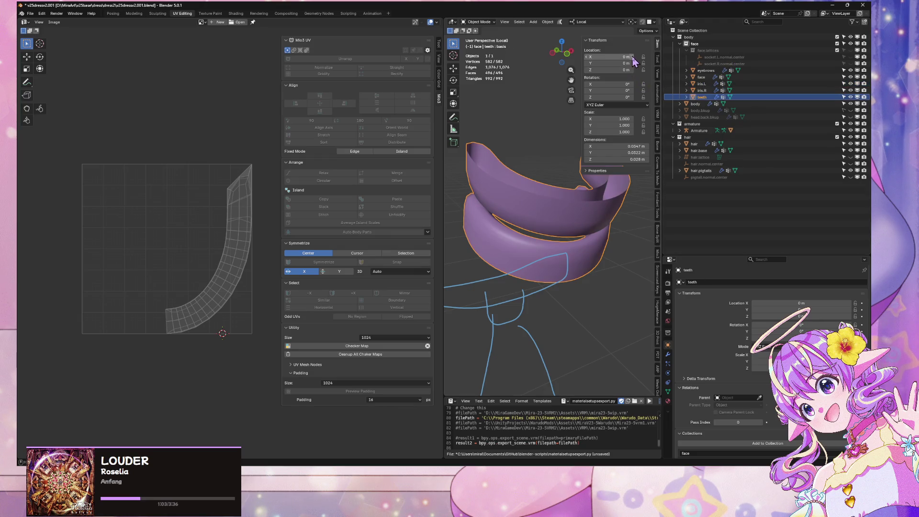
# Step: In front view, unwrap the teeth with Minimum Stretch and symmetrize the UV islands
pyautogui.press('KP_1')
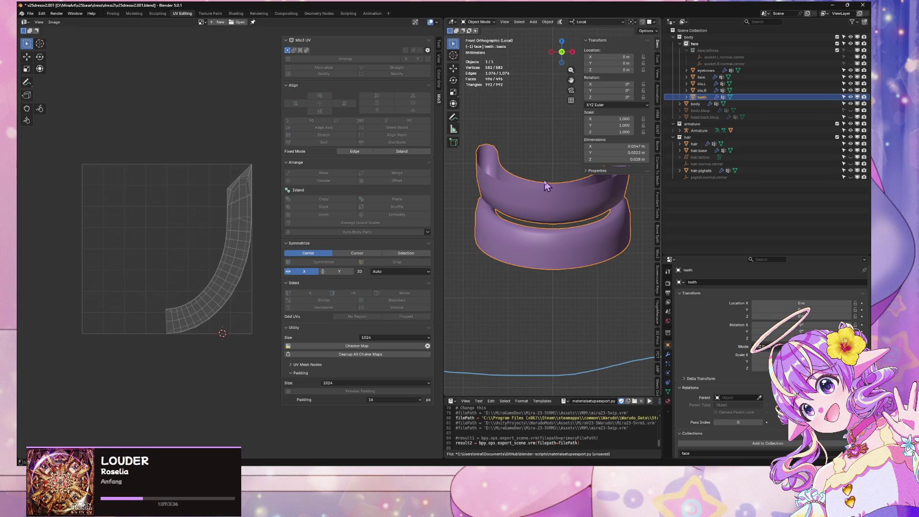
pyautogui.press('Tab')
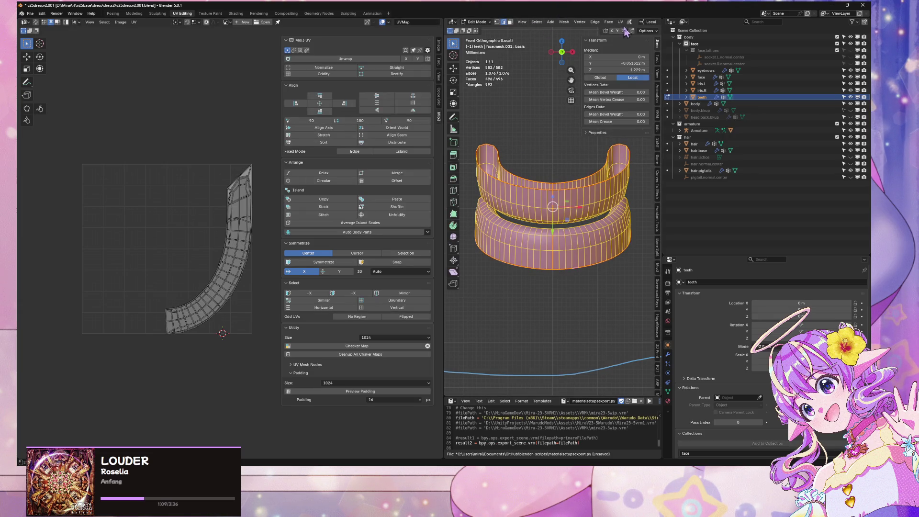
pyautogui.click(620, 22)
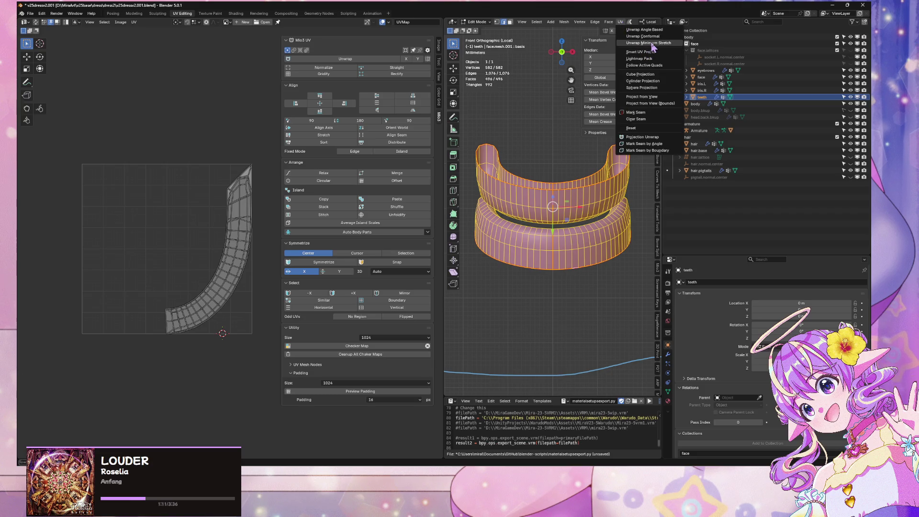
pyautogui.click(654, 43)
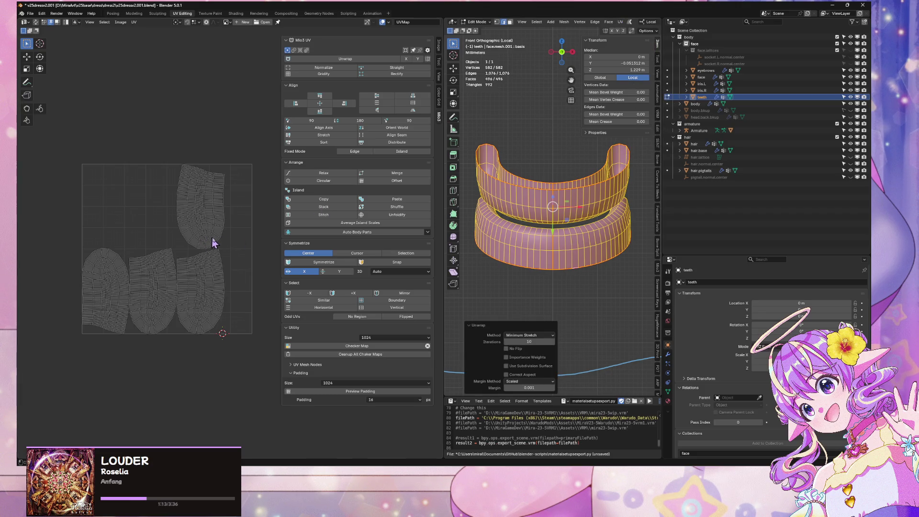
pyautogui.press('a')
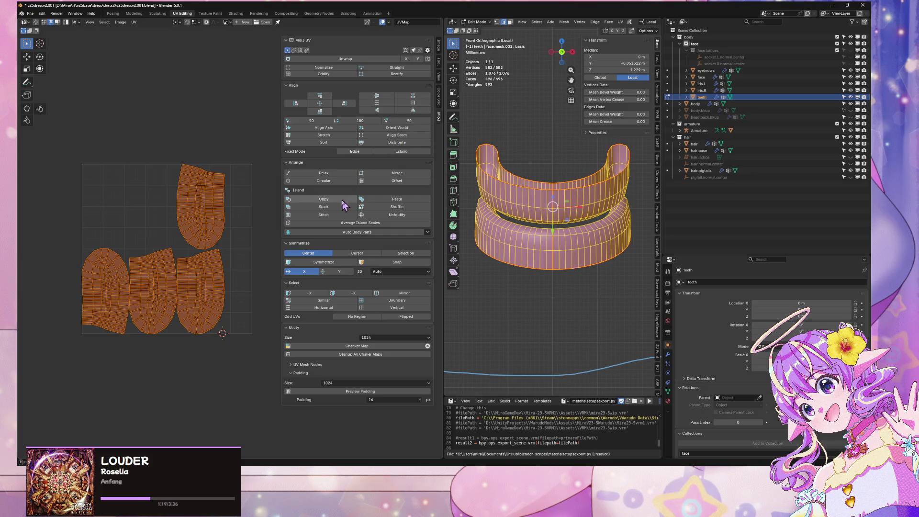
pyautogui.click(330, 262)
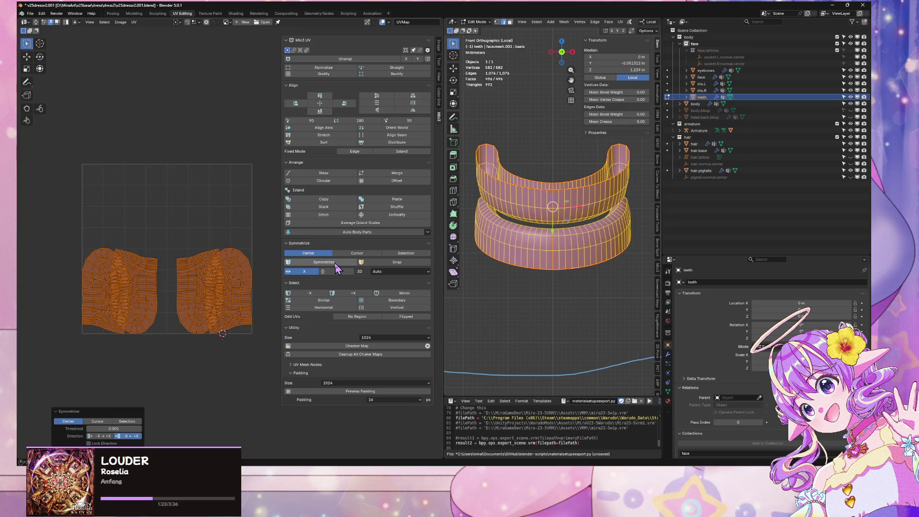
# Step: Move the outer island halves up to the top of the tile and narrow them along X
pyautogui.hotkey('alt', 'a')
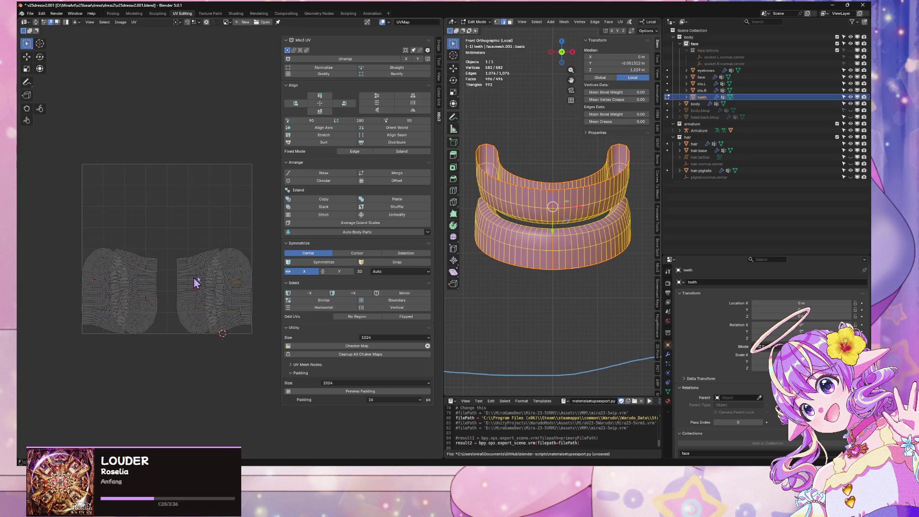
pyautogui.click(201, 269)
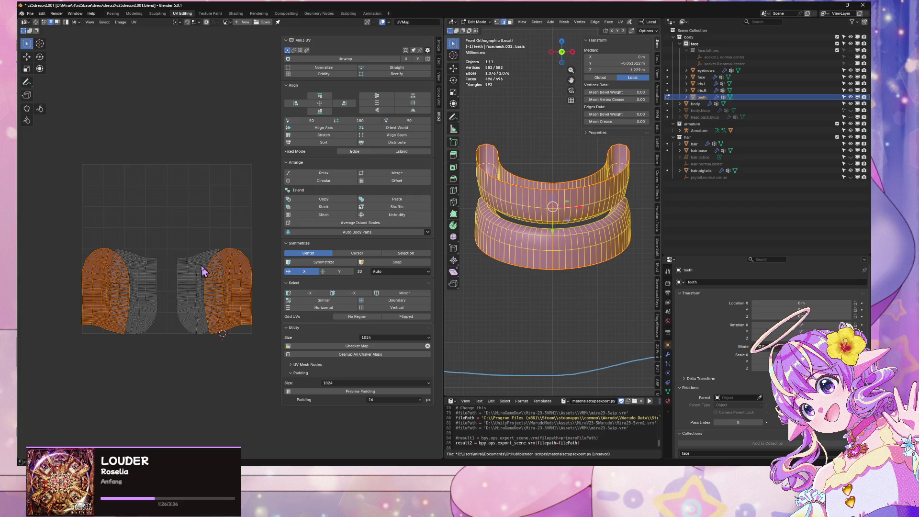
pyautogui.press('y')
pyautogui.click(158, 163)
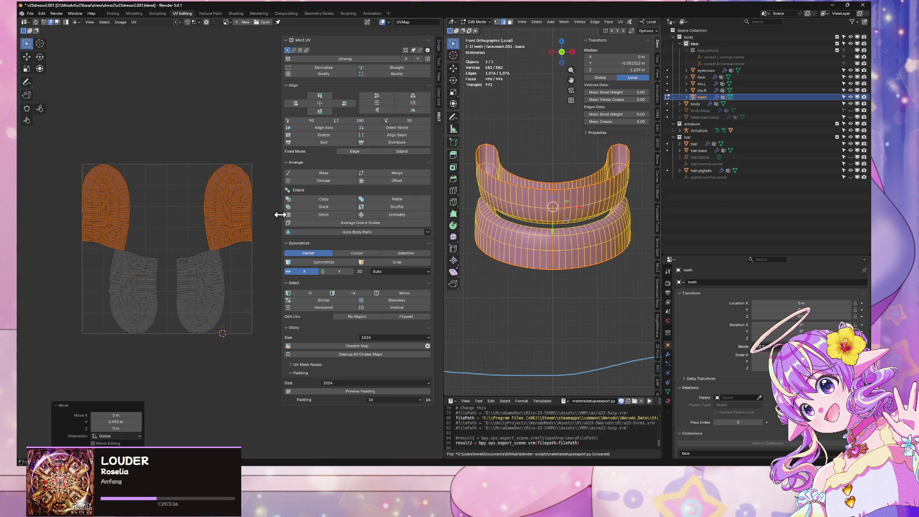
pyautogui.press('s')
pyautogui.press('x')
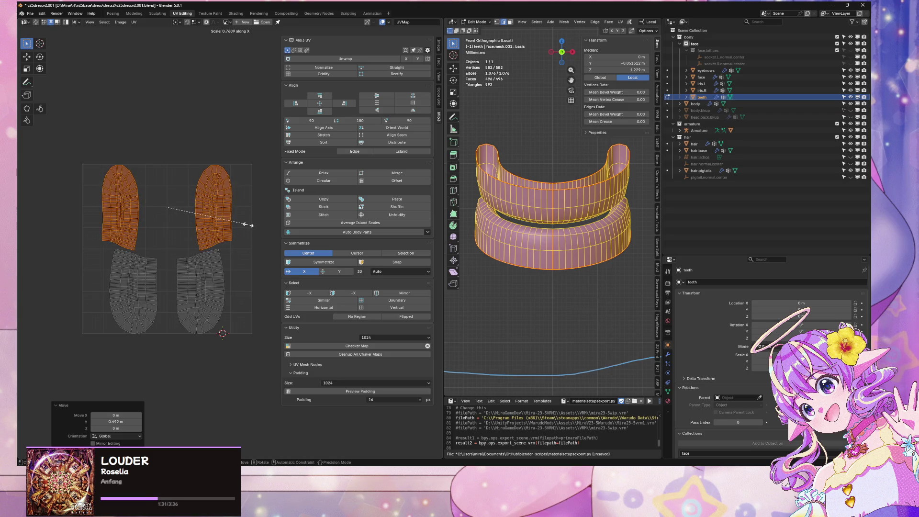
pyautogui.click(247, 225)
# Step: Select the top-right island, try rotating it but cancel, then leave Edit Mode
pyautogui.click(210, 279)
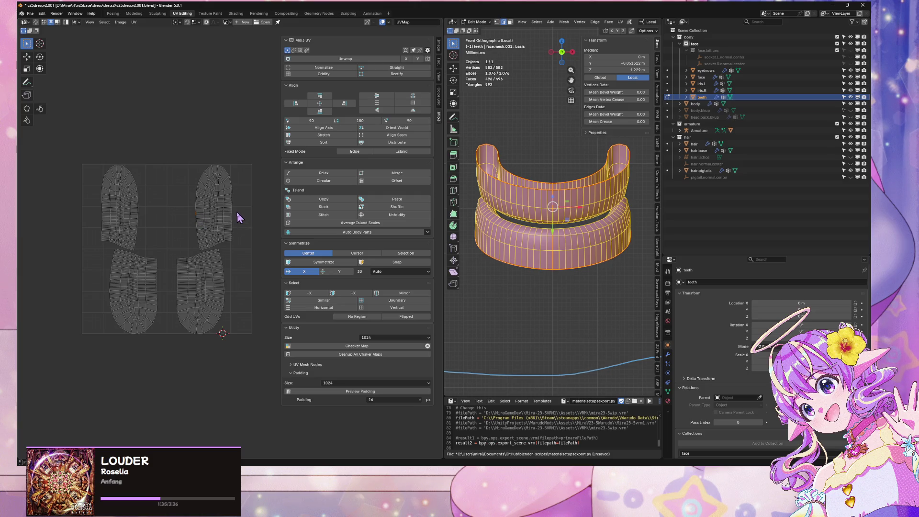
pyautogui.press('l')
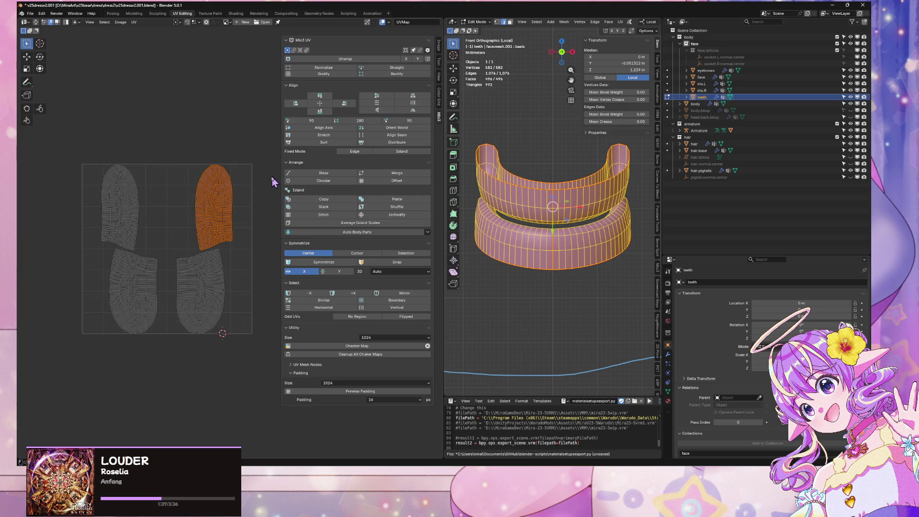
pyautogui.press('r')
pyautogui.press('Escape')
pyautogui.press('r')
pyautogui.press('Escape')
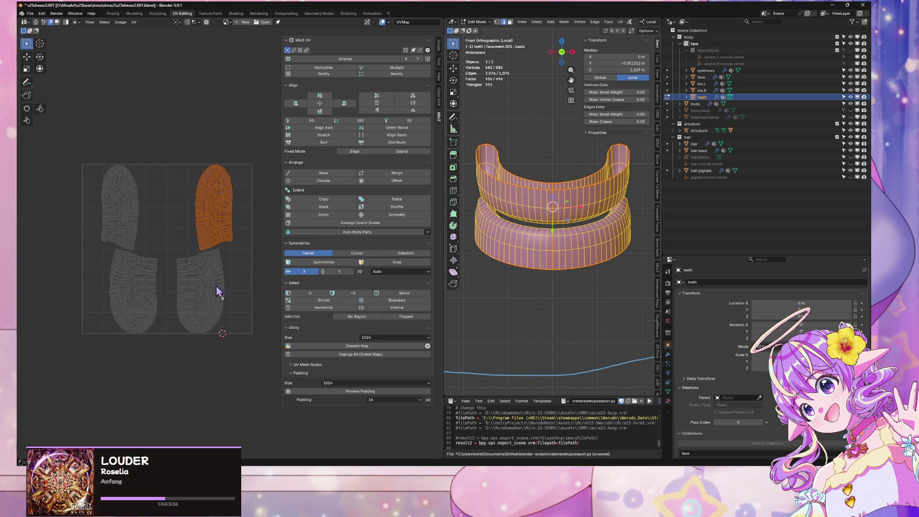
pyautogui.click(218, 318)
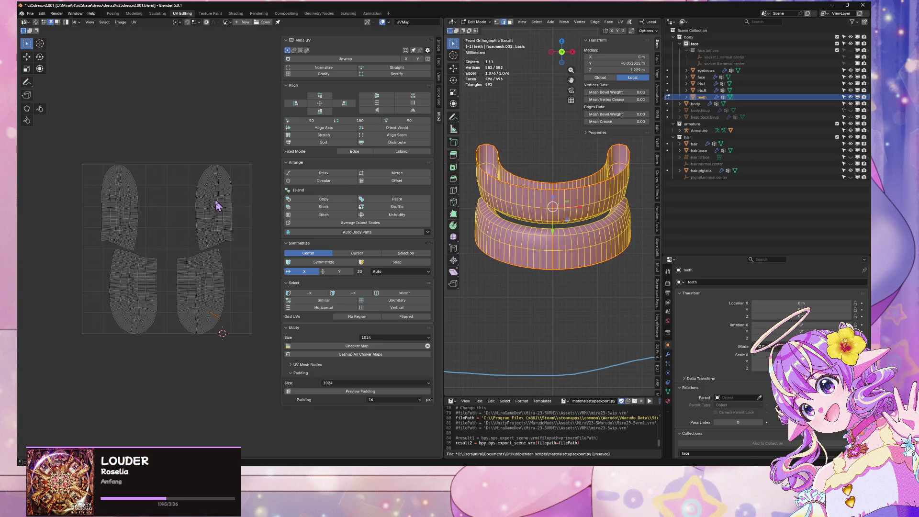
pyautogui.press('Tab')
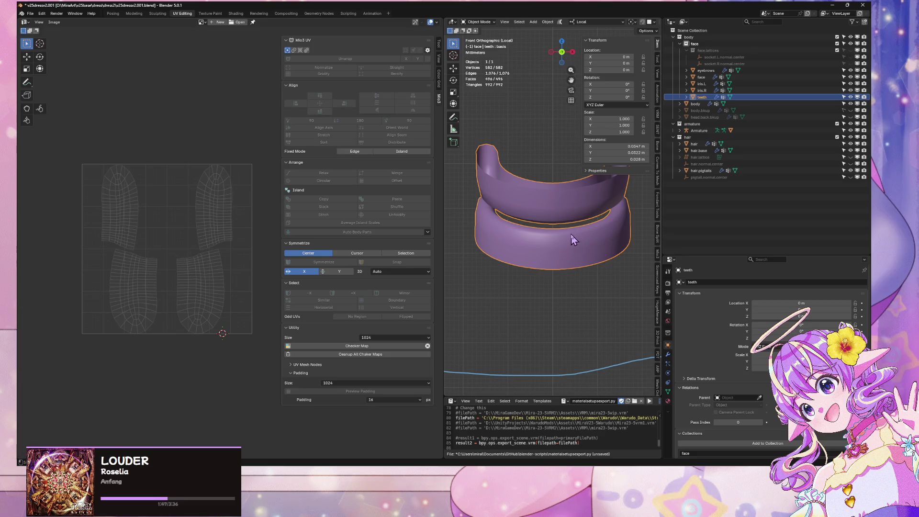
# Step: Leave local view and delete the separate teeth object
pyautogui.press('KP_Divide')
pyautogui.keyDown('shift'); pyautogui.click(611, 217); pyautogui.keyUp('shift')
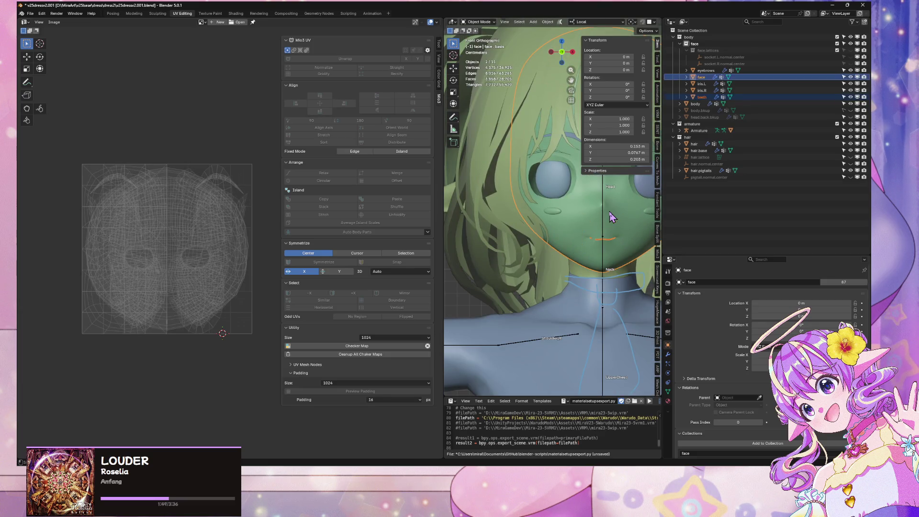
pyautogui.press('Delete')
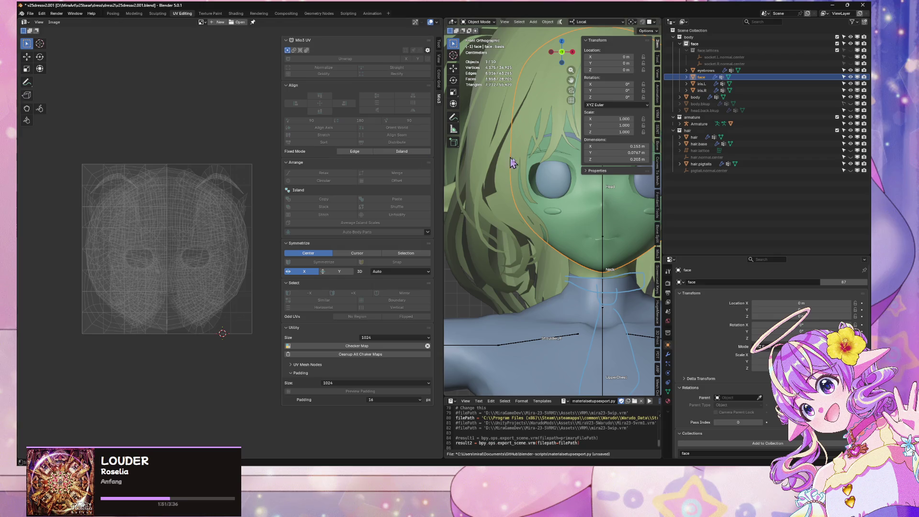
pyautogui.scroll(5, 567, 199)
pyautogui.moveTo(564, 199)
pyautogui.mouseDown(button='middle')
pyautogui.moveTo(577, 198)
pyautogui.moveTo(567, 209)
pyautogui.mouseUp(button='middle')
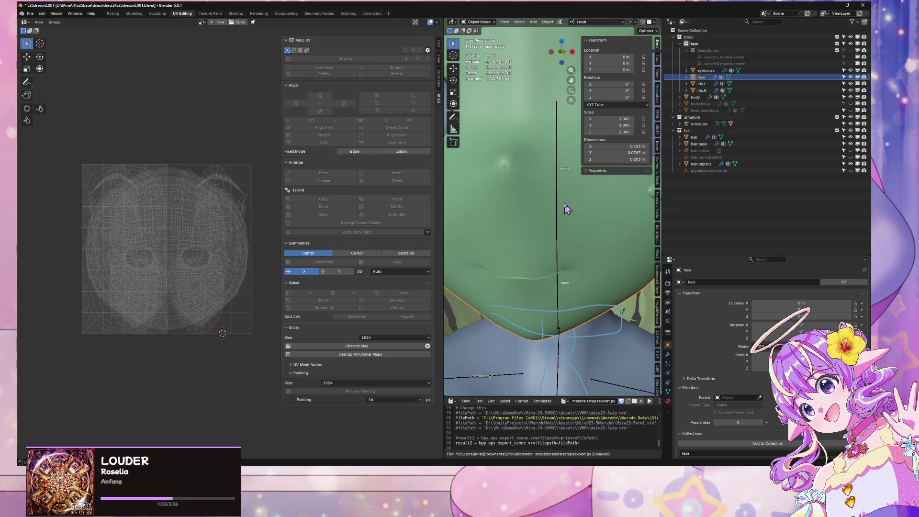
pyautogui.scroll(-3, 574, 249)
# Step: Select the face object and enter Edit Mode on its mesh
pyautogui.click(490, 175)
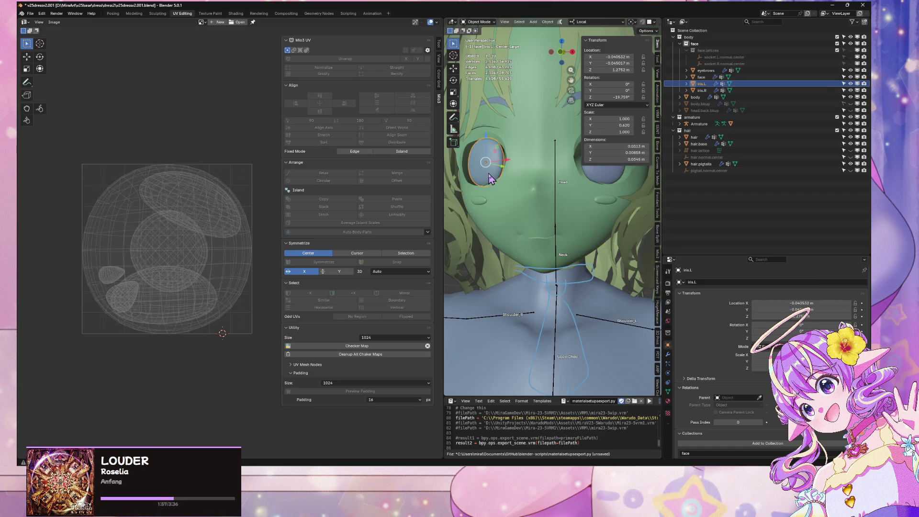
pyautogui.click(604, 187)
pyautogui.click(608, 213)
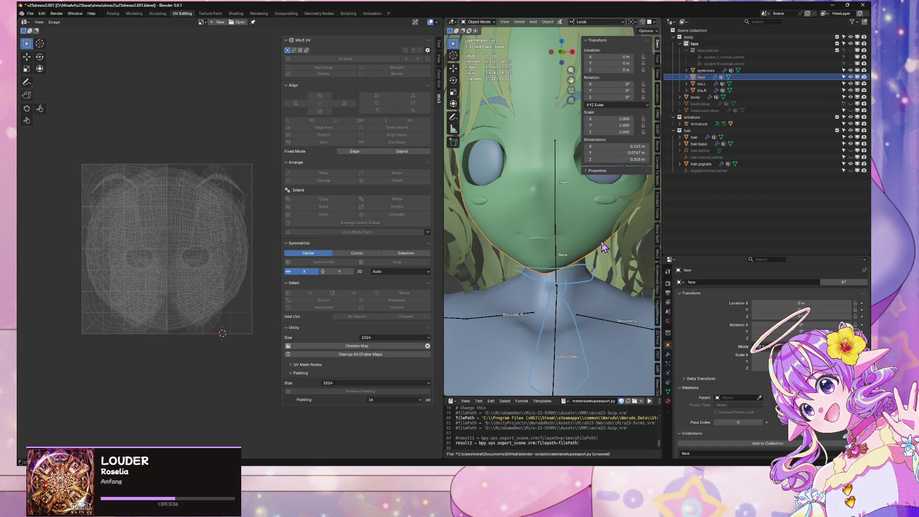
pyautogui.scroll(3, 599, 246)
pyautogui.keyDown('shift'); pyautogui.moveTo(580, 213); pyautogui.dragTo(552, 200, button='middle'); pyautogui.keyUp('shift')
pyautogui.press('Tab')
pyautogui.press('Tab')
pyautogui.press('Tab')
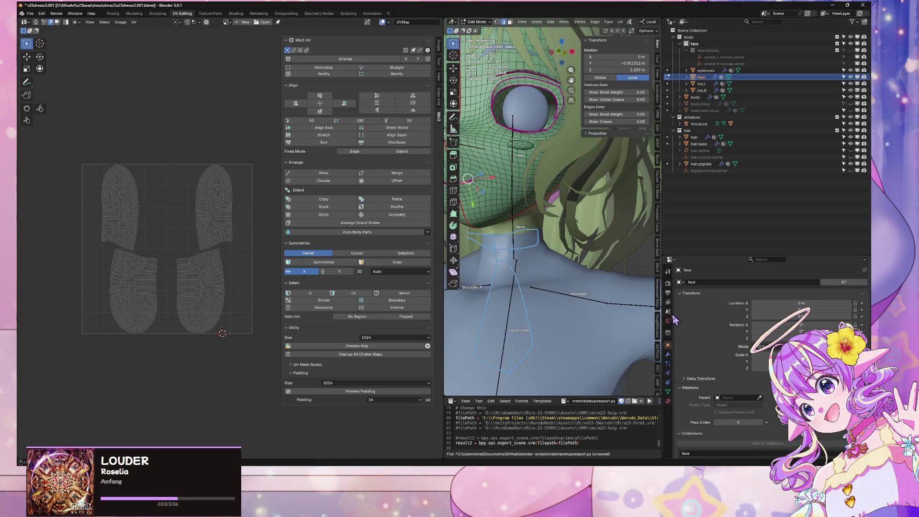
# Step: Select the face mesh's faces that use the pink.blush material slot
pyautogui.click(667, 400)
pyautogui.click(615, 371)
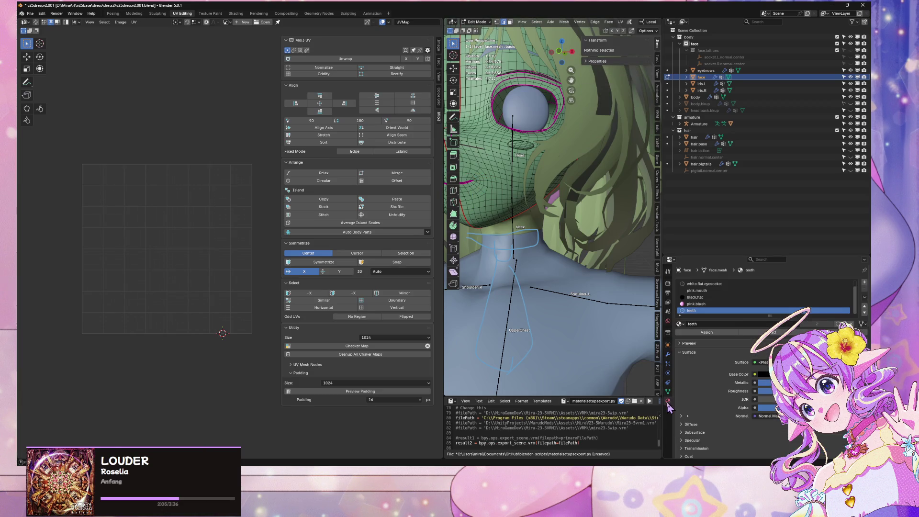
pyautogui.click(734, 304)
pyautogui.click(771, 332)
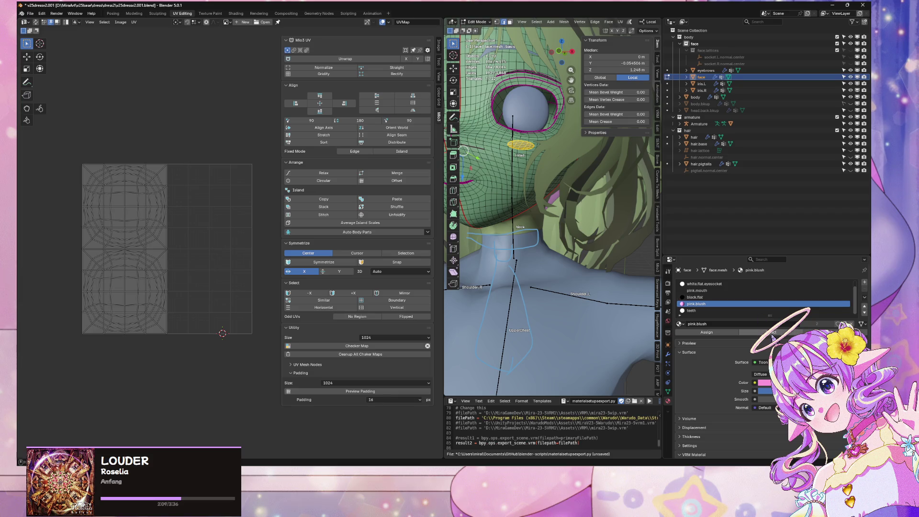
# Step: Select all the blush UVs, try UV Symmetrize on them, and undo it
pyautogui.click(162, 232)
pyautogui.press('a')
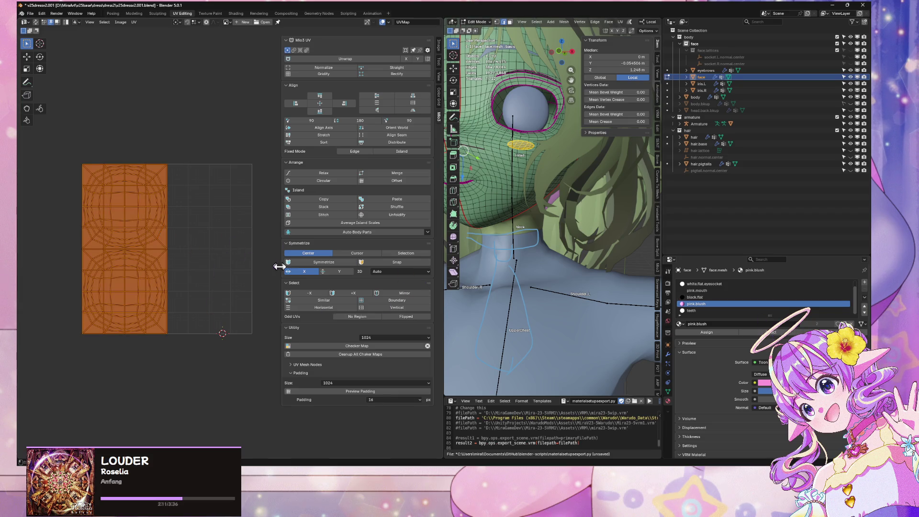
pyautogui.click(325, 262)
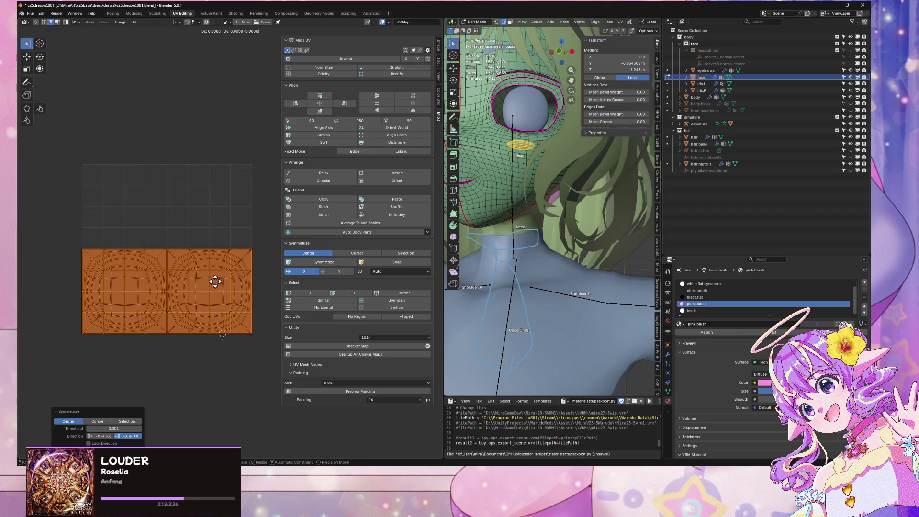
pyautogui.hotkey('ctrl', 'z')
pyautogui.hotkey('ctrl', 'z')
pyautogui.hotkey('ctrl', 'z')
pyautogui.hotkey('ctrl', 'z')
pyautogui.hotkey('ctrl', 'z')
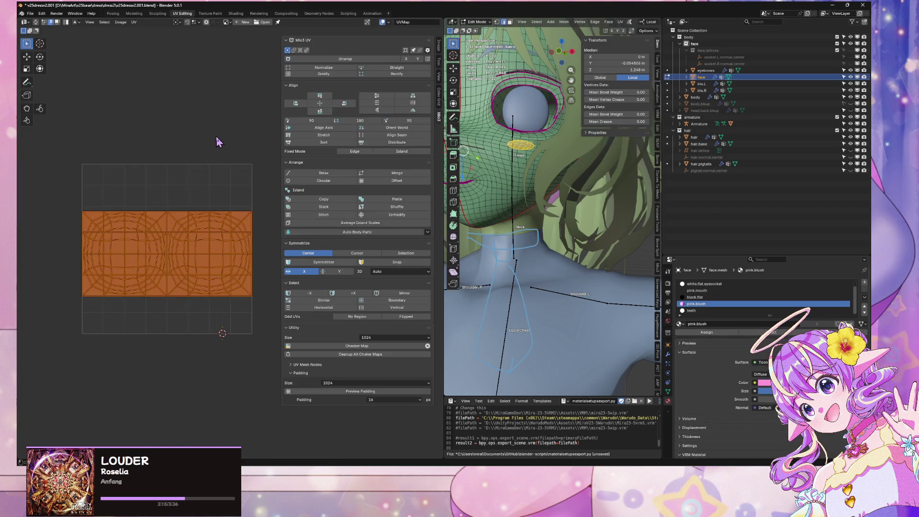
pyautogui.moveTo(516, 180)
pyautogui.mouseDown(button='middle')
pyautogui.moveTo(529, 190)
pyautogui.moveTo(505, 164)
pyautogui.moveTo(530, 202)
pyautogui.mouseUp(button='middle')
# Step: Select an edge of one cheek blush and mirror the selection onto the other cheek
pyautogui.scroll(4, 529, 190)
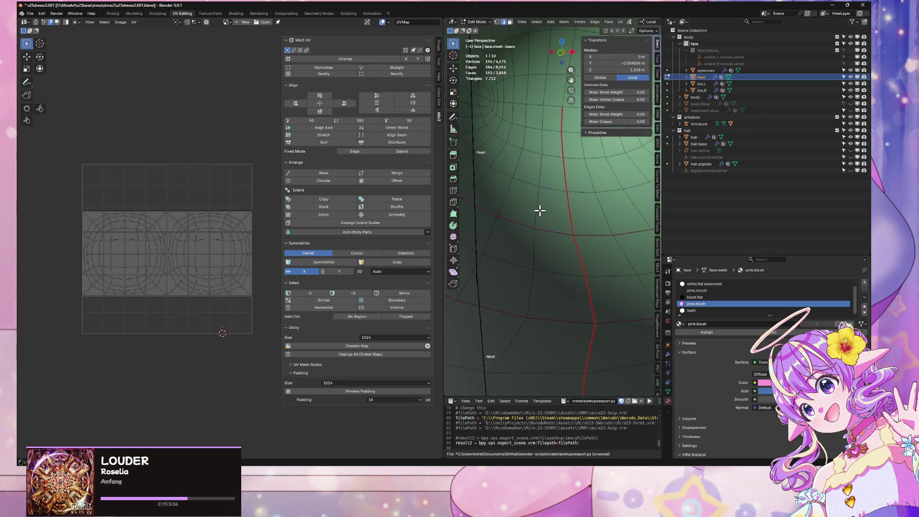
pyautogui.scroll(5, 539, 209)
pyautogui.scroll(-5, 554, 211)
pyautogui.keyDown('alt'); pyautogui.click(584, 240); pyautogui.keyUp('alt')
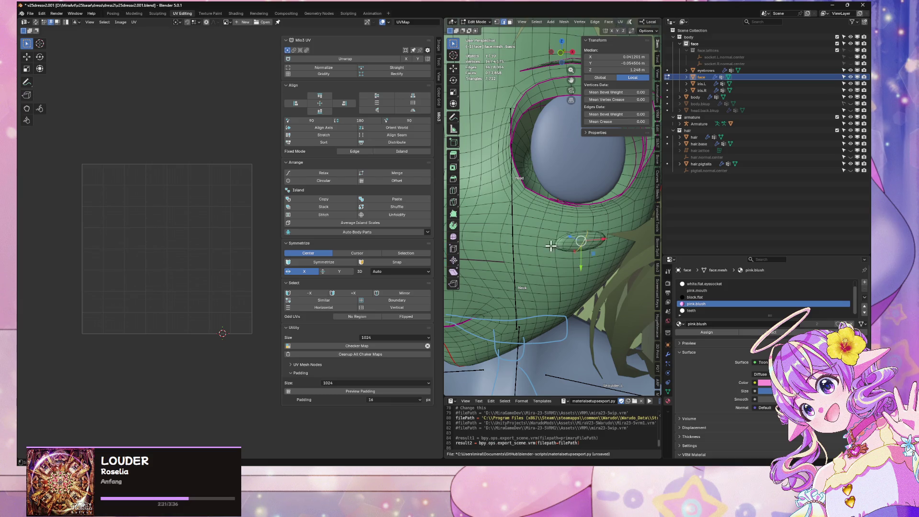
pyautogui.moveTo(551, 245); pyautogui.dragTo(535, 230, button='middle')
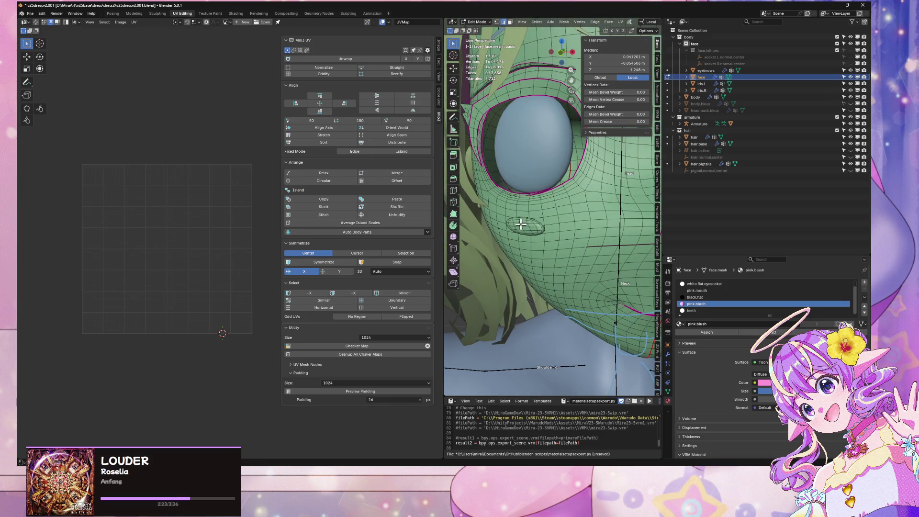
pyautogui.rightClick(520, 224)
pyautogui.click(560, 231)
pyautogui.press('KP_Decimal')
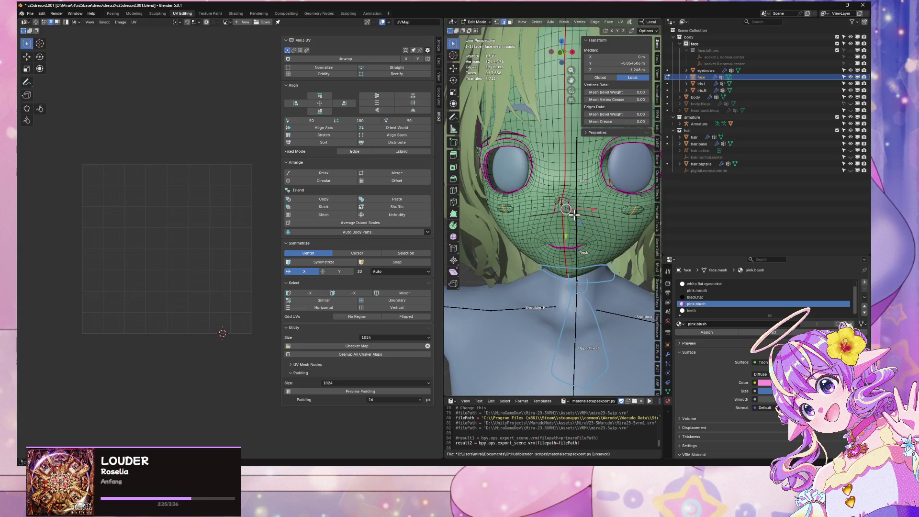
# Step: Select both cheek blush patches with linked selection delimited by Normal
pyautogui.click(625, 210)
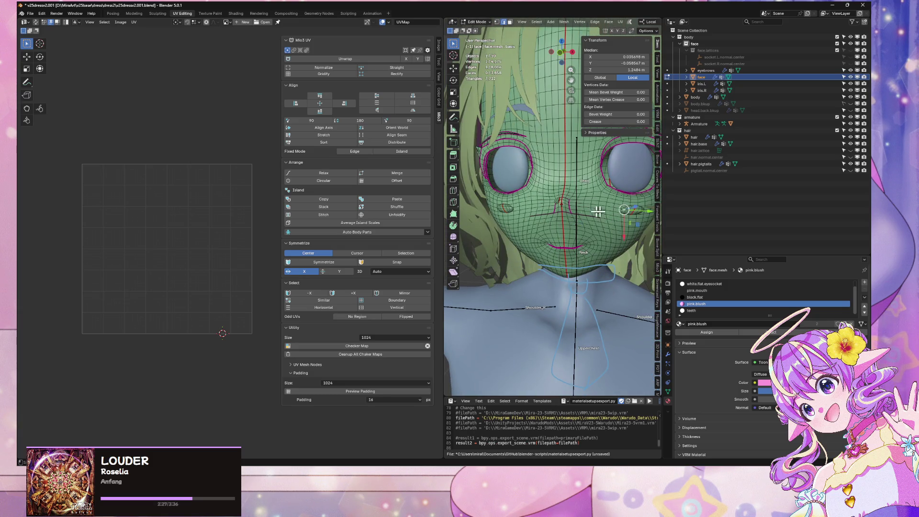
pyautogui.keyDown('shift'); pyautogui.click(511, 208); pyautogui.keyUp('shift')
pyautogui.hotkey('ctrl', 'l')
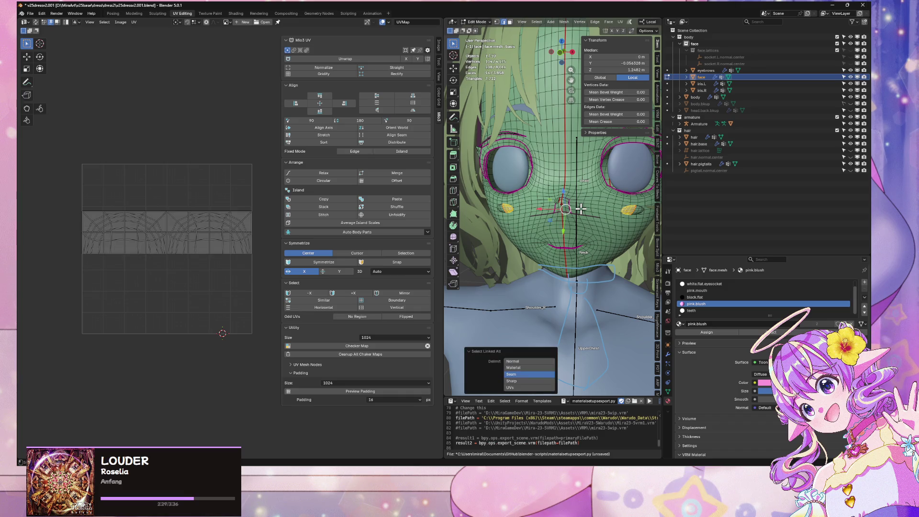
pyautogui.click(526, 363)
pyautogui.click(540, 360)
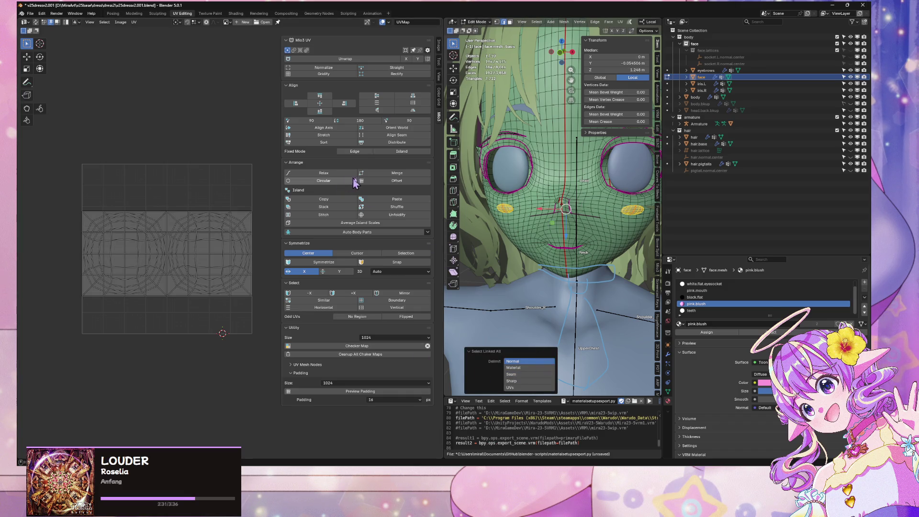
pyautogui.click(620, 22)
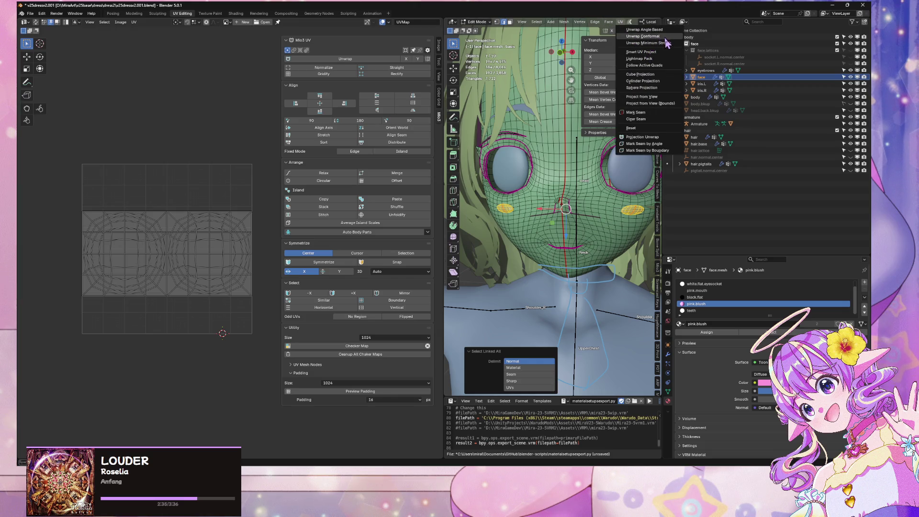
# Step: Unwrap the blush with minimum stretch, symmetrize the islands, and move one pair up along Y
pyautogui.click(648, 43)
pyautogui.press('a')
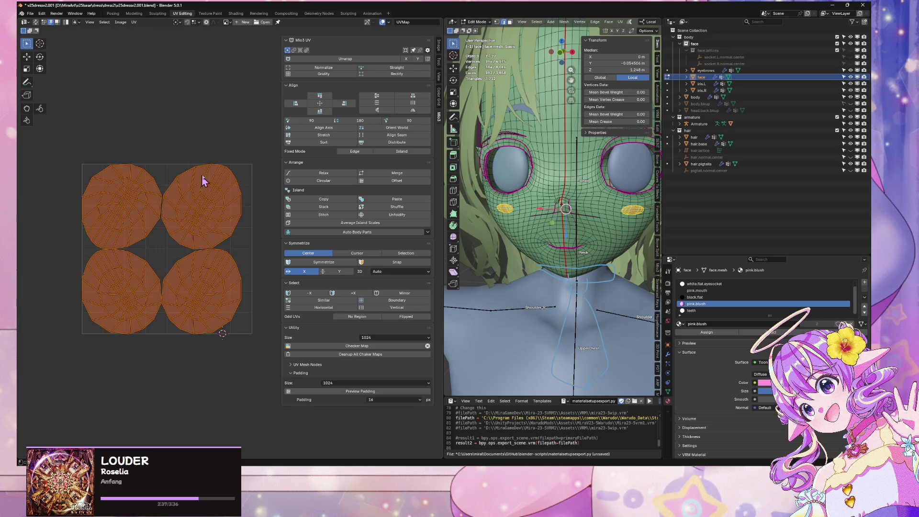
pyautogui.click(334, 266)
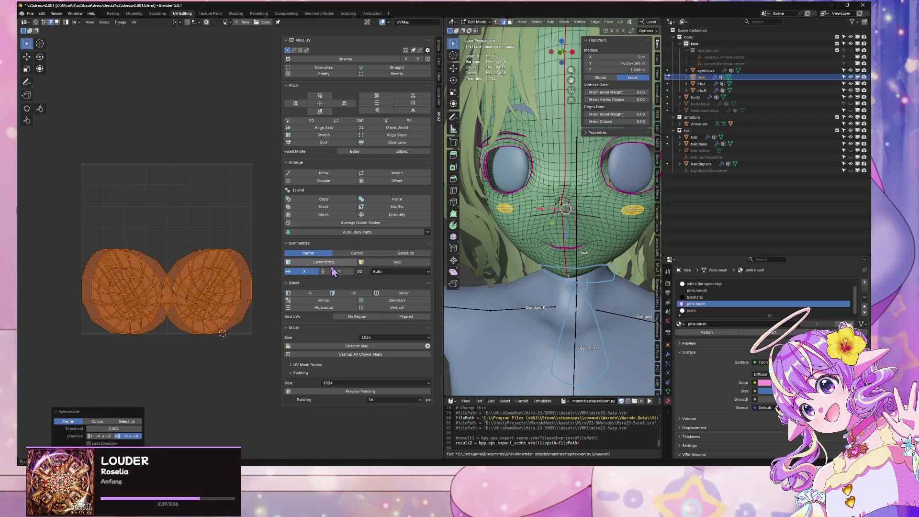
pyautogui.click(241, 263)
pyautogui.keyDown('shift'); pyautogui.click(163, 265); pyautogui.keyUp('shift')
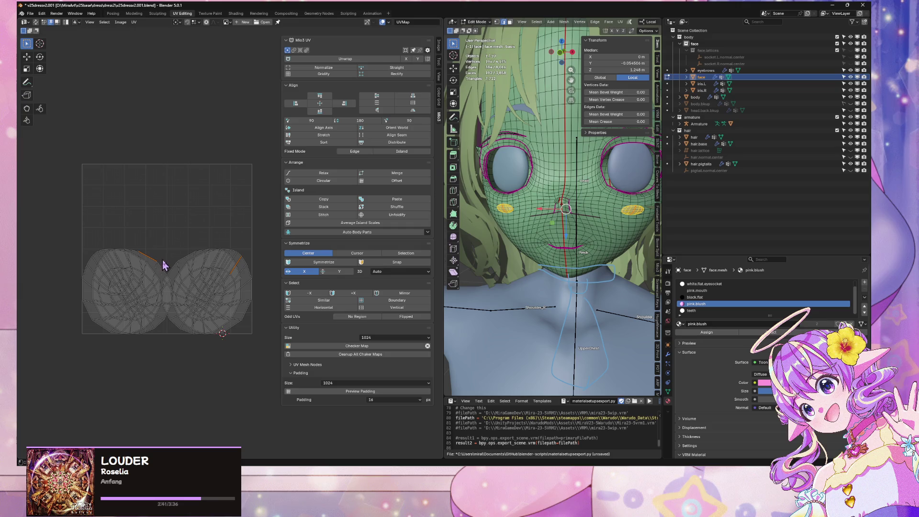
pyautogui.hotkey('ctrl', 'l')
pyautogui.press('g')
pyautogui.press('y')
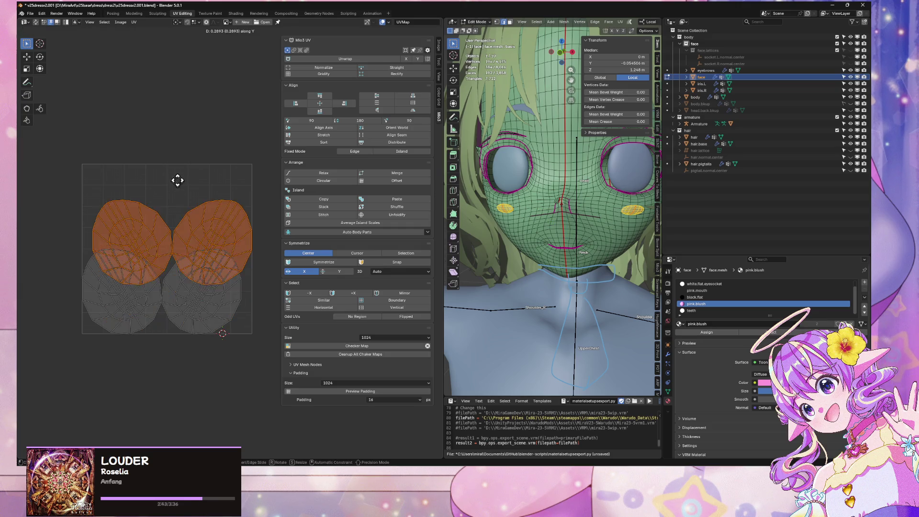
pyautogui.click(179, 145)
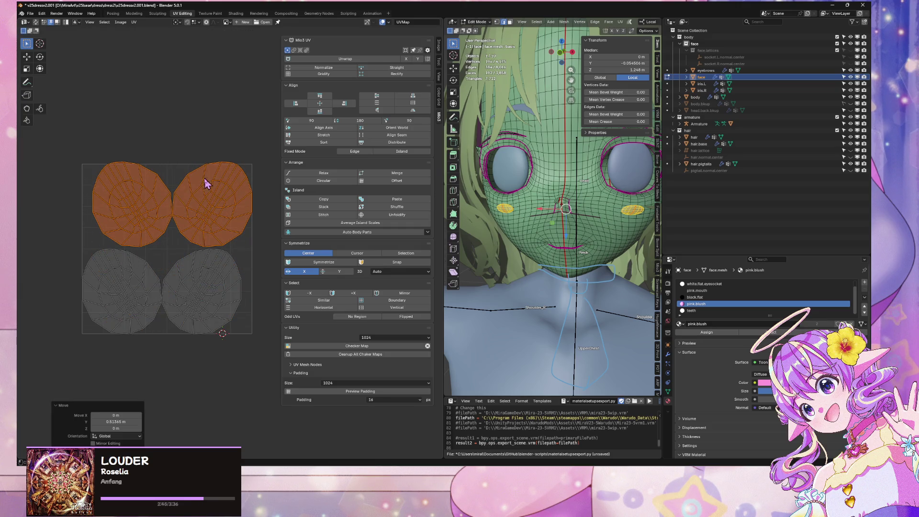
# Step: Symmetrize the lower islands, then move the left and right islands up along Y
pyautogui.click(200, 303)
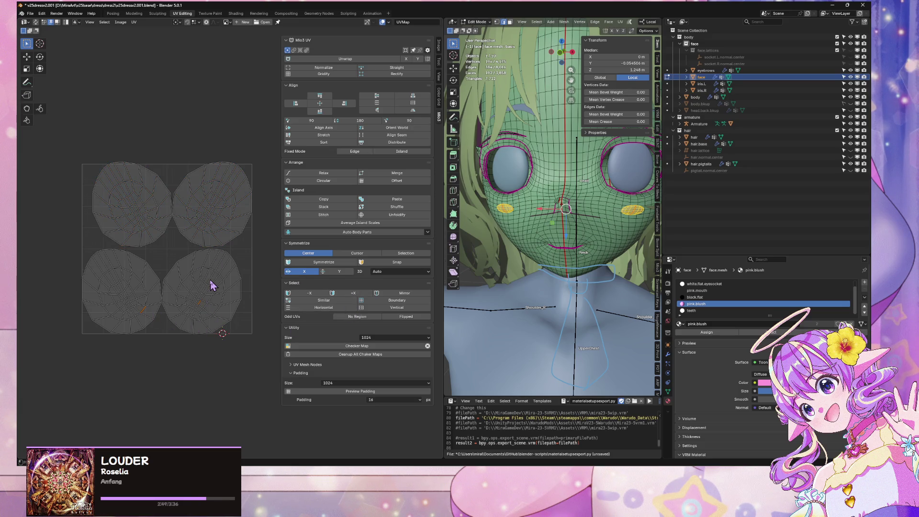
pyautogui.hotkey('ctrl', 'l')
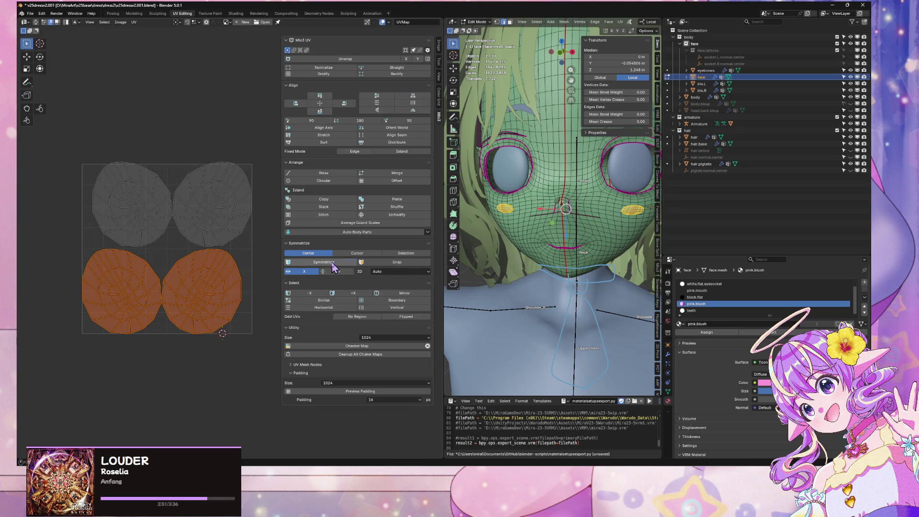
pyautogui.click(335, 263)
pyautogui.click(240, 270)
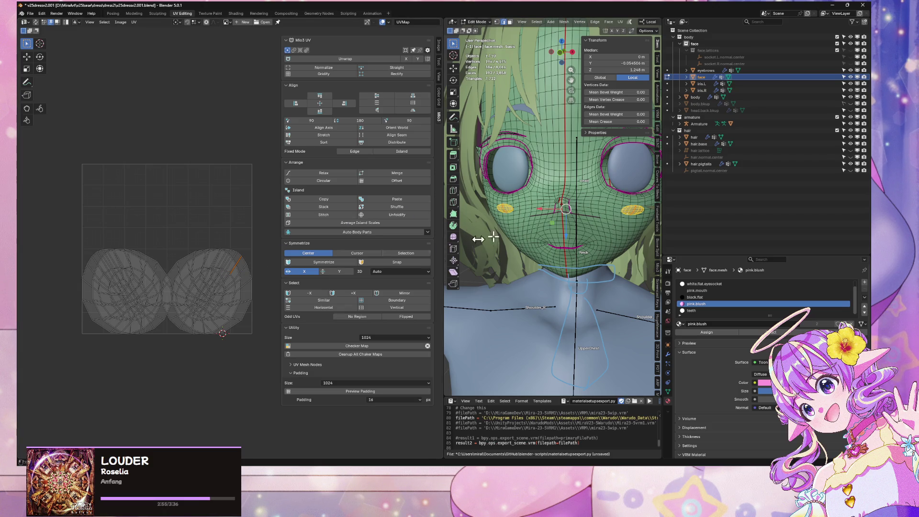
pyautogui.scroll(5, 585, 201)
pyautogui.scroll(3, 607, 185)
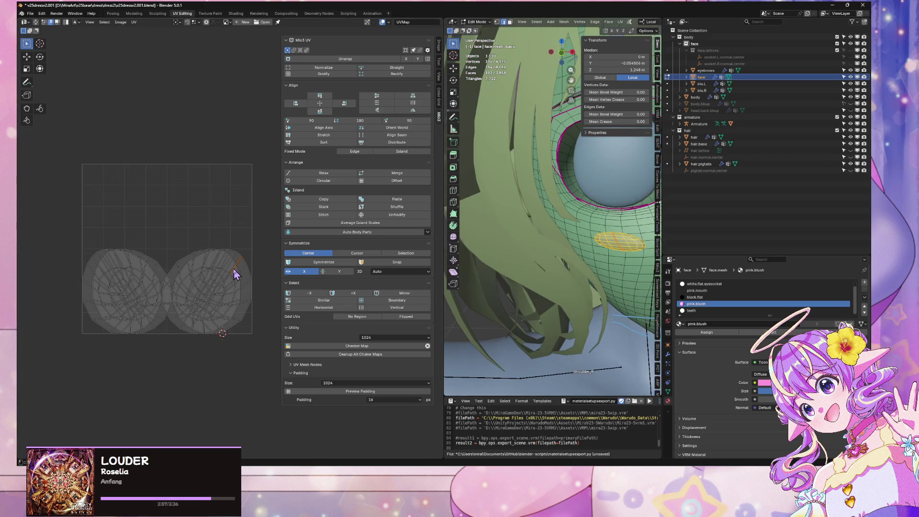
pyautogui.press('l')
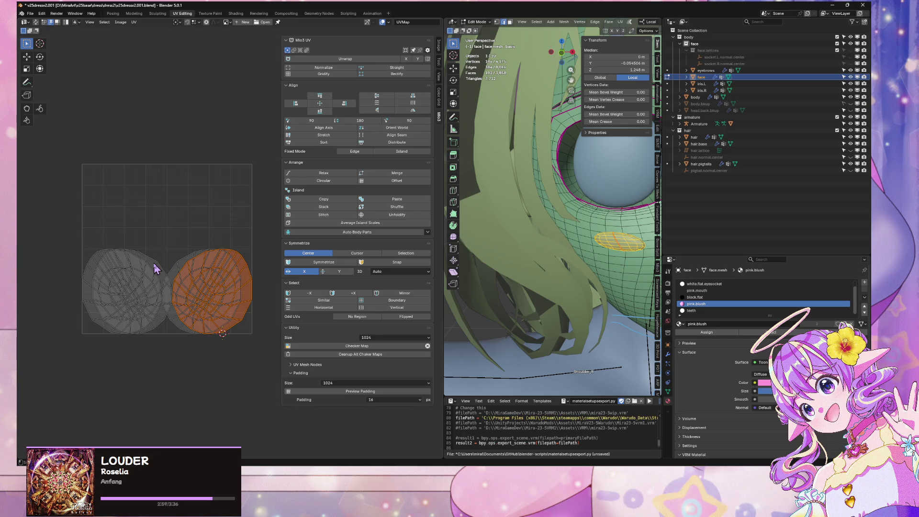
pyautogui.press('l')
pyautogui.press('g')
pyautogui.press('y')
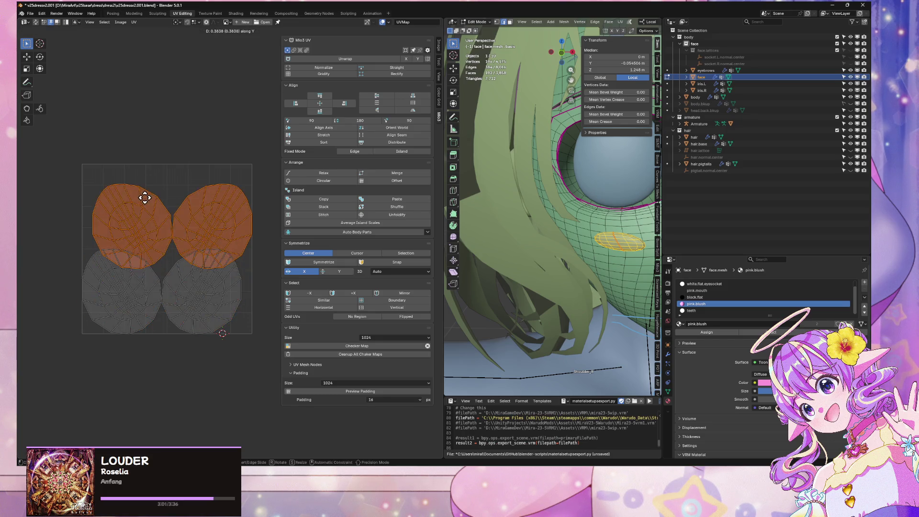
pyautogui.click(136, 158)
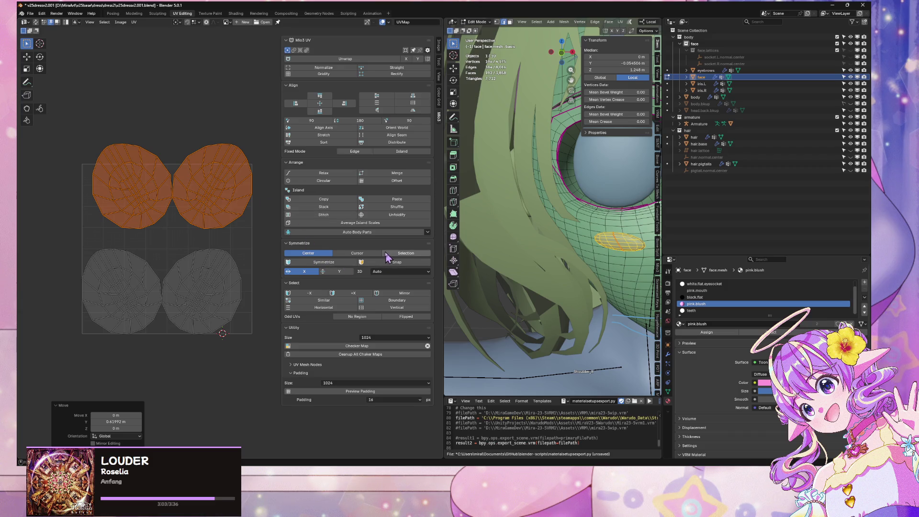
# Step: Mirror the islands about their selection instead of the centre, then nudge them down in Y and sideways in X
pyautogui.click(339, 263)
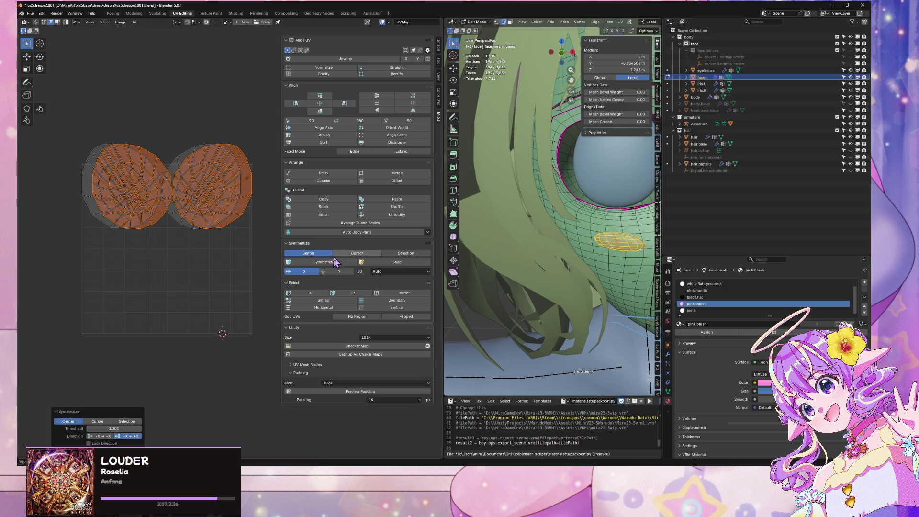
pyautogui.hotkey('ctrl', 'z')
pyautogui.click(405, 253)
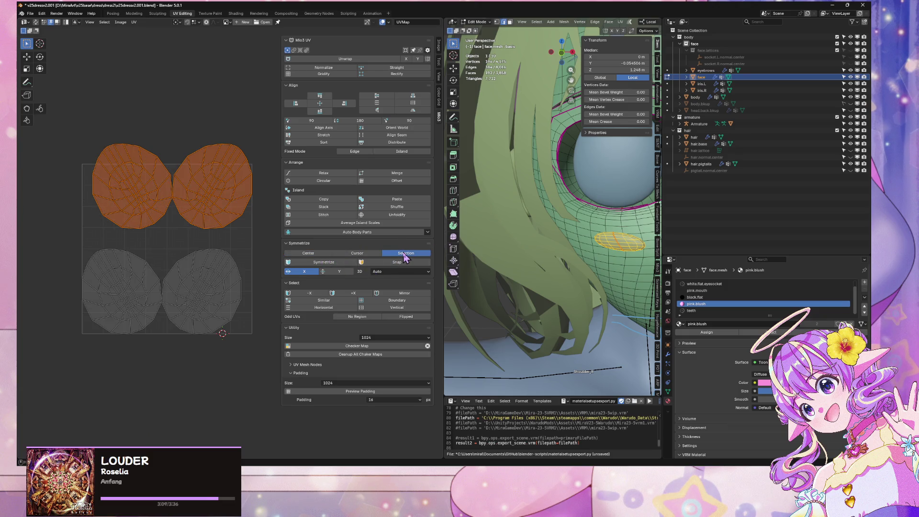
pyautogui.click(311, 263)
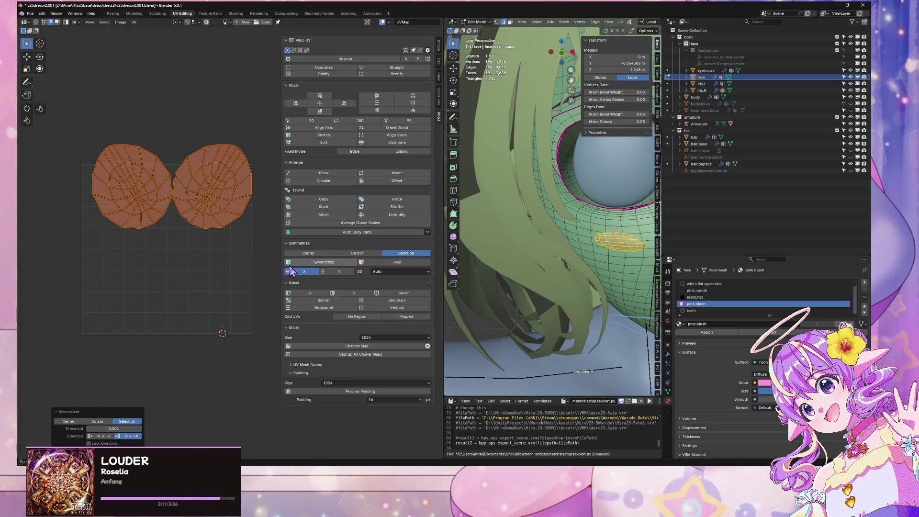
pyautogui.press('g')
pyautogui.press('y')
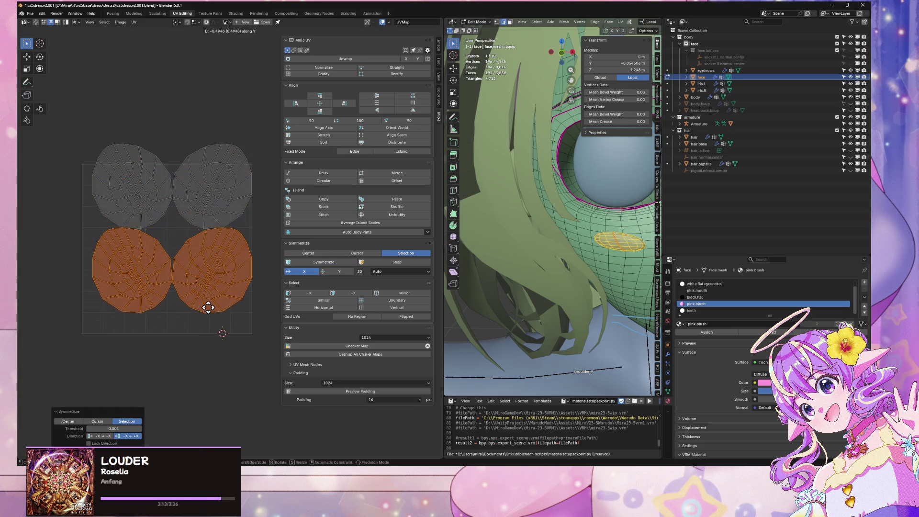
pyautogui.click(211, 326)
pyautogui.press('g')
pyautogui.press('x')
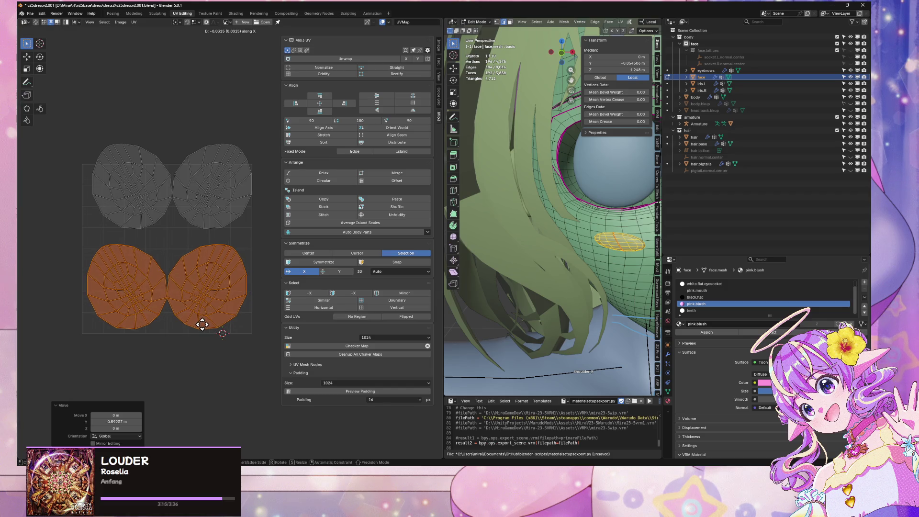
pyautogui.click(202, 324)
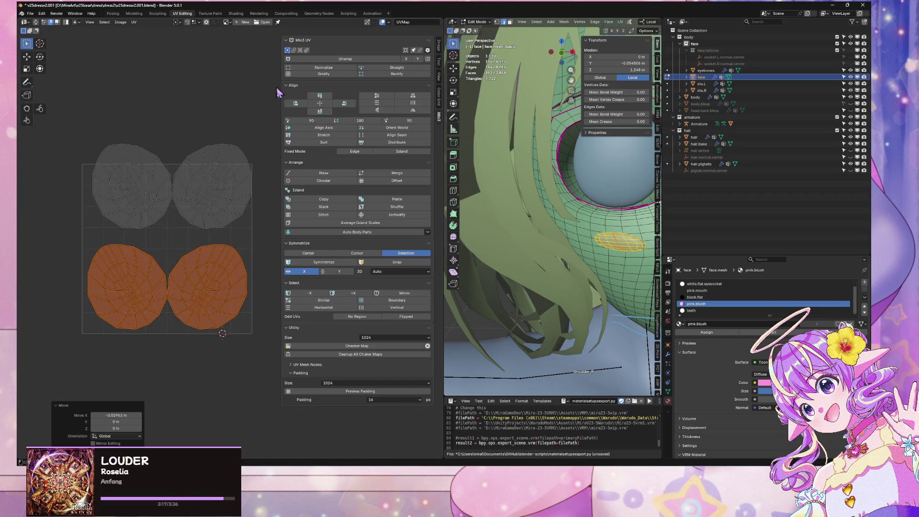
# Step: Mirror the islands about the centre again and place a duplicated pair higher up in Y
pyautogui.click(320, 253)
pyautogui.click(334, 263)
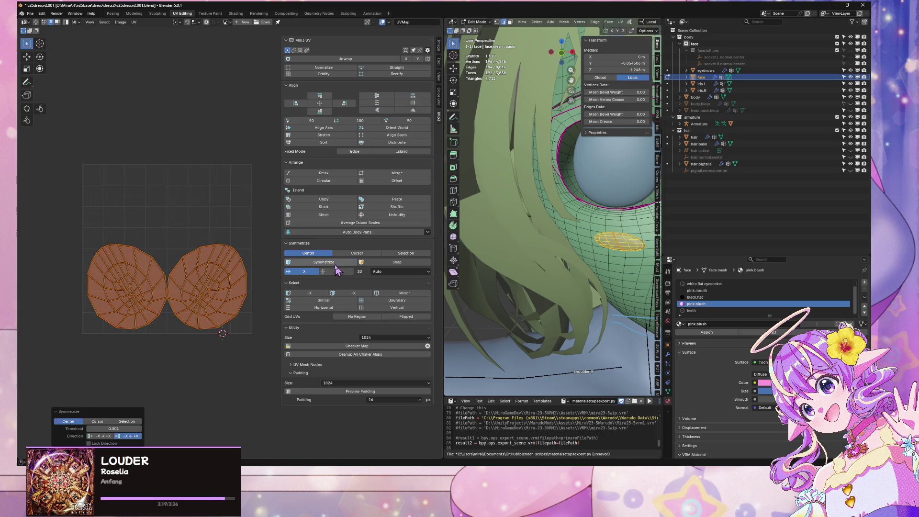
pyautogui.hotkey('shift', 'd')
pyautogui.press('y')
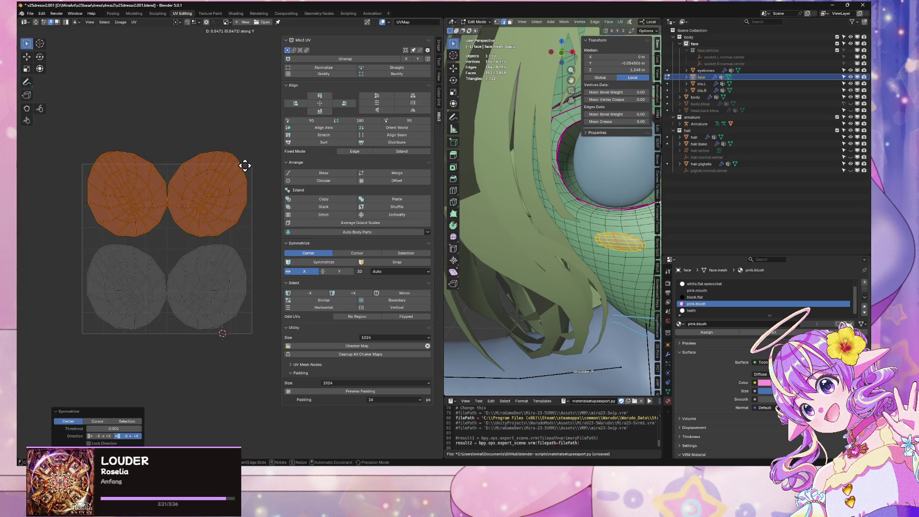
pyautogui.click(242, 178)
# Step: Set the Symmetrize axis to X, mirror the selected islands, and lower them along Y
pyautogui.click(395, 272)
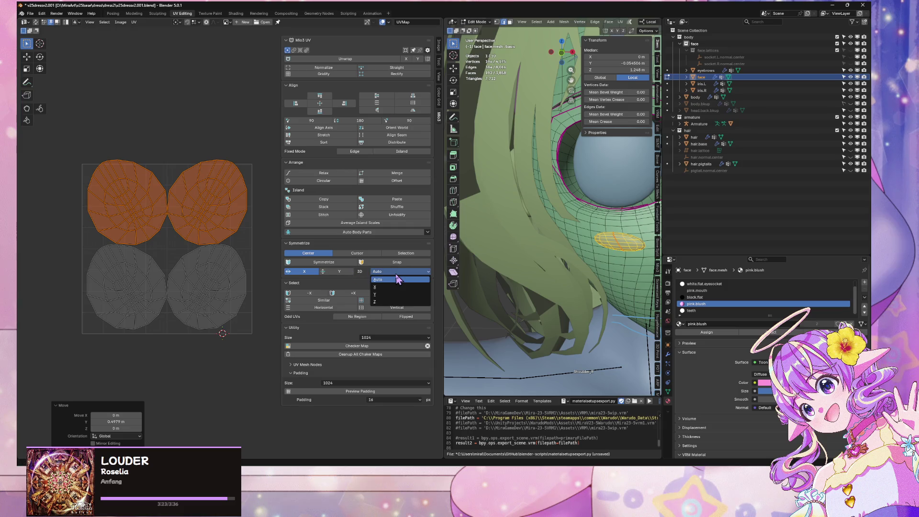
pyautogui.click(562, 54)
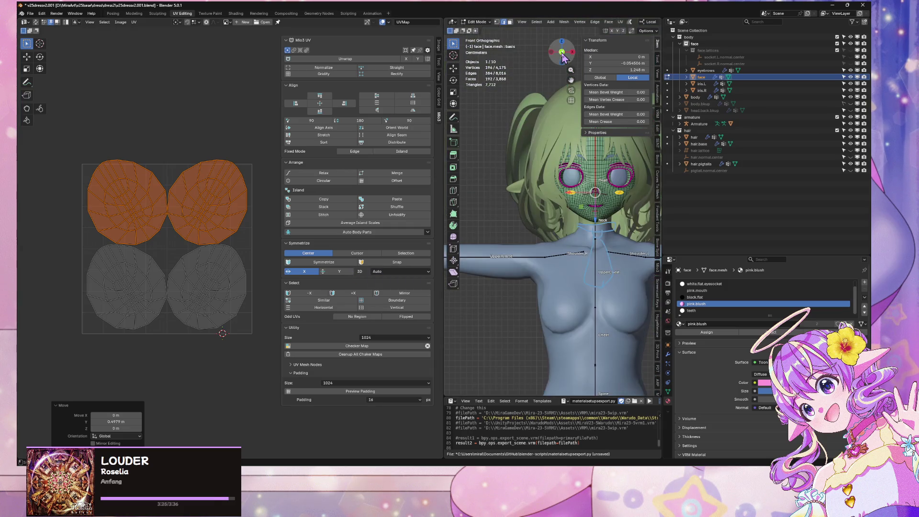
pyautogui.click(395, 271)
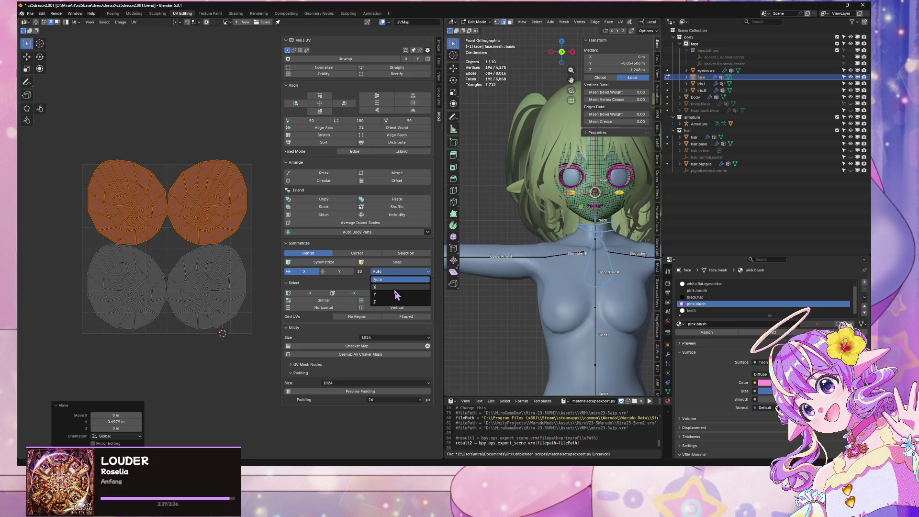
pyautogui.click(383, 286)
pyautogui.click(317, 263)
pyautogui.press('g')
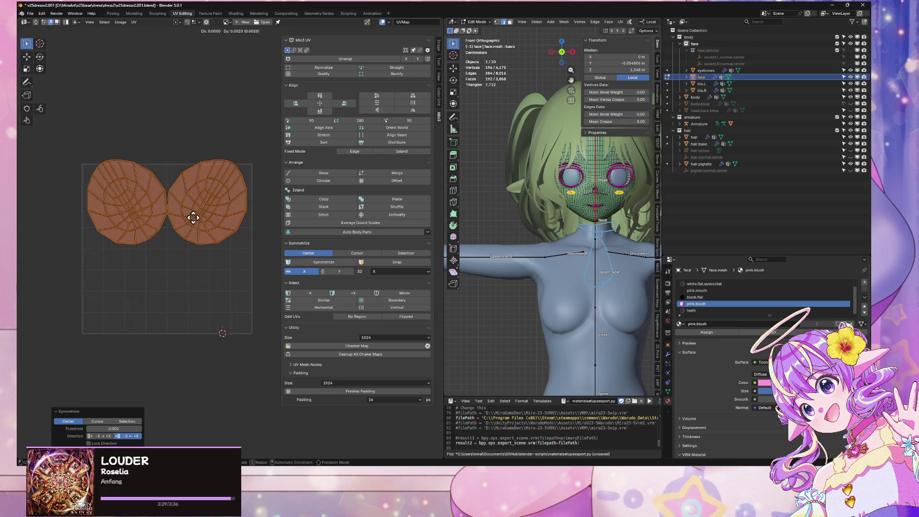
pyautogui.press('y')
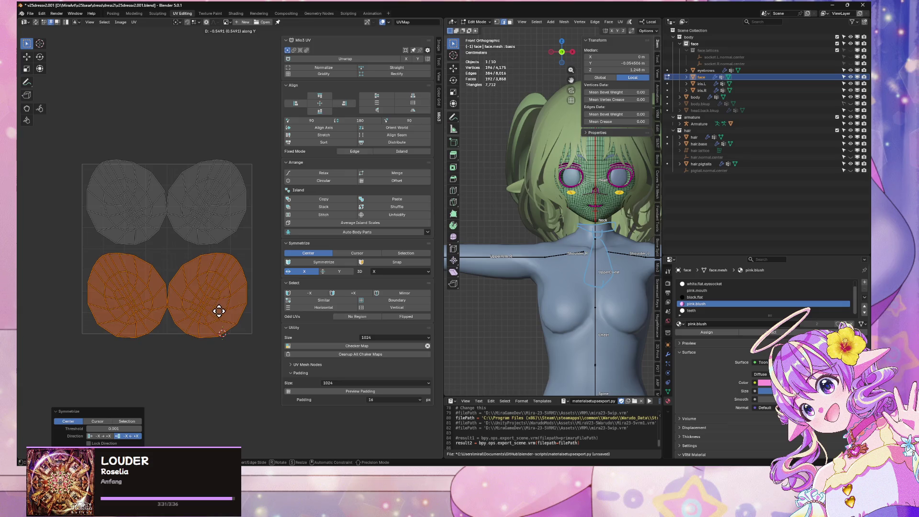
pyautogui.click(224, 305)
# Step: Mirror the upper islands across X and move them down along Y
pyautogui.click(185, 209)
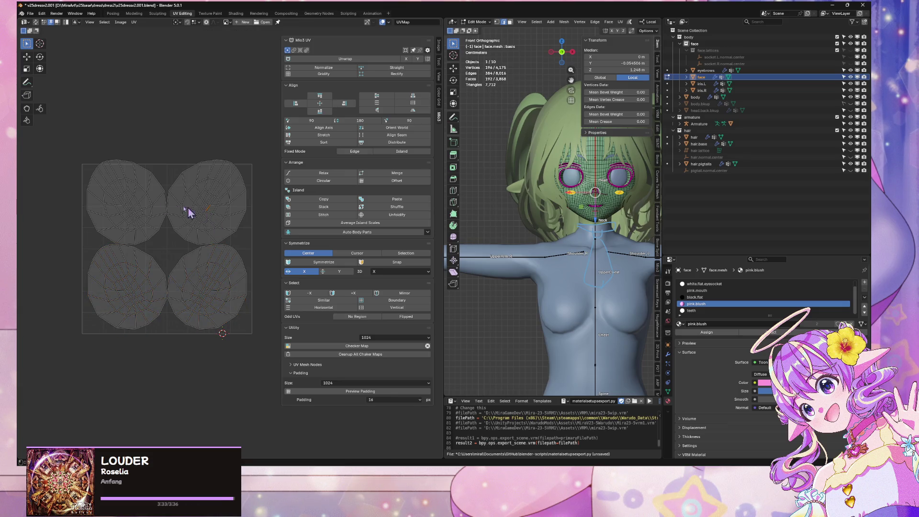
pyautogui.hotkey('ctrl', 'l')
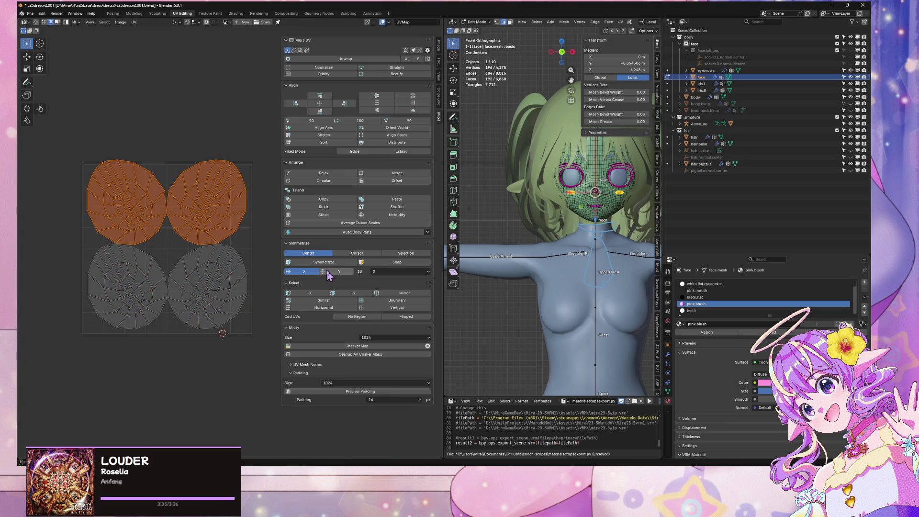
pyautogui.click(324, 262)
pyautogui.press('g')
pyautogui.press('y')
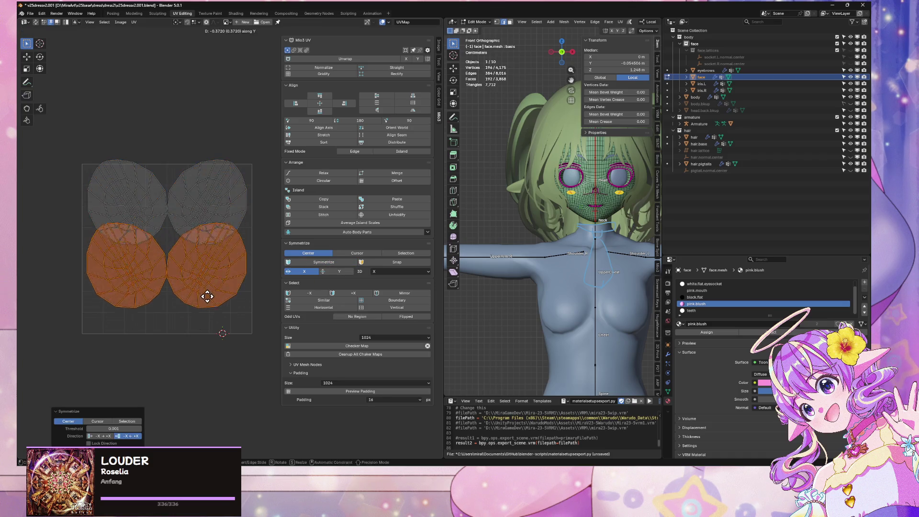
pyautogui.click(207, 313)
# Step: Scale both upper islands to 0.912 and reposition them along Y
pyautogui.click(205, 206)
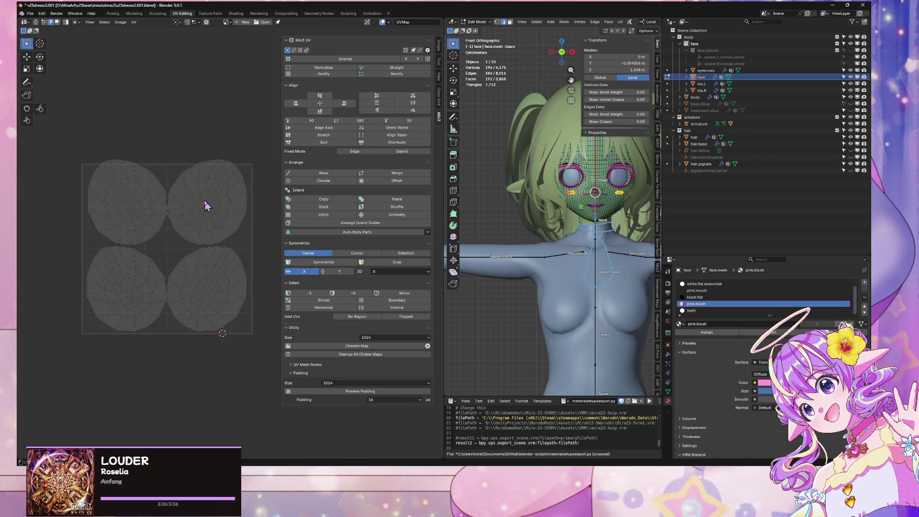
pyautogui.hotkey('ctrl', 'l')
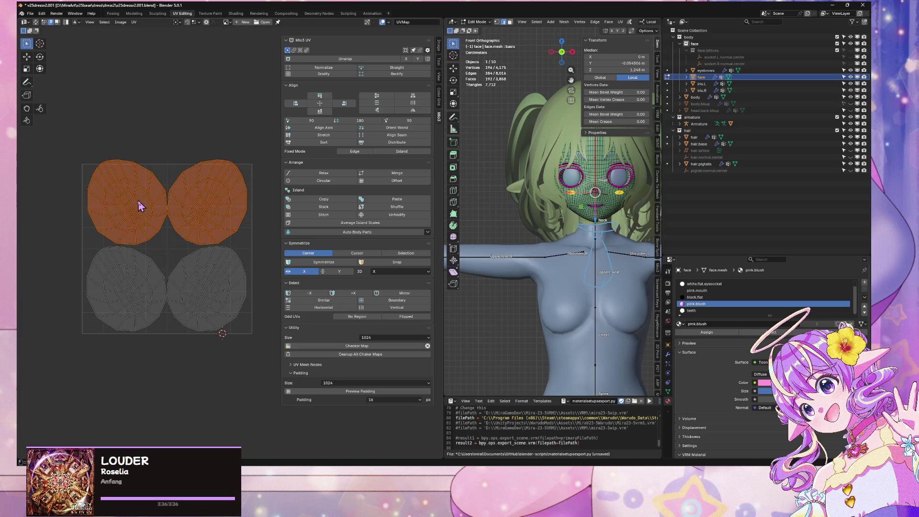
pyautogui.press('s')
pyautogui.click(266, 173)
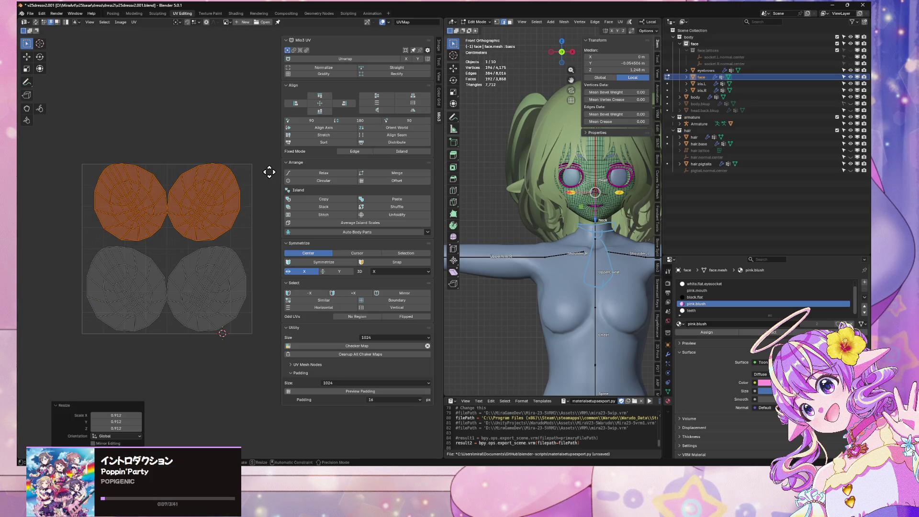
pyautogui.press('g')
pyautogui.press('y')
pyautogui.click(263, 174)
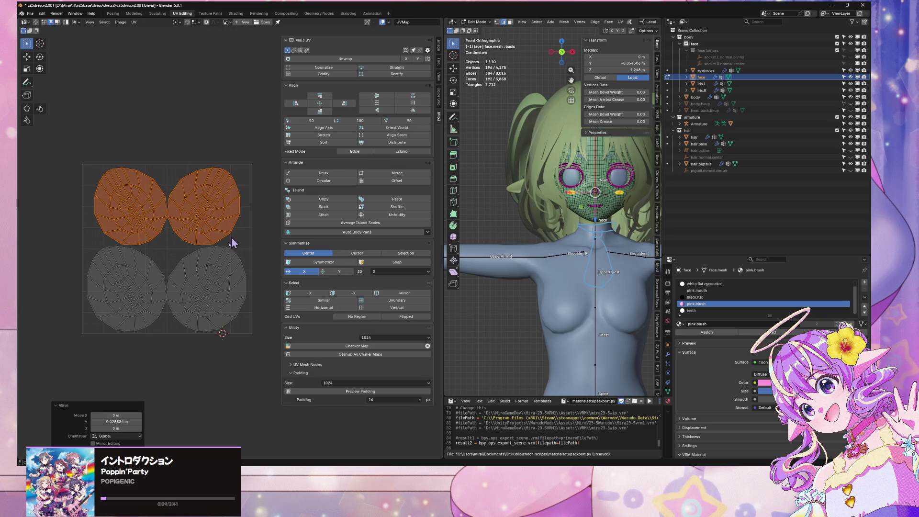
# Step: Check the lower islands' alignment with a constrained move, then select all face vertices
pyautogui.click(207, 279)
pyautogui.hotkey('ctrl', 'l')
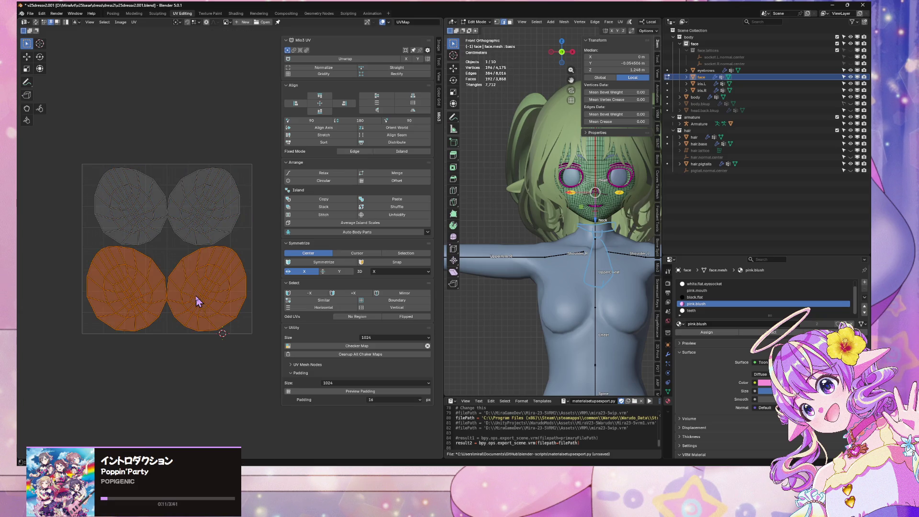
pyautogui.press('g')
pyautogui.press('y')
pyautogui.press('x')
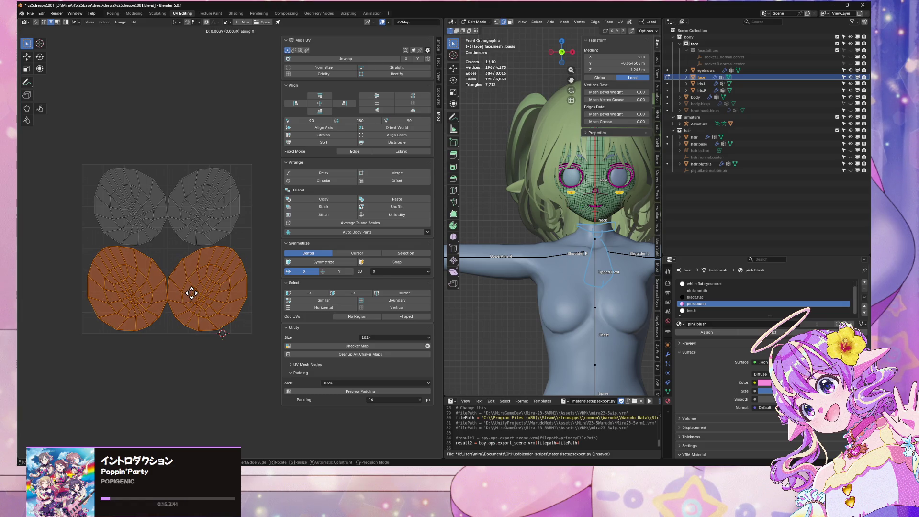
pyautogui.click(191, 293)
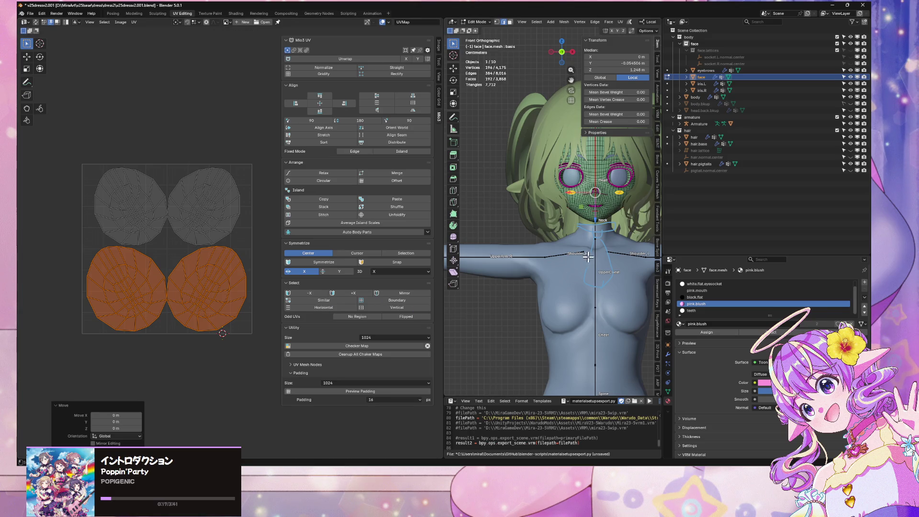
pyautogui.scroll(2, 592, 257)
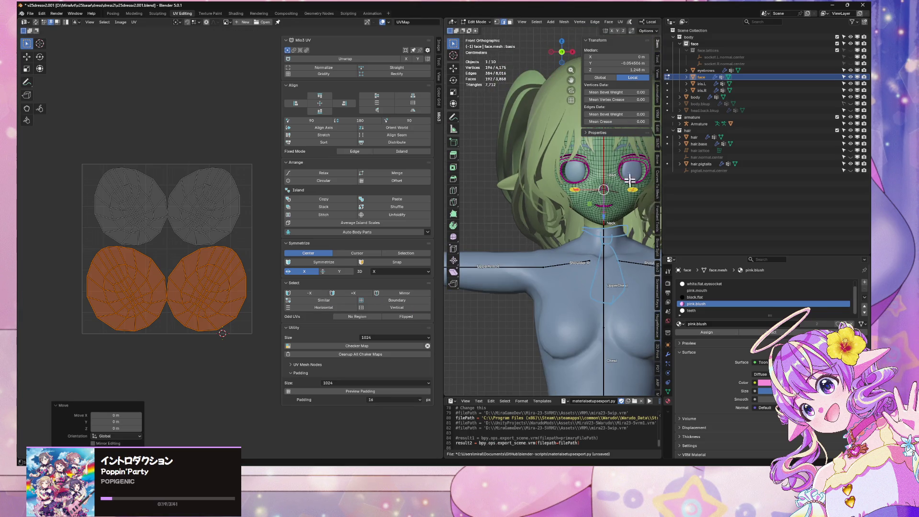
pyautogui.press('a')
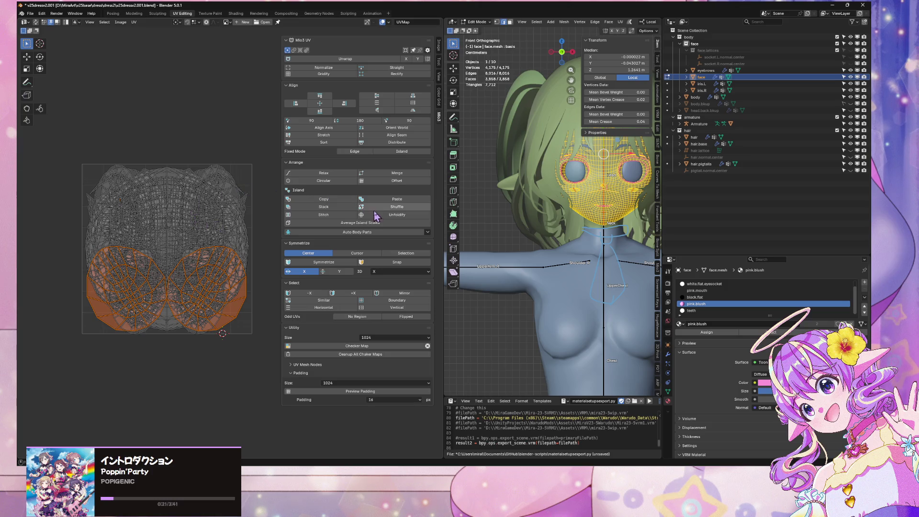
# Step: Exit Edit Mode, make white.flat.eyesocket the active slot, and isolate the face in local view
pyautogui.press('Tab')
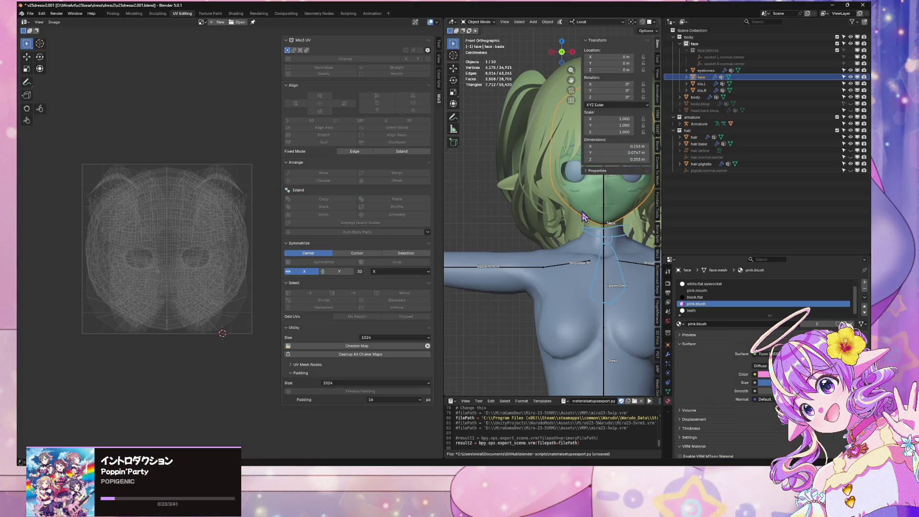
pyautogui.scroll(2, 567, 229)
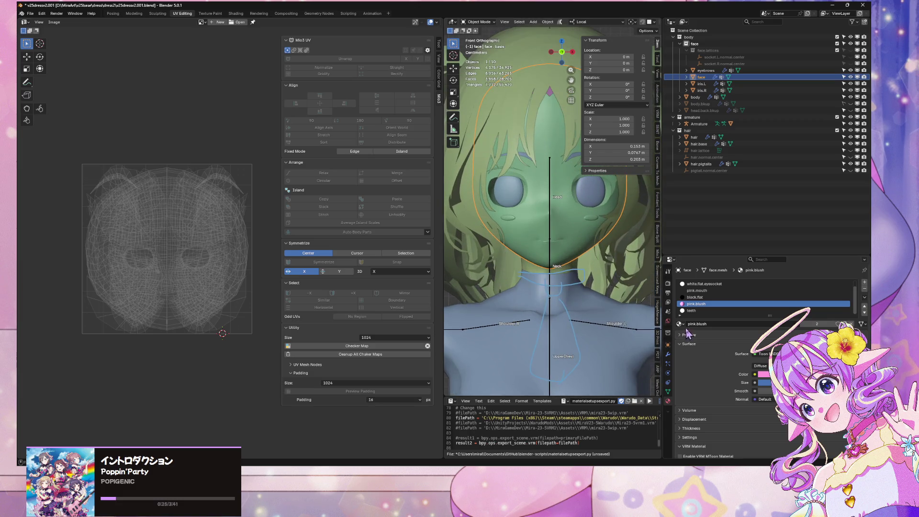
pyautogui.click(706, 284)
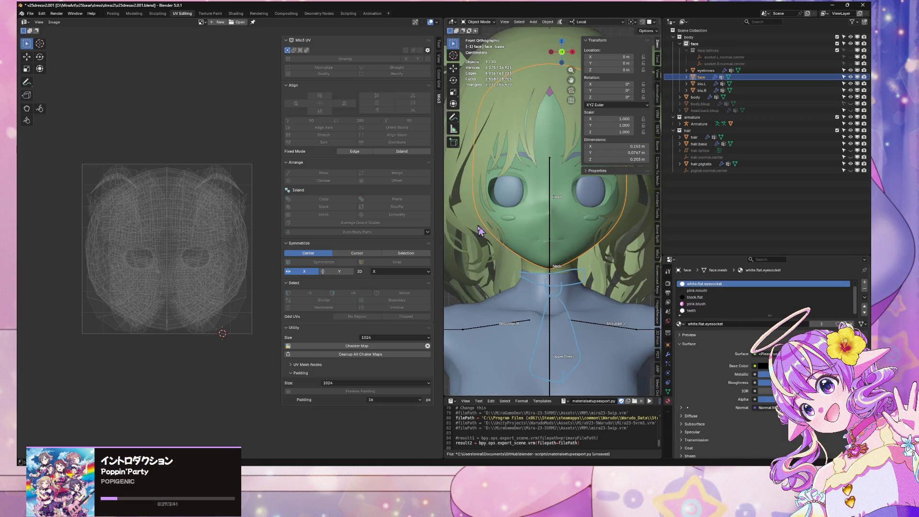
pyautogui.press('KP_Divide')
pyautogui.moveTo(570, 252)
pyautogui.mouseDown(button='middle')
pyautogui.moveTo(589, 254)
pyautogui.moveTo(527, 234)
pyautogui.moveTo(542, 239)
pyautogui.mouseUp(button='middle')
pyautogui.scroll(3, 543, 239)
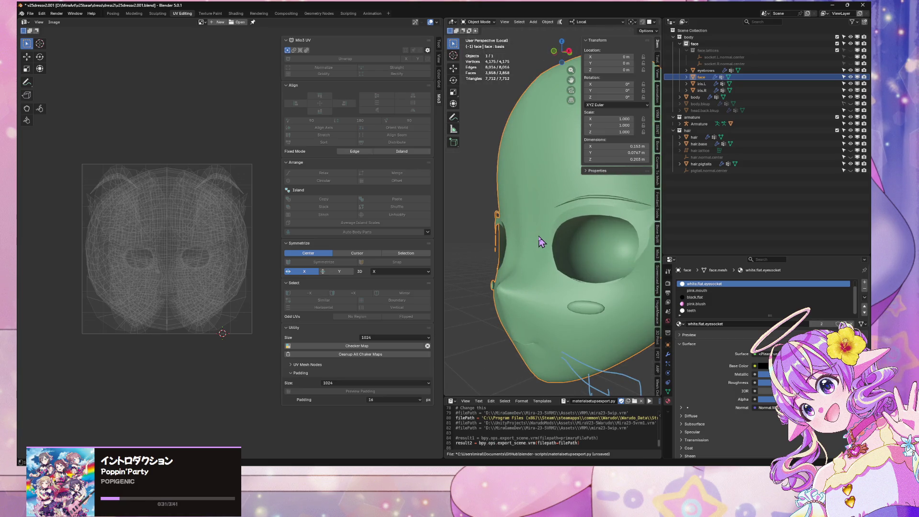
# Step: Switch to the Modeling workspace and orbit the head from the side and below
pyautogui.click(135, 13)
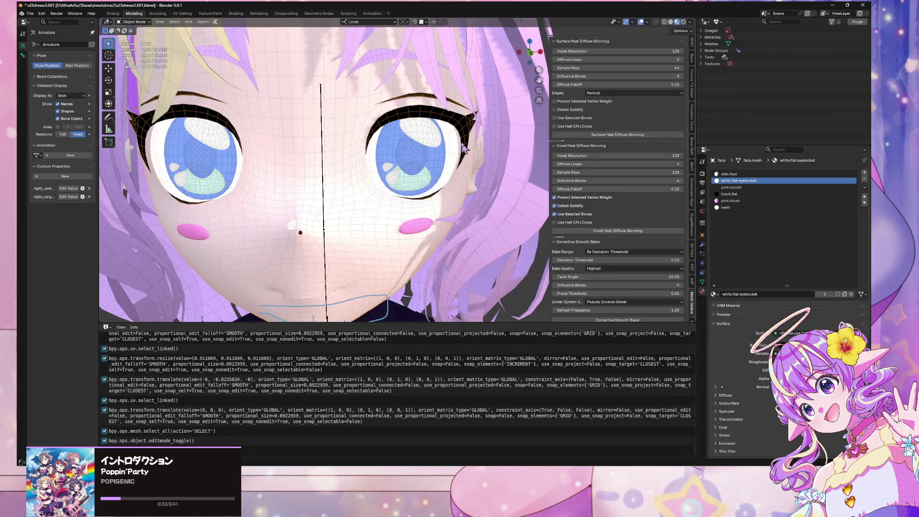
pyautogui.scroll(-4, 501, 197)
pyautogui.moveTo(500, 198); pyautogui.dragTo(413, 192, button='middle')
pyautogui.scroll(4, 455, 194)
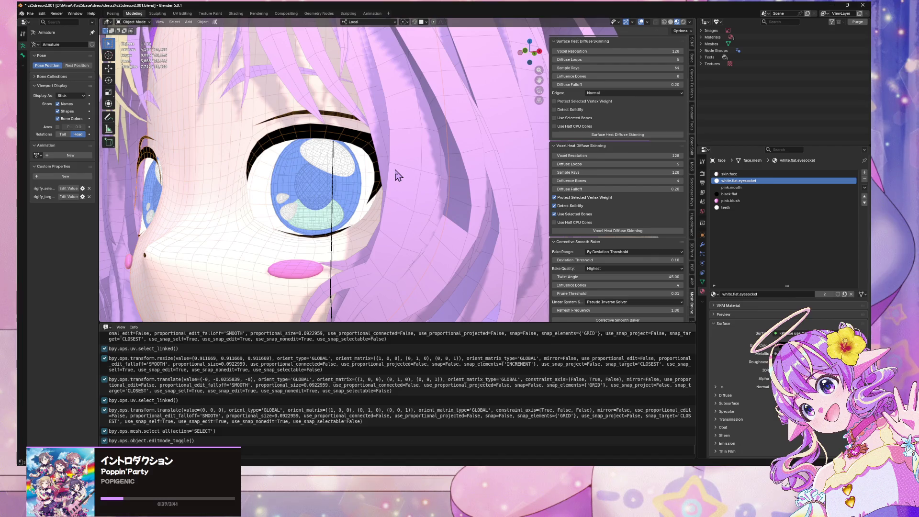
pyautogui.moveTo(322, 200)
pyautogui.mouseDown(button='middle')
pyautogui.moveTo(359, 228)
pyautogui.moveTo(350, 206)
pyautogui.moveTo(359, 186)
pyautogui.moveTo(386, 244)
pyautogui.moveTo(231, 256)
pyautogui.moveTo(144, 249)
pyautogui.moveTo(392, 224)
pyautogui.mouseUp(button='middle')
pyautogui.scroll(2, 349, 205)
pyautogui.scroll(-6, 360, 185)
pyautogui.scroll(5, 407, 211)
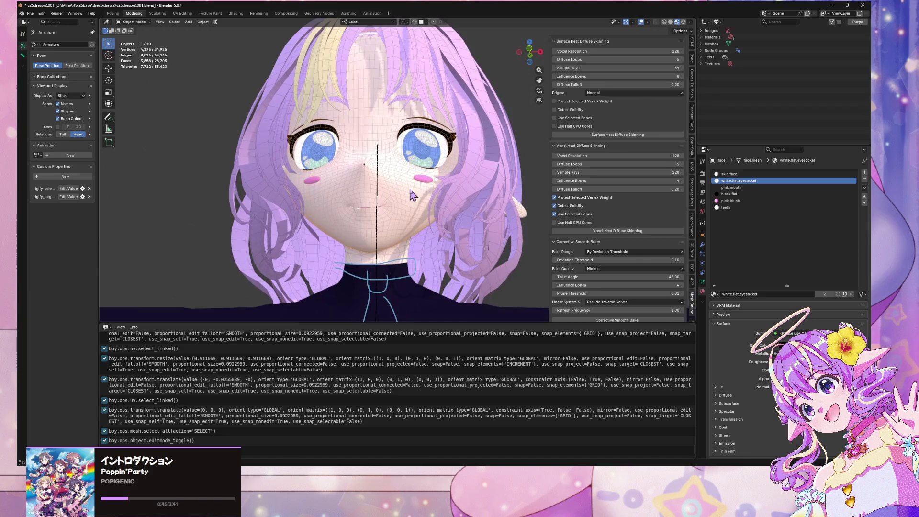
pyautogui.scroll(-5, 421, 197)
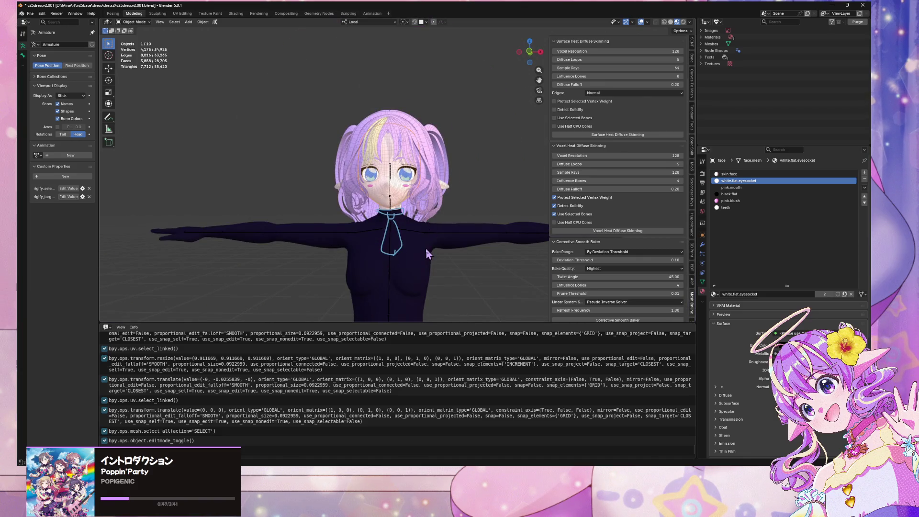
# Step: Check the body's material, then orbit the whole character from behind and around the eyes
pyautogui.click(425, 248)
pyautogui.scroll(-3, 430, 215)
pyautogui.click(461, 139)
pyautogui.moveTo(461, 140)
pyautogui.mouseDown(button='middle')
pyautogui.moveTo(262, 166)
pyautogui.moveTo(145, 158)
pyautogui.mouseUp(button='middle')
pyautogui.scroll(6, 375, 162)
pyautogui.scroll(-1, 375, 160)
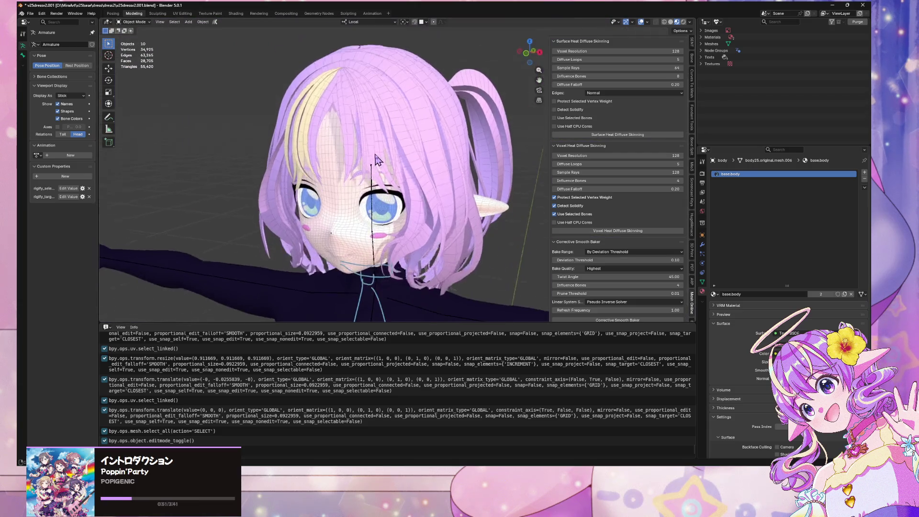
pyautogui.moveTo(377, 160)
pyautogui.mouseDown(button='middle')
pyautogui.moveTo(331, 151)
pyautogui.moveTo(393, 143)
pyautogui.mouseUp(button='middle')
pyautogui.scroll(-3, 394, 143)
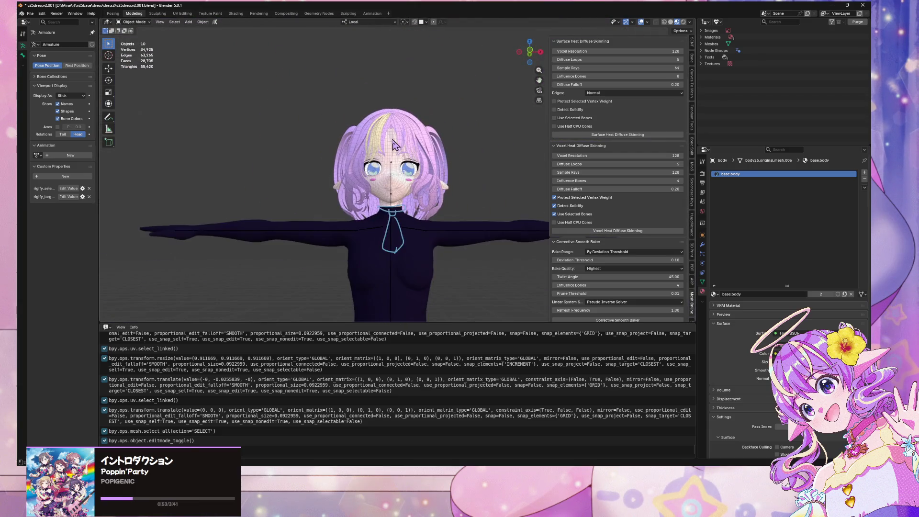
pyautogui.moveTo(466, 88); pyautogui.dragTo(460, 123, button='middle')
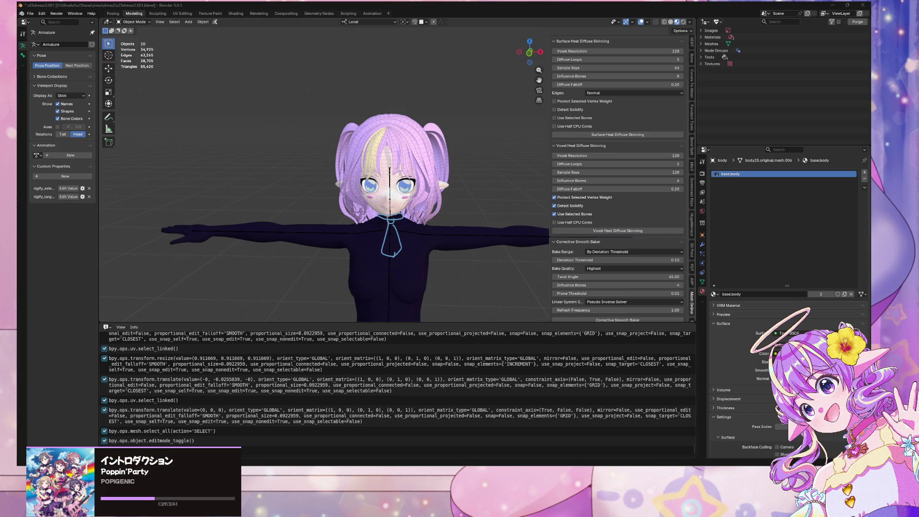
pyautogui.scroll(10, 436, 189)
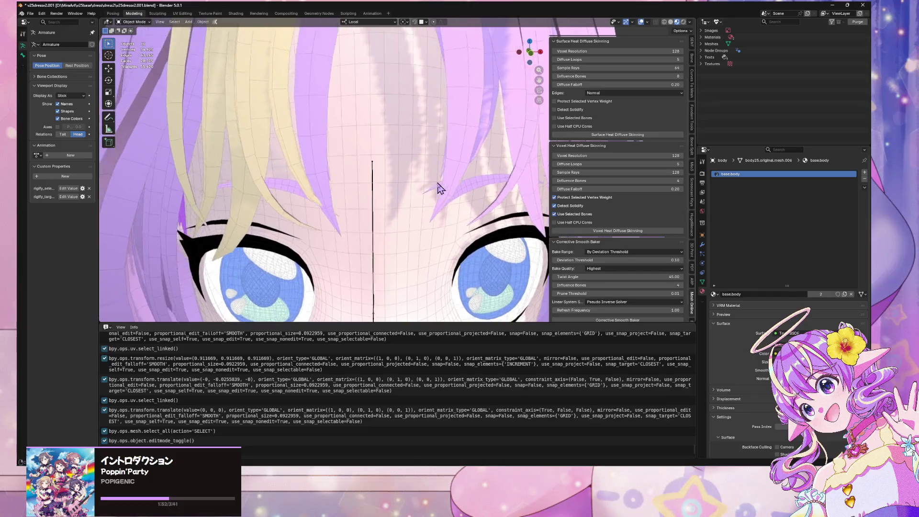
pyautogui.moveTo(437, 188)
pyautogui.mouseDown(button='middle')
pyautogui.moveTo(412, 185)
pyautogui.moveTo(420, 171)
pyautogui.mouseUp(button='middle')
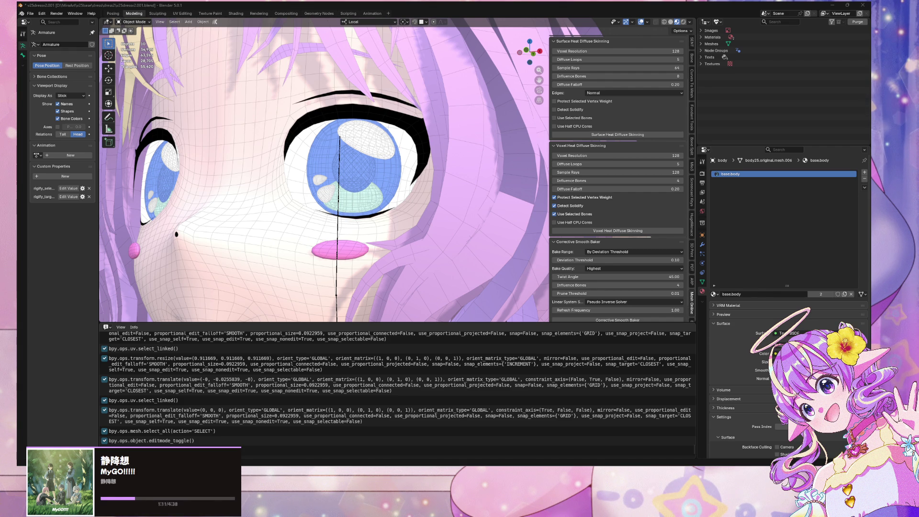
# Step: Select the face mesh and orbit to view the head from below
pyautogui.scroll(-3, 400, 168)
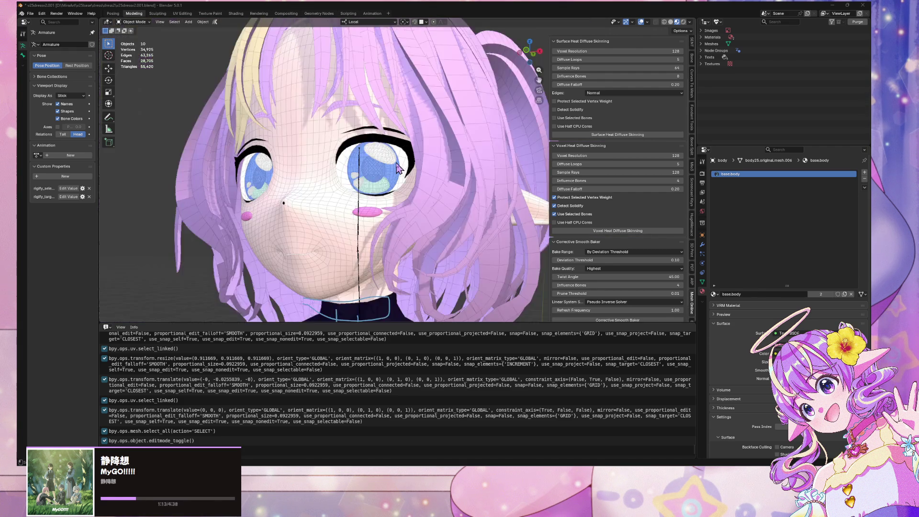
pyautogui.scroll(5, 389, 168)
pyautogui.scroll(-2, 402, 175)
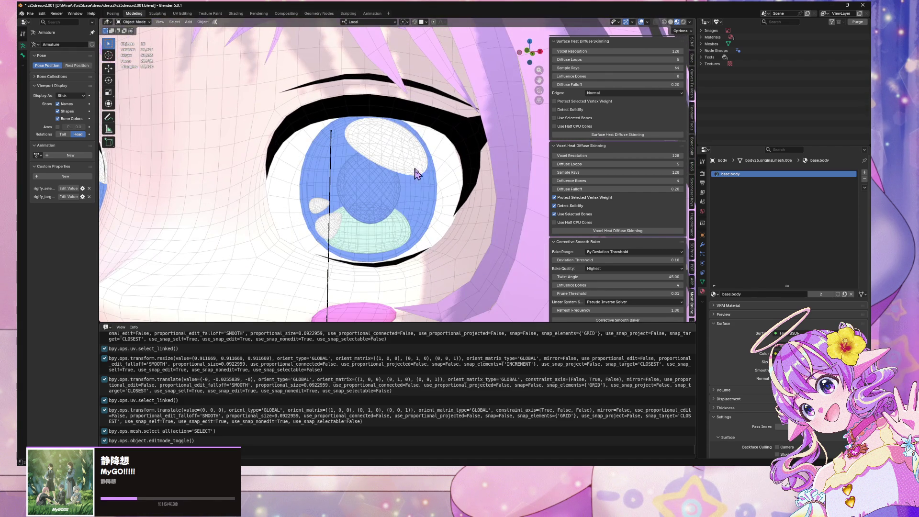
pyautogui.click(450, 151)
pyautogui.scroll(-8, 449, 153)
pyautogui.moveTo(449, 153)
pyautogui.mouseDown(button='middle')
pyautogui.moveTo(422, 121)
pyautogui.moveTo(367, 127)
pyautogui.moveTo(335, 154)
pyautogui.moveTo(363, 194)
pyautogui.mouseUp(button='middle')
# Step: Visit the UV Editing workspace, toggle local view of the face, then return to Modeling
pyautogui.click(182, 14)
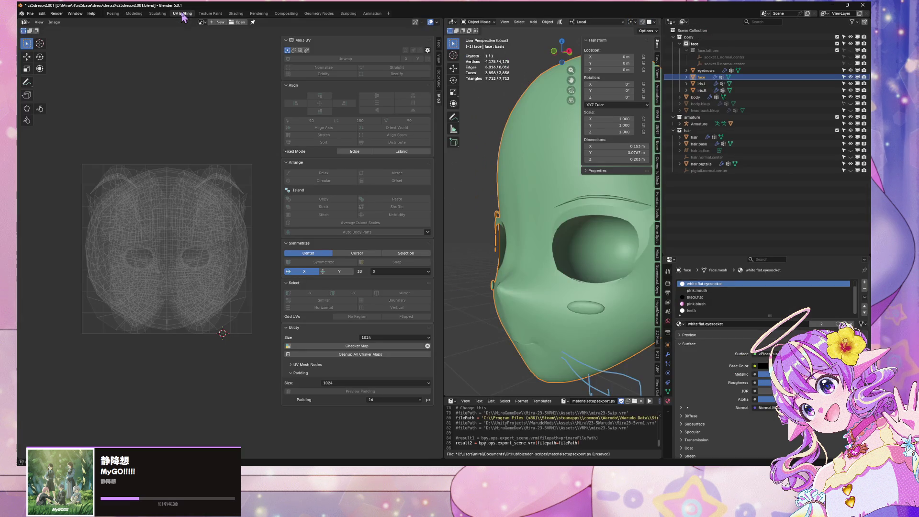
pyautogui.scroll(-2, 519, 189)
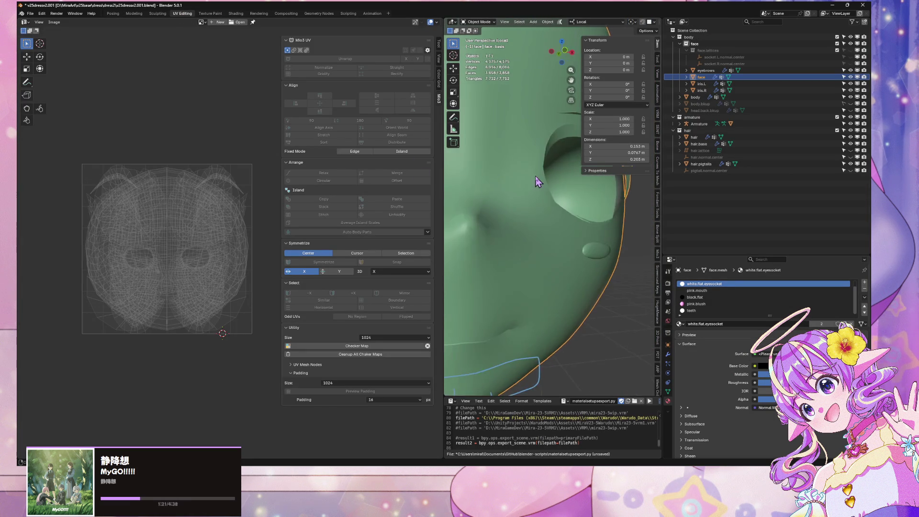
pyautogui.press('KP_Divide')
pyautogui.press('KP_Divide')
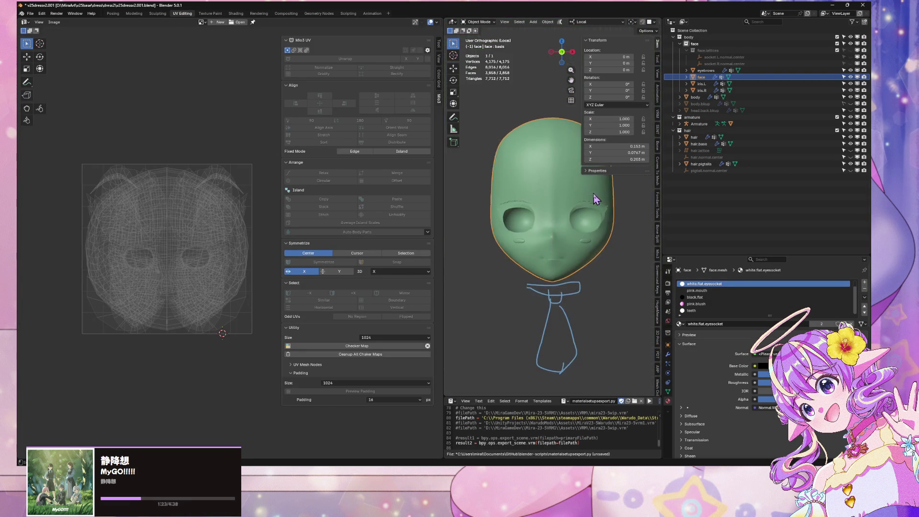
pyautogui.moveTo(593, 193)
pyautogui.mouseDown(button='middle')
pyautogui.moveTo(606, 287)
pyautogui.moveTo(527, 283)
pyautogui.mouseUp(button='middle')
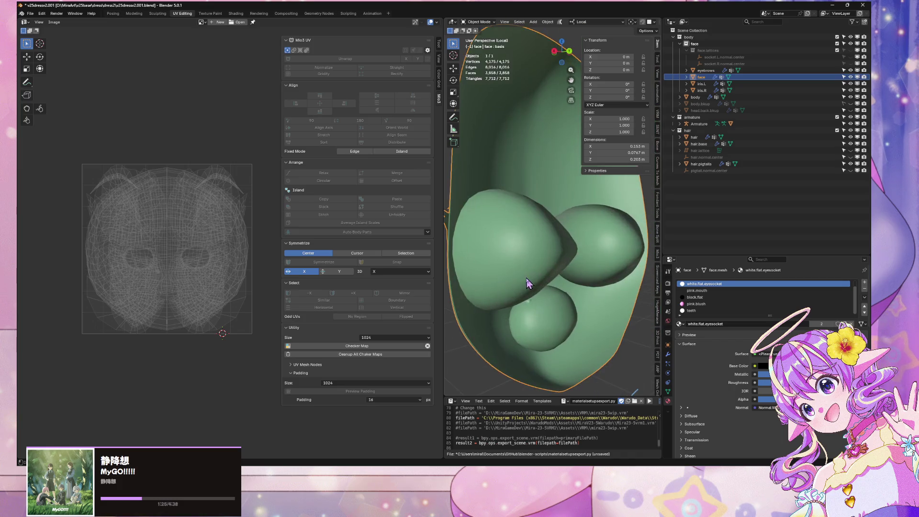
pyautogui.click(134, 14)
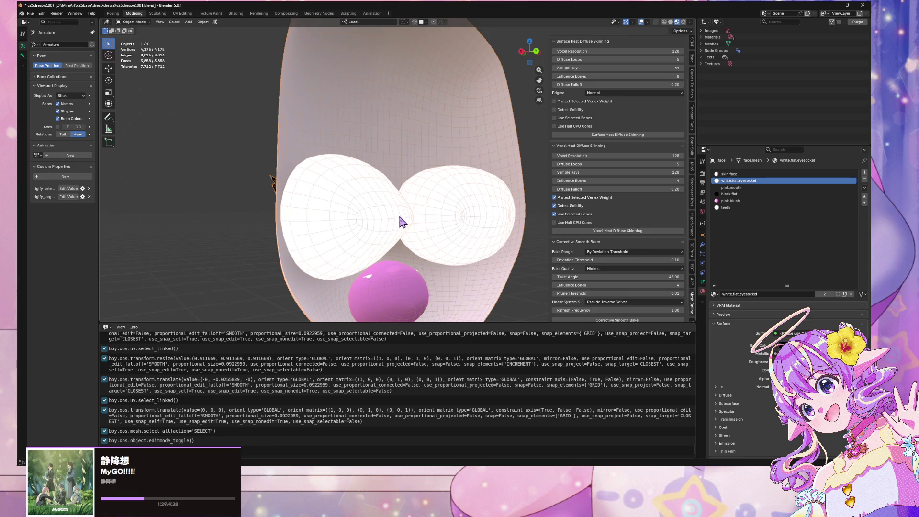
# Step: Make the white.flat.eyesocket slot active and open its material browse list
pyautogui.click(737, 174)
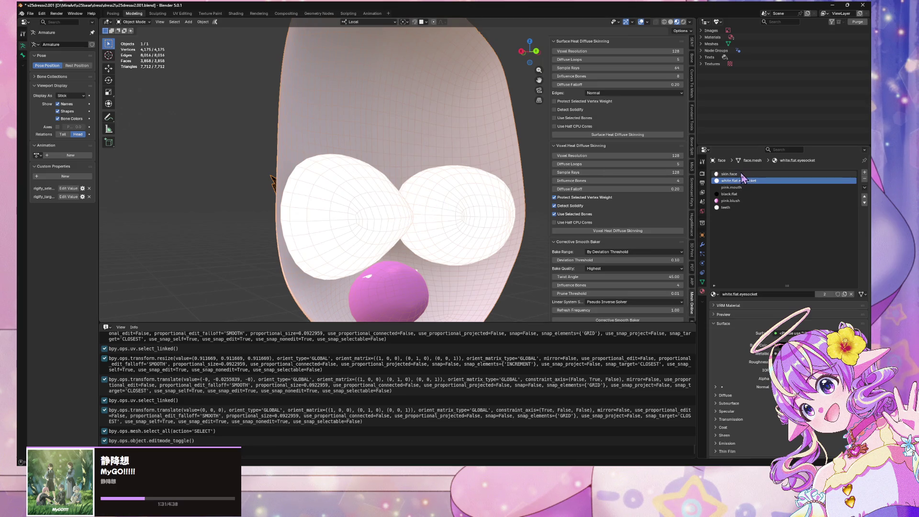
pyautogui.moveTo(415, 175); pyautogui.dragTo(456, 178, button='middle')
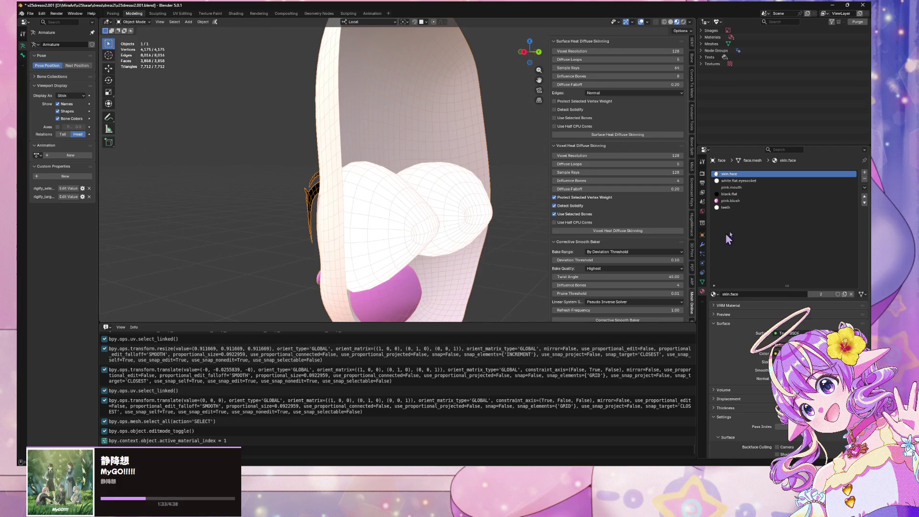
pyautogui.click(740, 181)
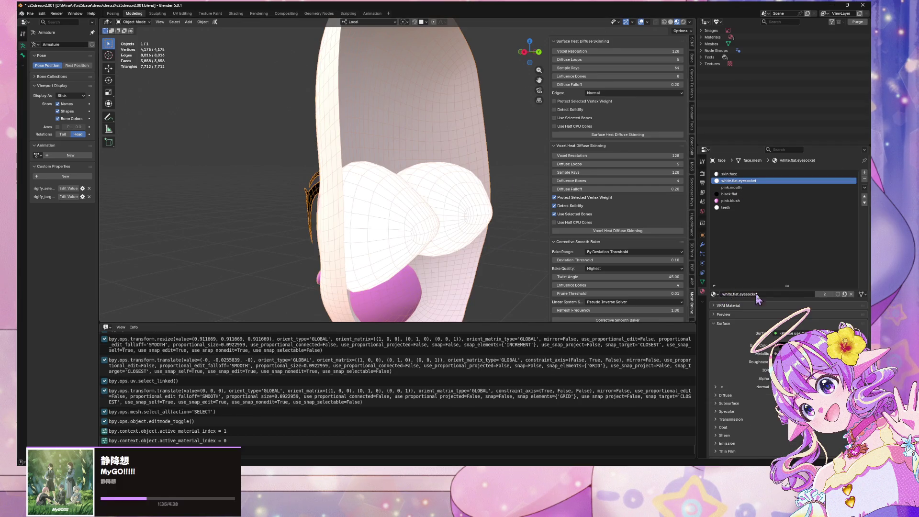
pyautogui.click(714, 295)
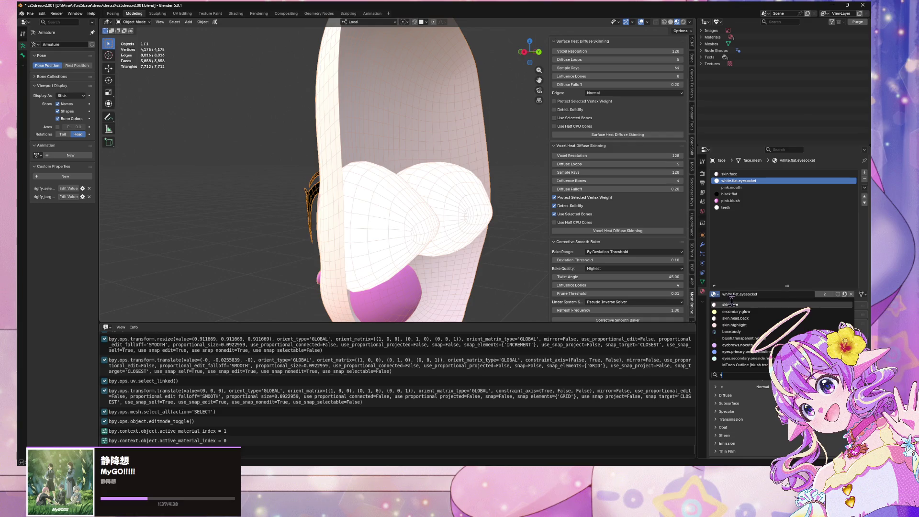
# Step: Assign skin.face to the eye-socket slot and duplicate it as a new material named eyesocket
pyautogui.click(831, 304)
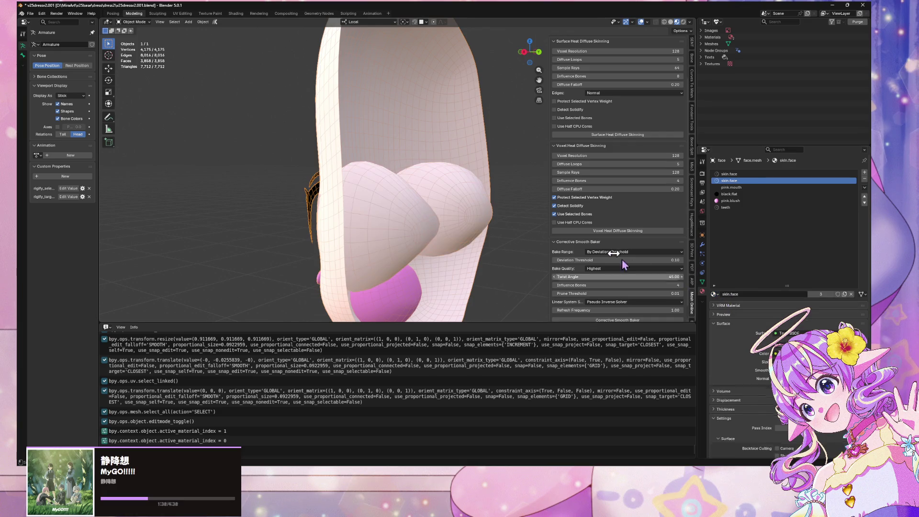
pyautogui.click(844, 294)
pyautogui.click(771, 294)
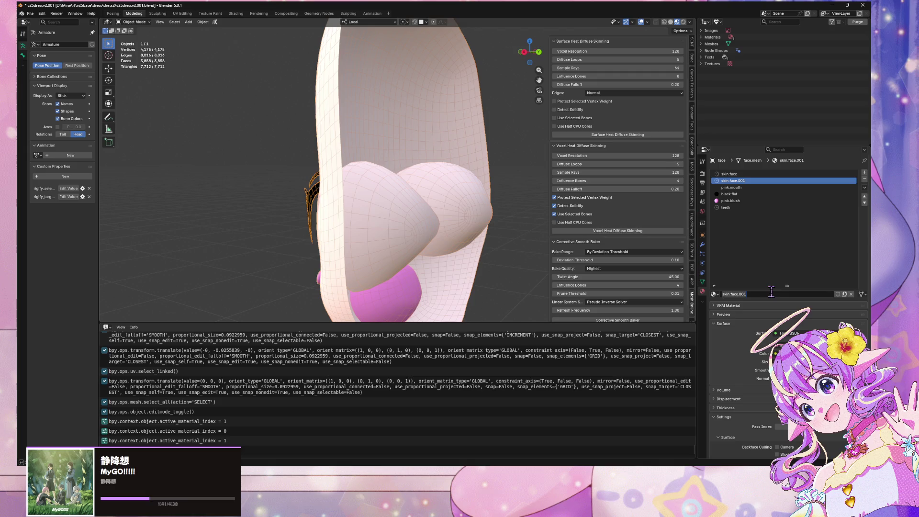
pyautogui.write('eyesocket')
pyautogui.press('Return')
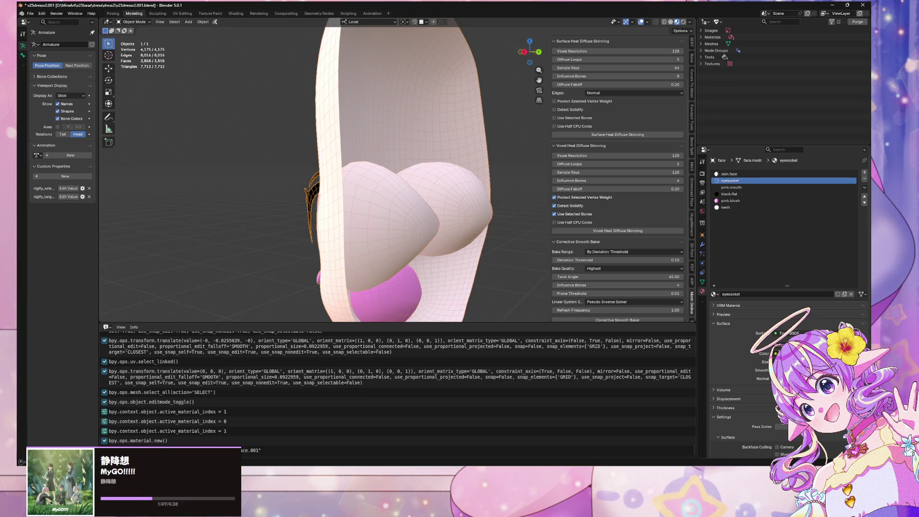
# Step: Set the eyesocket base colour saturation to 0, leaving it near white (0.977)
pyautogui.click(809, 353)
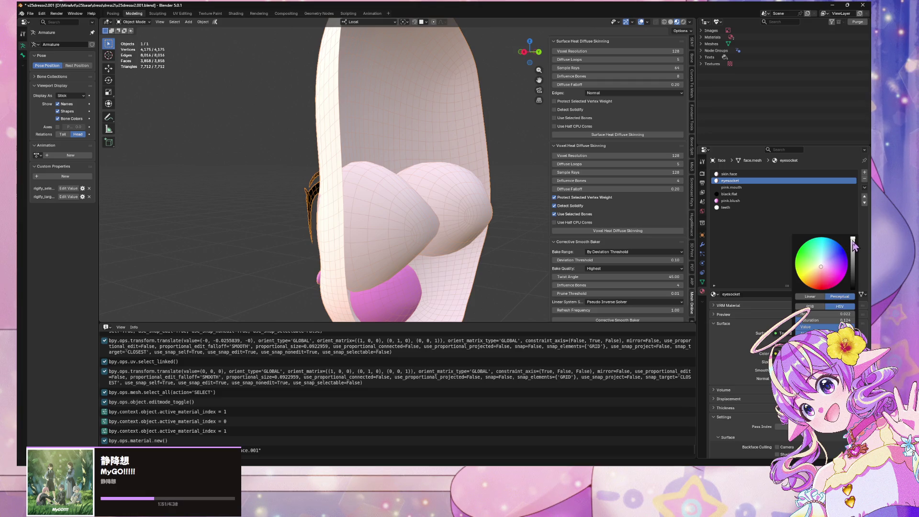
pyautogui.moveTo(819, 320); pyautogui.dragTo(796, 321)
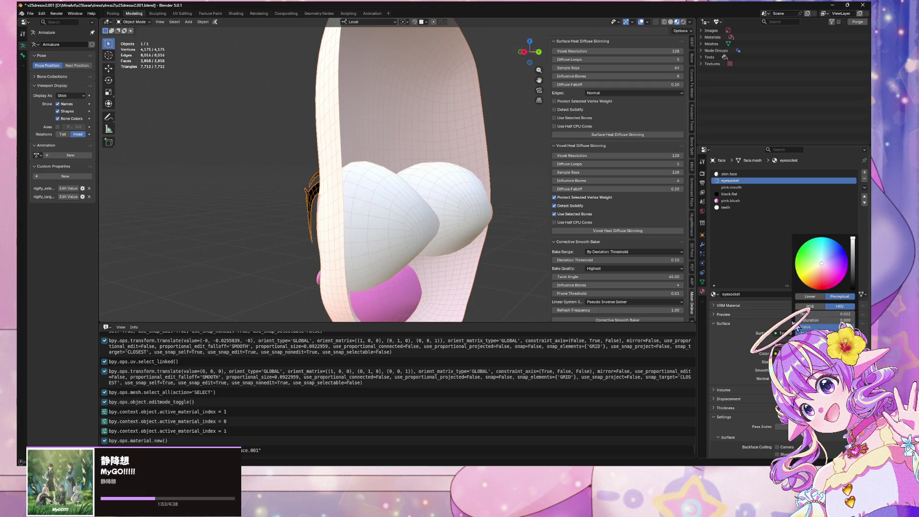
pyautogui.moveTo(402, 199)
pyautogui.mouseDown(button='middle')
pyautogui.moveTo(385, 206)
pyautogui.moveTo(470, 199)
pyautogui.moveTo(437, 174)
pyautogui.moveTo(437, 205)
pyautogui.moveTo(302, 203)
pyautogui.moveTo(420, 199)
pyautogui.moveTo(468, 172)
pyautogui.moveTo(437, 195)
pyautogui.moveTo(431, 154)
pyautogui.moveTo(356, 219)
pyautogui.moveTo(383, 201)
pyautogui.mouseUp(button='middle')
# Step: Step through the skin.face, eyesocket, pink.mouth and black.flat slots while orbiting the face
pyautogui.scroll(3, 409, 201)
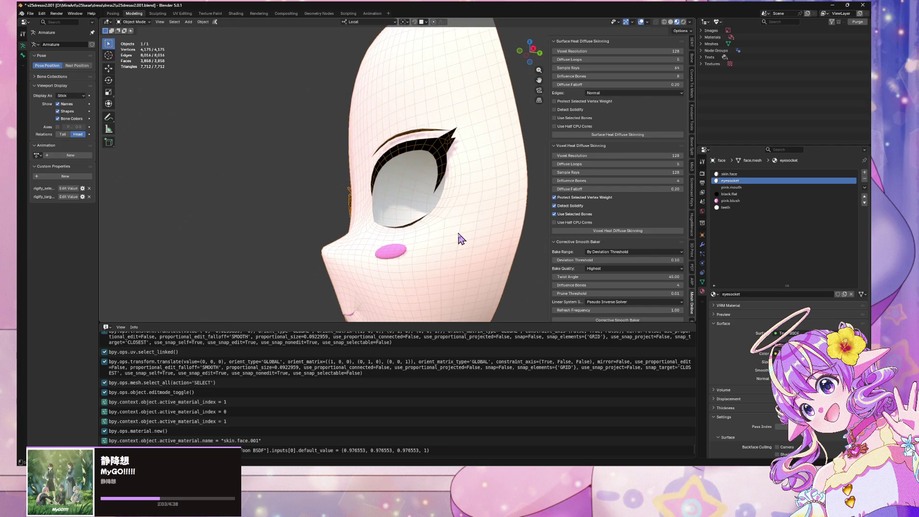
pyautogui.moveTo(462, 240); pyautogui.dragTo(452, 170, button='middle')
pyautogui.click(752, 174)
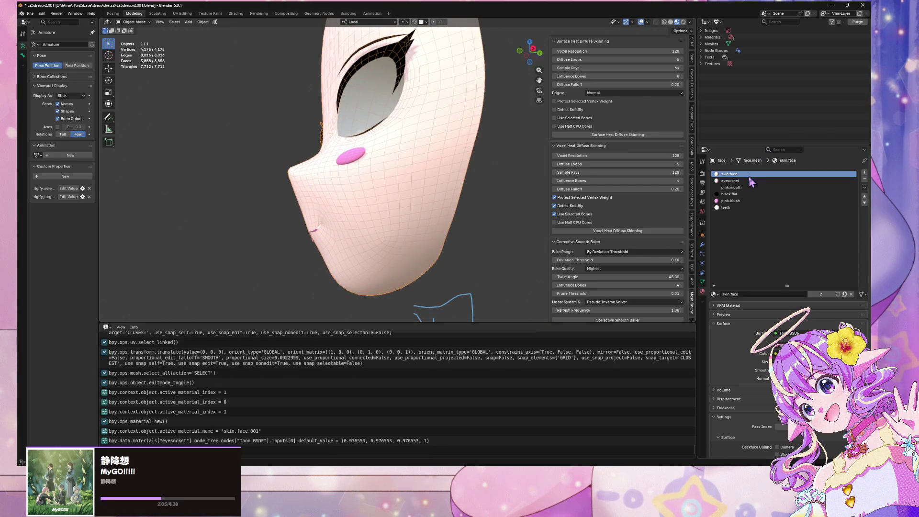
pyautogui.click(746, 181)
pyautogui.click(745, 187)
pyautogui.click(747, 194)
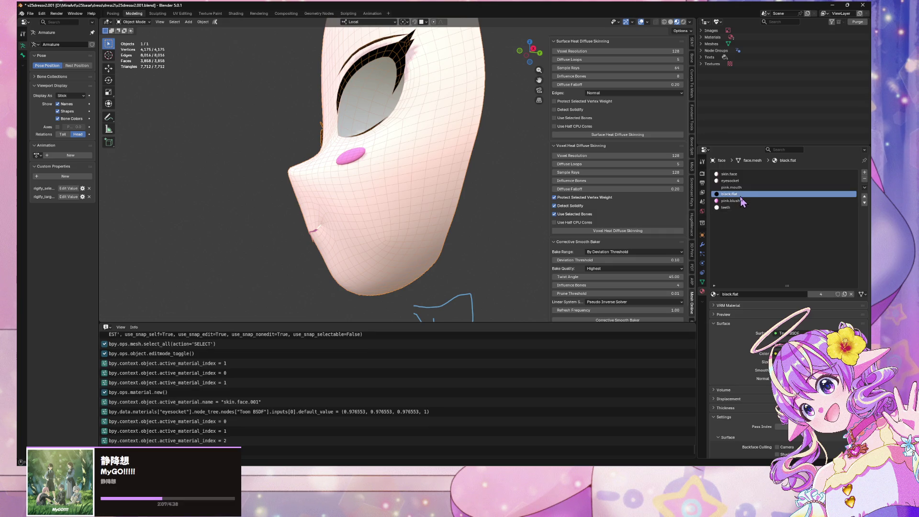
pyautogui.moveTo(268, 163)
pyautogui.mouseDown(button='middle')
pyautogui.moveTo(379, 170)
pyautogui.moveTo(371, 194)
pyautogui.moveTo(345, 168)
pyautogui.mouseUp(button='middle')
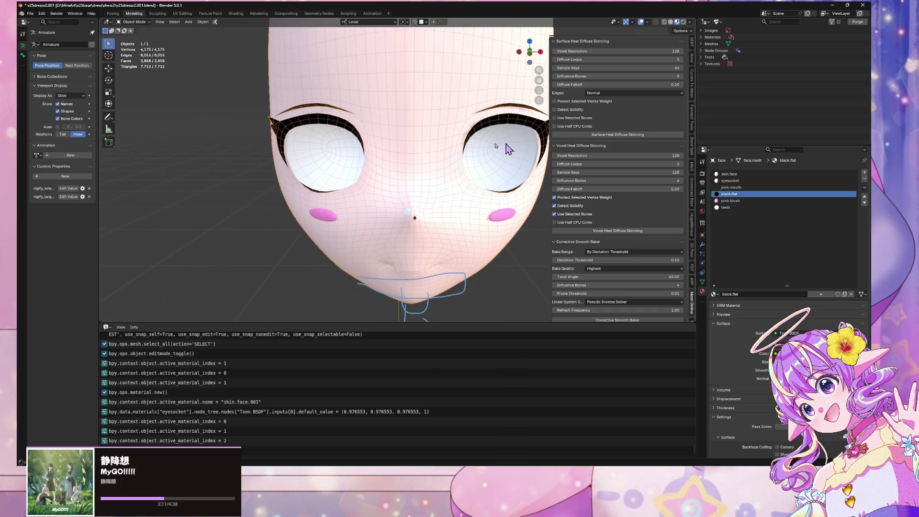
pyautogui.moveTo(504, 148)
pyautogui.mouseDown(button='middle')
pyautogui.moveTo(480, 96)
pyautogui.moveTo(503, 116)
pyautogui.moveTo(335, 115)
pyautogui.mouseUp(button='middle')
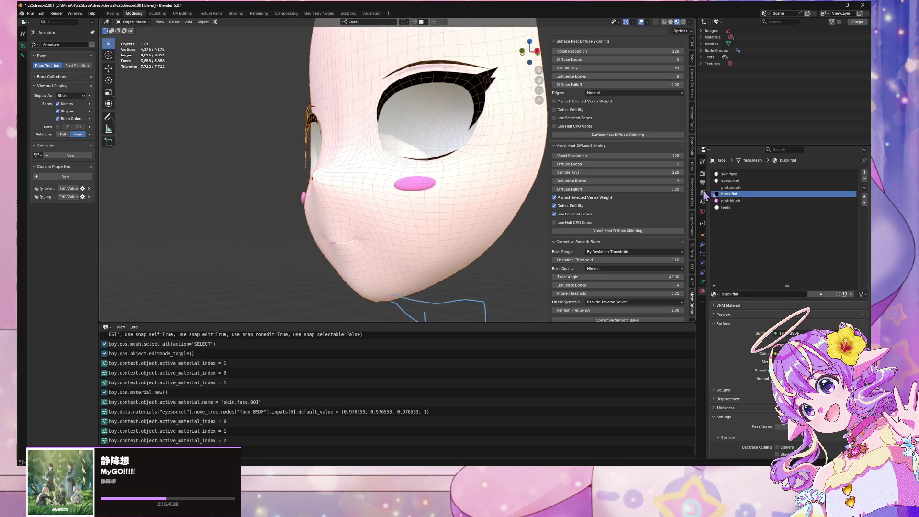
# Step: Activate the teeth slot, move the view inside the head to the teeth, and select tooth vertices in Edit Mode
pyautogui.click(725, 207)
pyautogui.moveTo(436, 192)
pyautogui.mouseDown(button='middle')
pyautogui.moveTo(468, 181)
pyautogui.moveTo(429, 160)
pyautogui.moveTo(358, 178)
pyautogui.mouseUp(button='middle')
pyautogui.scroll(5, 467, 181)
pyautogui.scroll(-3, 358, 178)
pyautogui.moveTo(353, 219)
pyautogui.mouseDown(button='middle')
pyautogui.moveTo(360, 160)
pyautogui.moveTo(317, 186)
pyautogui.mouseUp(button='middle')
pyautogui.press('Tab')
pyautogui.moveTo(313, 182); pyautogui.dragTo(442, 180)
pyautogui.moveTo(442, 181); pyautogui.dragTo(431, 173, button='middle')
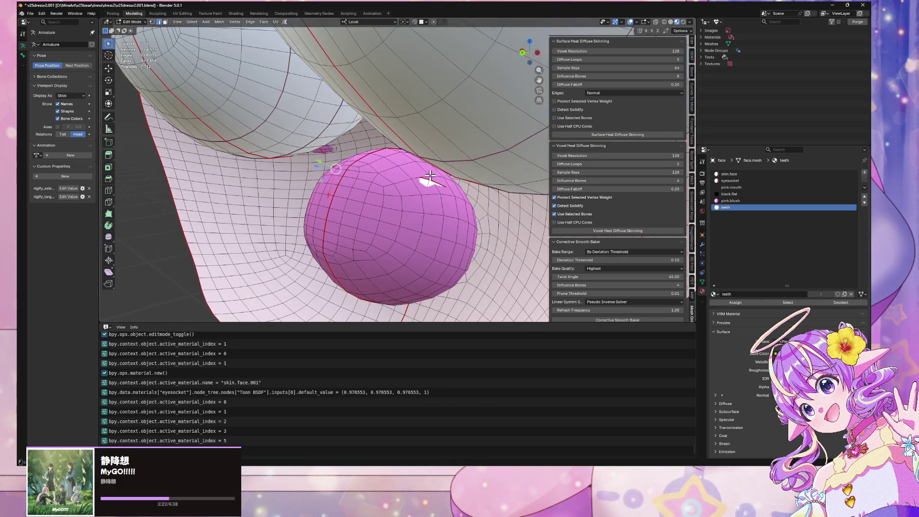
# Step: Select the linked teeth geometry and separate it from the face into its own object
pyautogui.click(554, 197)
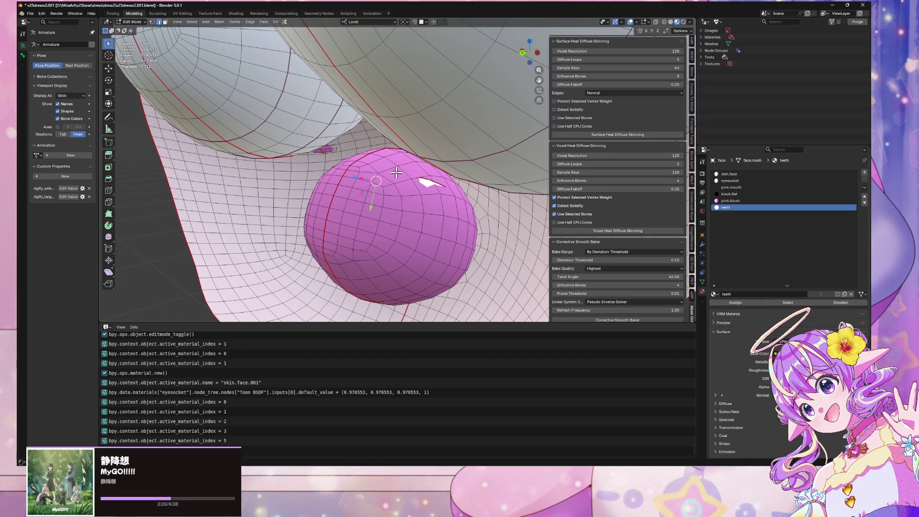
pyautogui.hotkey('ctrl', 'l')
pyautogui.press('p')
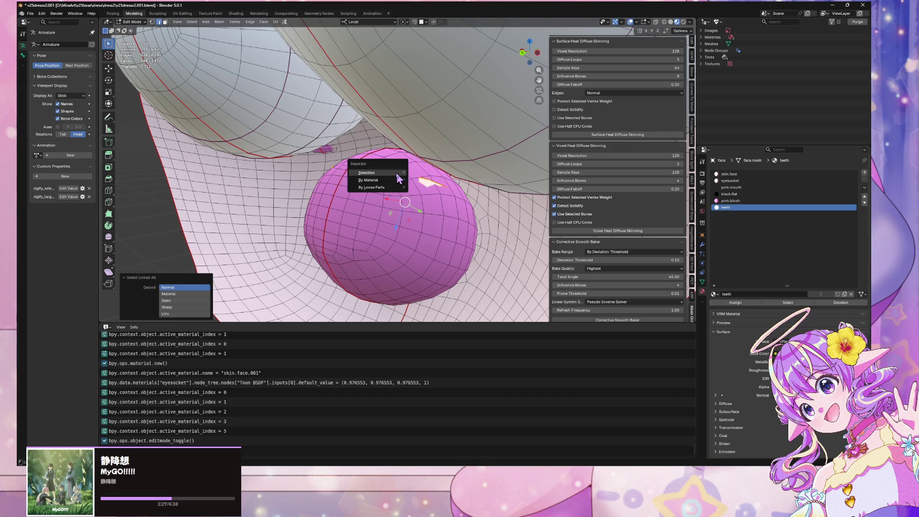
pyautogui.click(397, 174)
# Step: Return to Object Mode, hide the separated teeth, and view the face from the front
pyautogui.press('Tab')
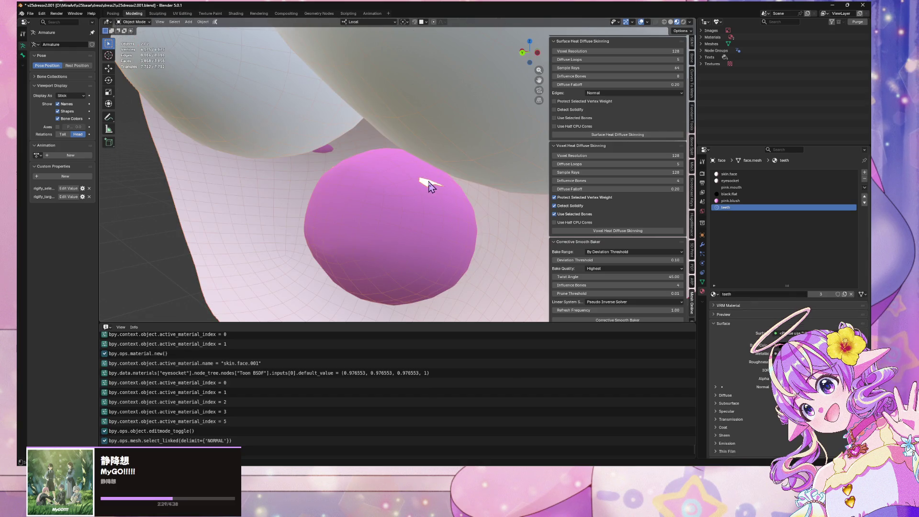
pyautogui.click(42, 13)
pyautogui.press('h')
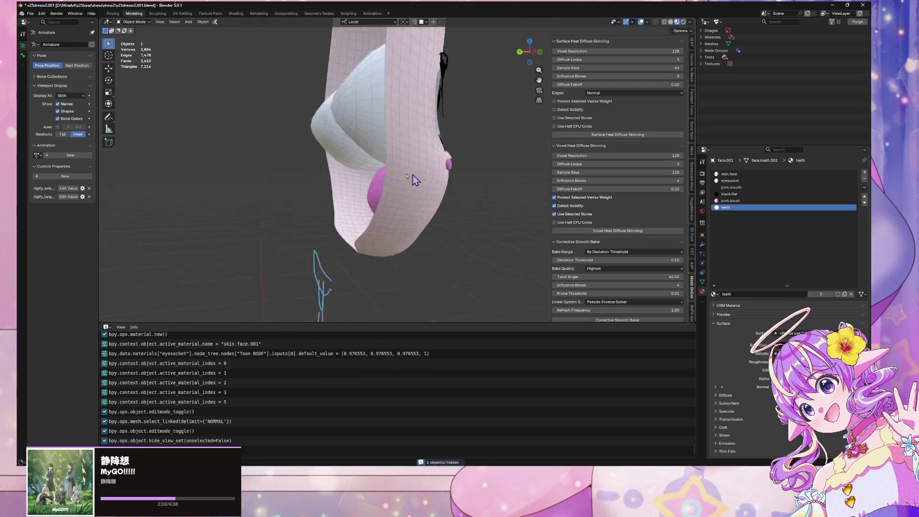
pyautogui.press('KP_1')
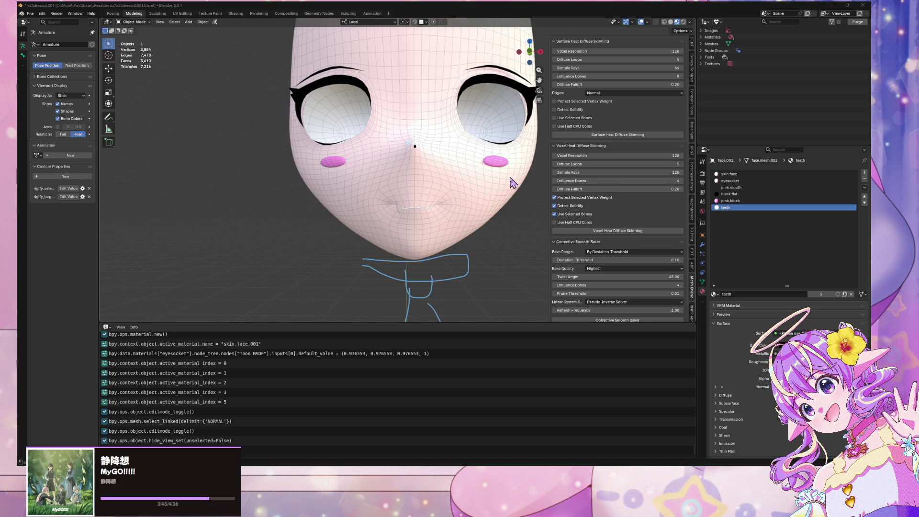
# Step: Leave isolated view to show the whole avatar and select the right iris object
pyautogui.moveTo(512, 181)
pyautogui.mouseDown(button='middle')
pyautogui.moveTo(470, 197)
pyautogui.moveTo(426, 185)
pyautogui.mouseUp(button='middle')
pyautogui.press('KP_Divide')
pyautogui.scroll(3, 432, 187)
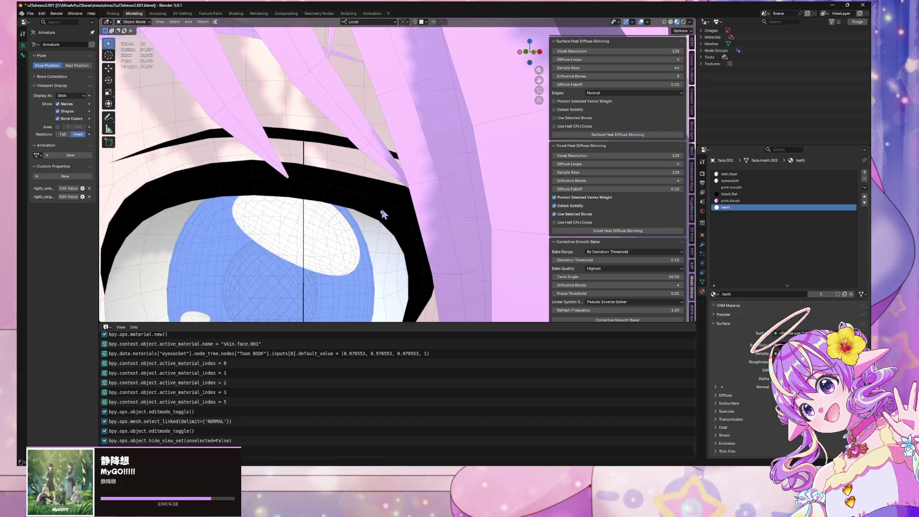
pyautogui.scroll(3, 392, 191)
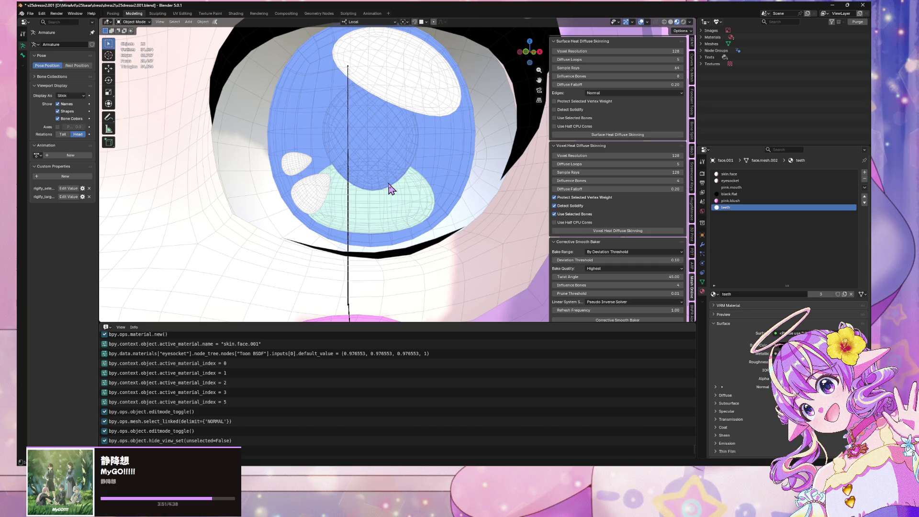
pyautogui.click(438, 98)
pyautogui.scroll(-5, 437, 98)
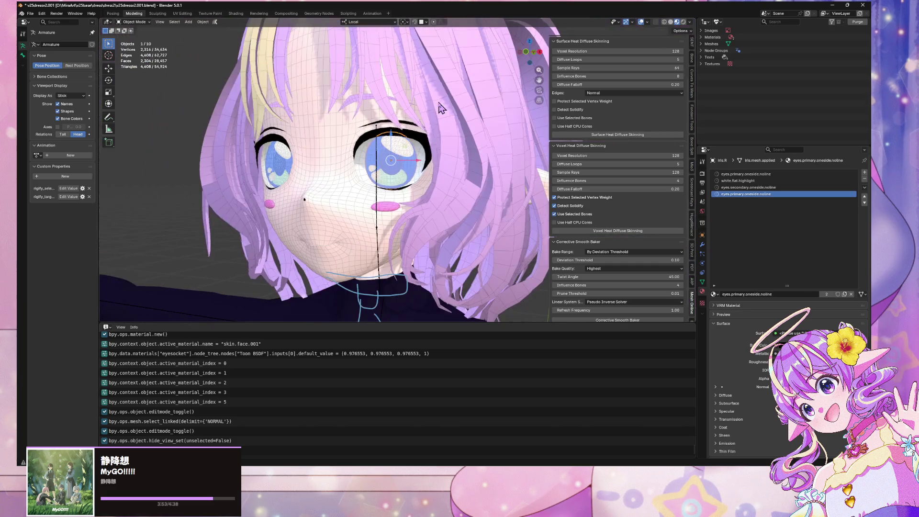
pyautogui.scroll(5, 436, 100)
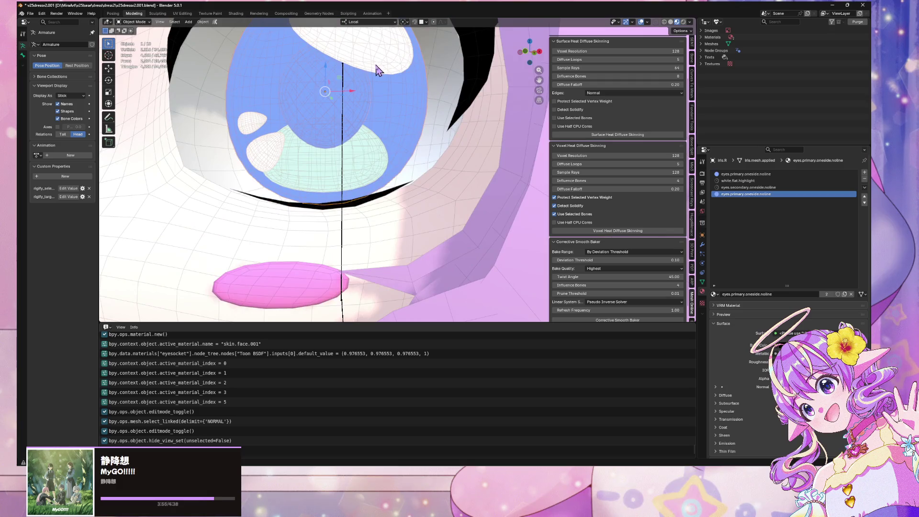
pyautogui.scroll(-1, 376, 68)
pyautogui.scroll(-2, 375, 82)
pyautogui.scroll(6, 369, 88)
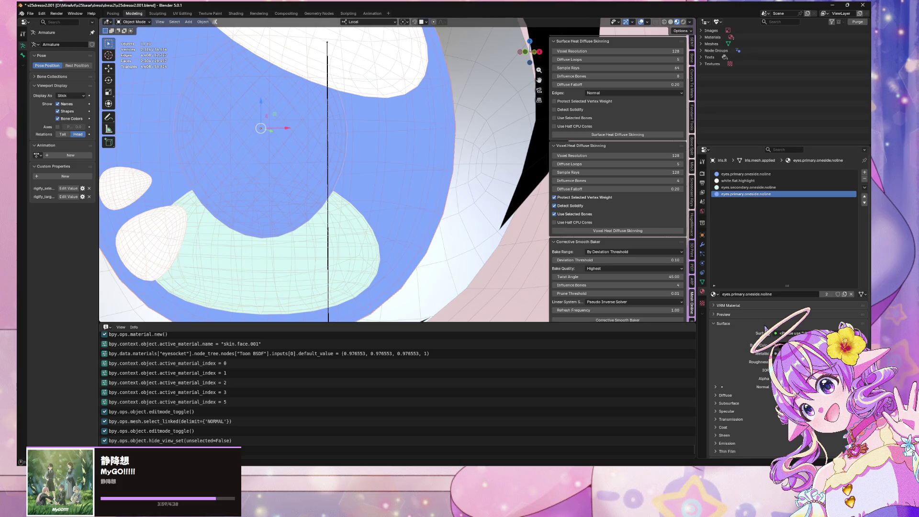
# Step: Add a new material slot to the right iris and assign the accent2 material to it
pyautogui.click(865, 172)
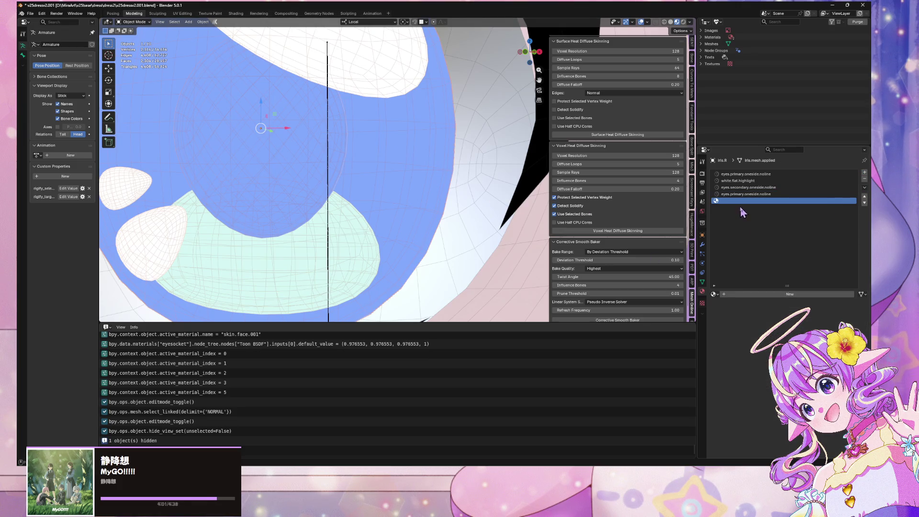
pyautogui.click(714, 294)
pyautogui.write('eye')
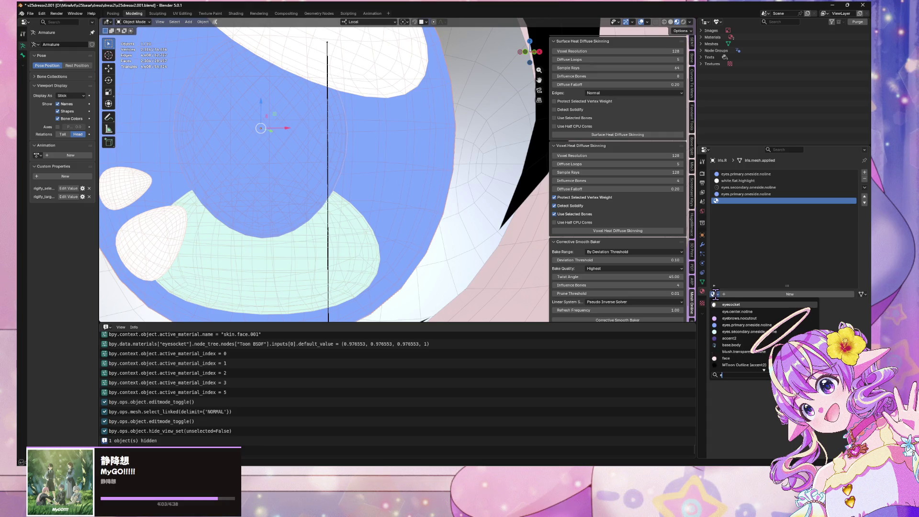
pyautogui.press('Escape')
pyautogui.click(714, 293)
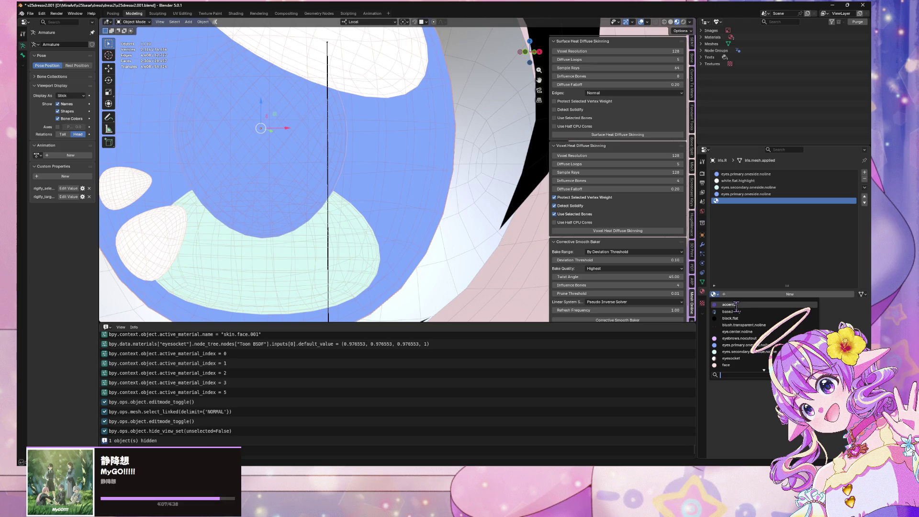
pyautogui.click(732, 304)
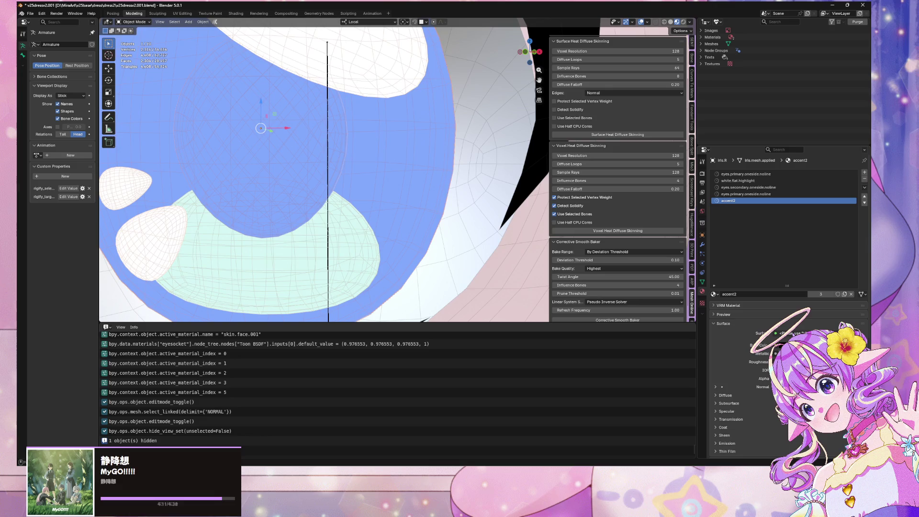
pyautogui.press('KP_Decimal')
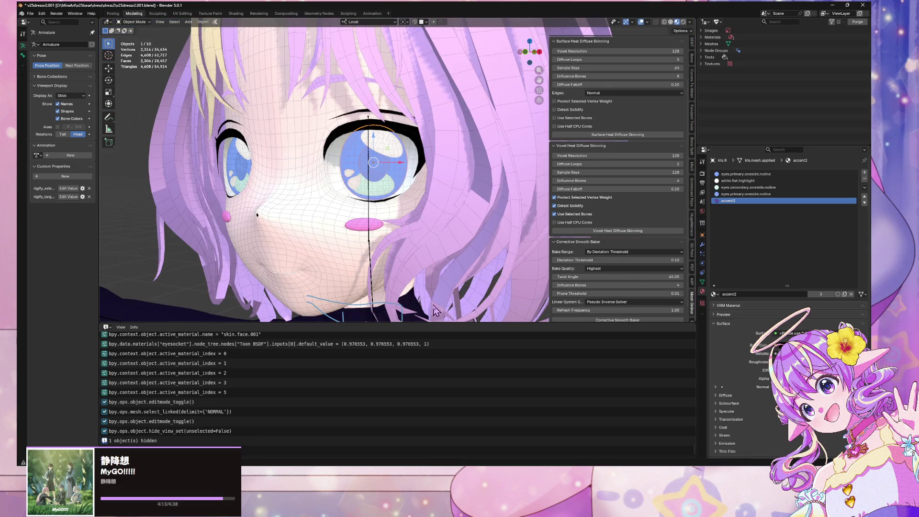
pyautogui.keyDown('shift'); pyautogui.scroll(-5, 393, 195); pyautogui.keyUp('shift')
# Step: Select the body mesh and orbit the view to look up at the torso
pyautogui.click(461, 222)
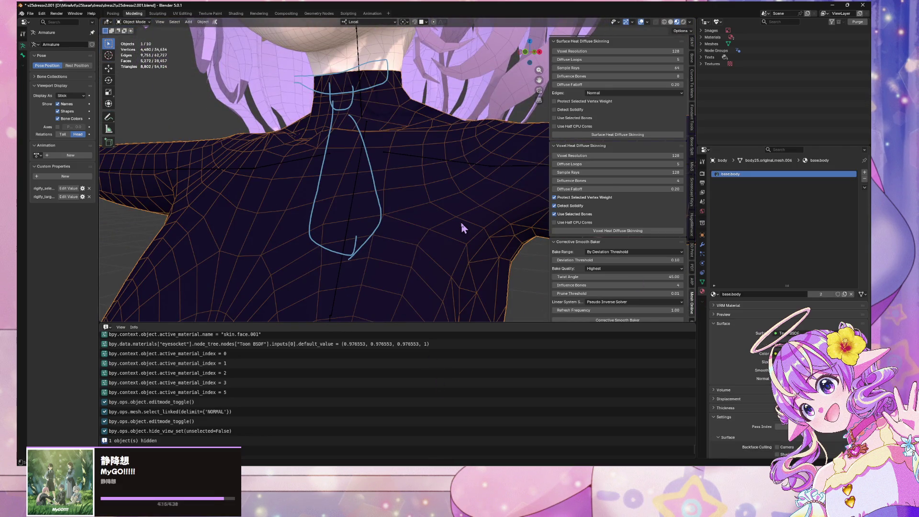
pyautogui.keyDown('shift'); pyautogui.scroll(5, 435, 151); pyautogui.keyUp('shift')
pyautogui.scroll(6, 396, 238)
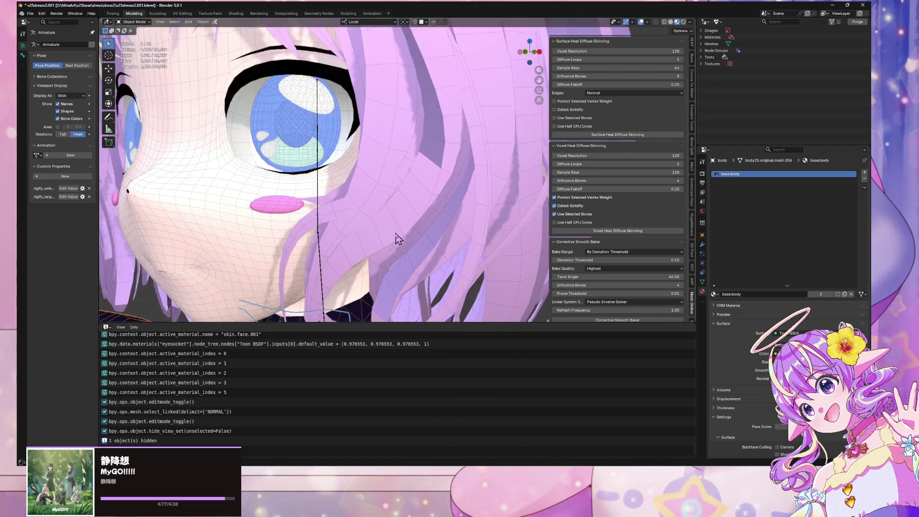
pyautogui.scroll(-8, 420, 242)
pyautogui.moveTo(420, 242)
pyautogui.mouseDown(button='middle')
pyautogui.moveTo(371, 164)
pyautogui.moveTo(307, 239)
pyautogui.mouseUp(button='middle')
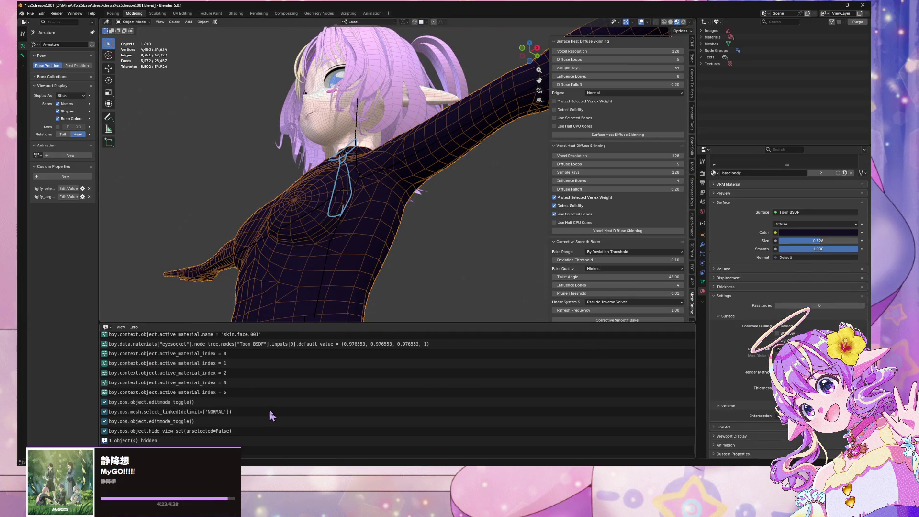
# Step: Turn the bottom log area into a Shader Editor framing base.body's nodes, then view the front
pyautogui.click(107, 327)
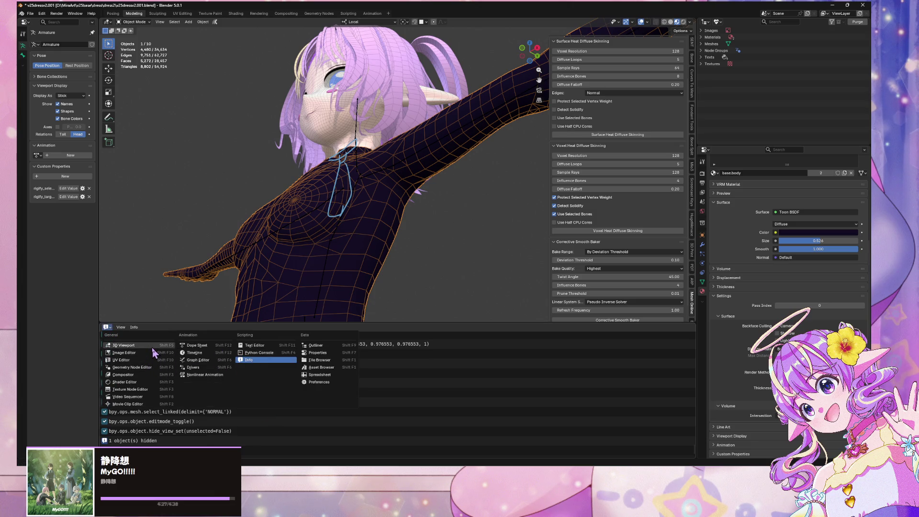
pyautogui.click(153, 382)
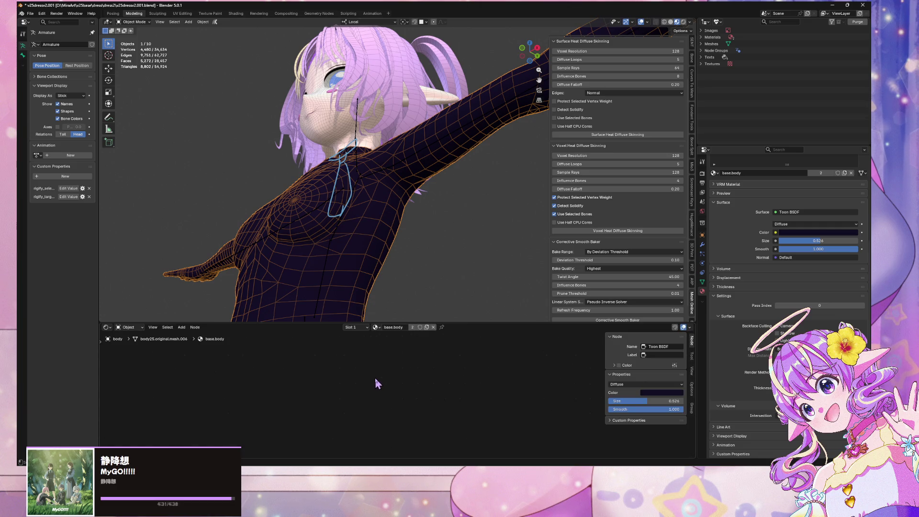
pyautogui.moveTo(342, 323); pyautogui.dragTo(376, 108)
pyautogui.moveTo(459, 295)
pyautogui.mouseDown(button='middle')
pyautogui.moveTo(417, 346)
pyautogui.moveTo(529, 435)
pyautogui.moveTo(459, 287)
pyautogui.mouseUp(button='middle')
pyautogui.scroll(2, 418, 346)
pyautogui.scroll(1, 455, 284)
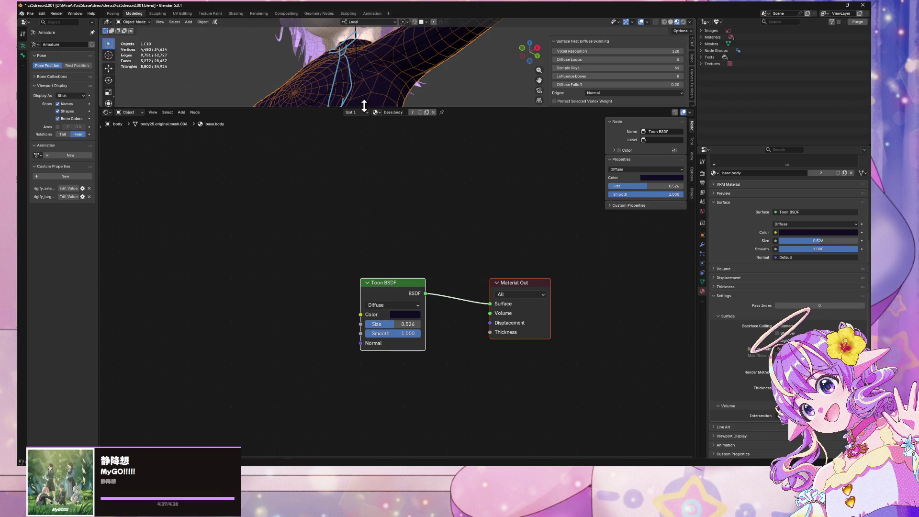
pyautogui.moveTo(368, 108); pyautogui.dragTo(369, 327)
pyautogui.press('KP_1')
pyautogui.scroll(10, 352, 225)
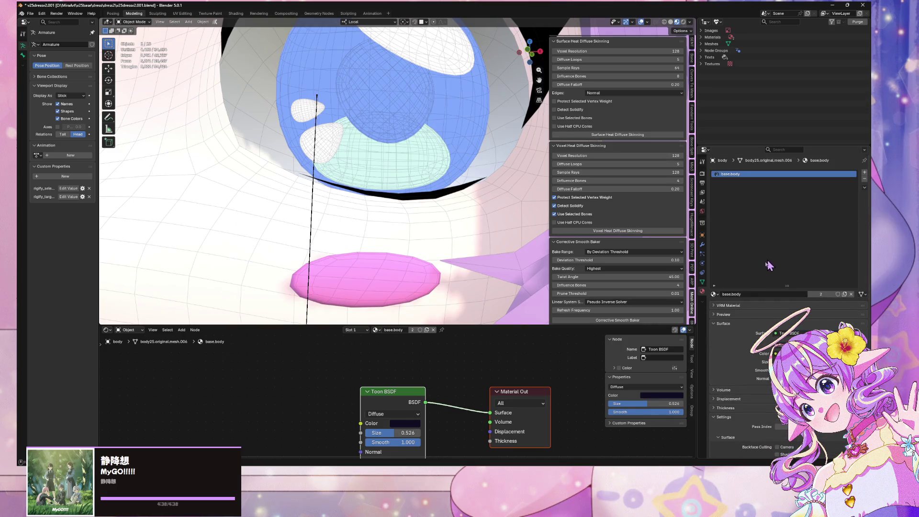
# Step: Swap the right iris's extra slot material from accent2 to base.body
pyautogui.click(434, 167)
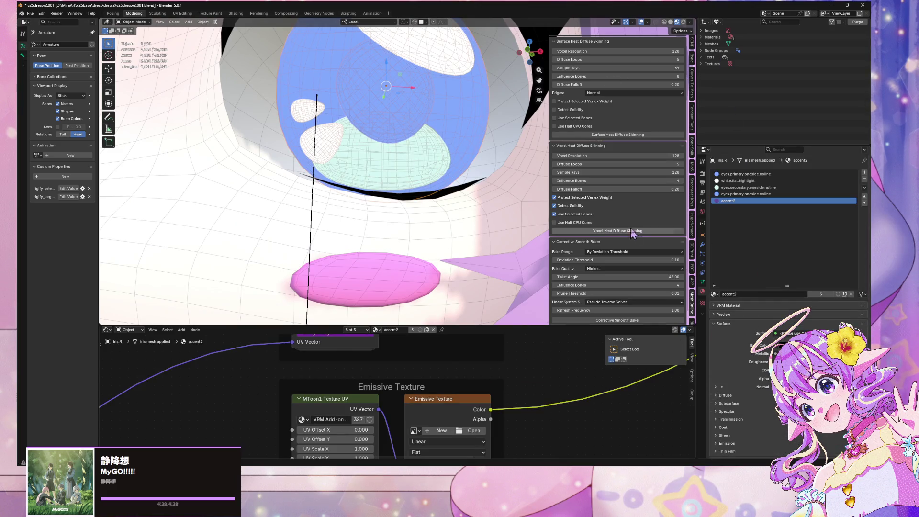
pyautogui.scroll(-5, 768, 276)
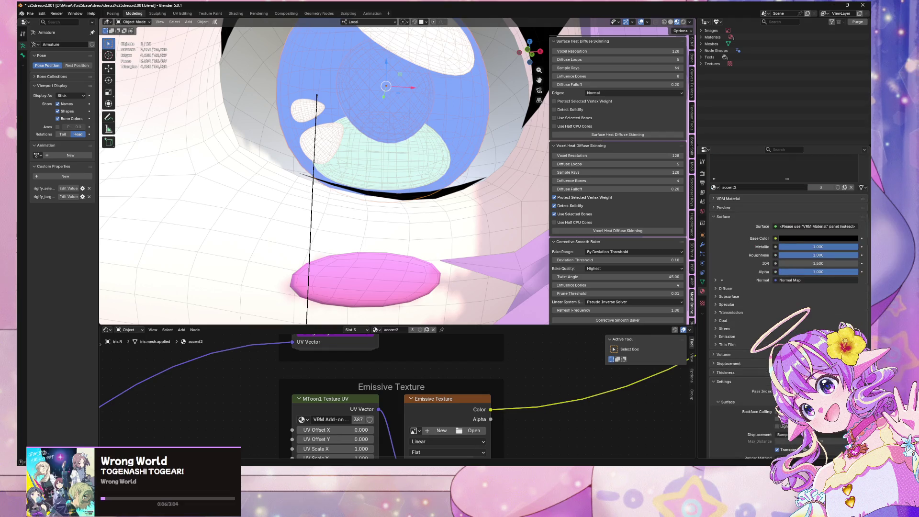
pyautogui.click(722, 225)
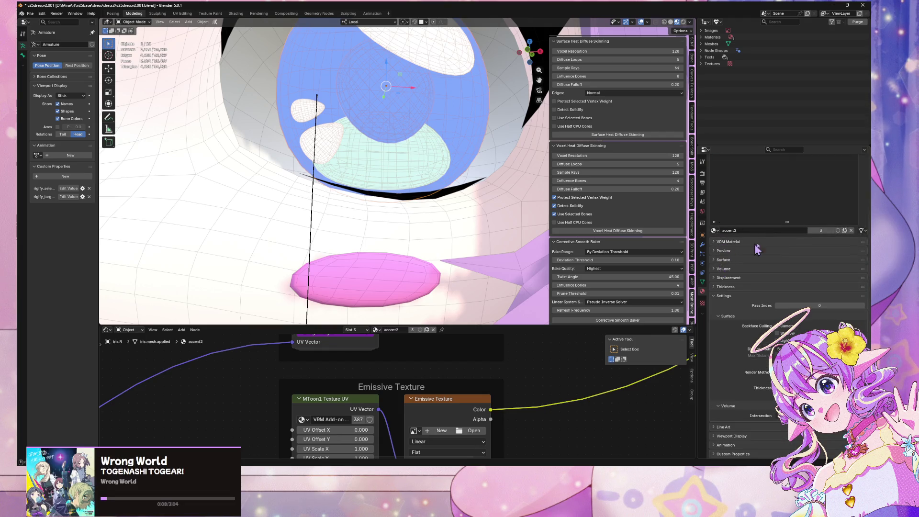
pyautogui.scroll(5, 737, 253)
pyautogui.click(713, 294)
pyautogui.write('b')
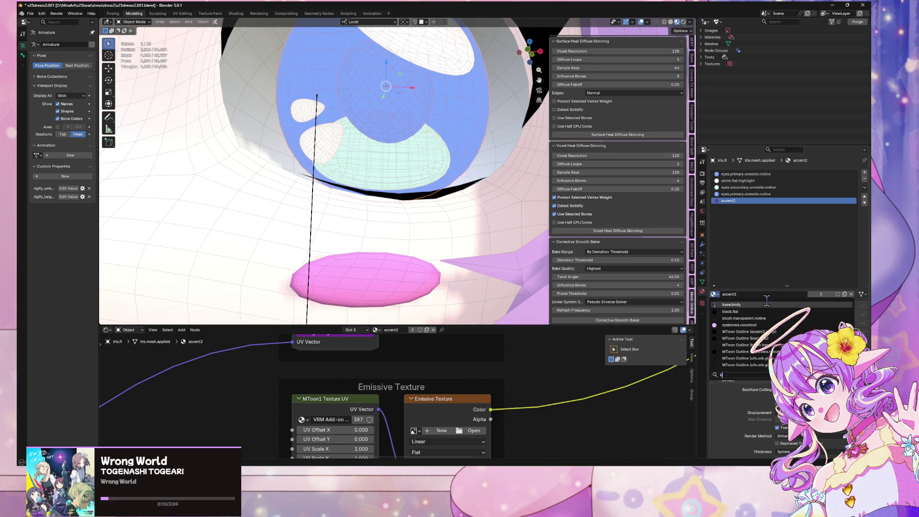
pyautogui.click(763, 306)
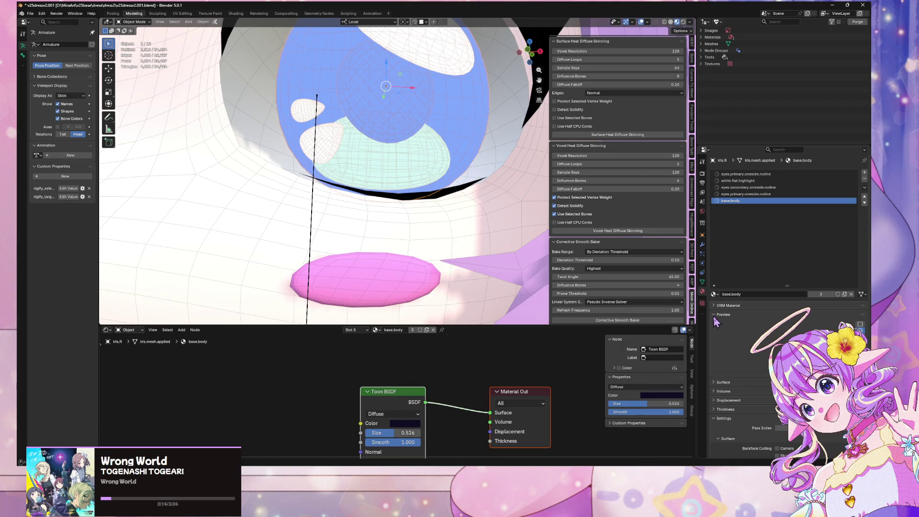
# Step: Try sampling the iris blue as base.body's colour, then undo to keep the dark navy
pyautogui.click(714, 314)
pyautogui.click(715, 314)
pyautogui.click(716, 325)
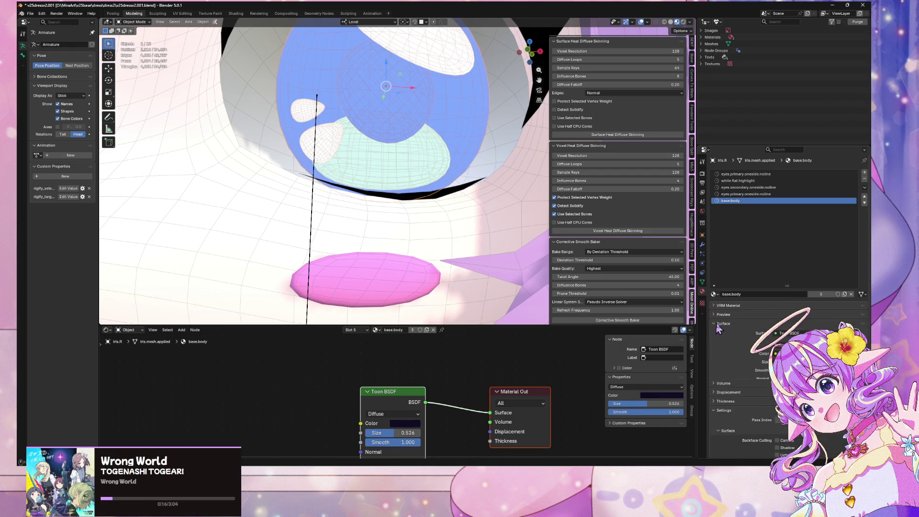
pyautogui.click(823, 353)
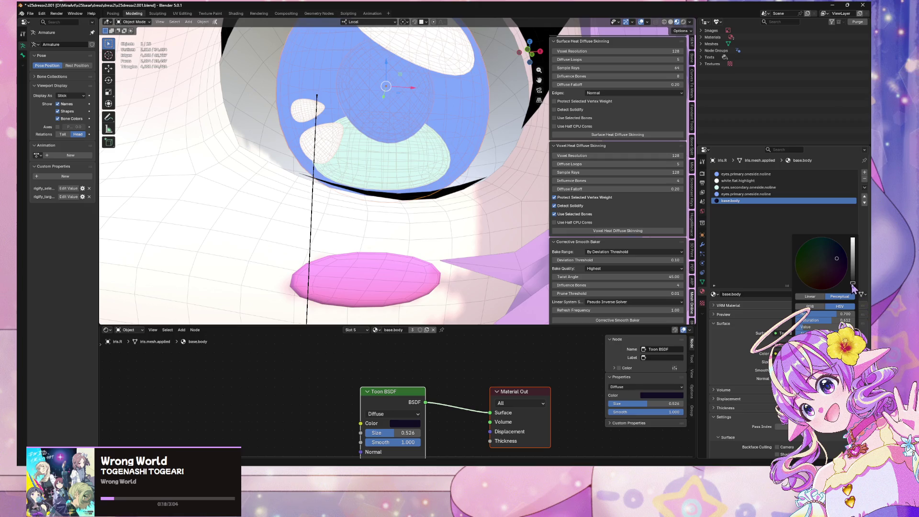
pyautogui.press('e')
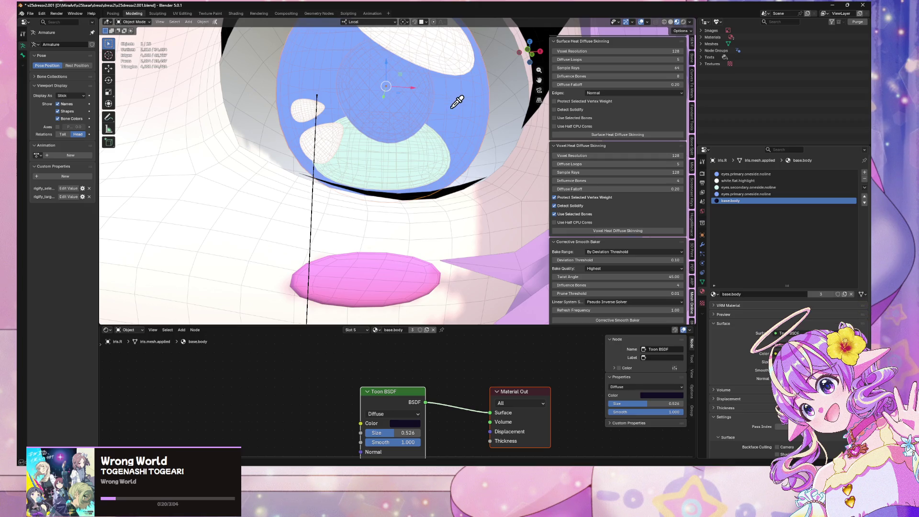
pyautogui.click(453, 106)
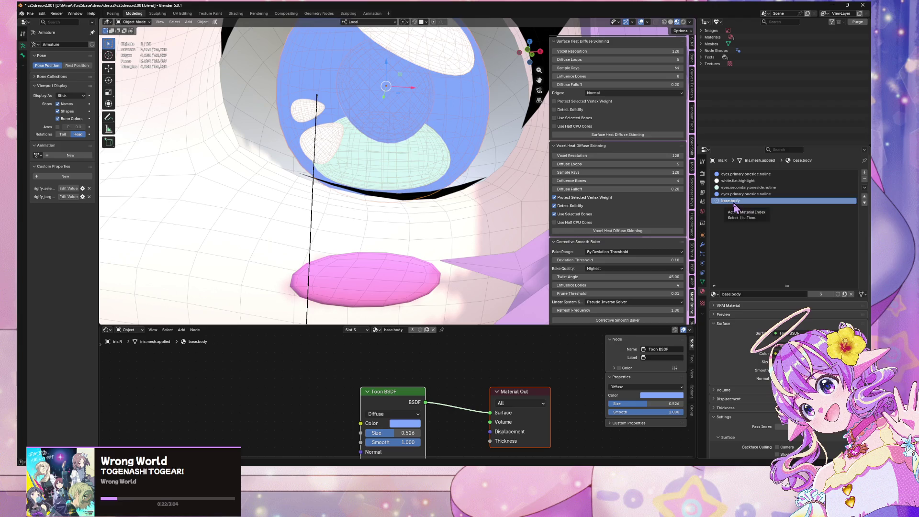
pyautogui.hotkey('ctrl', 'z')
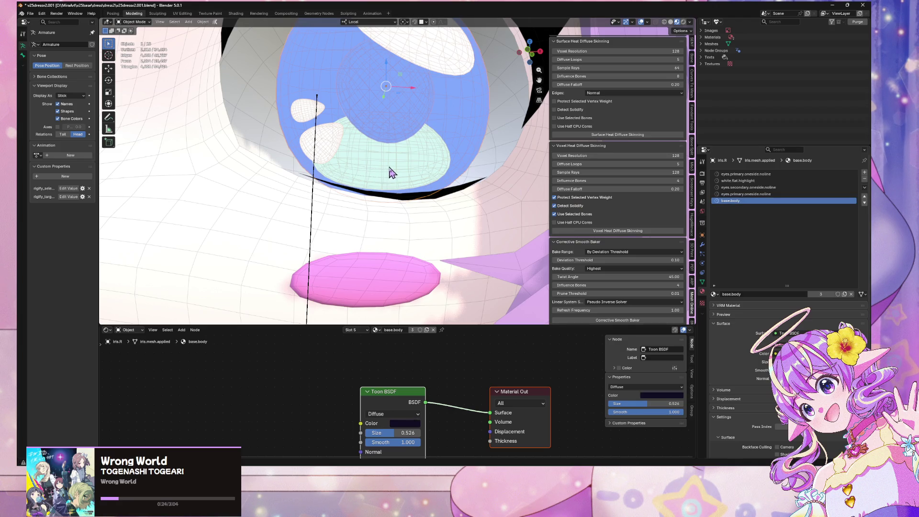
pyautogui.scroll(-5, 388, 175)
pyautogui.scroll(-4, 400, 172)
pyautogui.scroll(8, 401, 173)
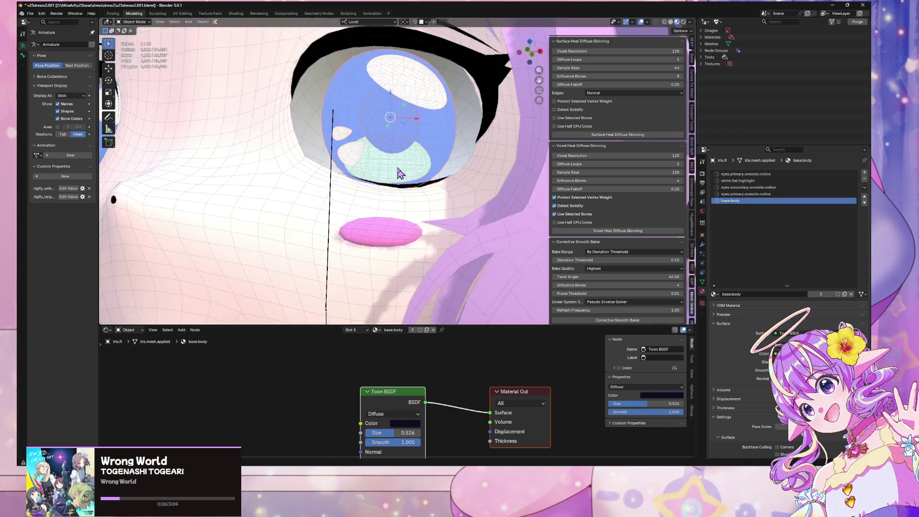
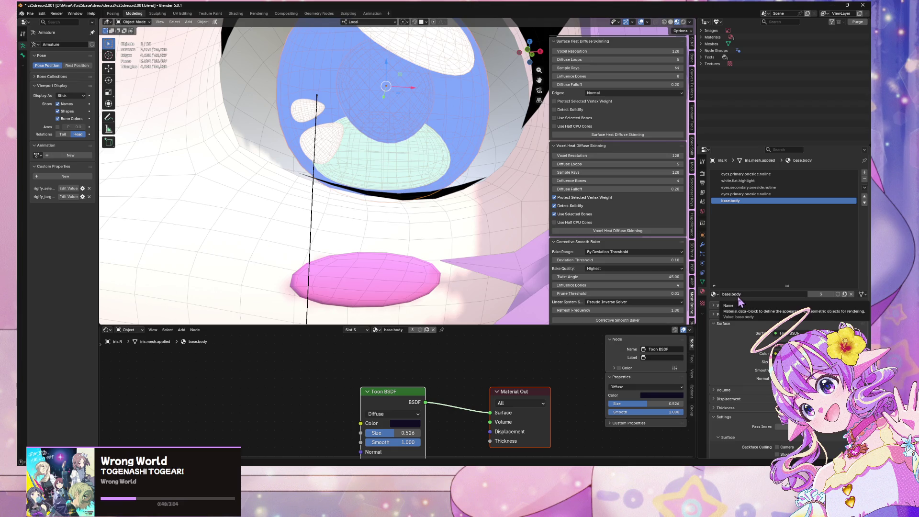
# Step: Duplicate the base.body material and name the copy eyes.primary
pyautogui.click(844, 294)
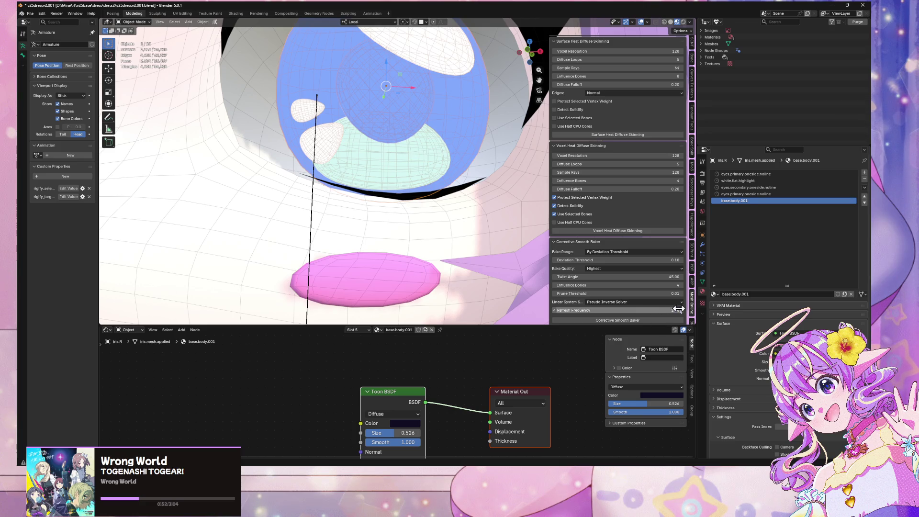
pyautogui.click(776, 292)
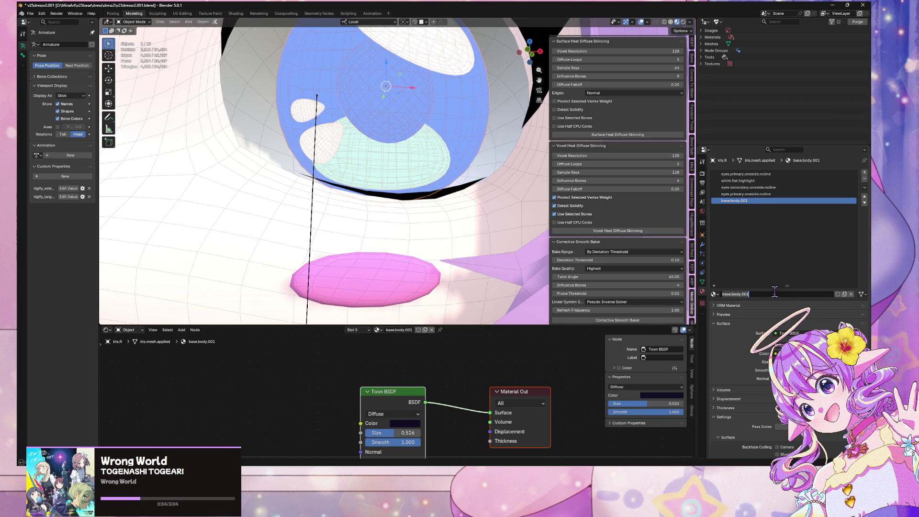
pyautogui.write('P')
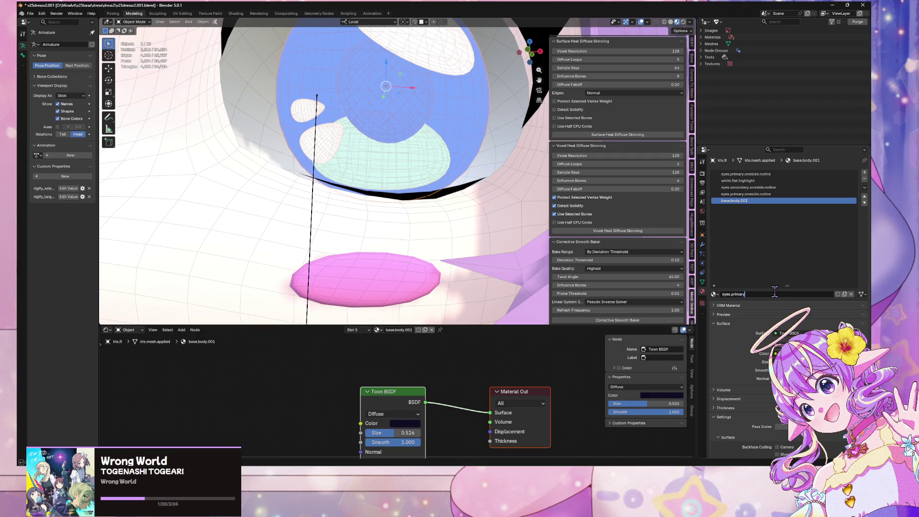
pyautogui.press('Return')
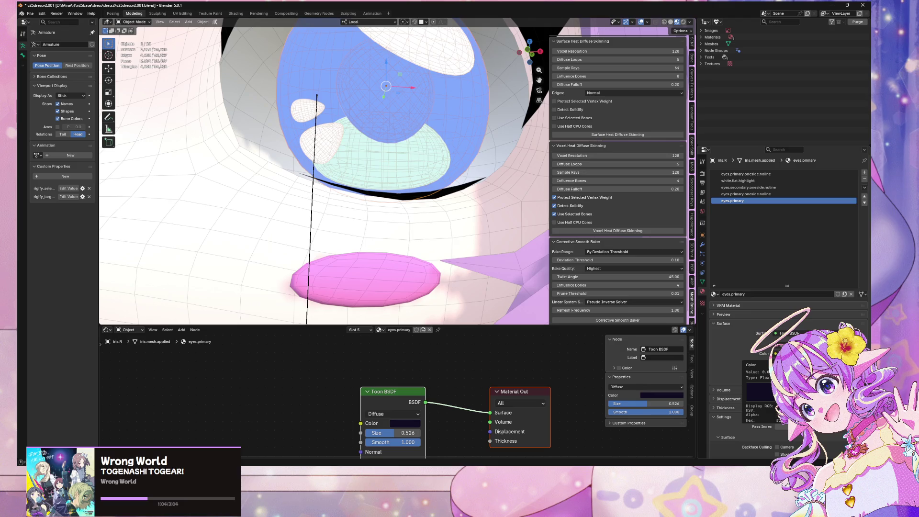
# Step: Set the Toon BSDF colour to the light blue sampled from the eye
pyautogui.click(821, 353)
pyautogui.click(799, 319)
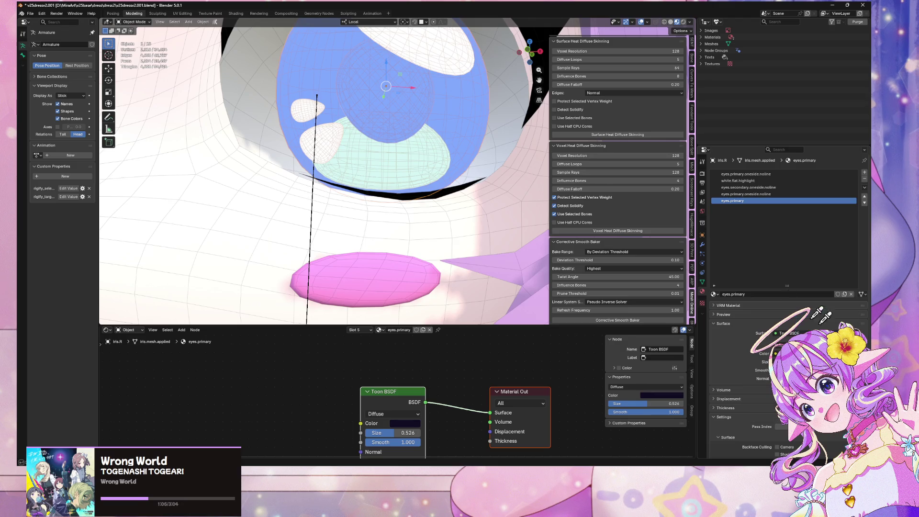
pyautogui.click(429, 102)
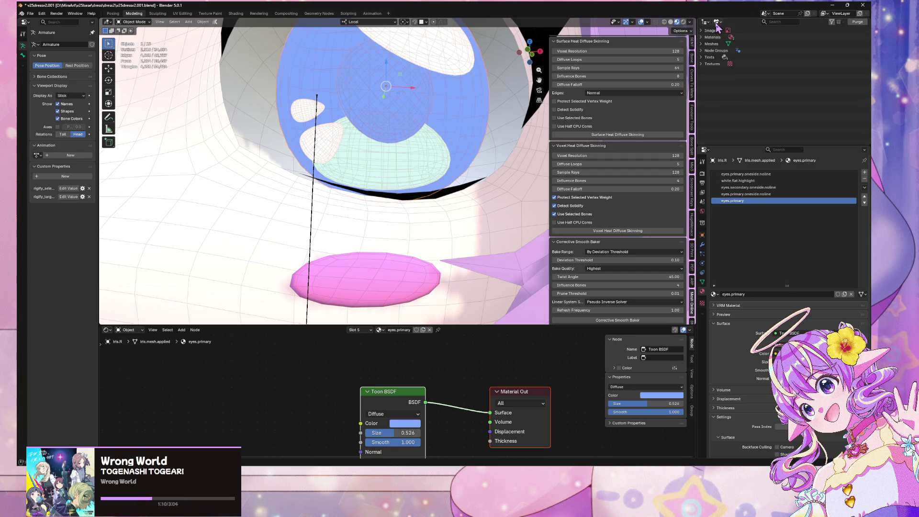
# Step: In the Blender File outliner, remap users of eyes.primary.oneside.noline to eyes.primary
pyautogui.click(717, 22)
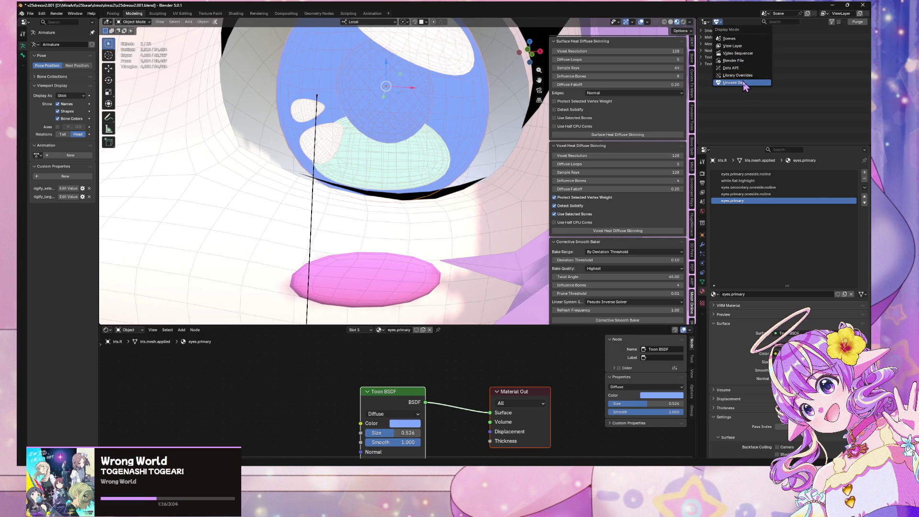
pyautogui.click(742, 61)
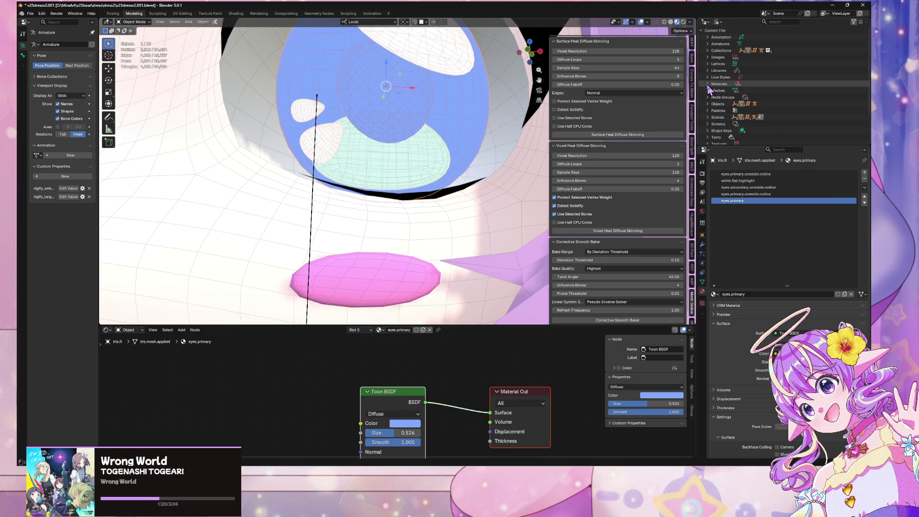
pyautogui.click(707, 84)
pyautogui.scroll(-2, 806, 108)
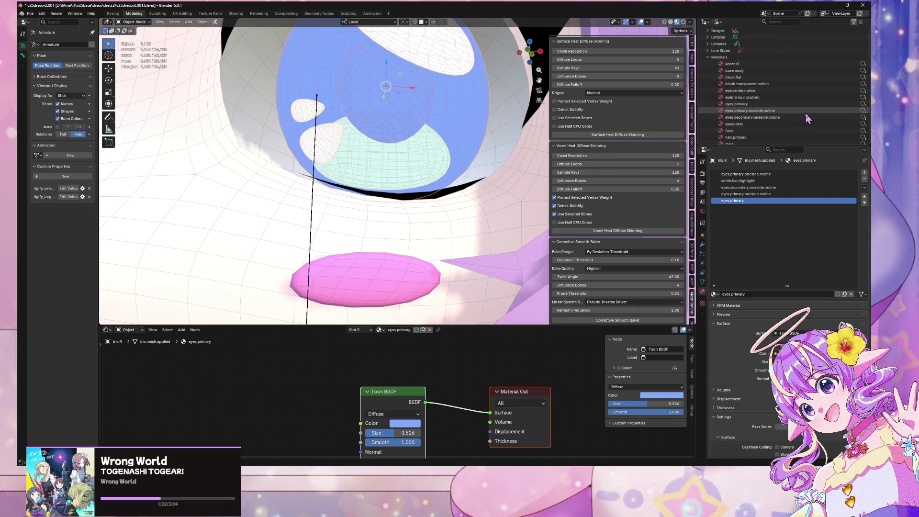
pyautogui.rightClick(805, 113)
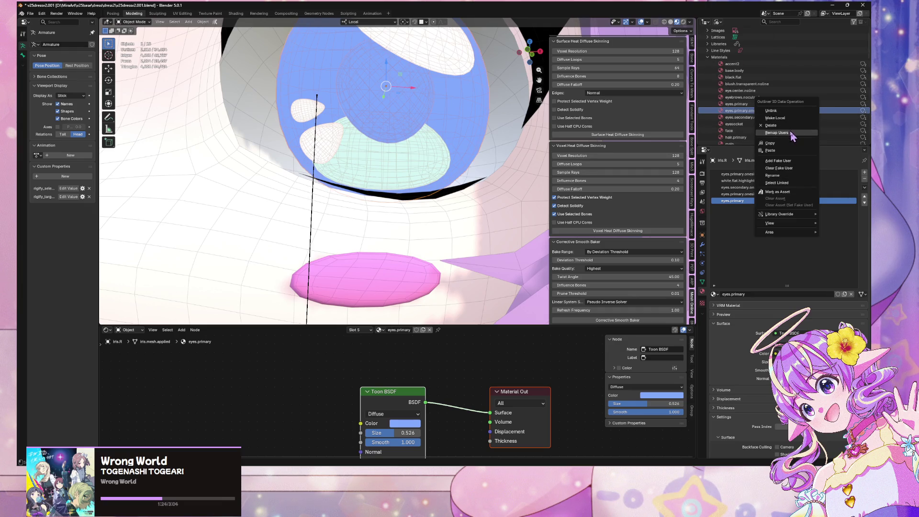
pyautogui.click(793, 130)
pyautogui.click(805, 135)
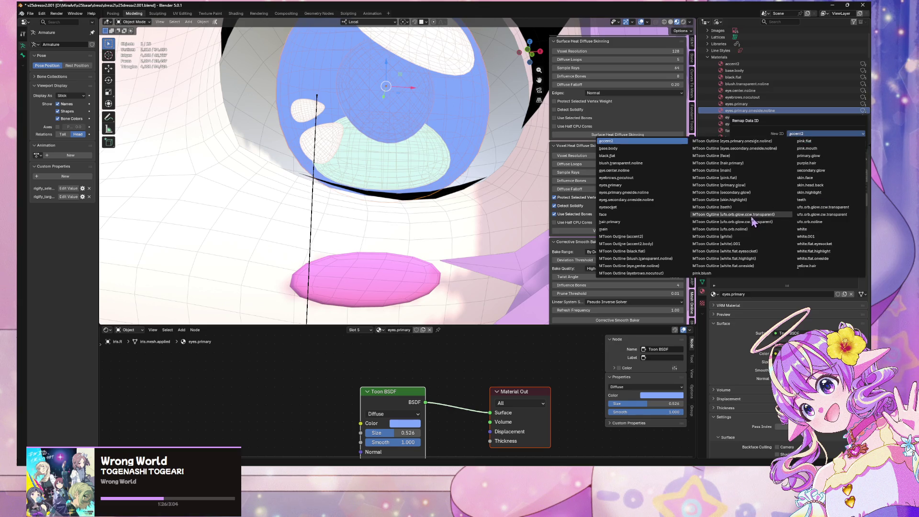
pyautogui.click(635, 186)
pyautogui.click(766, 145)
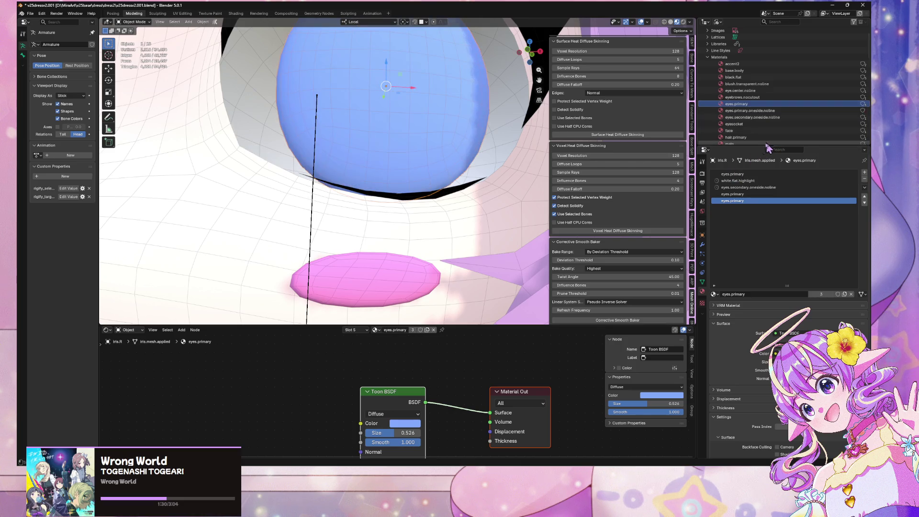
# Step: Briefly check the material's Volume settings and view the eye from the front
pyautogui.scroll(-5, 492, 129)
pyautogui.scroll(2, 450, 117)
pyautogui.scroll(-4, 783, 279)
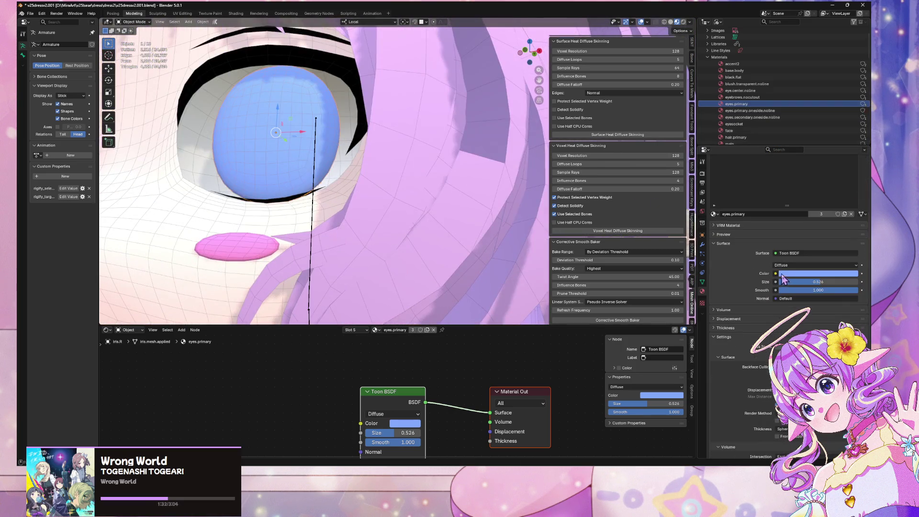
pyautogui.click(725, 310)
pyautogui.click(725, 310)
pyautogui.press('KP_1')
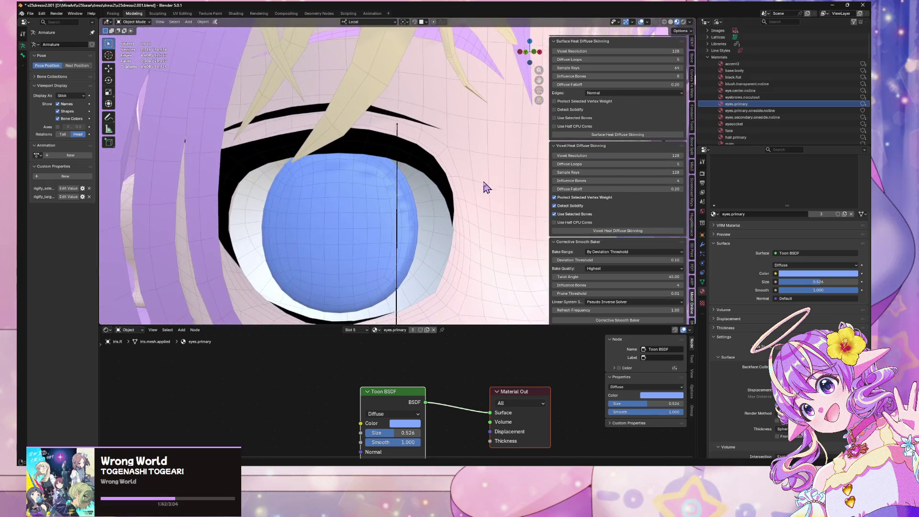
# Step: In a new browser tab, search Google for 'blender shader one side render'
pyautogui.moveTo(452, 472)
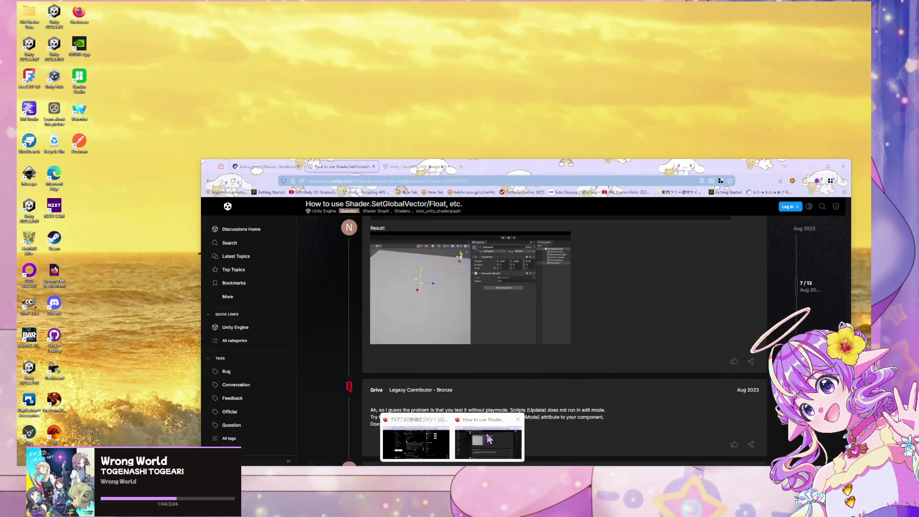
pyautogui.click(492, 425)
pyautogui.moveTo(492, 169); pyautogui.dragTo(605, 233)
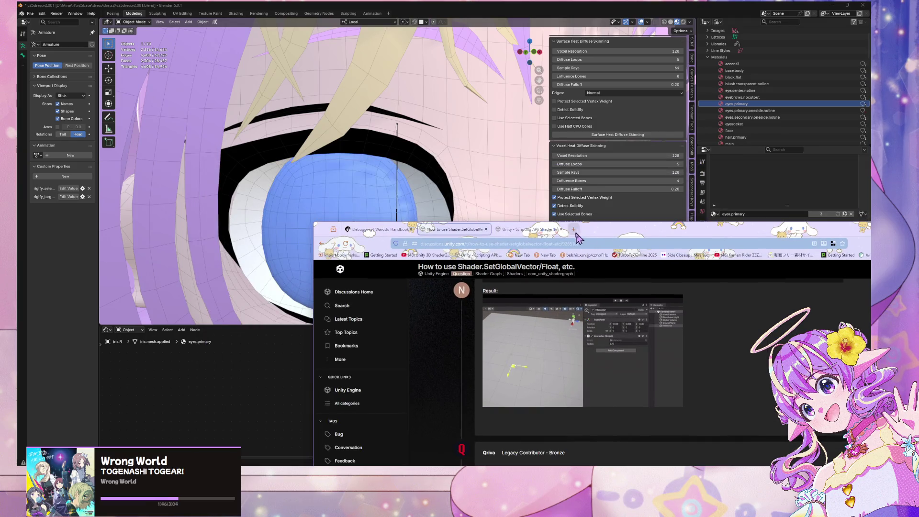
pyautogui.click(574, 229)
pyautogui.write('blender shader')
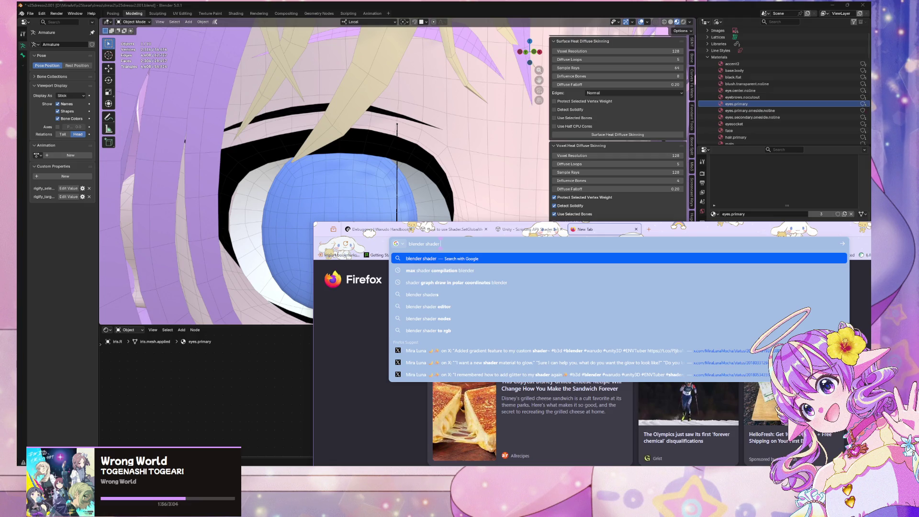
pyautogui.write('one side')
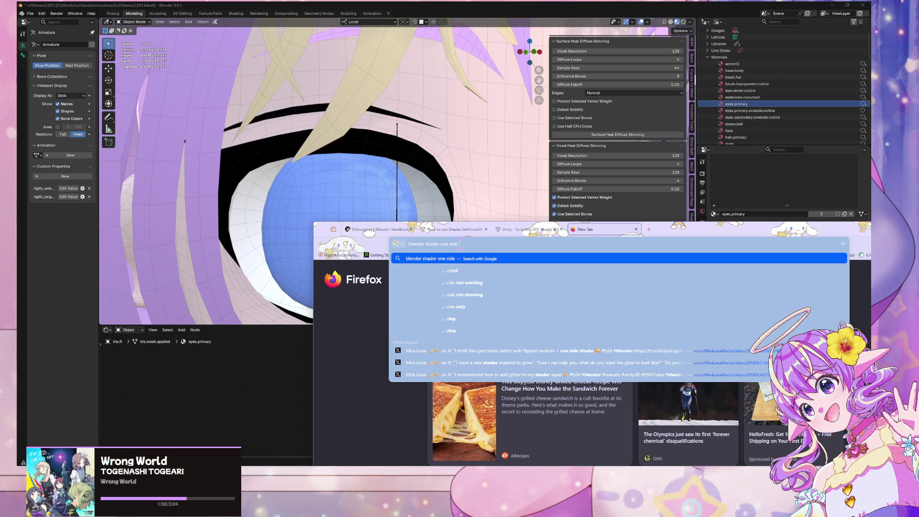
pyautogui.write(' render')
pyautogui.press('Return')
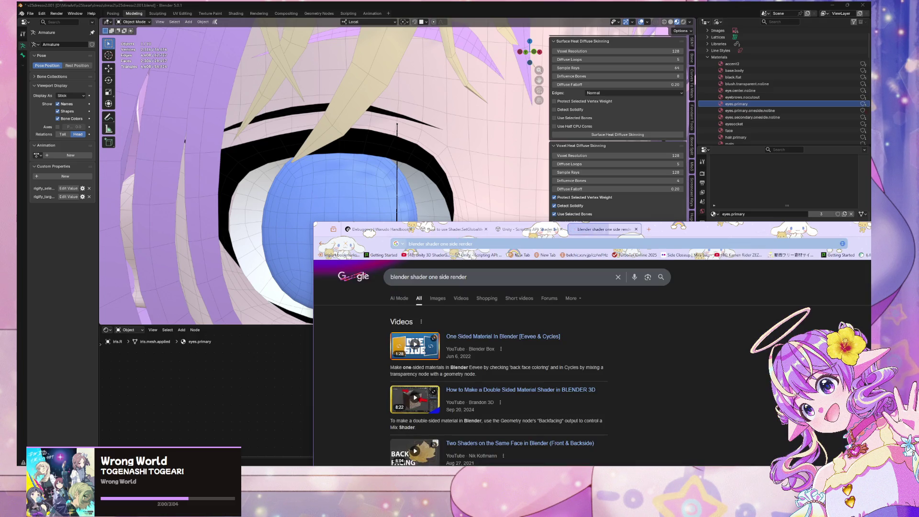
# Step: Look through the Reddit thread on one-sided rendering, then return to the results
pyautogui.scroll(-5, 438, 373)
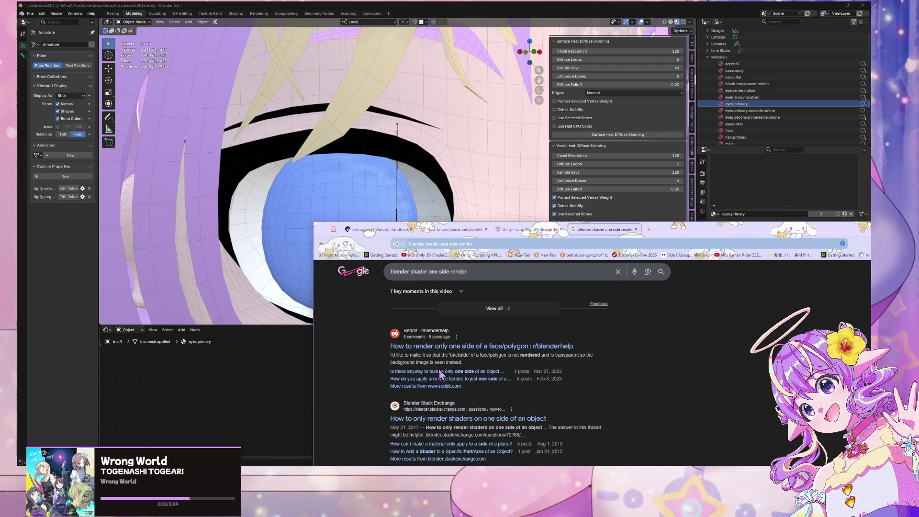
pyautogui.click(492, 352)
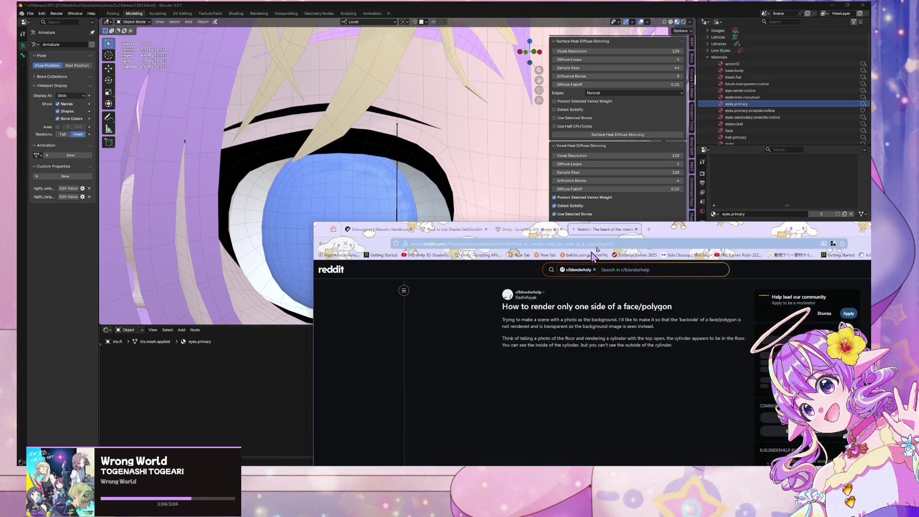
pyautogui.moveTo(686, 236); pyautogui.dragTo(629, 113)
pyautogui.scroll(-10, 552, 183)
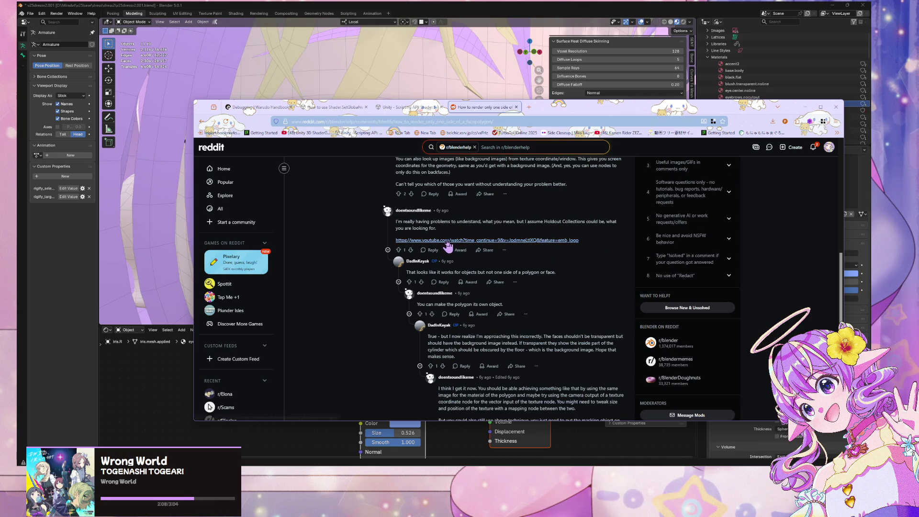
pyautogui.click(203, 121)
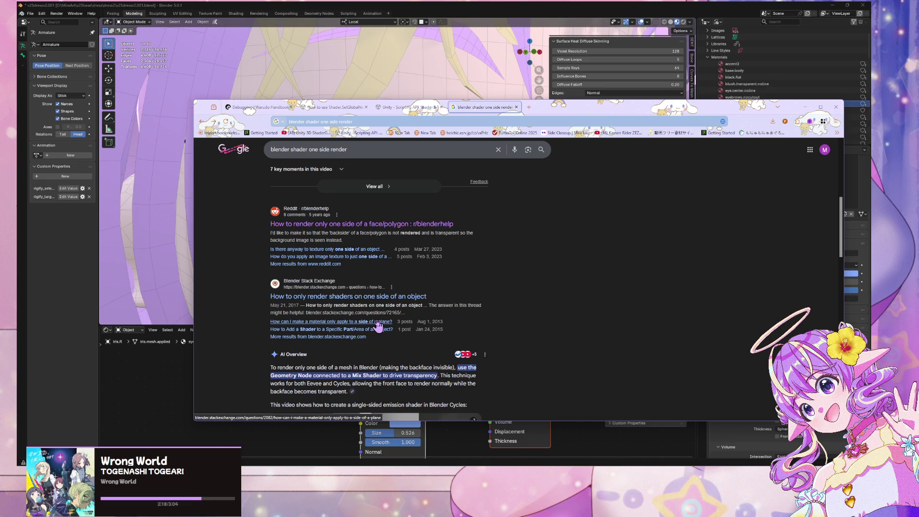
# Step: Read the Tumblr post on backface culling, then move the browser off Blender
pyautogui.scroll(-2, 397, 311)
pyautogui.scroll(-4, 420, 246)
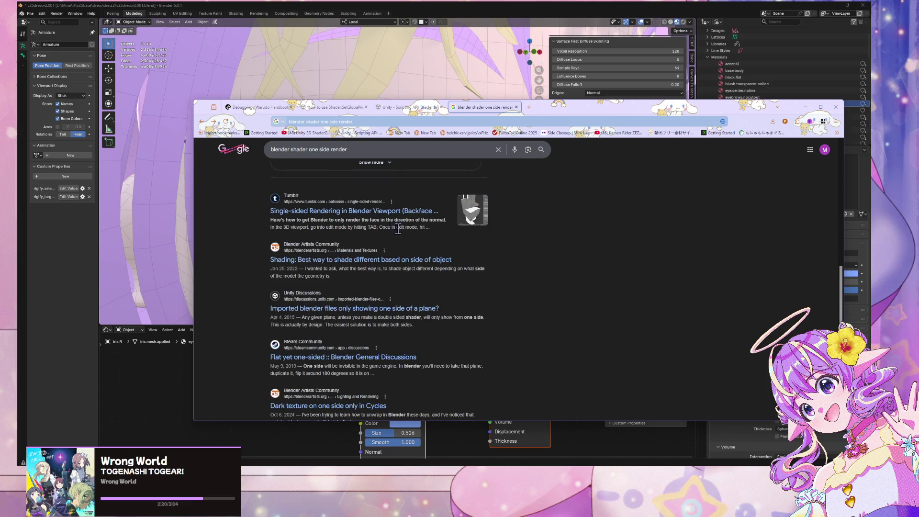
pyautogui.click(372, 214)
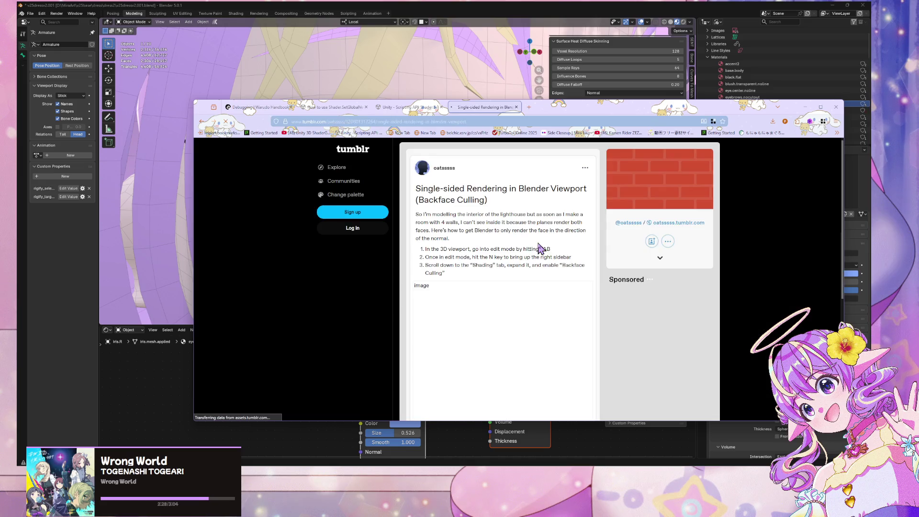
pyautogui.scroll(-1, 426, 202)
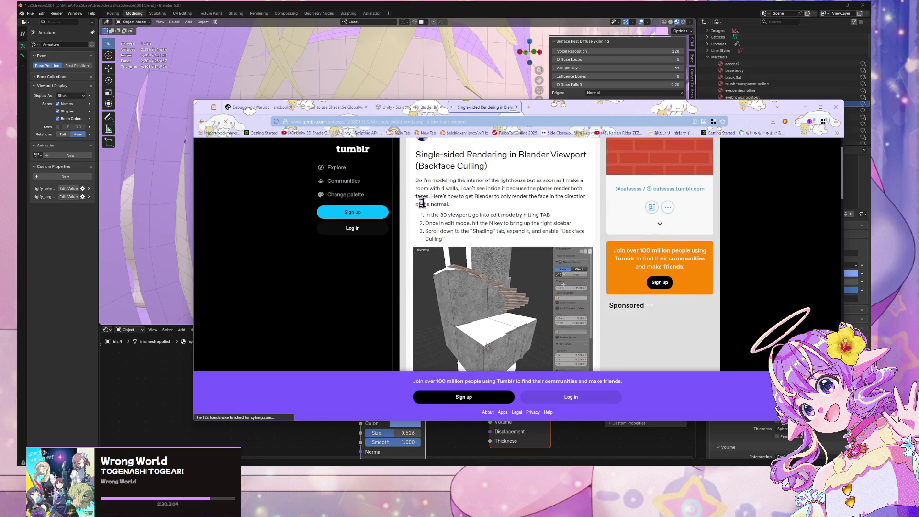
pyautogui.scroll(-4, 398, 212)
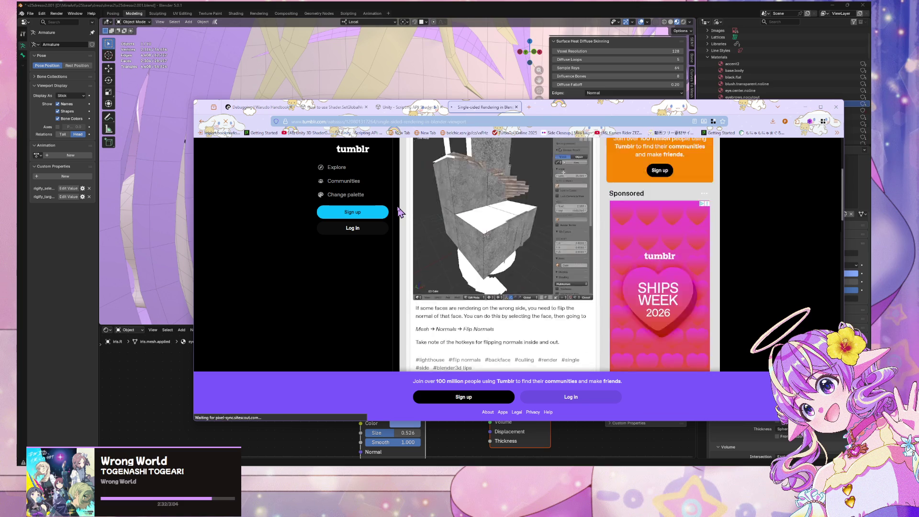
pyautogui.scroll(3, 390, 211)
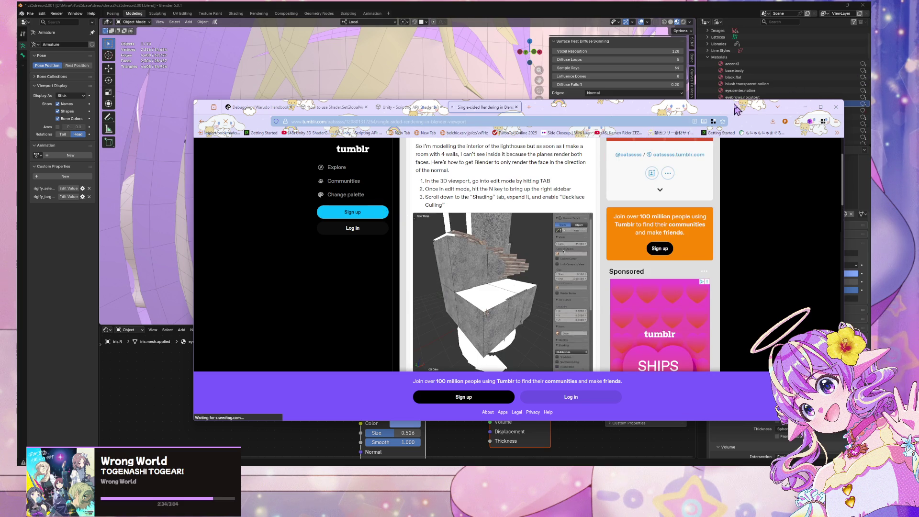
pyautogui.moveTo(622, 107); pyautogui.dragTo(355, 95)
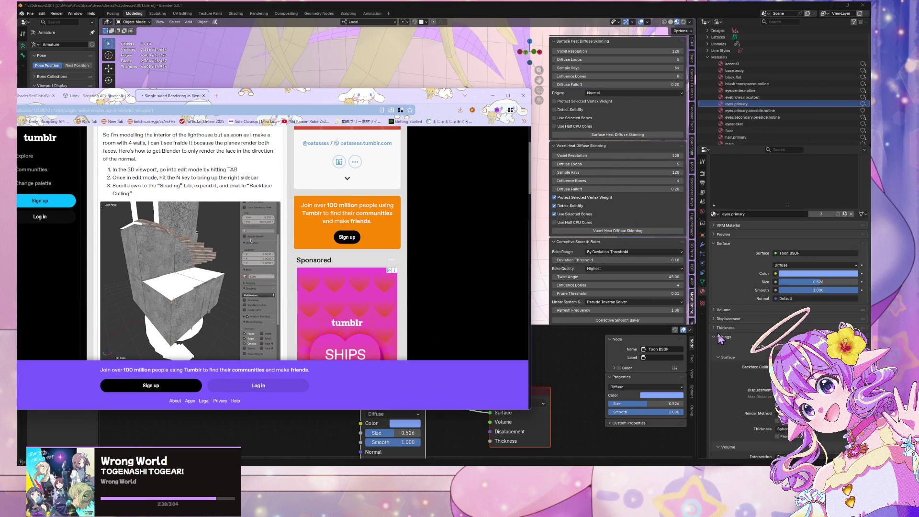
# Step: Expand the material's Thickness, Displacement, Volume and Preview sections
pyautogui.scroll(-2, 745, 364)
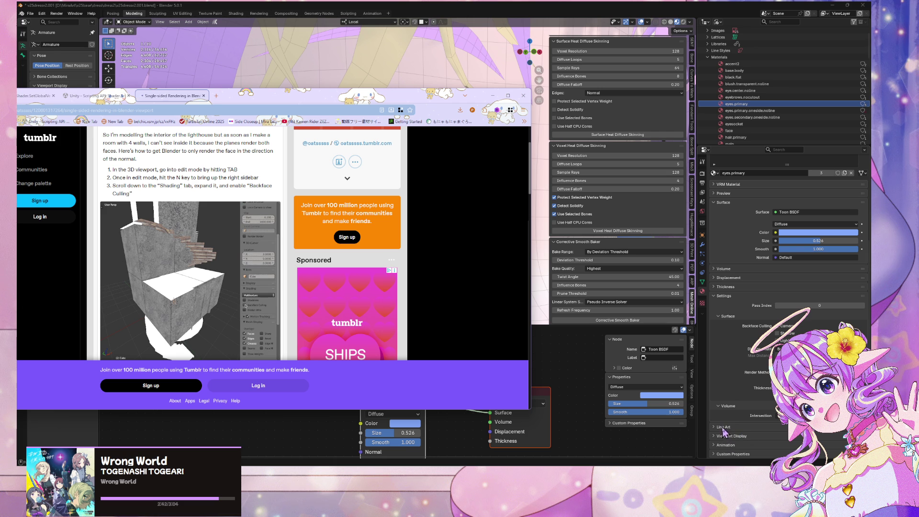
pyautogui.click(719, 454)
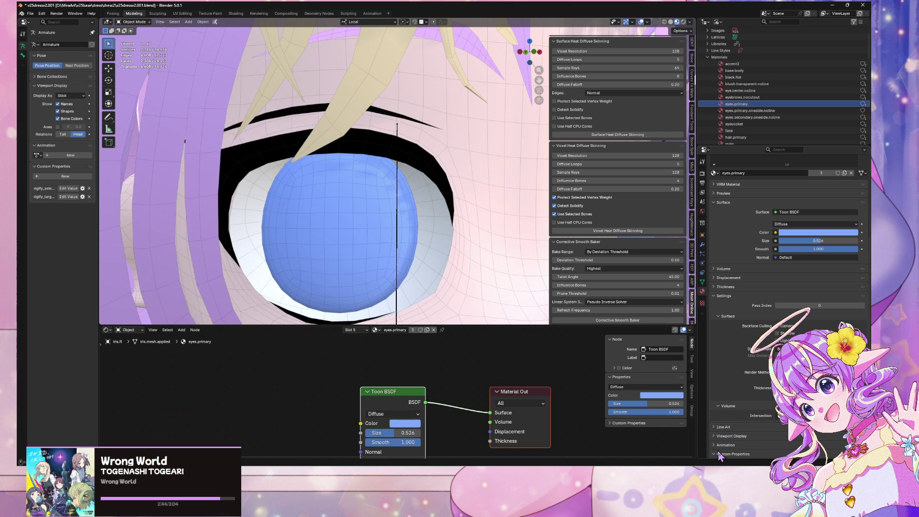
pyautogui.click(725, 287)
pyautogui.click(727, 277)
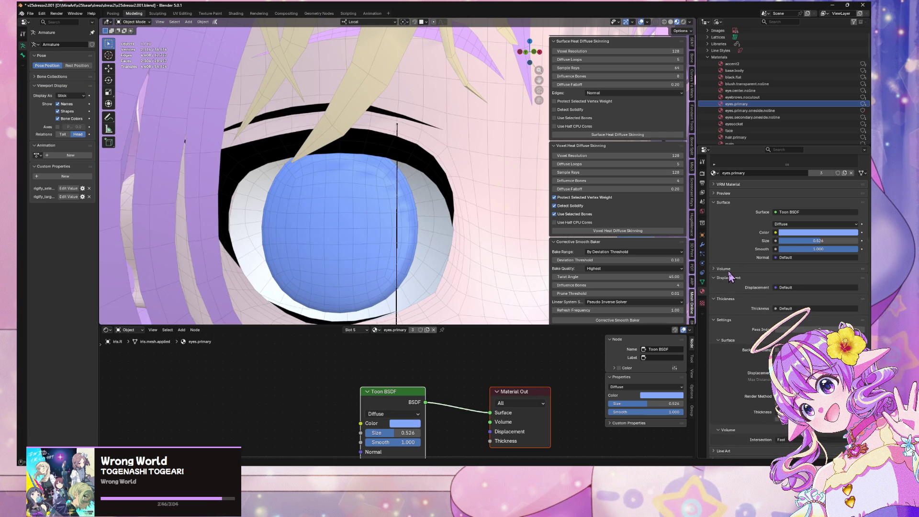
pyautogui.click(727, 268)
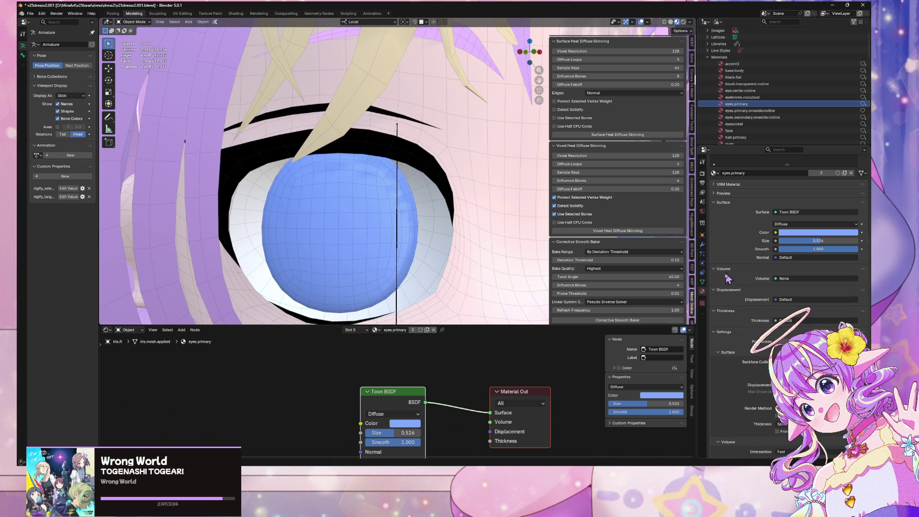
pyautogui.click(728, 193)
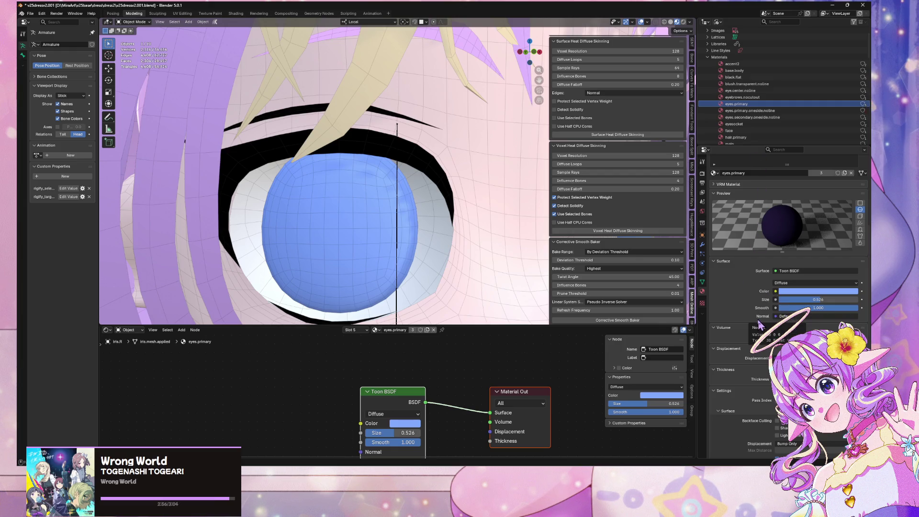
# Step: Try the Toon BSDF inputs, keeping Diffuse and undoing the Size change back to 0.526
pyautogui.click(794, 317)
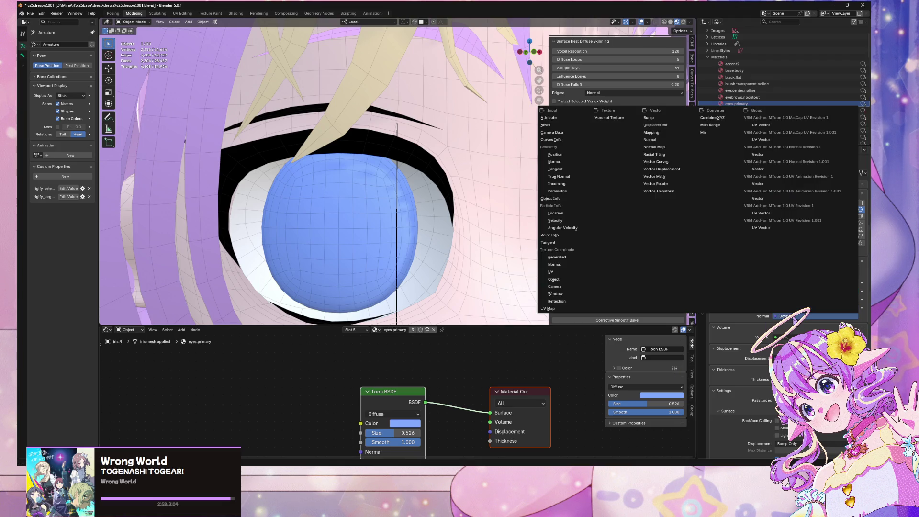
pyautogui.press('Escape')
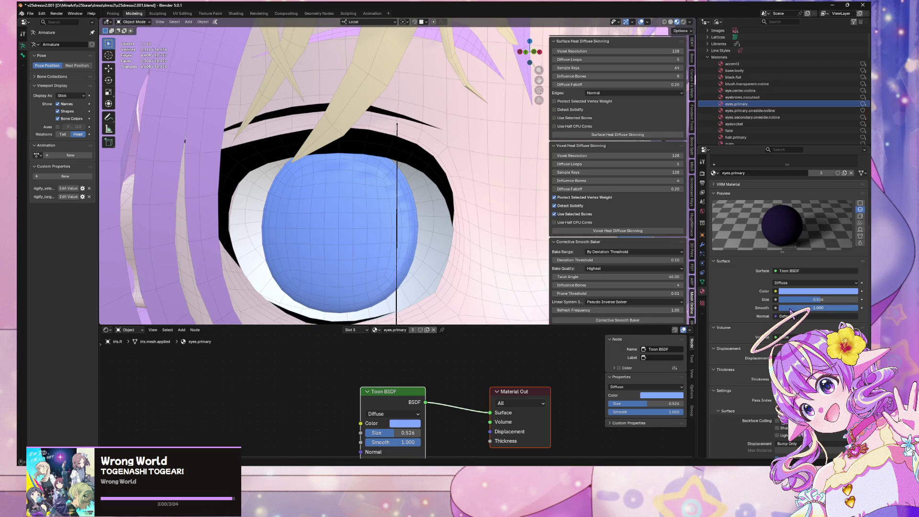
pyautogui.click(791, 294)
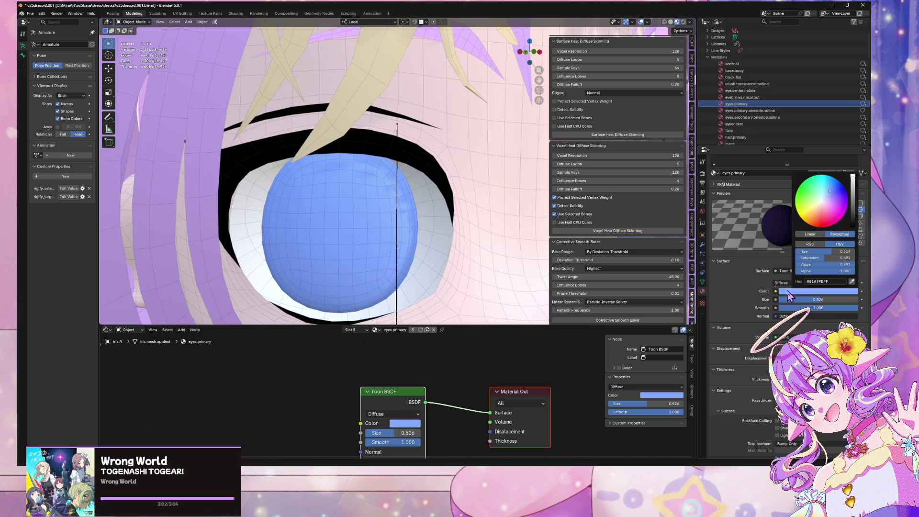
pyautogui.click(780, 285)
pyautogui.click(730, 290)
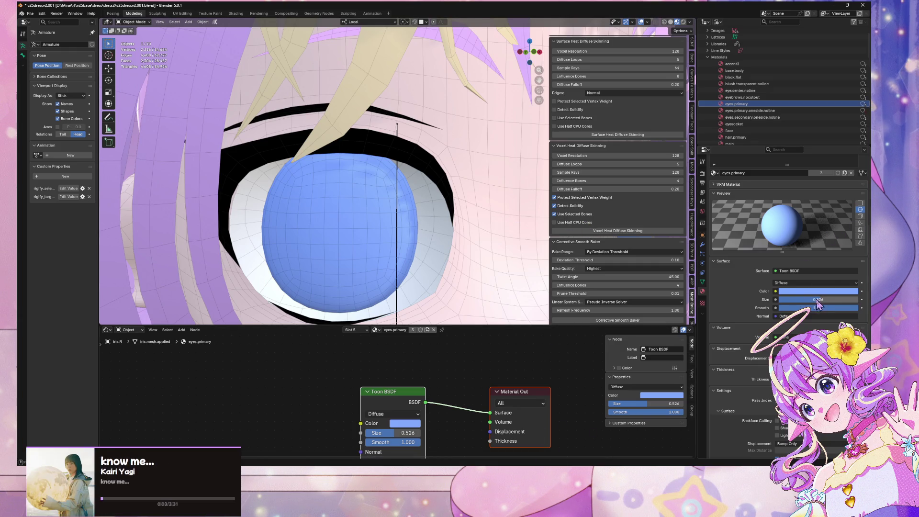
pyautogui.moveTo(818, 299); pyautogui.dragTo(785, 299)
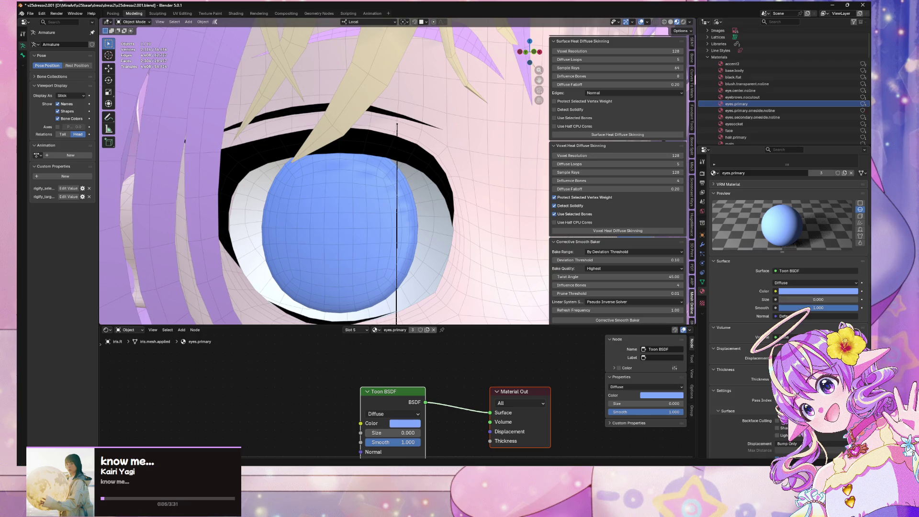
pyautogui.hotkey('ctrl', 'z')
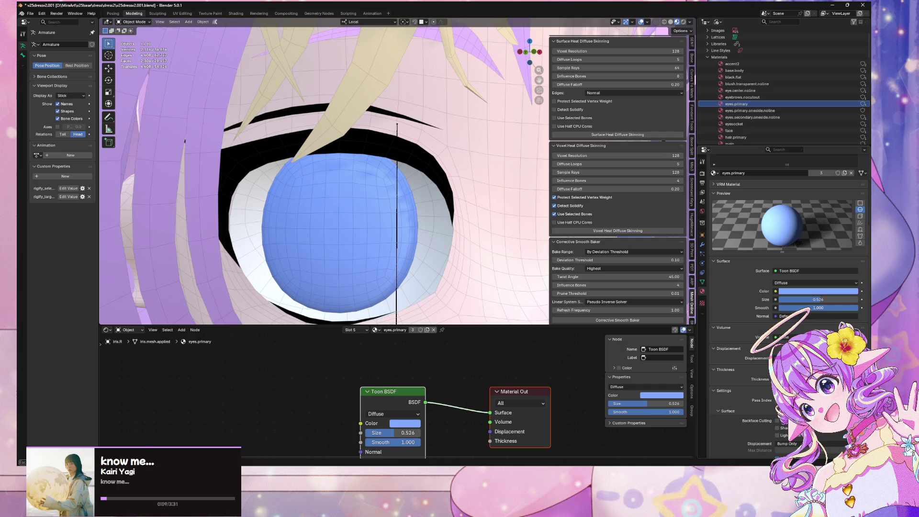
pyautogui.moveTo(819, 308)
pyautogui.mouseDown()
pyautogui.moveTo(785, 308)
pyautogui.moveTo(857, 307)
pyautogui.mouseUp()
# Step: Expand the material's Viewport Display and Animation sections
pyautogui.scroll(-3, 785, 287)
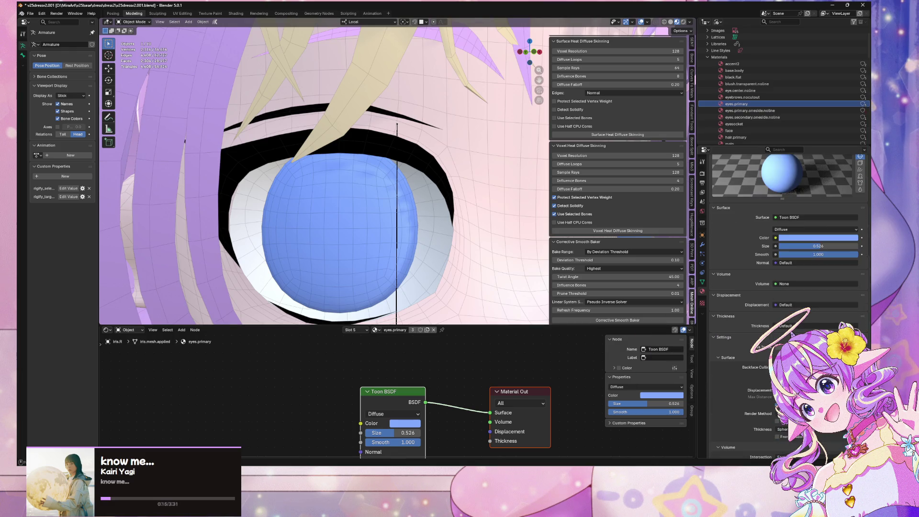
pyautogui.scroll(-2, 784, 287)
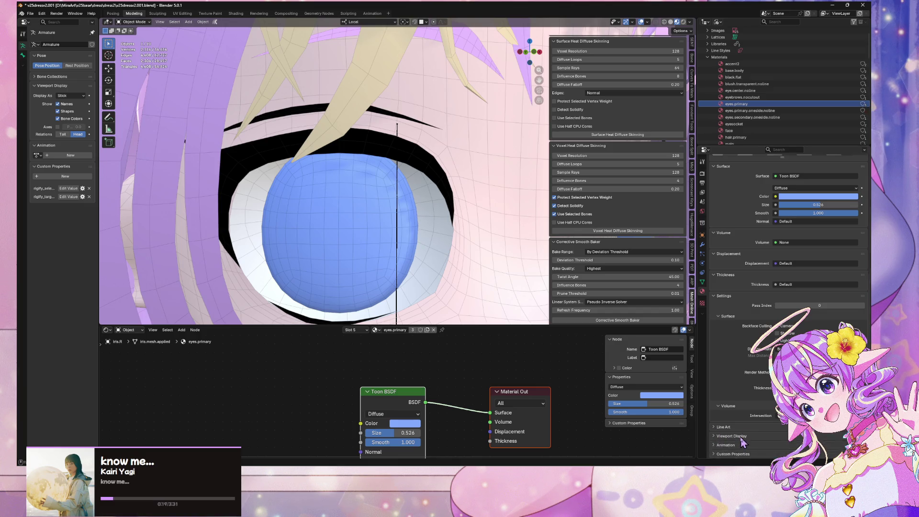
pyautogui.click(721, 436)
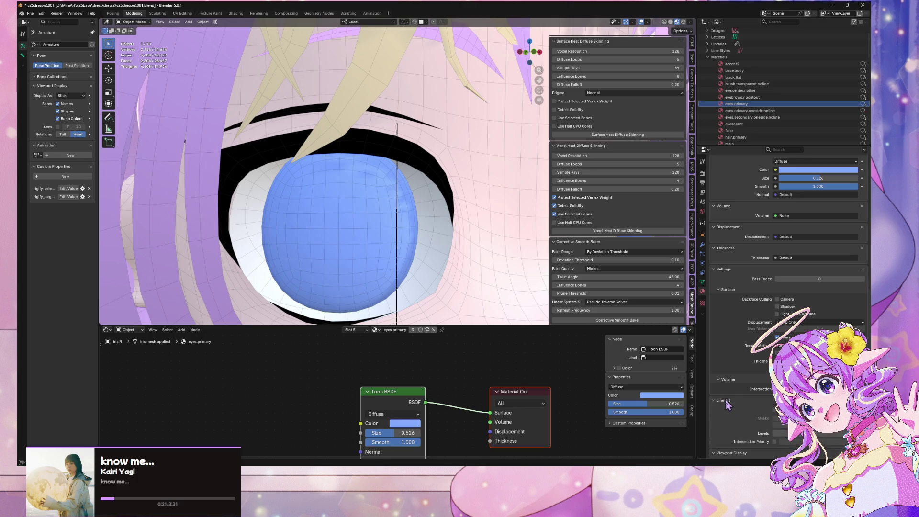
pyautogui.scroll(-2, 730, 404)
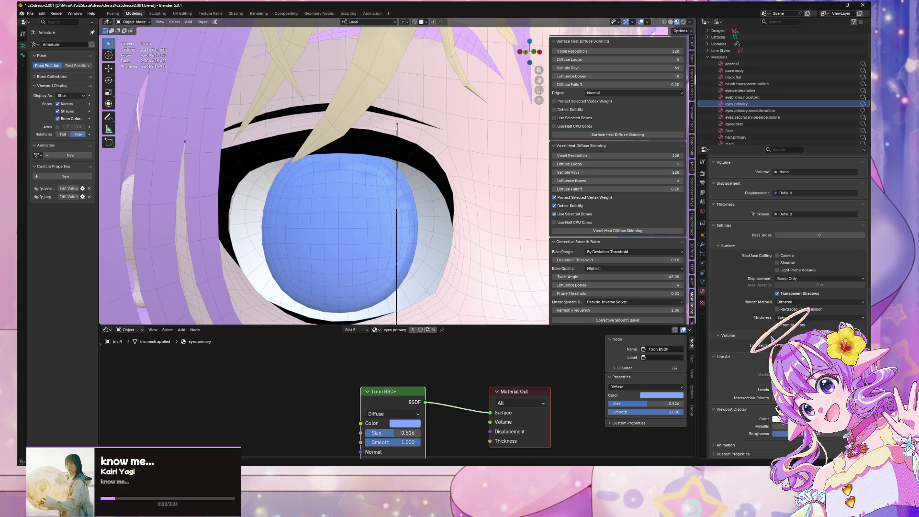
pyautogui.click(727, 446)
pyautogui.scroll(-1, 746, 402)
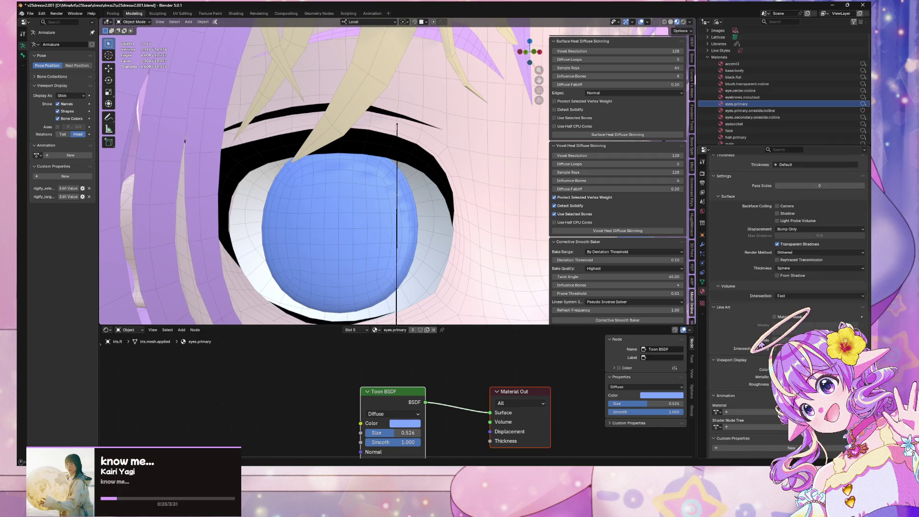
pyautogui.scroll(1, 751, 335)
pyautogui.scroll(10, 769, 244)
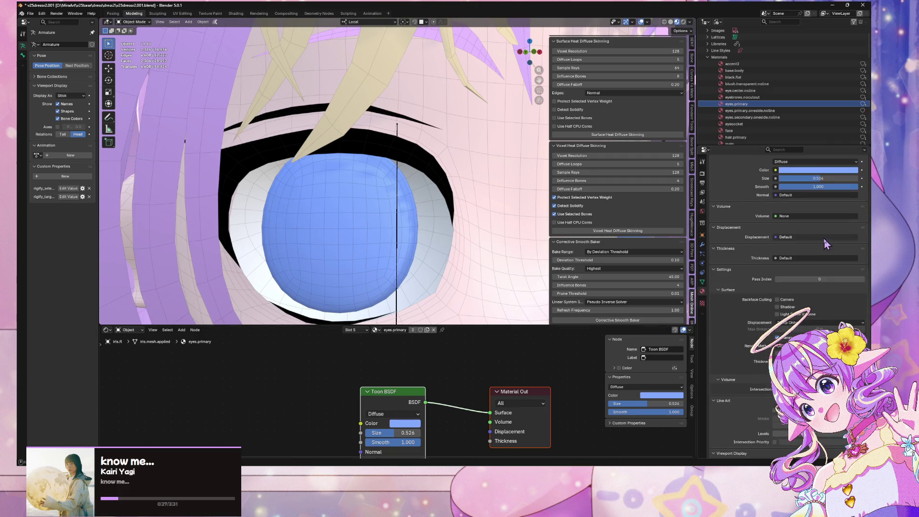
# Step: Search Google for 'bsdf backface culling blender'
pyautogui.click(485, 438)
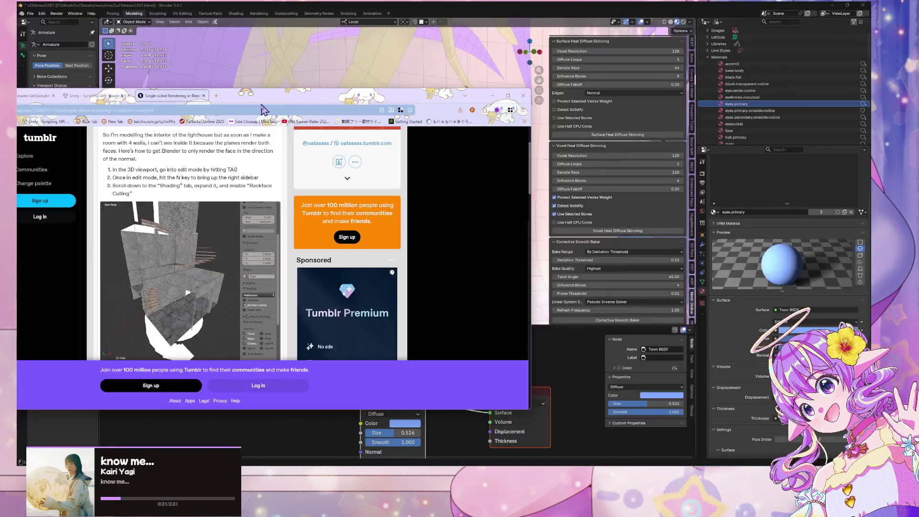
pyautogui.click(270, 112)
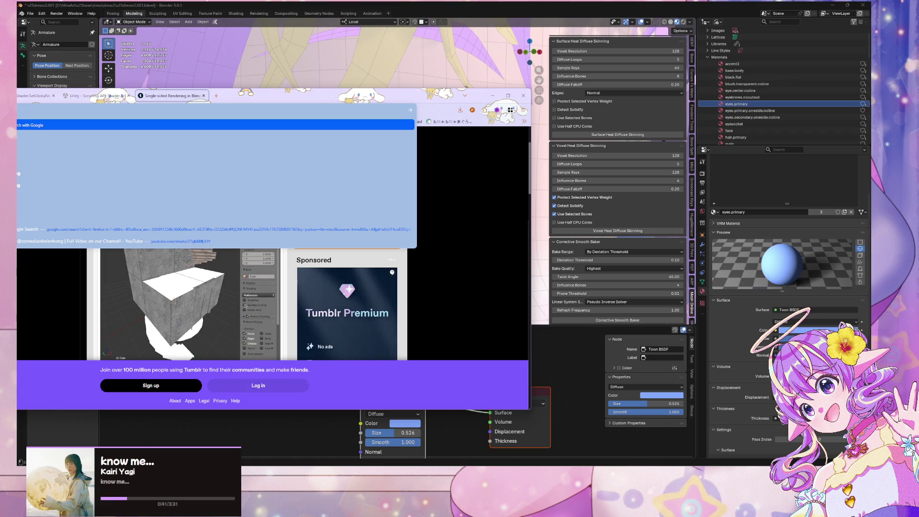
pyautogui.write('g blender')
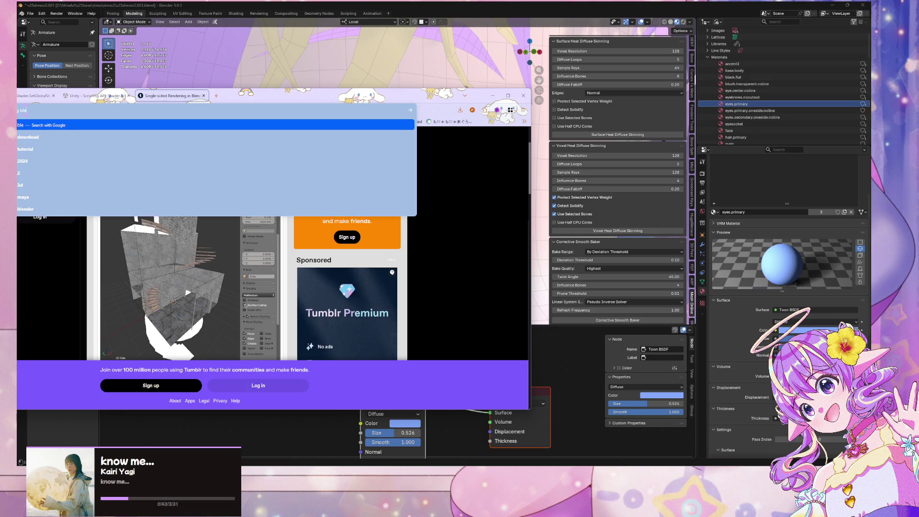
pyautogui.press('Escape')
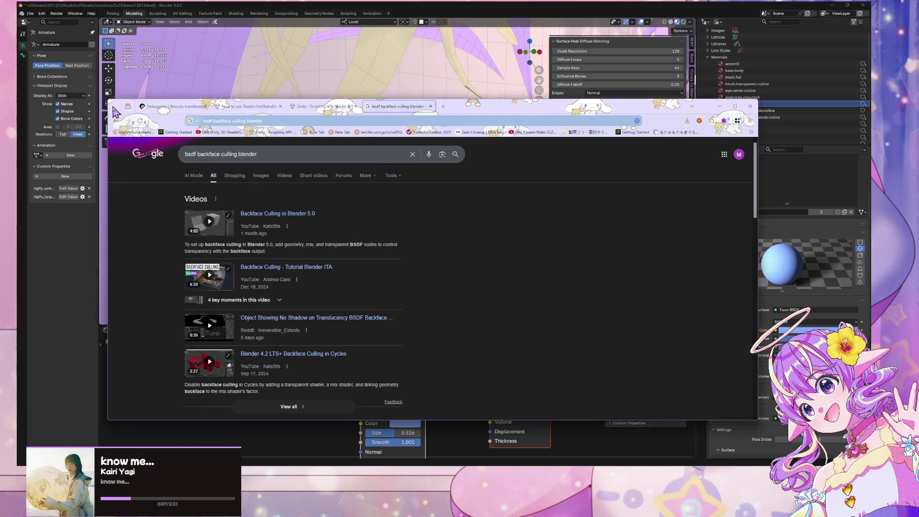
pyautogui.scroll(-2, 272, 244)
pyautogui.scroll(-4, 272, 245)
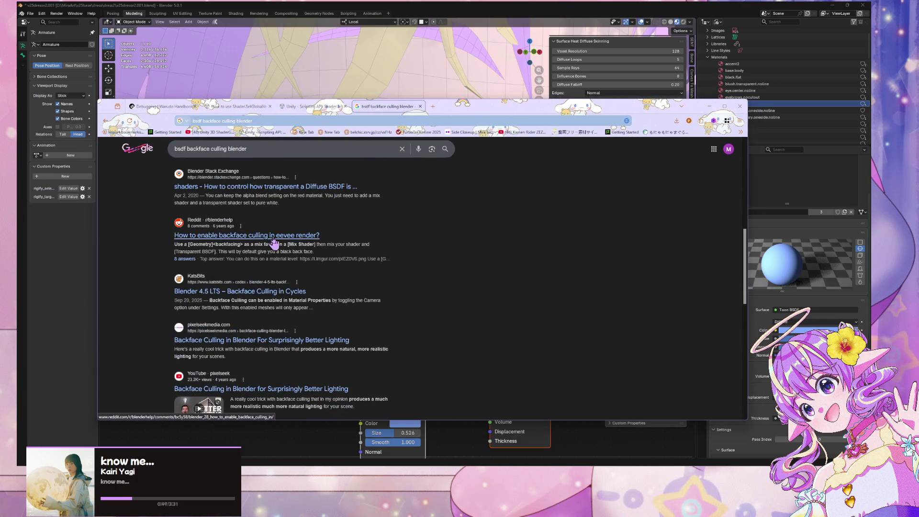
pyautogui.scroll(1, 311, 225)
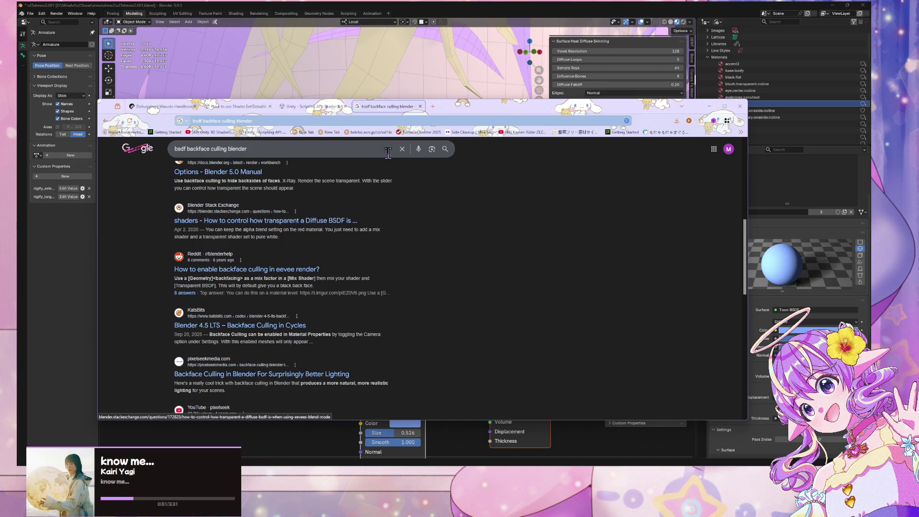
# Step: Open the Blender manual and Stack Exchange results in tabs and view the manual
pyautogui.middleClick(243, 173)
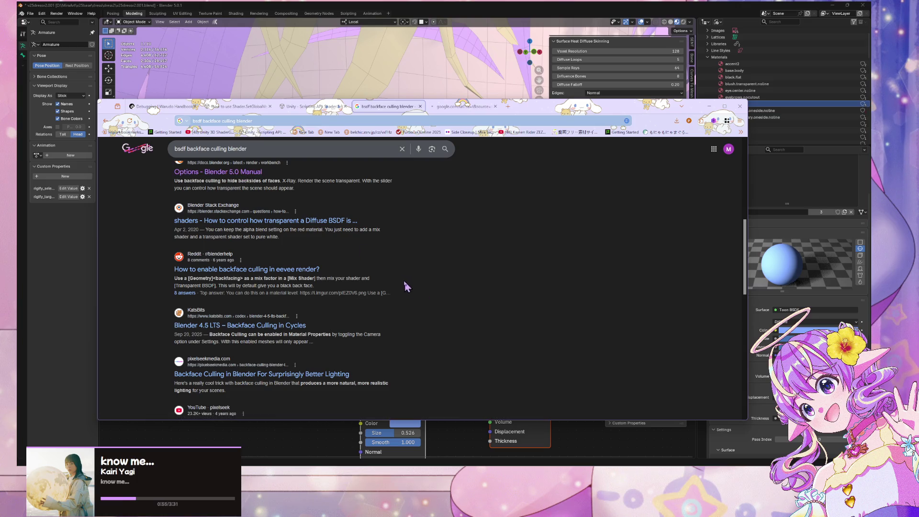
pyautogui.middleClick(329, 221)
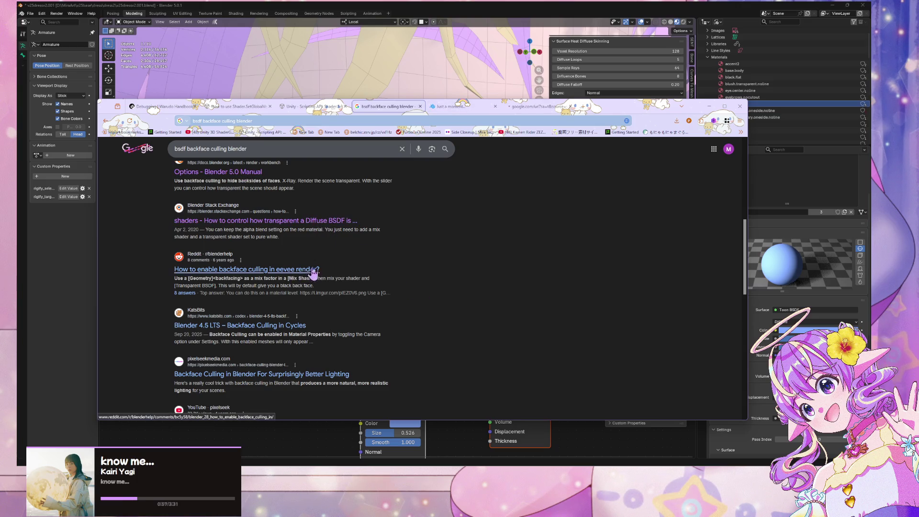
pyautogui.click(464, 107)
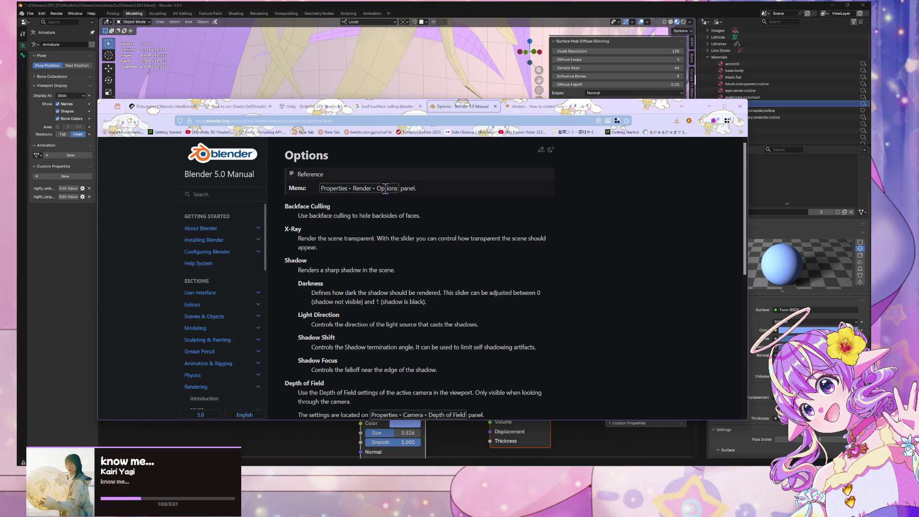
# Step: Read the Stack Exchange answer mixing a transparent shader with Diffuse BSDF, then move the browser aside
pyautogui.click(533, 109)
pyautogui.scroll(-3, 383, 199)
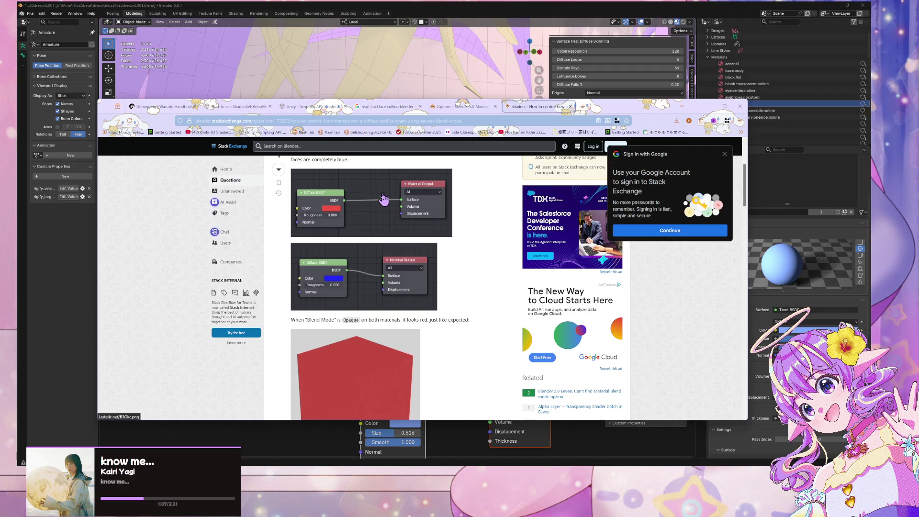
pyautogui.scroll(-2, 384, 199)
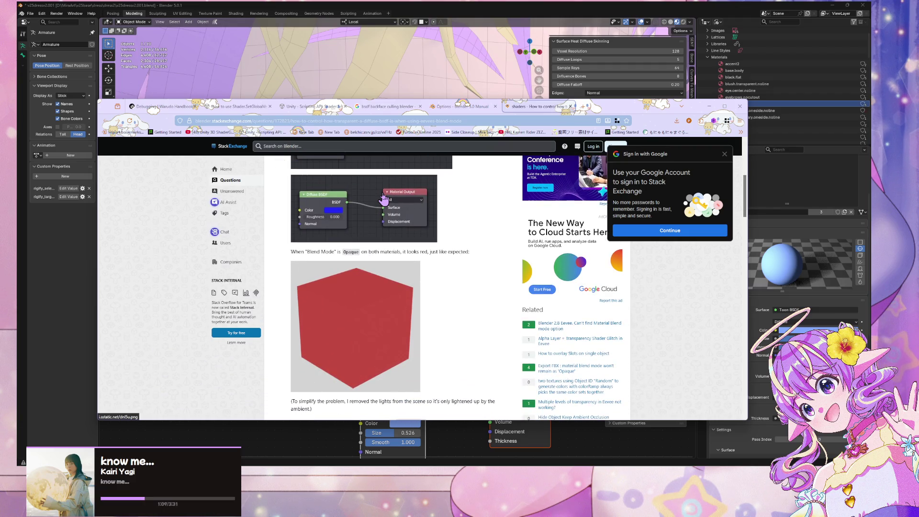
pyautogui.scroll(-7, 410, 204)
pyautogui.scroll(-8, 410, 204)
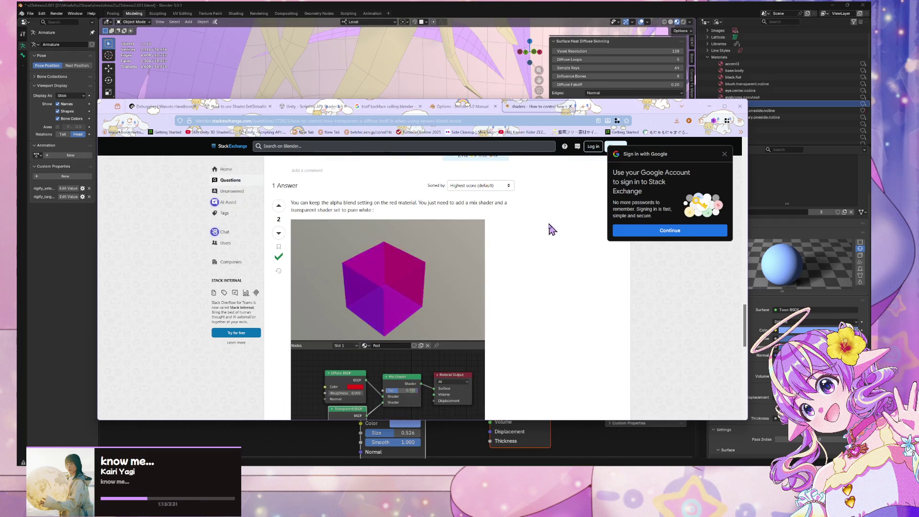
pyautogui.scroll(-2, 550, 229)
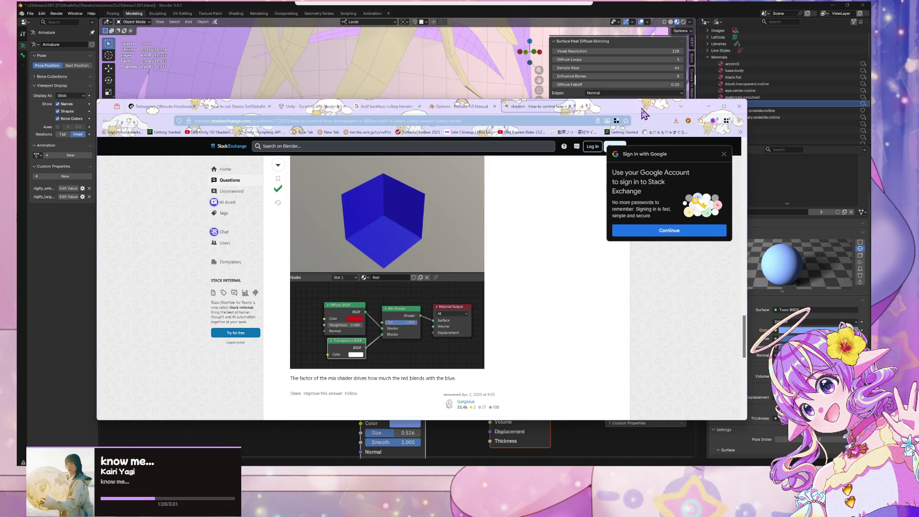
pyautogui.moveTo(645, 114)
pyautogui.mouseDown()
pyautogui.moveTo(273, 86)
pyautogui.moveTo(284, 82)
pyautogui.mouseUp()
# Step: Back in Blender, select iris.L and switch the Outliner to View Layer
pyautogui.click(351, 75)
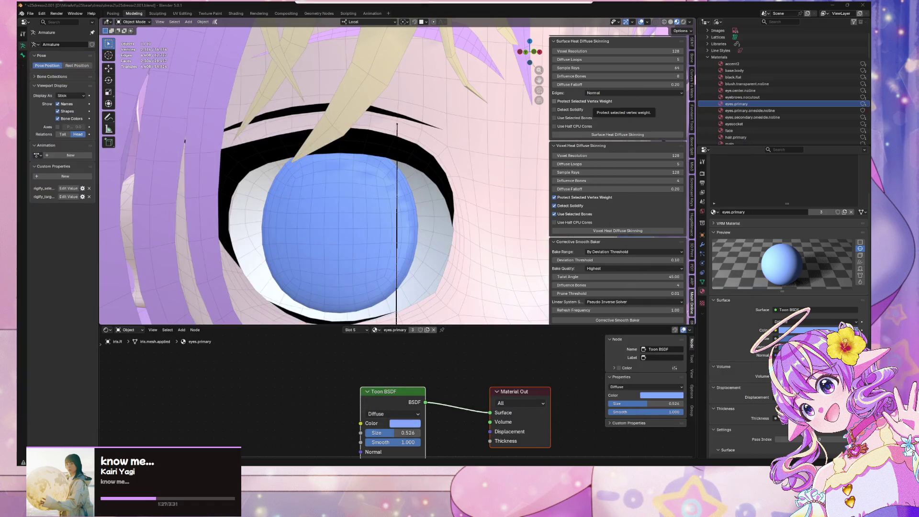
pyautogui.click(351, 230)
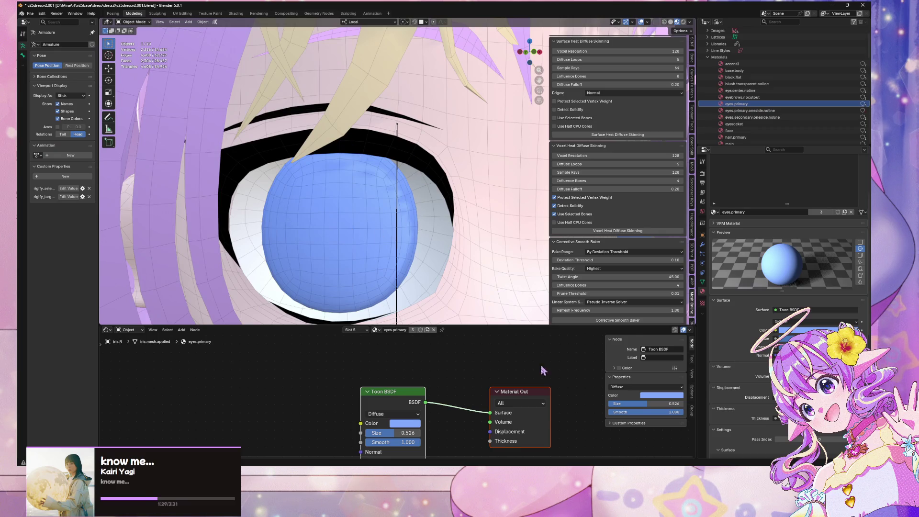
pyautogui.scroll(-1, 563, 280)
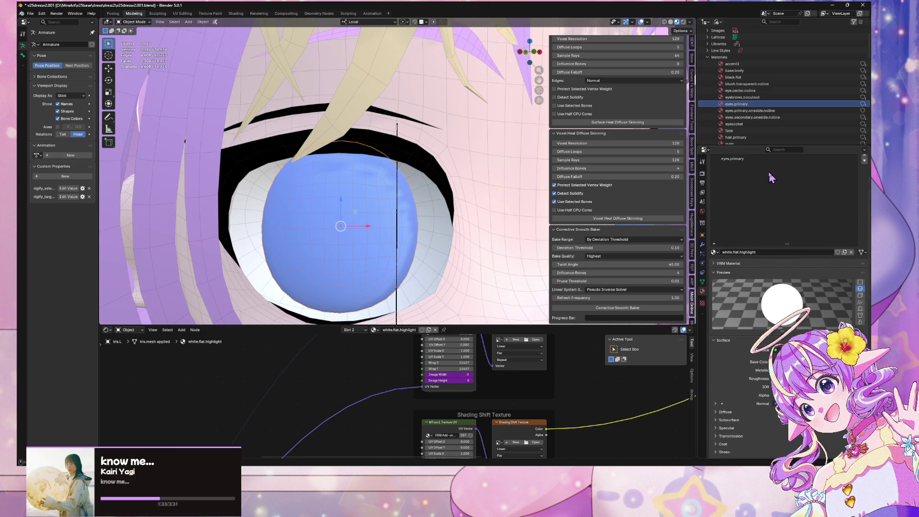
pyautogui.click(718, 22)
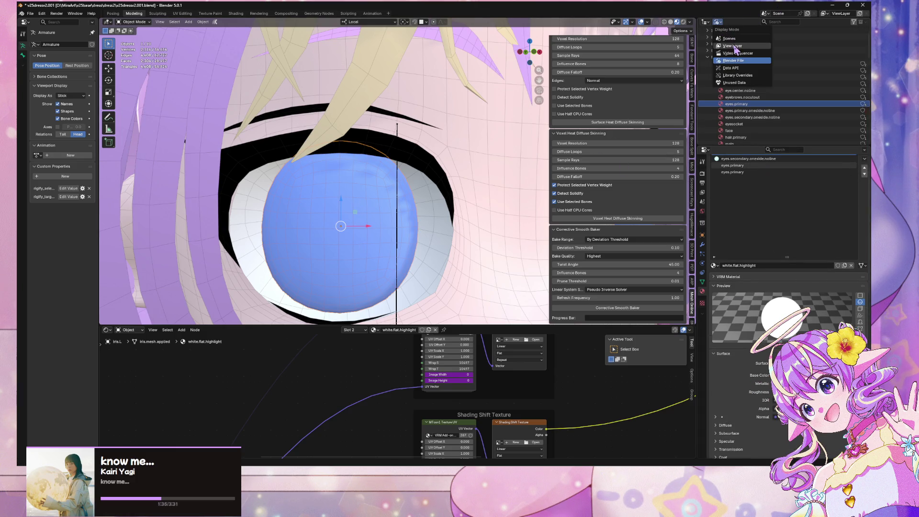
pyautogui.click(732, 45)
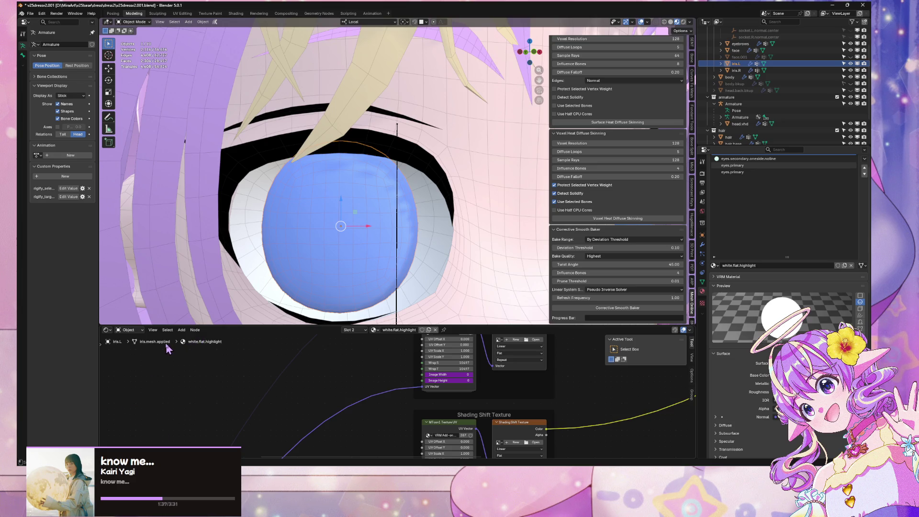
# Step: Load eyes.primary in the node editor by searching 'ey' in the material browser
pyautogui.click(375, 330)
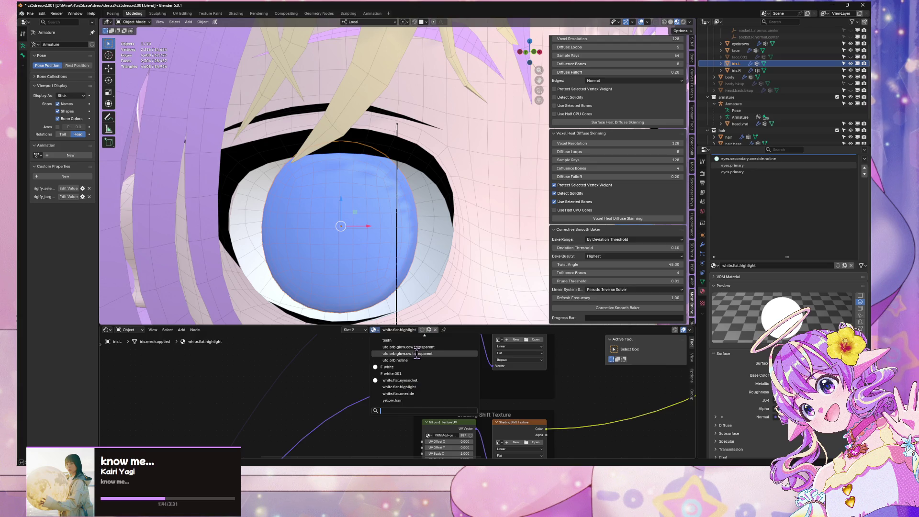
pyautogui.scroll(4, 402, 394)
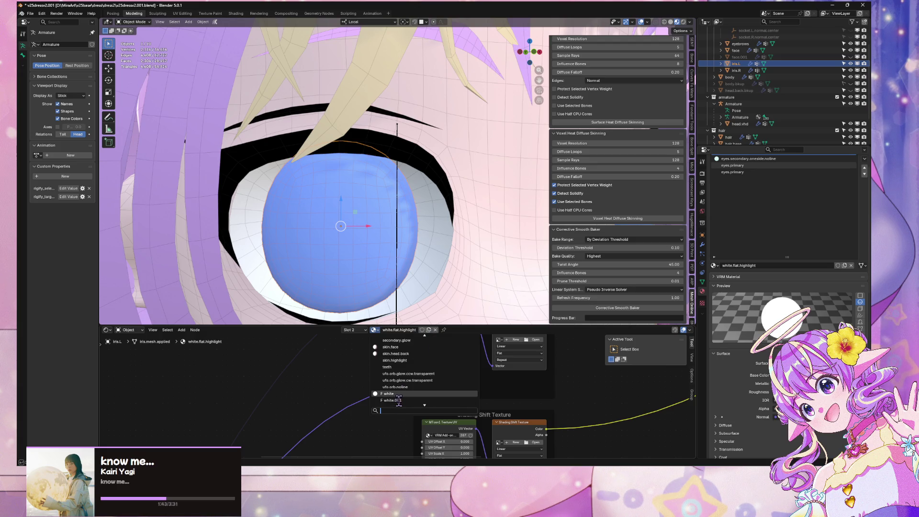
pyautogui.scroll(-4, 399, 397)
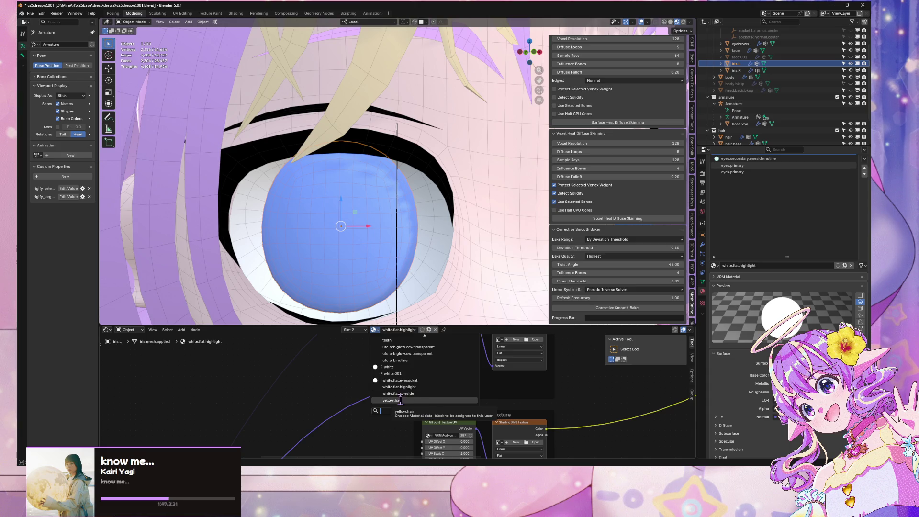
pyautogui.write('eye')
pyautogui.press('Down')
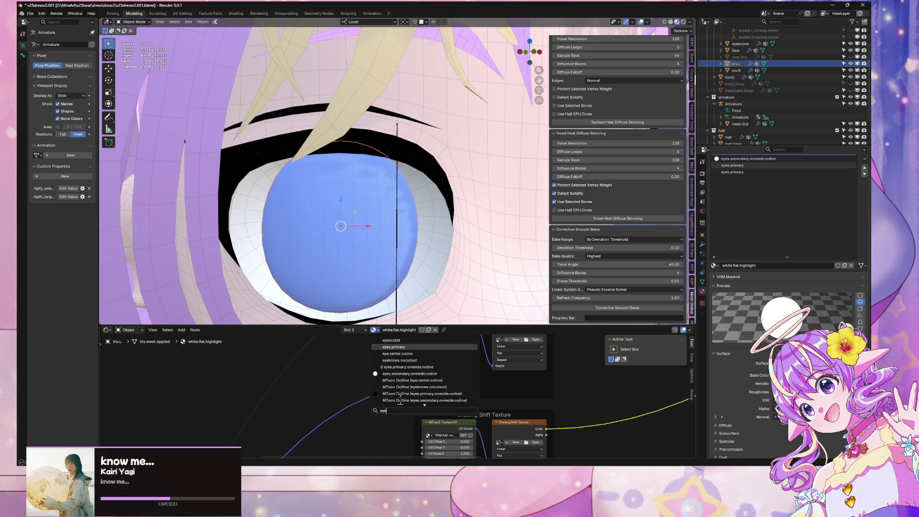
pyautogui.press('Return')
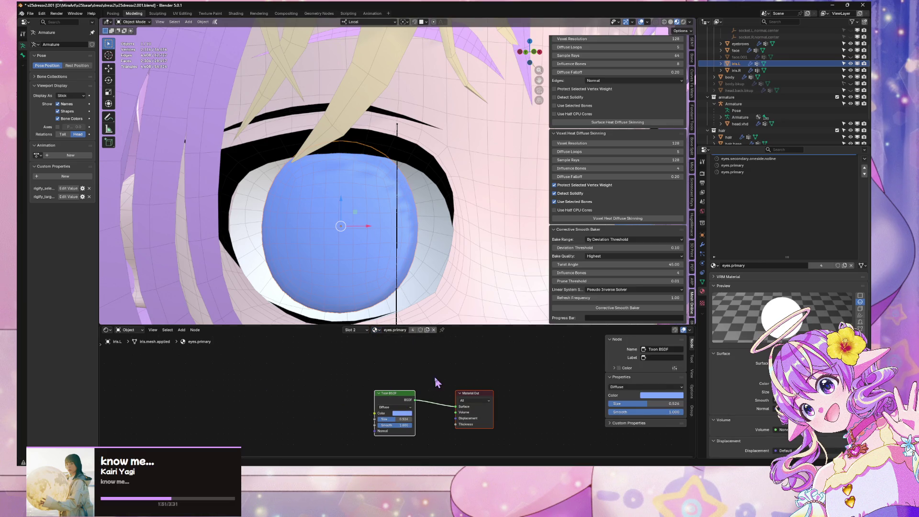
# Step: Arrange the Toon BSDF and Material Output nodes to make room for a new node
pyautogui.moveTo(435, 372); pyautogui.dragTo(427, 335, button='middle')
pyautogui.scroll(3, 433, 359)
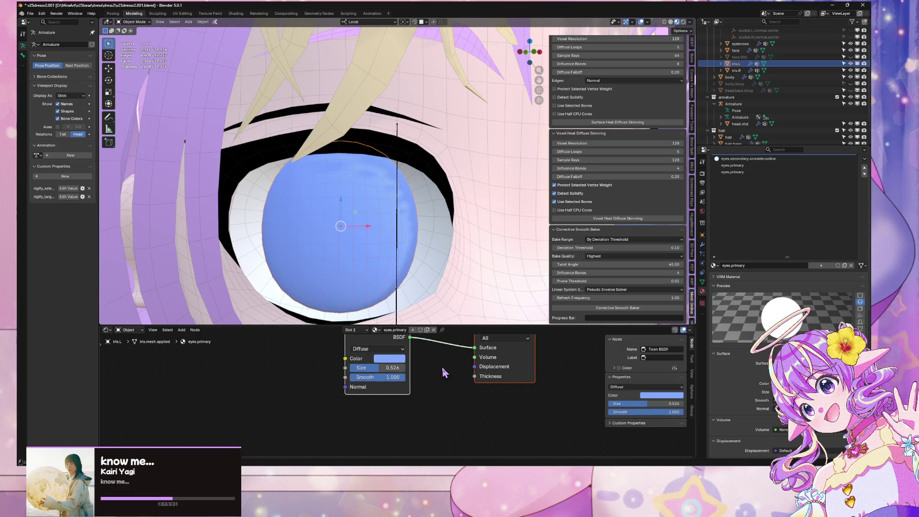
pyautogui.click(505, 358)
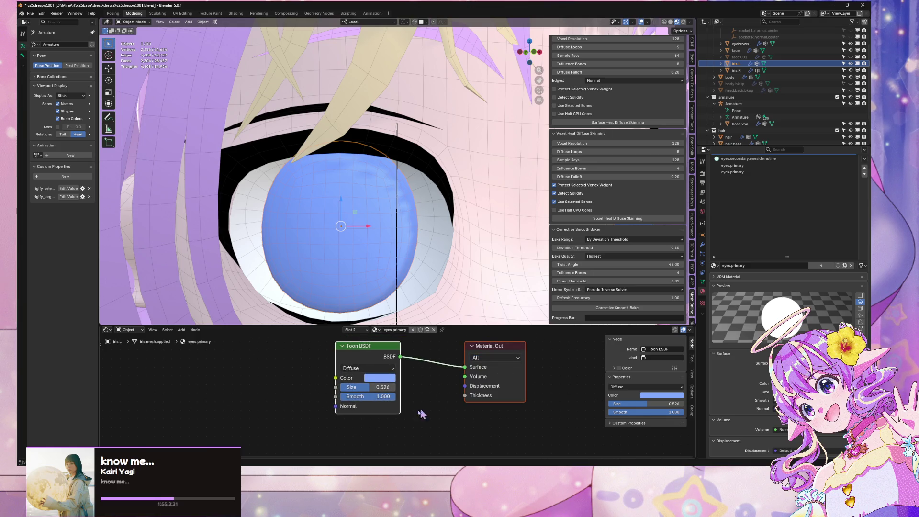
pyautogui.moveTo(375, 349)
pyautogui.mouseDown()
pyautogui.moveTo(384, 366)
pyautogui.moveTo(376, 359)
pyautogui.mouseUp()
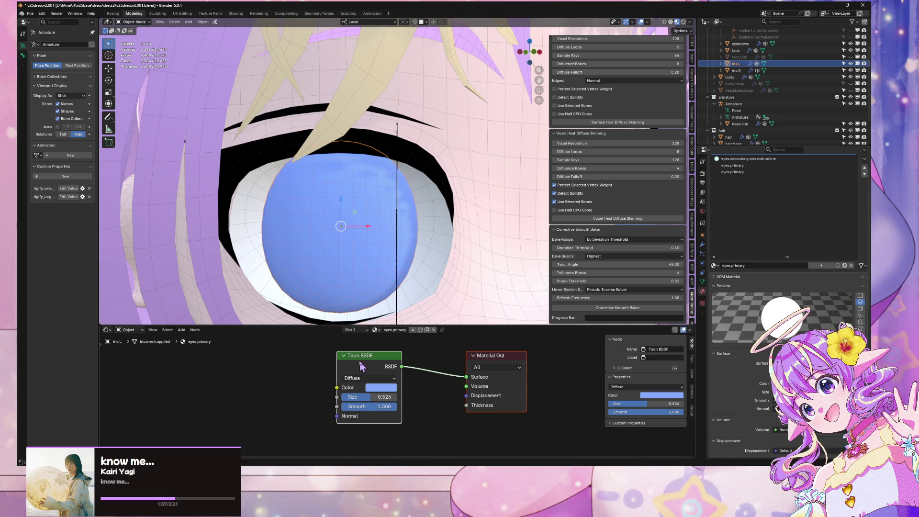
pyautogui.click(295, 382)
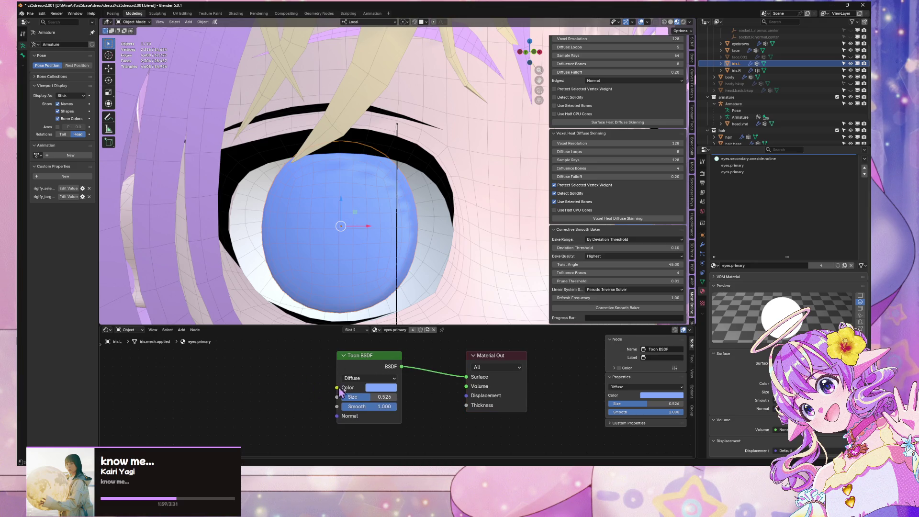
pyautogui.moveTo(481, 425)
pyautogui.mouseDown(button='middle')
pyautogui.moveTo(467, 380)
pyautogui.moveTo(460, 389)
pyautogui.mouseUp(button='middle')
pyautogui.scroll(-1, 460, 388)
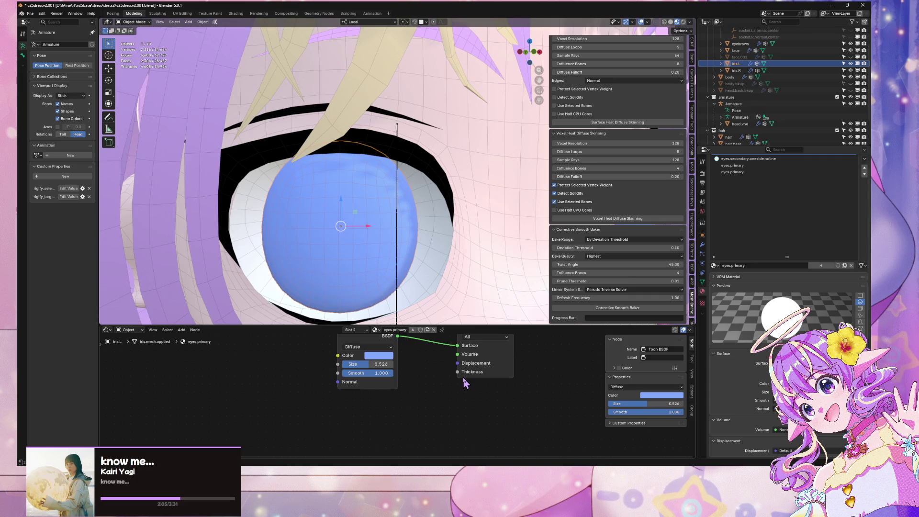
# Step: Add a Mix Shader, try wiring it between Toon BSDF and output, then delete it
pyautogui.press('F3')
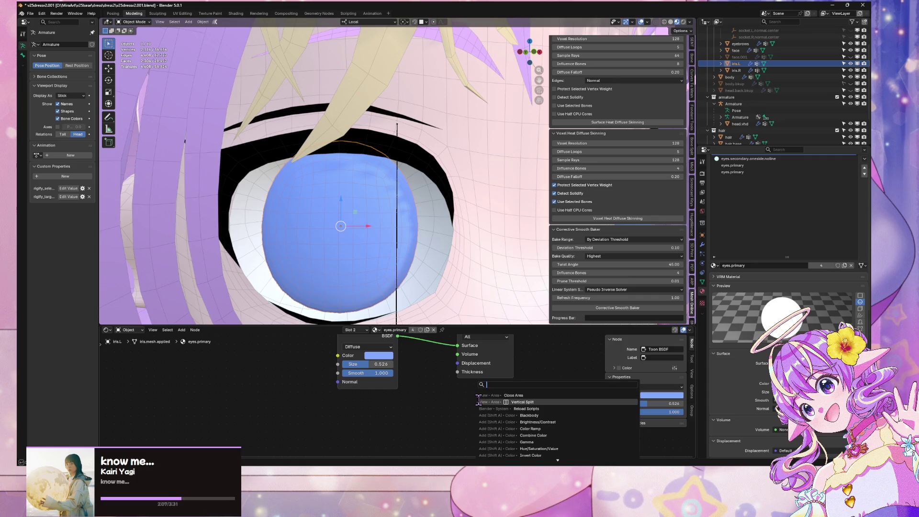
pyautogui.write('mix shad')
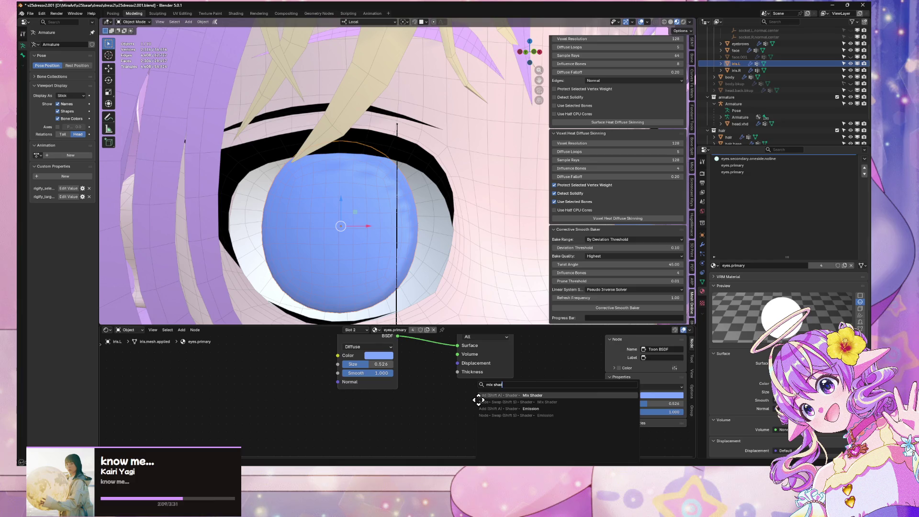
pyautogui.click(479, 395)
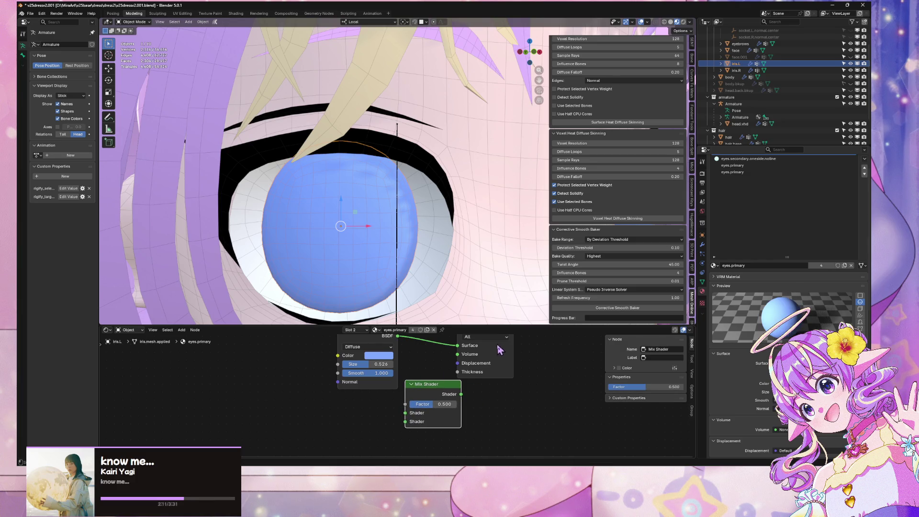
pyautogui.moveTo(536, 366); pyautogui.dragTo(544, 405, button='middle')
pyautogui.click(514, 362)
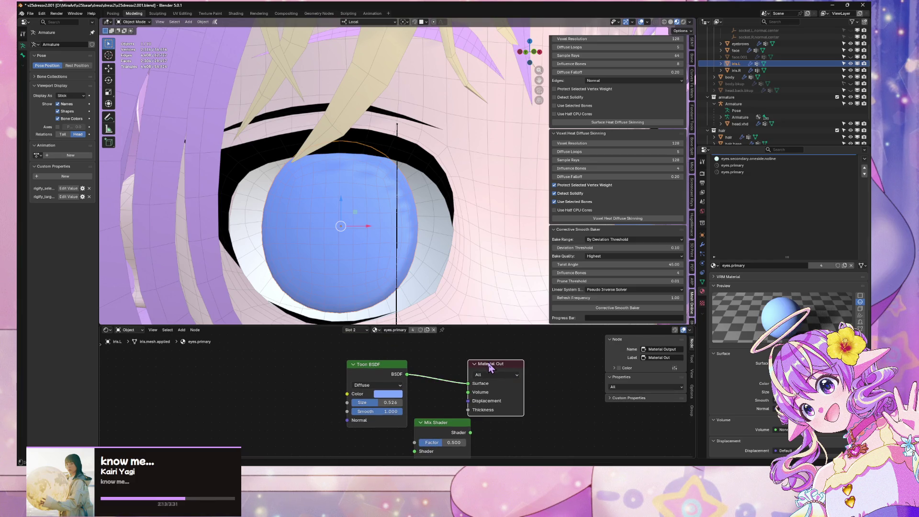
pyautogui.moveTo(489, 365); pyautogui.dragTo(555, 371)
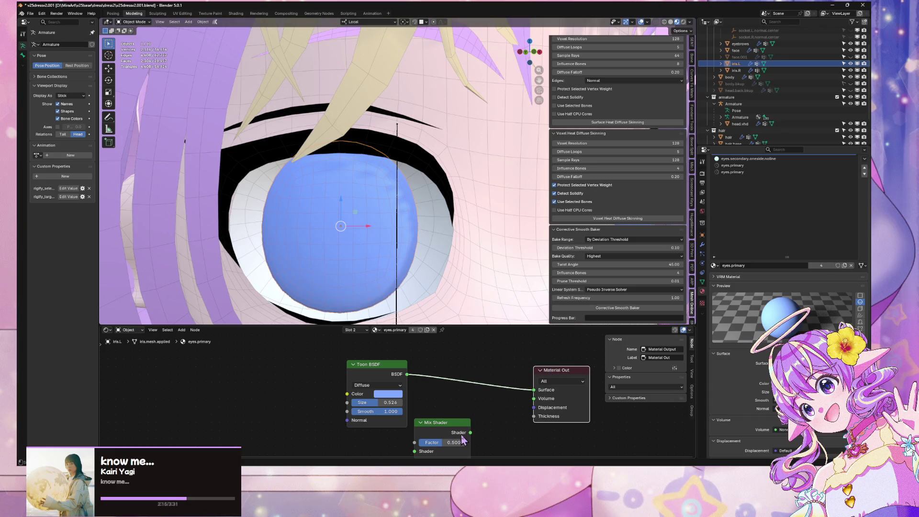
pyautogui.moveTo(453, 423)
pyautogui.mouseDown()
pyautogui.moveTo(476, 381)
pyautogui.moveTo(480, 389)
pyautogui.mouseUp()
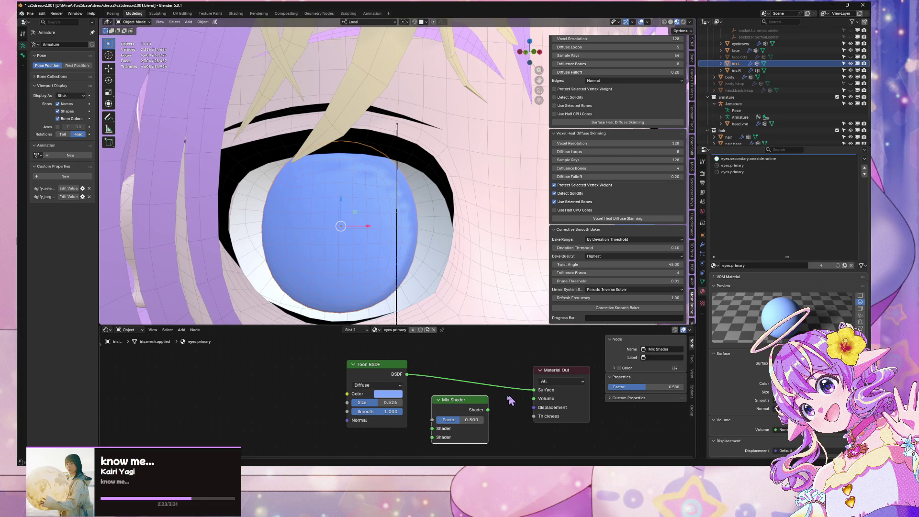
pyautogui.moveTo(488, 410); pyautogui.dragTo(534, 390)
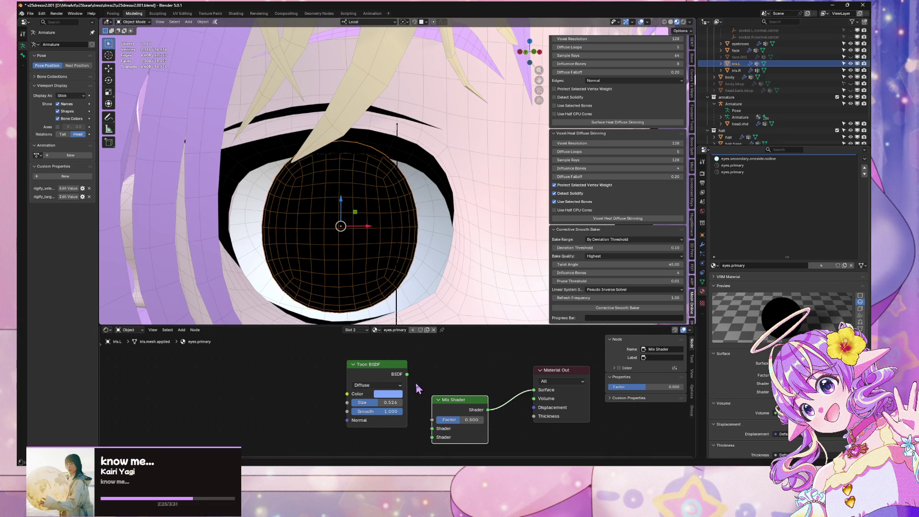
pyautogui.moveTo(407, 375)
pyautogui.mouseDown()
pyautogui.moveTo(432, 420)
pyautogui.moveTo(466, 374)
pyautogui.mouseUp()
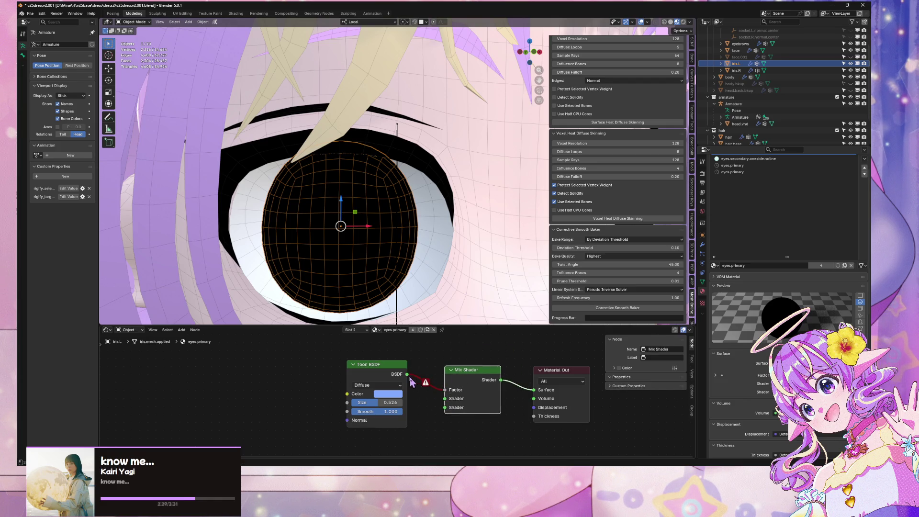
pyautogui.moveTo(407, 374); pyautogui.dragTo(445, 398)
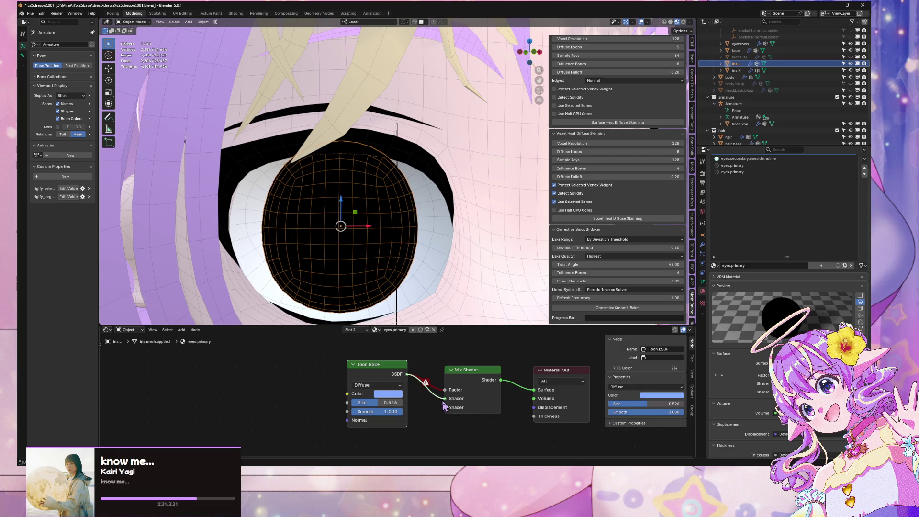
pyautogui.click(436, 374)
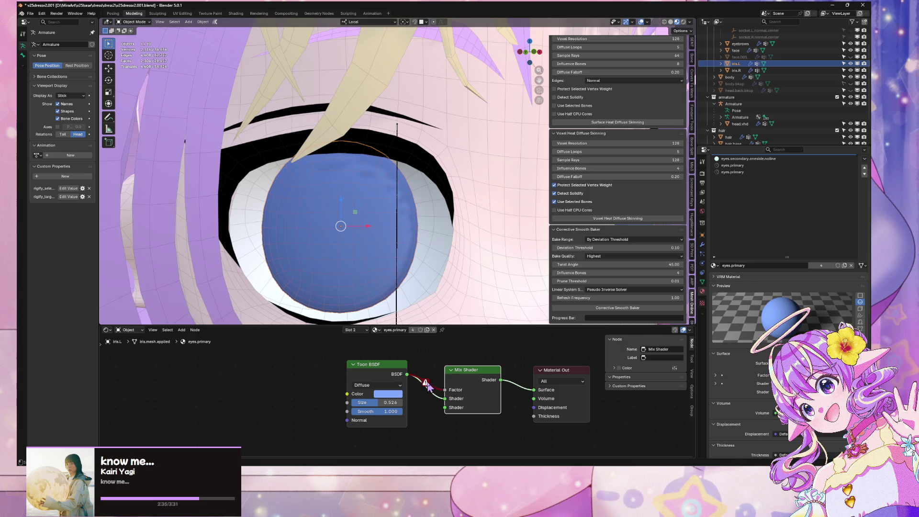
pyautogui.press('x')
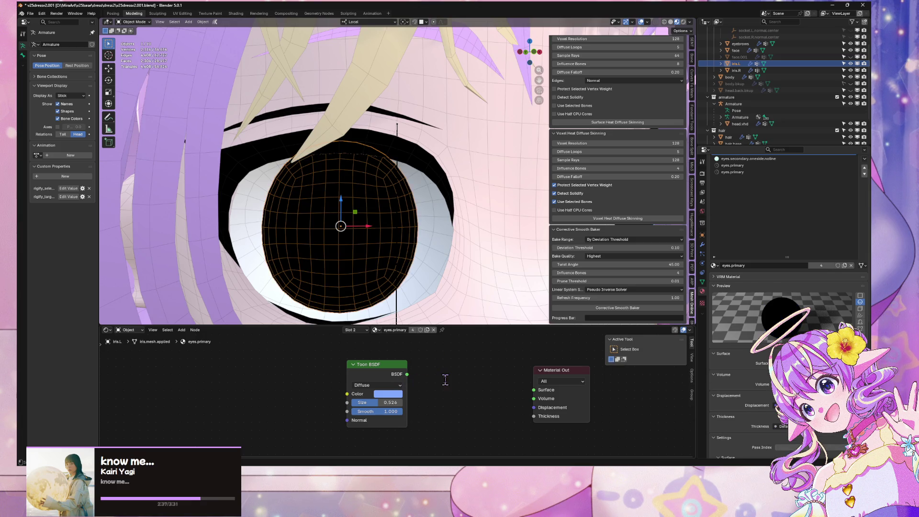
# Step: Add a new Mix Shader with Toon BSDF in its second Shader input, output to Surface
pyautogui.press('F3')
pyautogui.write('mix')
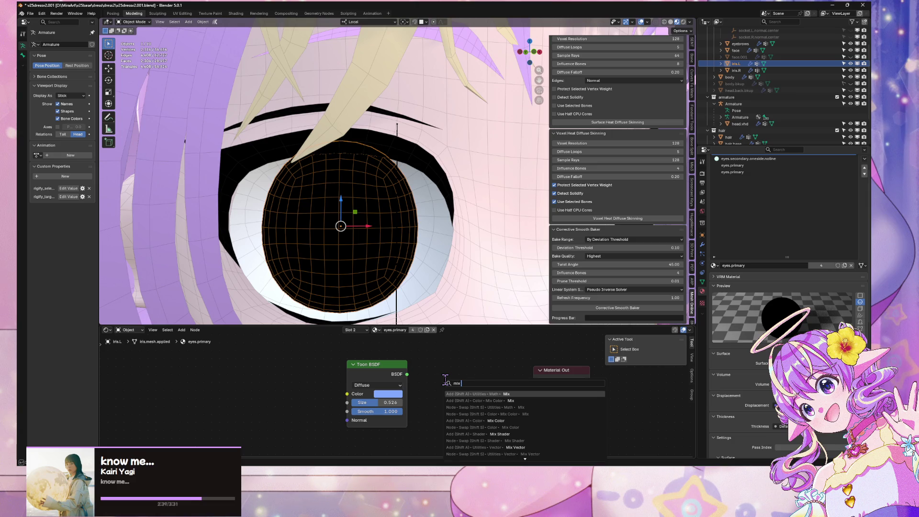
pyautogui.write(' fac')
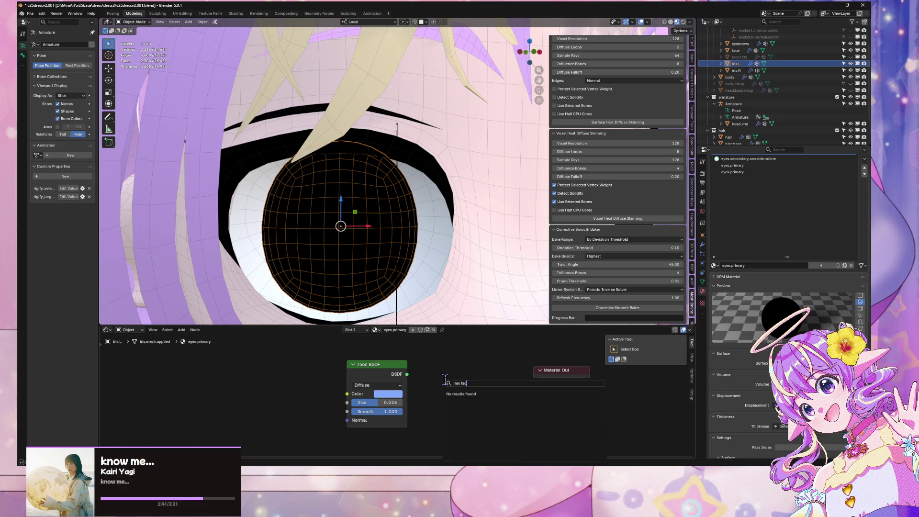
pyautogui.press('BackSpace')
pyautogui.press('BackSpace')
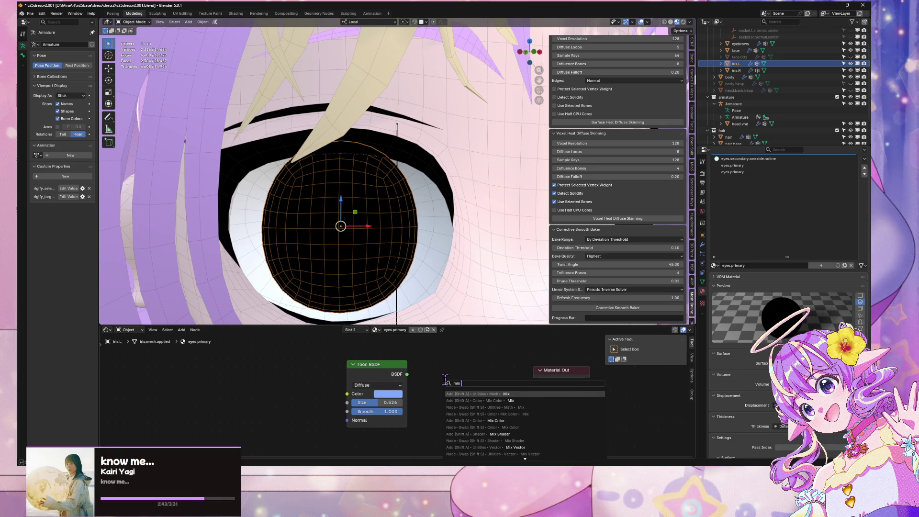
pyautogui.write('shad')
pyautogui.press('Return')
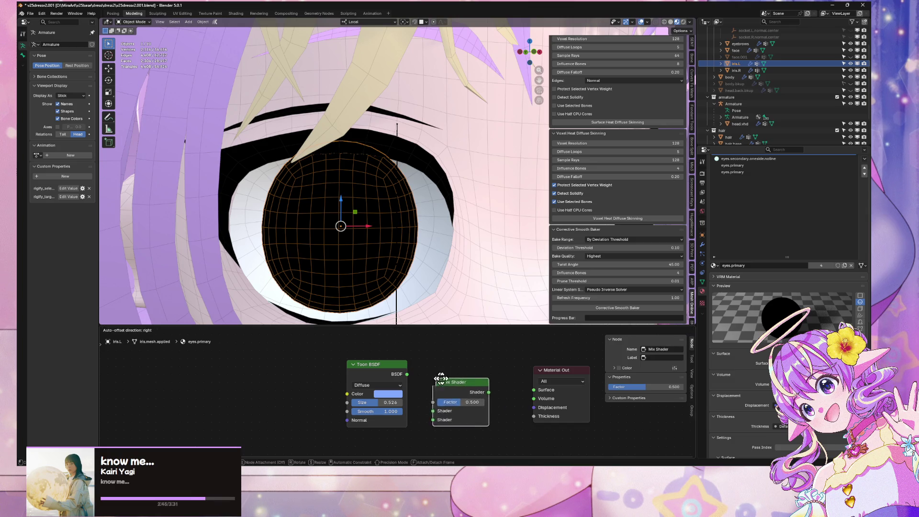
pyautogui.click(449, 368)
pyautogui.moveTo(407, 375); pyautogui.dragTo(442, 409)
pyautogui.moveTo(504, 387); pyautogui.dragTo(534, 390)
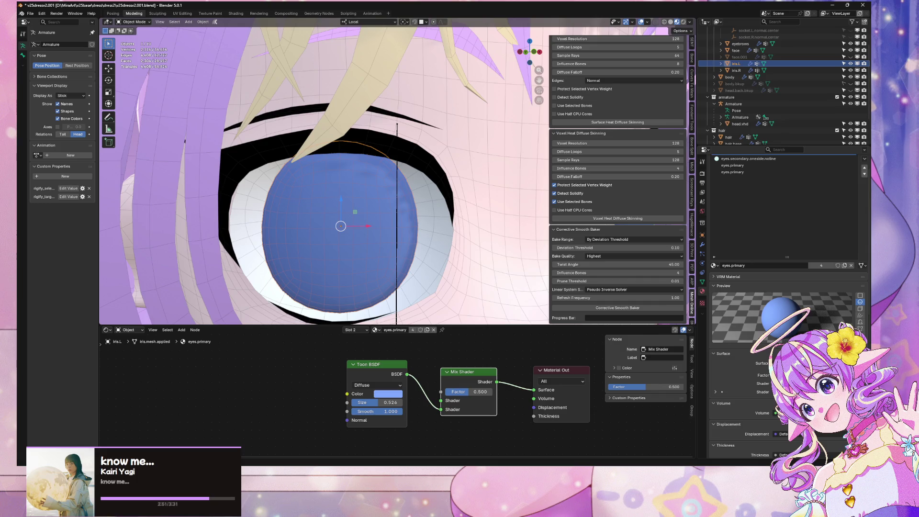
pyautogui.click(413, 423)
# Step: Add a Translucent BSDF beside the Toon BSDF and wire it into the Mix Shader
pyautogui.press('F3')
pyautogui.write('tran s')
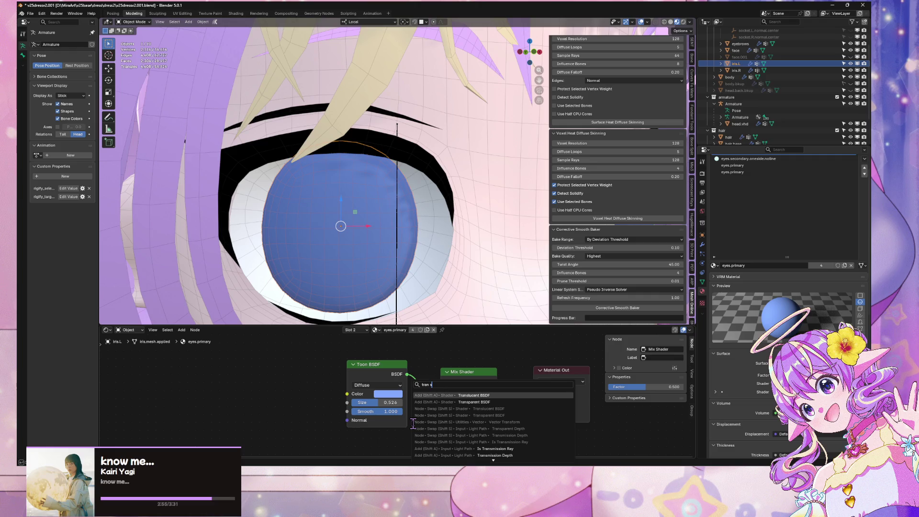
pyautogui.press('Return')
pyautogui.click(416, 427)
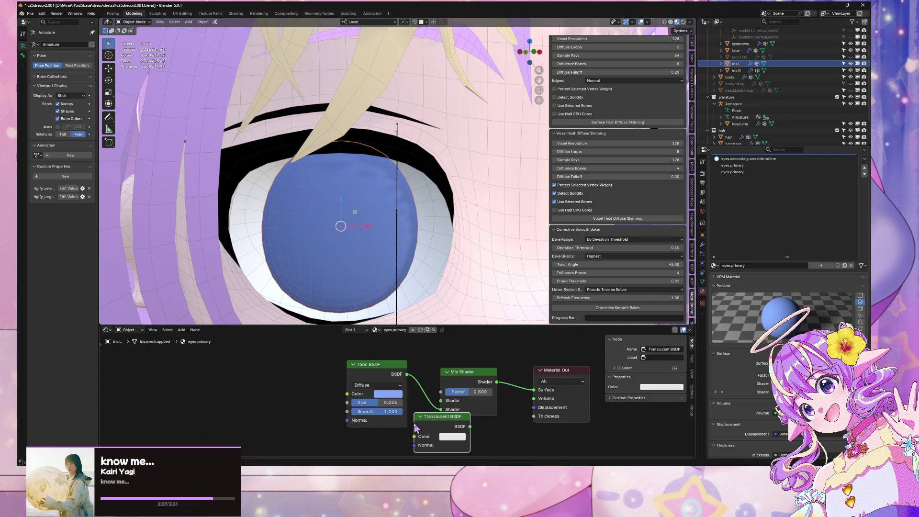
pyautogui.click(371, 369)
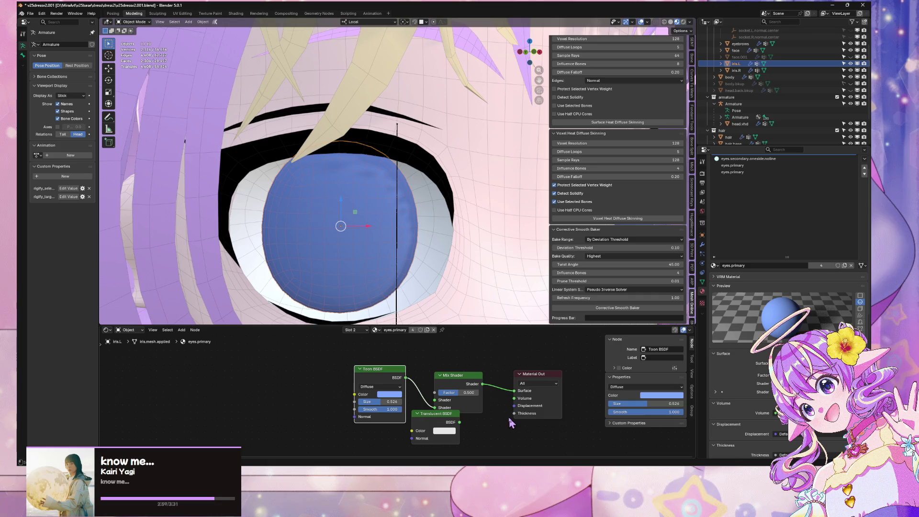
pyautogui.moveTo(509, 420); pyautogui.dragTo(488, 353, button='middle')
pyautogui.scroll(1, 459, 357)
pyautogui.moveTo(428, 359); pyautogui.dragTo(404, 397, button='middle')
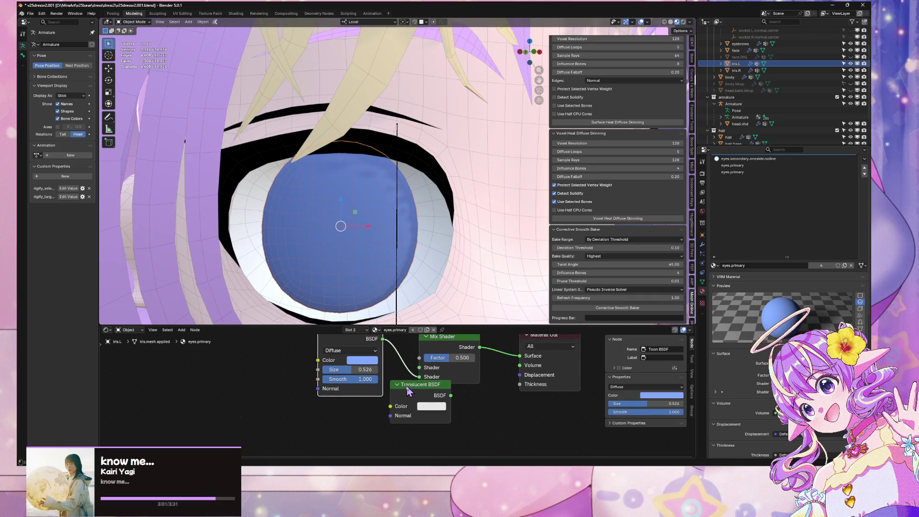
pyautogui.click(383, 406)
pyautogui.moveTo(403, 394)
pyautogui.mouseDown()
pyautogui.moveTo(347, 417)
pyautogui.moveTo(407, 398)
pyautogui.moveTo(419, 378)
pyautogui.mouseUp()
pyautogui.moveTo(382, 343); pyautogui.dragTo(420, 367)
# Step: Set the Translucent BSDF colour's alpha to 0.000
pyautogui.click(376, 432)
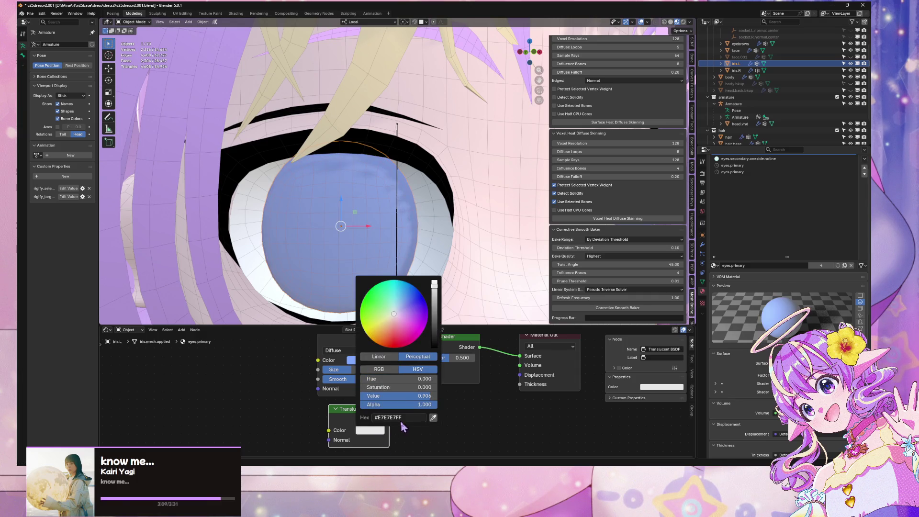
pyautogui.moveTo(424, 404); pyautogui.dragTo(404, 404)
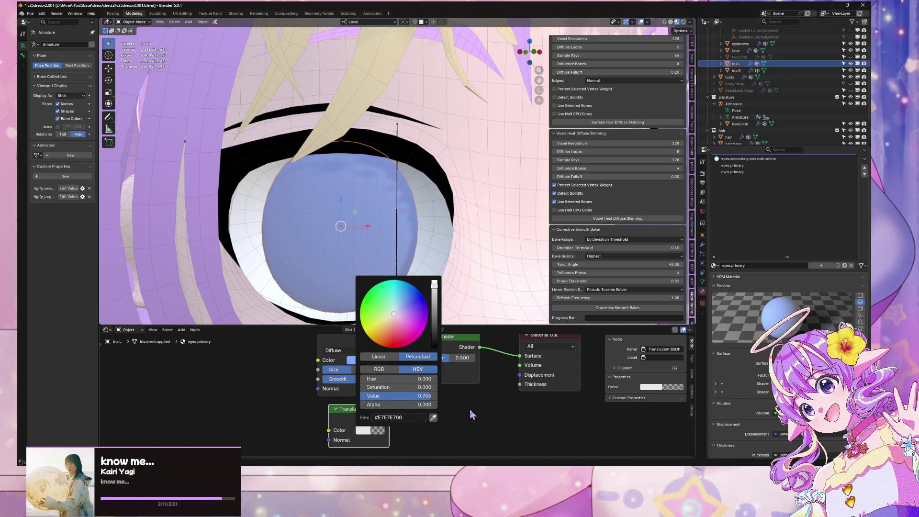
pyautogui.moveTo(385, 255); pyautogui.dragTo(402, 268, button='middle')
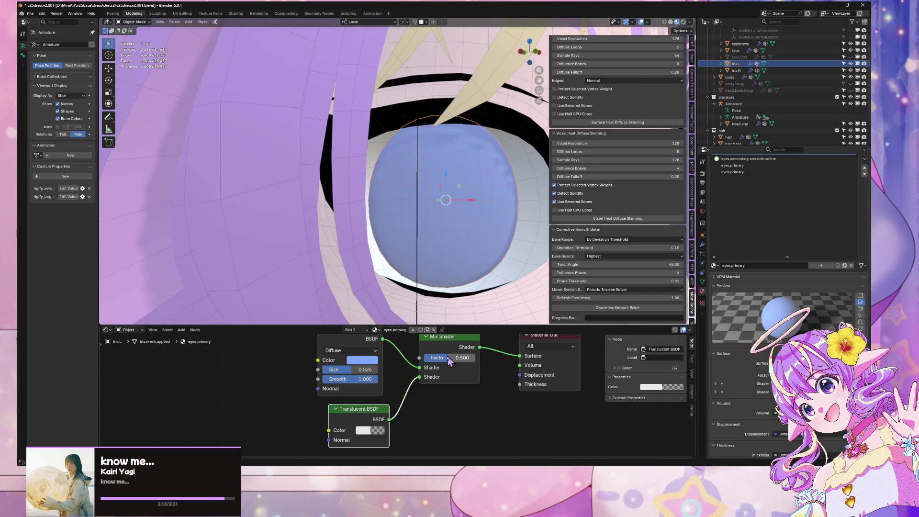
# Step: Raise the Mix Shader Factor to 1.000 and compare the look on the face
pyautogui.moveTo(457, 357); pyautogui.dragTo(477, 365)
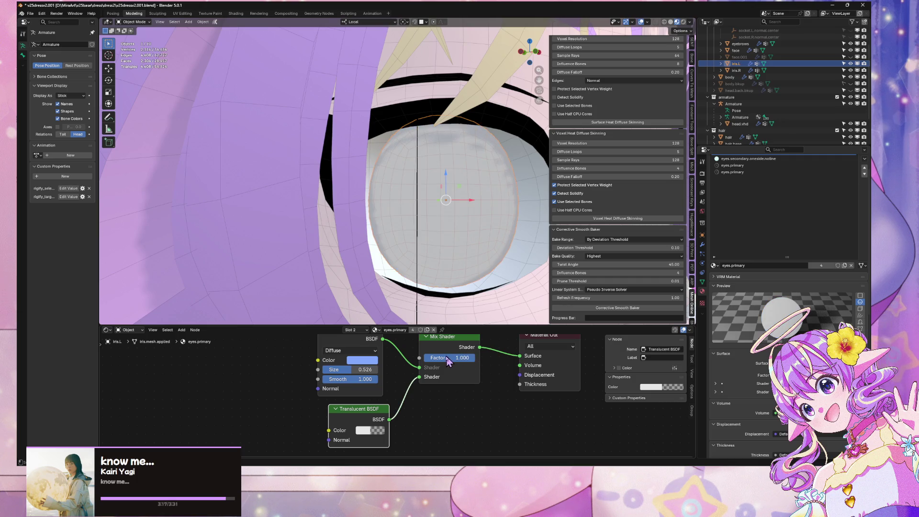
pyautogui.moveTo(457, 357)
pyautogui.mouseDown()
pyautogui.moveTo(429, 358)
pyautogui.moveTo(474, 357)
pyautogui.mouseUp()
pyautogui.moveTo(488, 225)
pyautogui.mouseDown(button='middle')
pyautogui.moveTo(476, 209)
pyautogui.moveTo(448, 210)
pyautogui.mouseUp(button='middle')
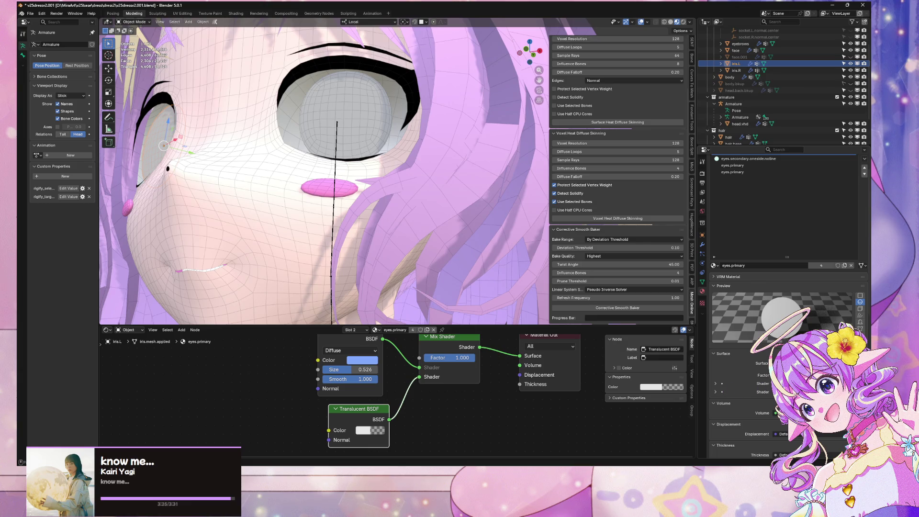
pyautogui.scroll(-5, 784, 287)
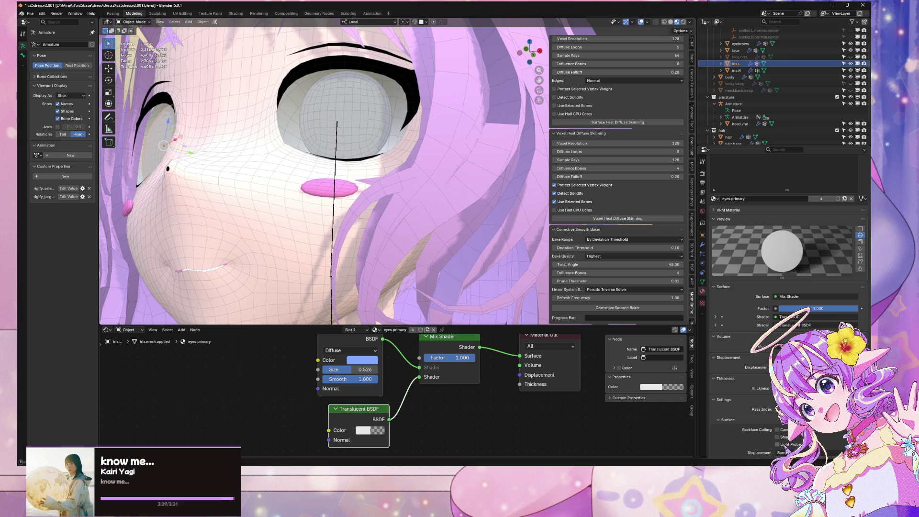
# Step: Enable Backface Culling in the eyes.primary material settings
pyautogui.click(777, 430)
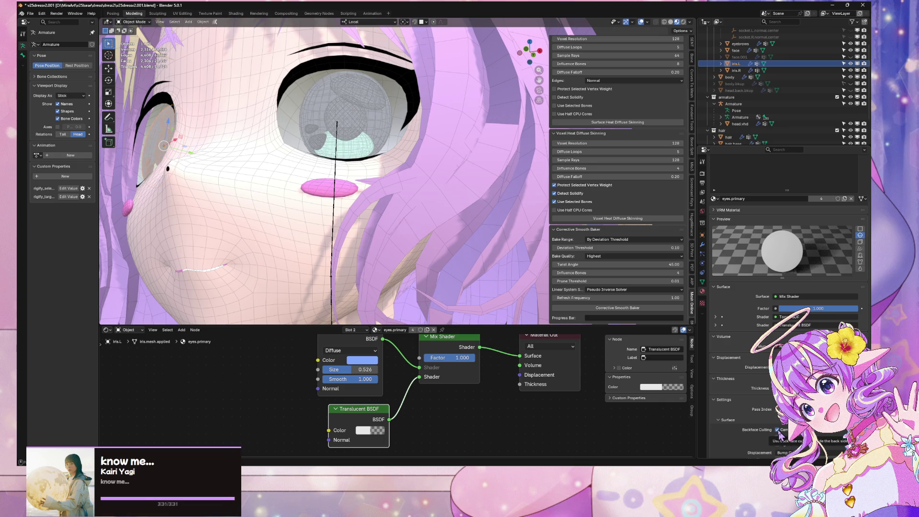
pyautogui.click(777, 429)
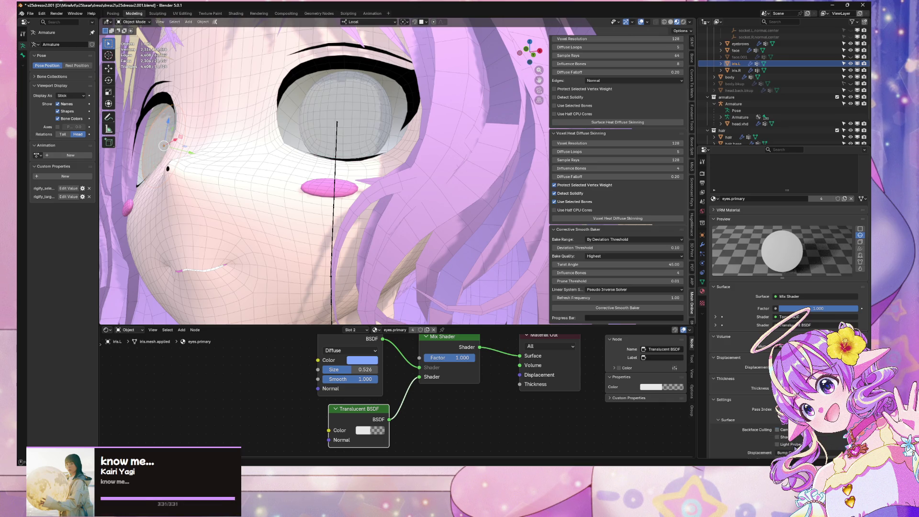
pyautogui.click(777, 430)
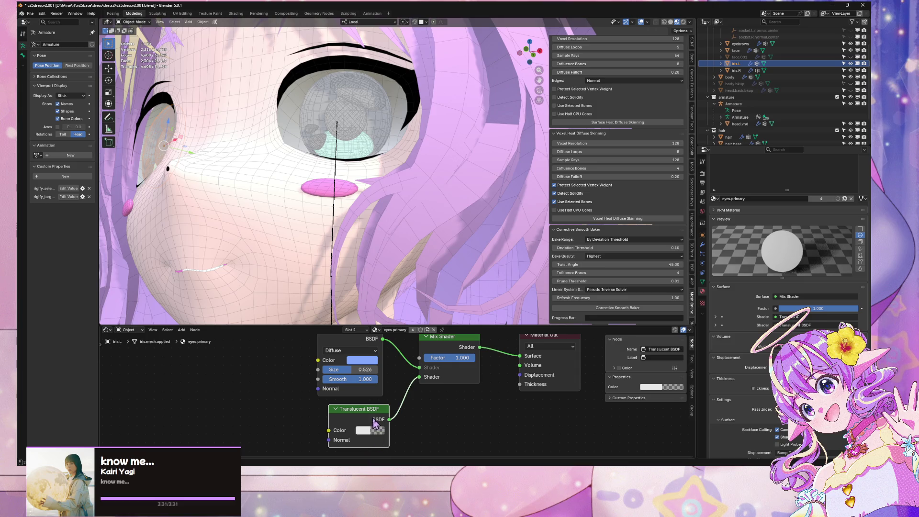
# Step: Wire the Toon BSDF output directly into the Material Output Surface, bypassing the Mix Shader
pyautogui.click(430, 425)
pyautogui.scroll(2, 420, 402)
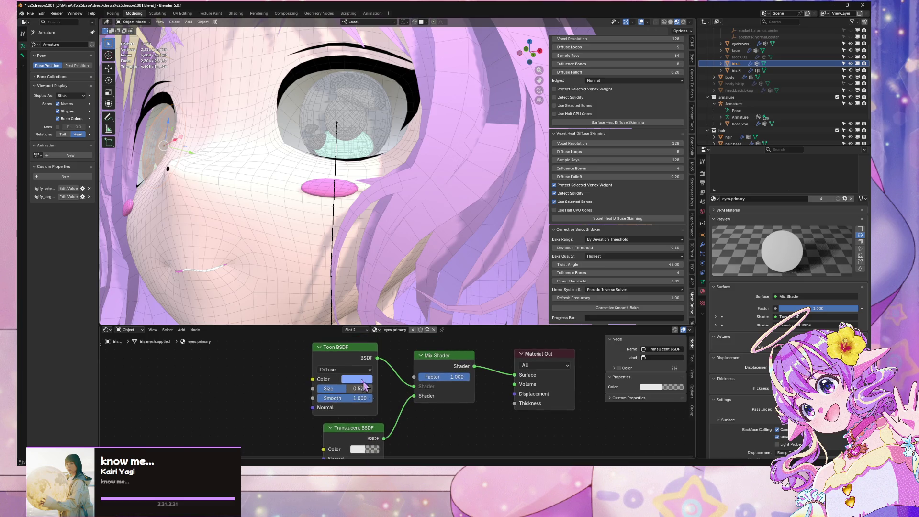
pyautogui.moveTo(377, 358); pyautogui.dragTo(514, 375)
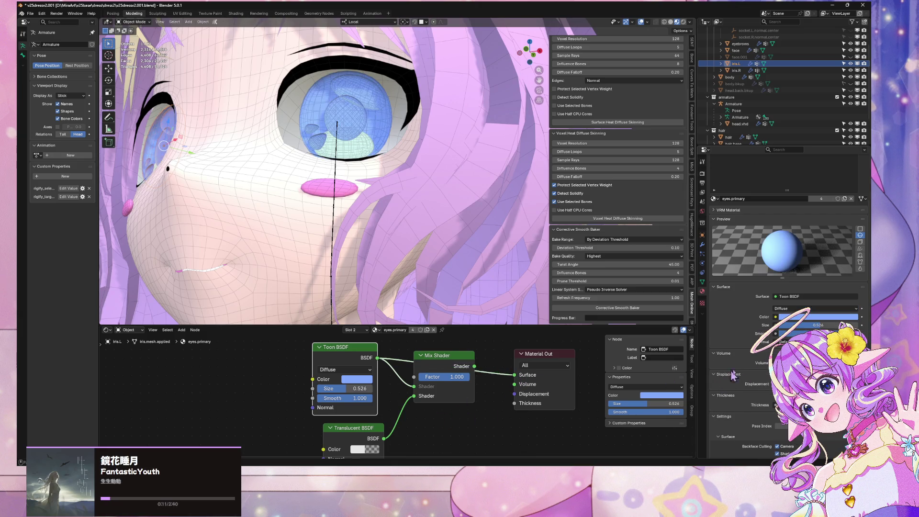
pyautogui.scroll(-3, 785, 306)
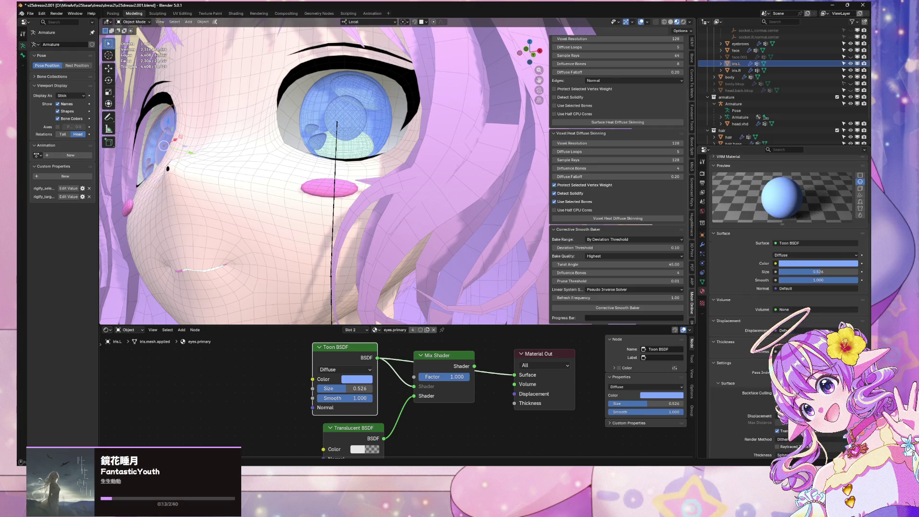
pyautogui.scroll(-1, 785, 287)
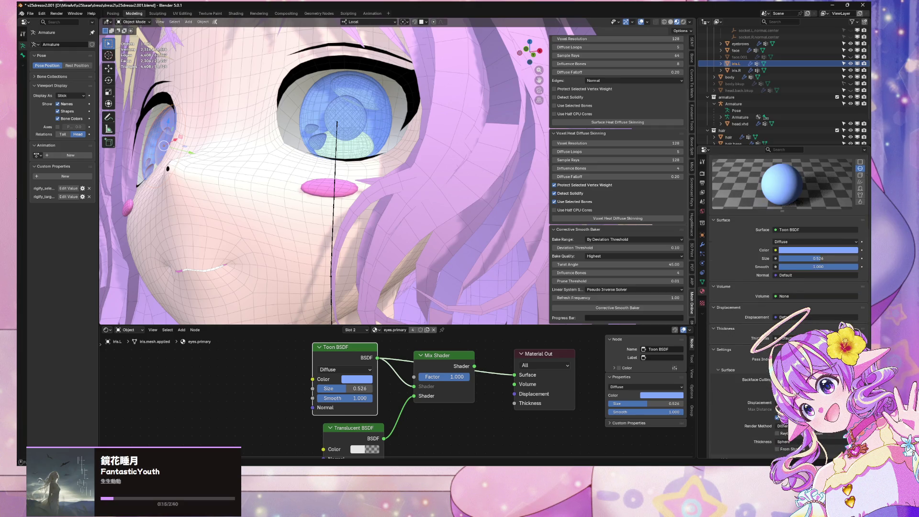
# Step: Delete the Mix Shader node from the eyes.primary node tree
pyautogui.moveTo(381, 201)
pyautogui.mouseDown(button='middle')
pyautogui.moveTo(307, 250)
pyautogui.moveTo(433, 285)
pyautogui.moveTo(416, 231)
pyautogui.moveTo(392, 225)
pyautogui.moveTo(378, 234)
pyautogui.moveTo(410, 214)
pyautogui.moveTo(410, 240)
pyautogui.moveTo(485, 238)
pyautogui.mouseUp(button='middle')
pyautogui.click(529, 228)
pyautogui.scroll(4, 529, 225)
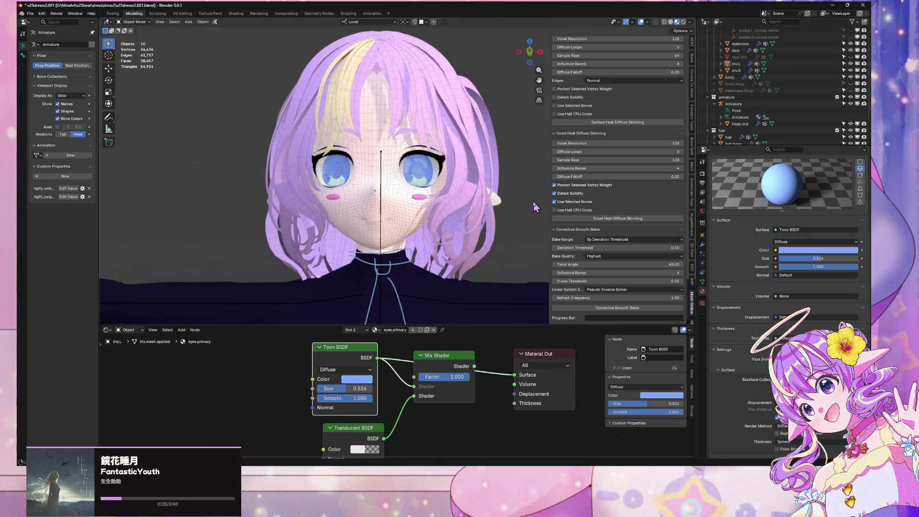
pyautogui.moveTo(519, 189); pyautogui.dragTo(509, 195, button='middle')
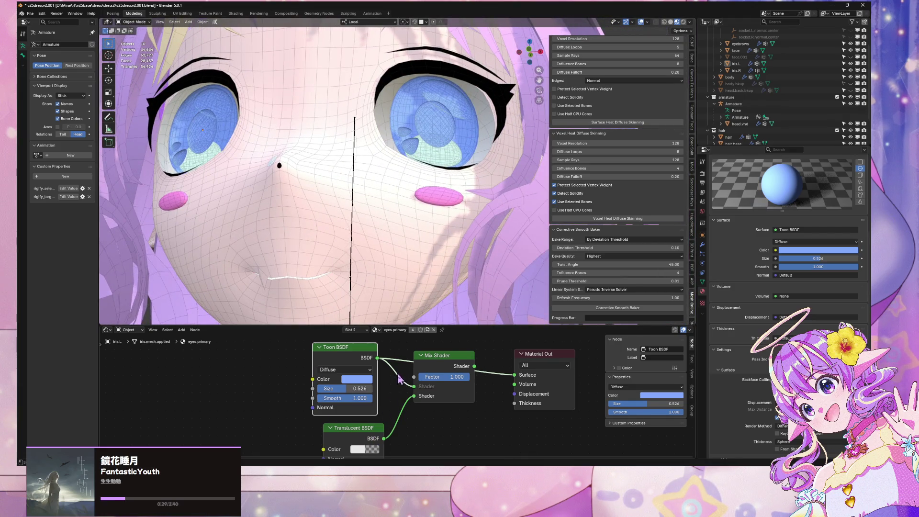
pyautogui.click(399, 378)
pyautogui.hotkey('ctrl', 'x')
# Step: Delete the Translucent BSDF node and check the eyes in the viewport
pyautogui.click(356, 431)
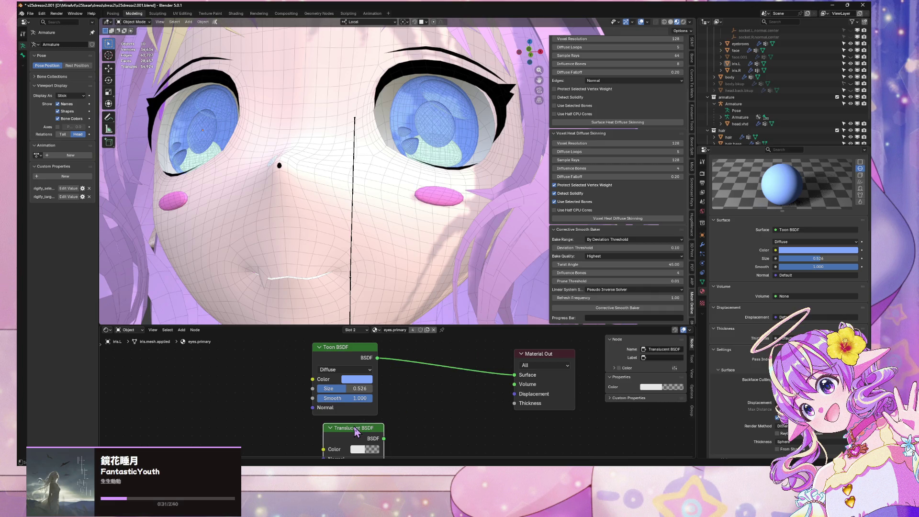
pyautogui.press('Delete')
pyautogui.moveTo(309, 204)
pyautogui.mouseDown(button='middle')
pyautogui.moveTo(316, 222)
pyautogui.moveTo(354, 208)
pyautogui.mouseUp(button='middle')
pyautogui.scroll(-3, 316, 224)
pyautogui.scroll(4, 354, 209)
pyautogui.click(495, 185)
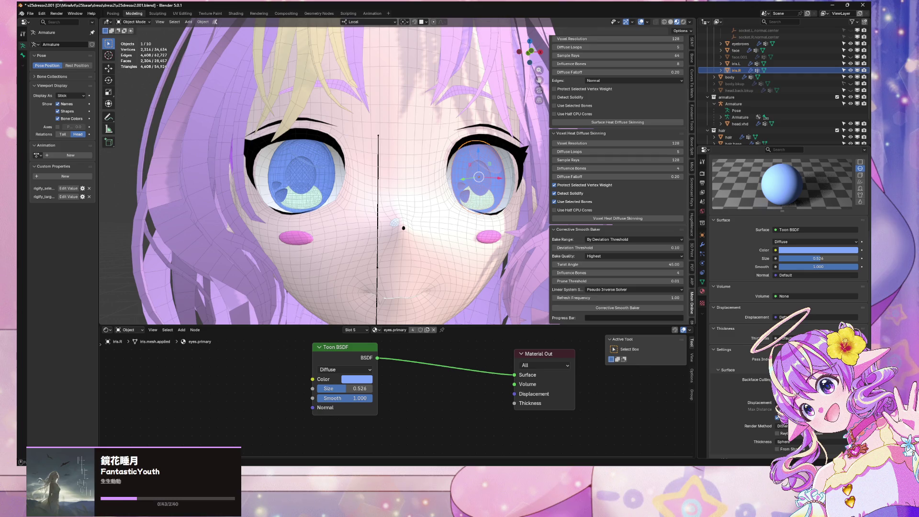
pyautogui.moveTo(416, 234); pyautogui.dragTo(389, 231, button='middle')
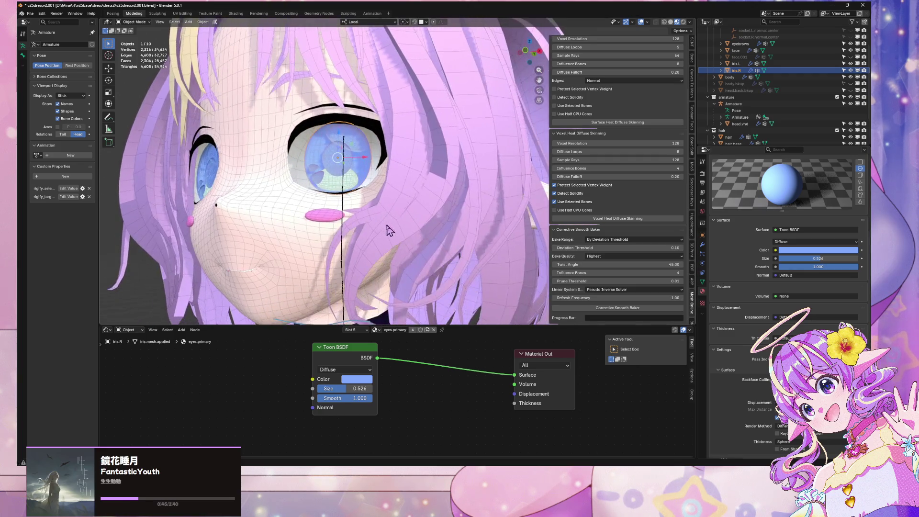
pyautogui.hotkey('alt', 'Tab')
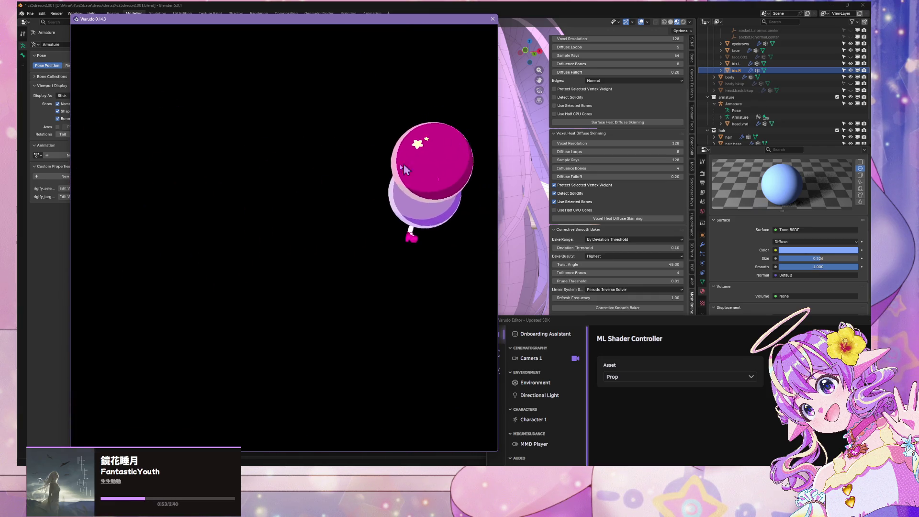
pyautogui.hotkey('alt', 'Tab')
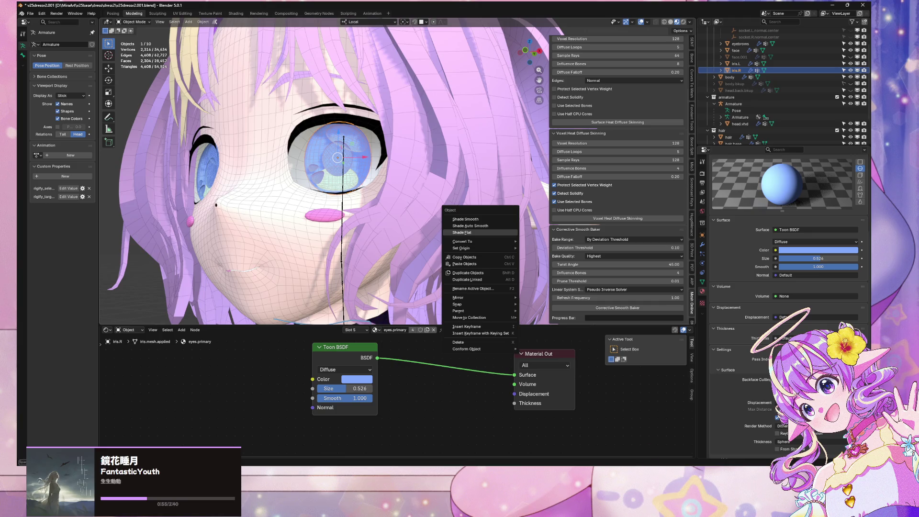
pyautogui.hotkey('alt', 'Tab')
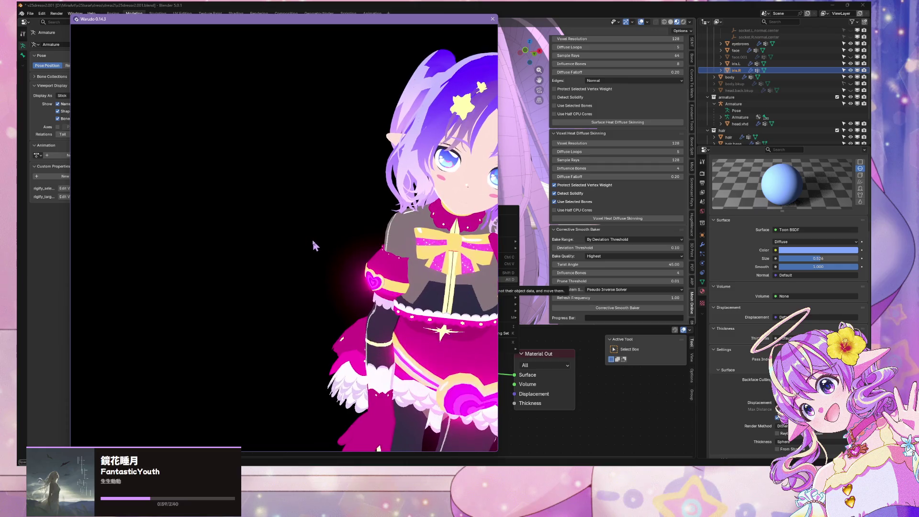
pyautogui.hotkey('alt', 'Tab')
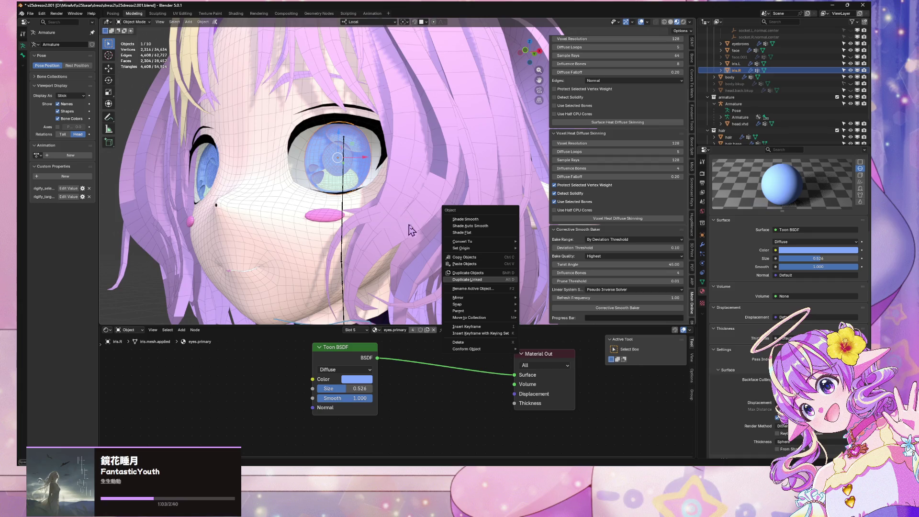
pyautogui.moveTo(383, 201)
pyautogui.mouseDown(button='middle')
pyautogui.moveTo(423, 212)
pyautogui.moveTo(403, 199)
pyautogui.moveTo(434, 143)
pyautogui.mouseUp(button='middle')
pyautogui.scroll(3, 420, 201)
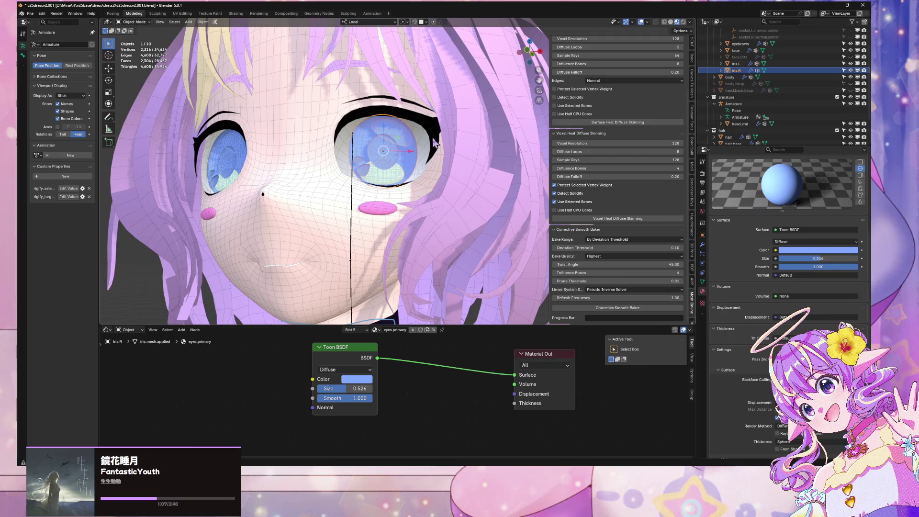
pyautogui.click(429, 188)
pyautogui.scroll(5, 429, 188)
pyautogui.scroll(-3, 429, 188)
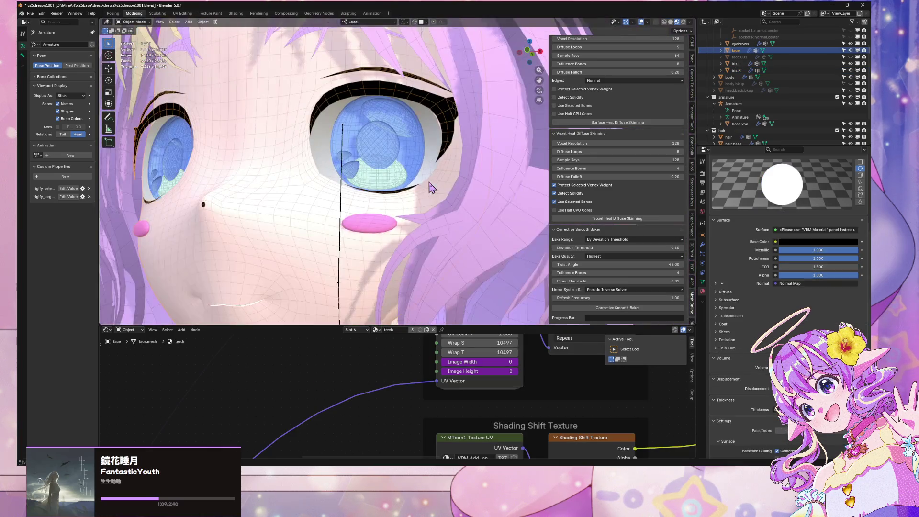
pyautogui.click(392, 150)
pyautogui.scroll(3, 397, 156)
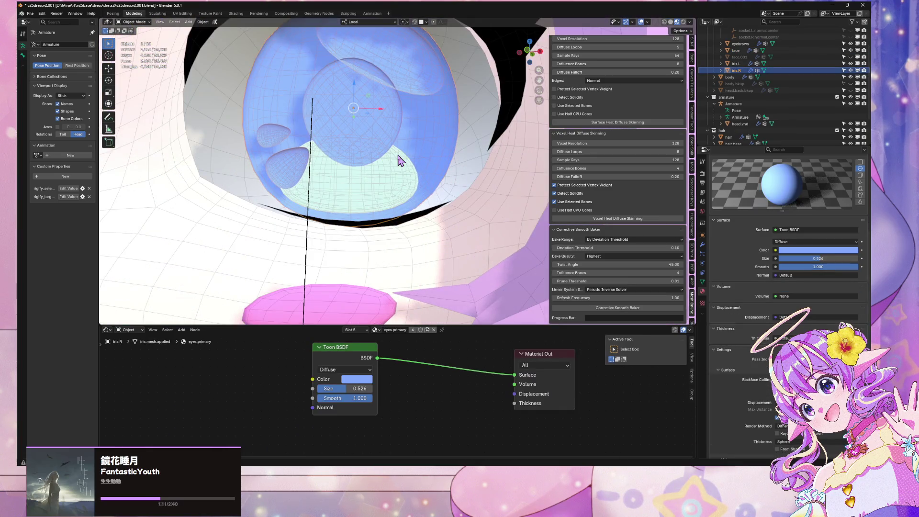
pyautogui.scroll(-8, 401, 161)
pyautogui.hotkey('alt', 'a')
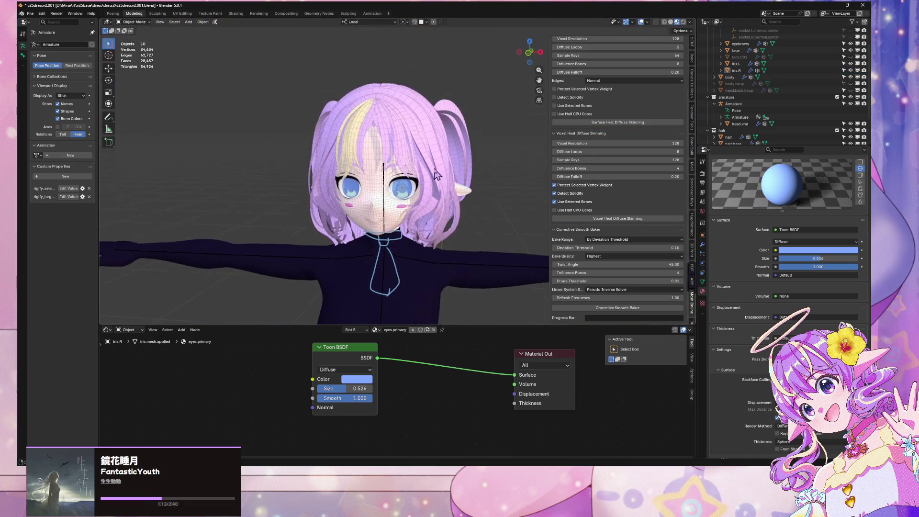
pyautogui.scroll(8, 436, 174)
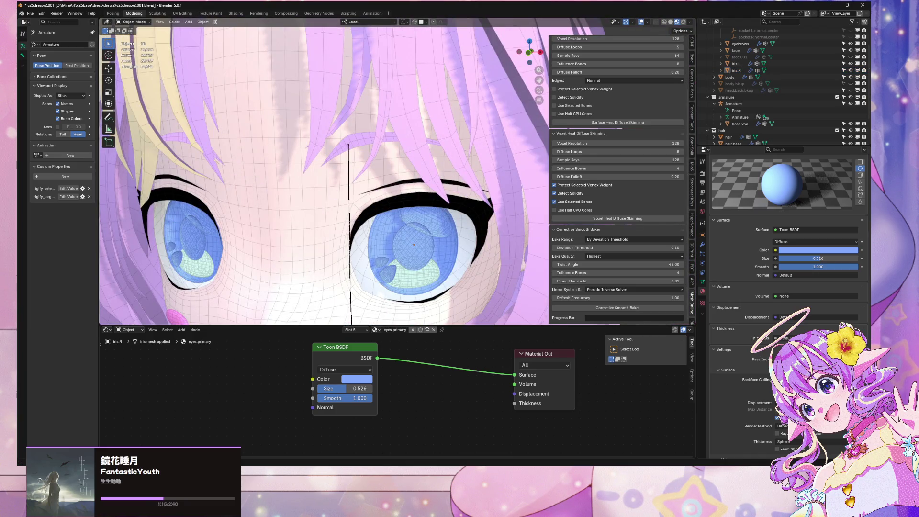